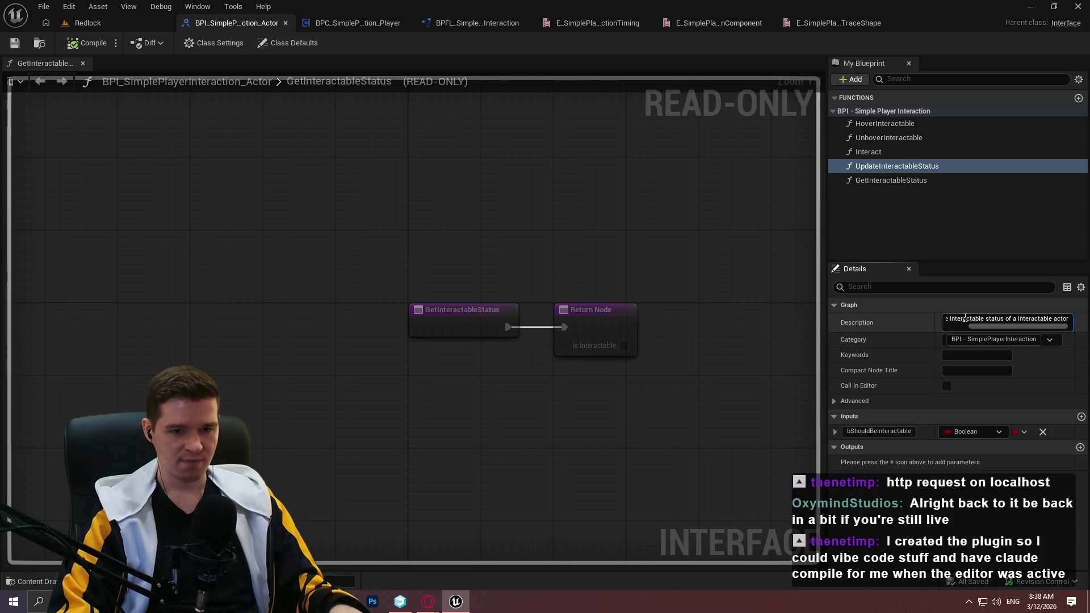
Bring the Notepad++ 'new 1' outline, from Overview to Best Practices, in front of the editor
mouse_move(324, 601)
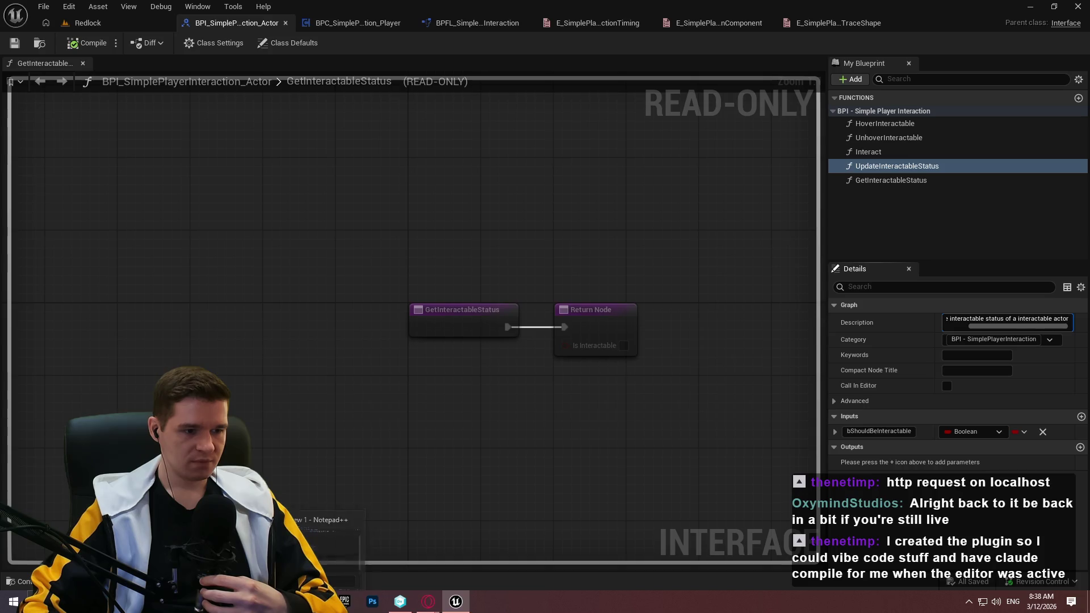
left_click(329, 540)
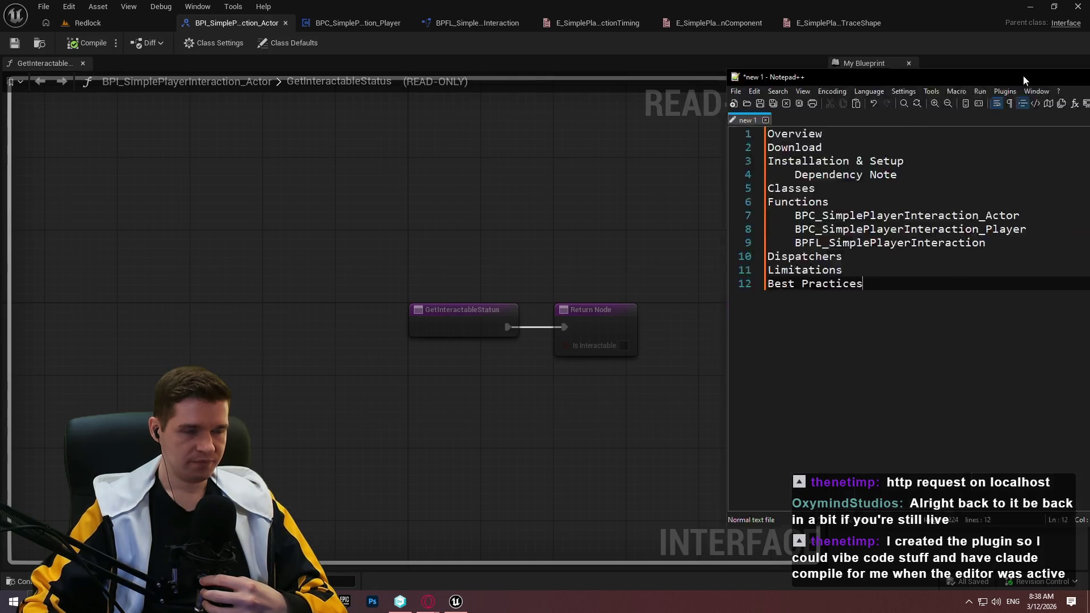
Create an empty 'new 2' document tab in Notepad++
double_click(318, 110)
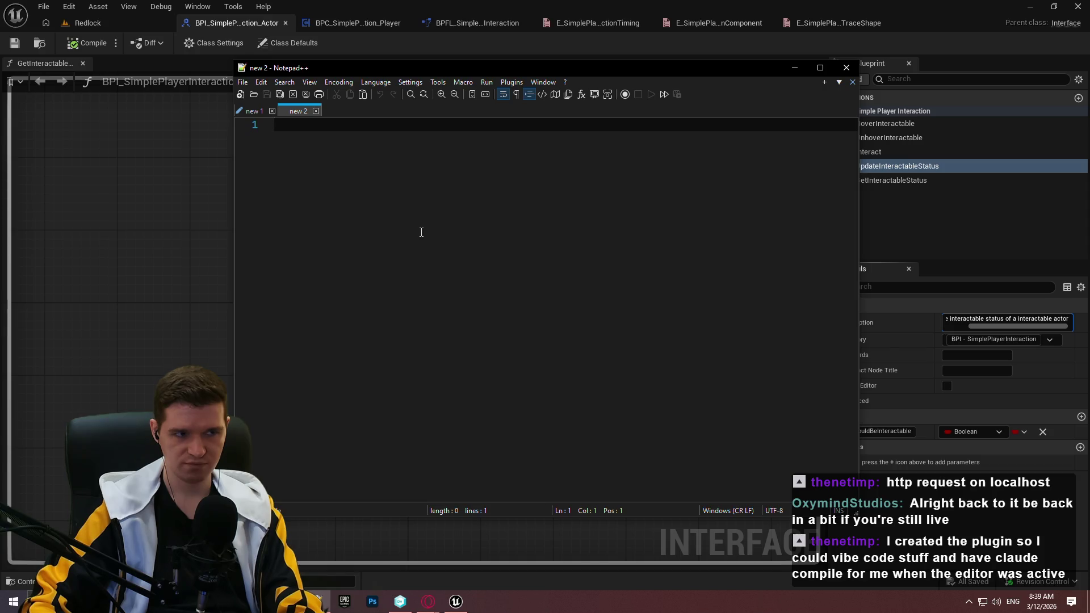
Type BPFL with DoesActorImplementInteractionComponent and UpdateActorInteractableStatus indented beneath it
type("BPFL")
key("Return")
key("Tab")
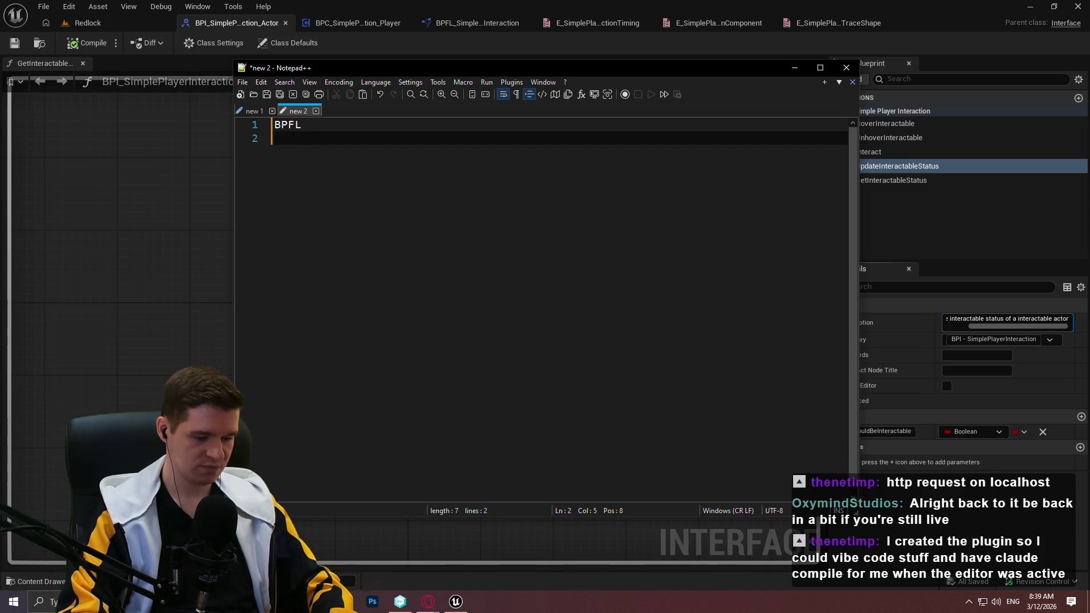
type("DoesActorImplem")
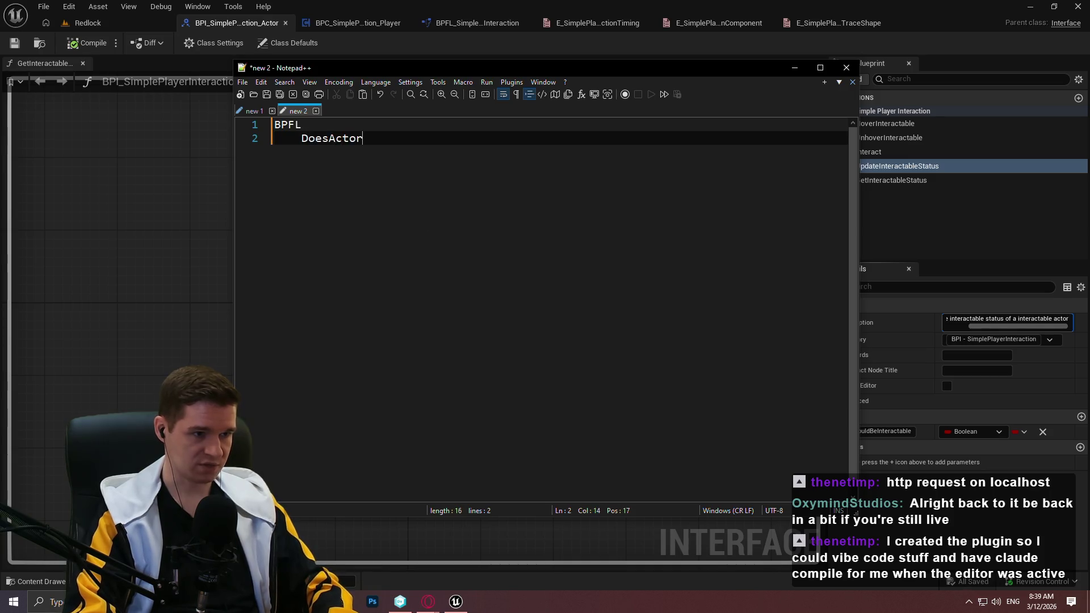
type("ent")
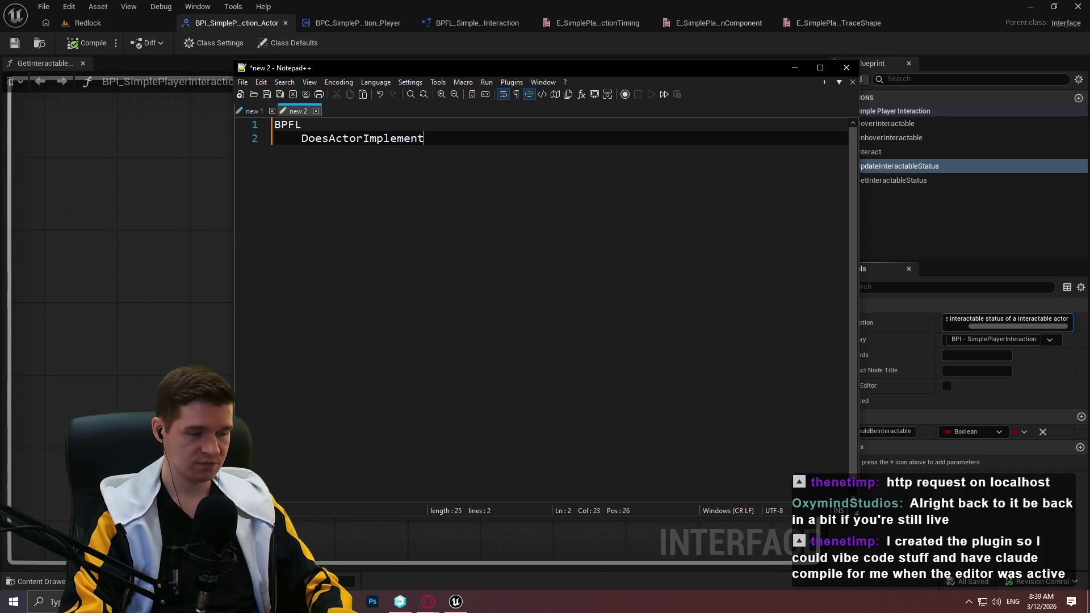
type("Intera")
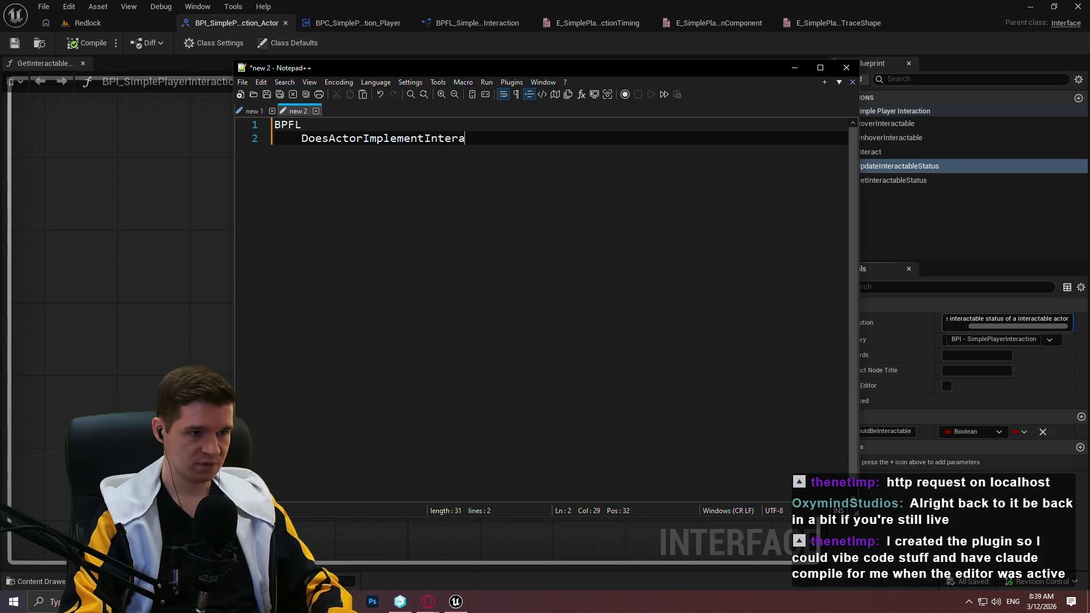
type("ctionComponent")
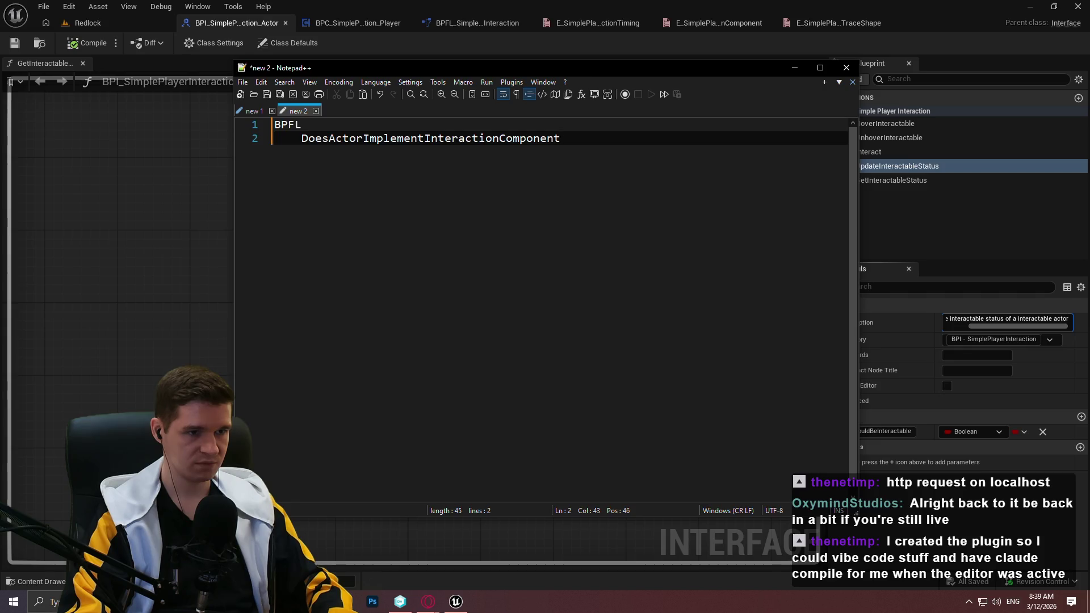
key("Return")
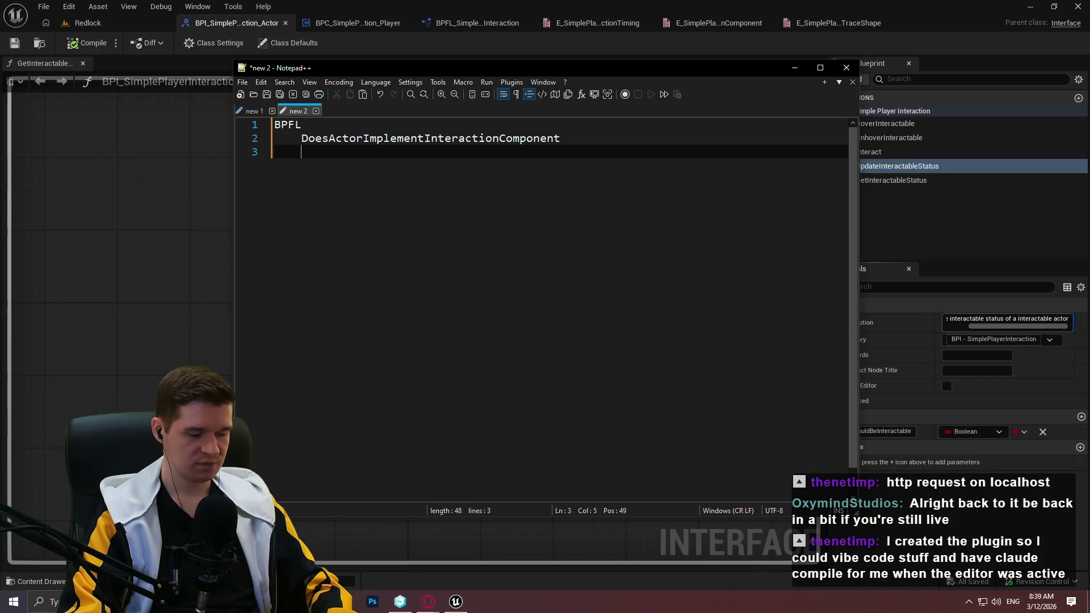
type("Upd")
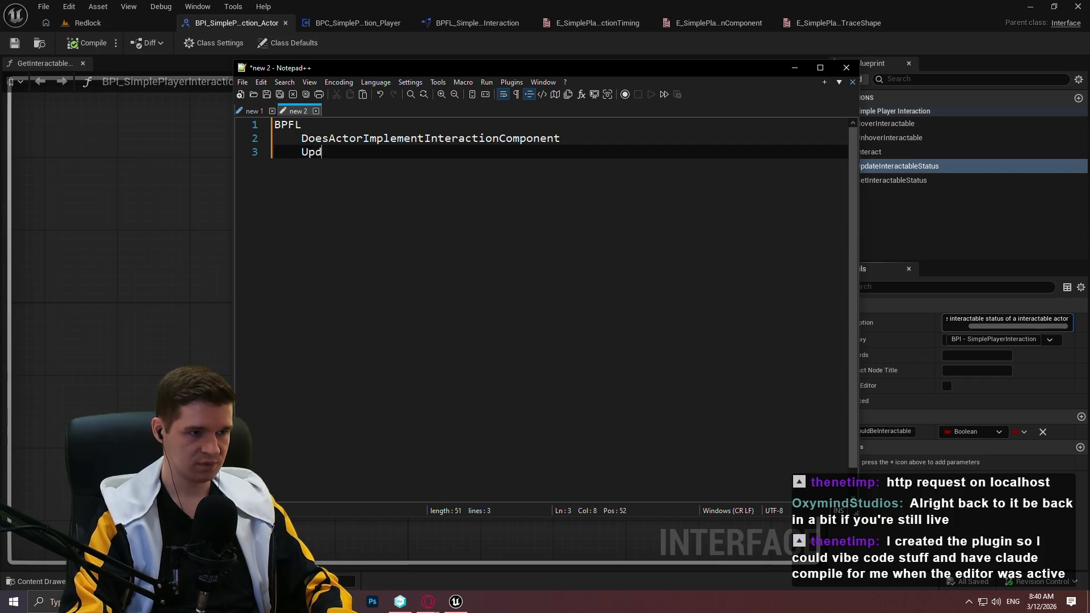
type("ateActorInte")
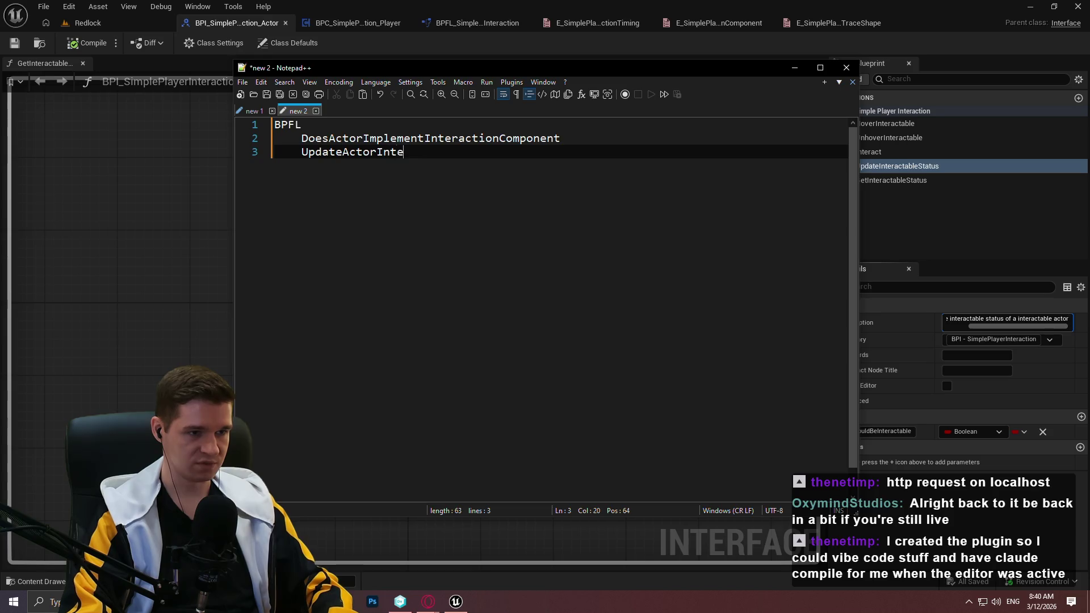
type("ractableStatus")
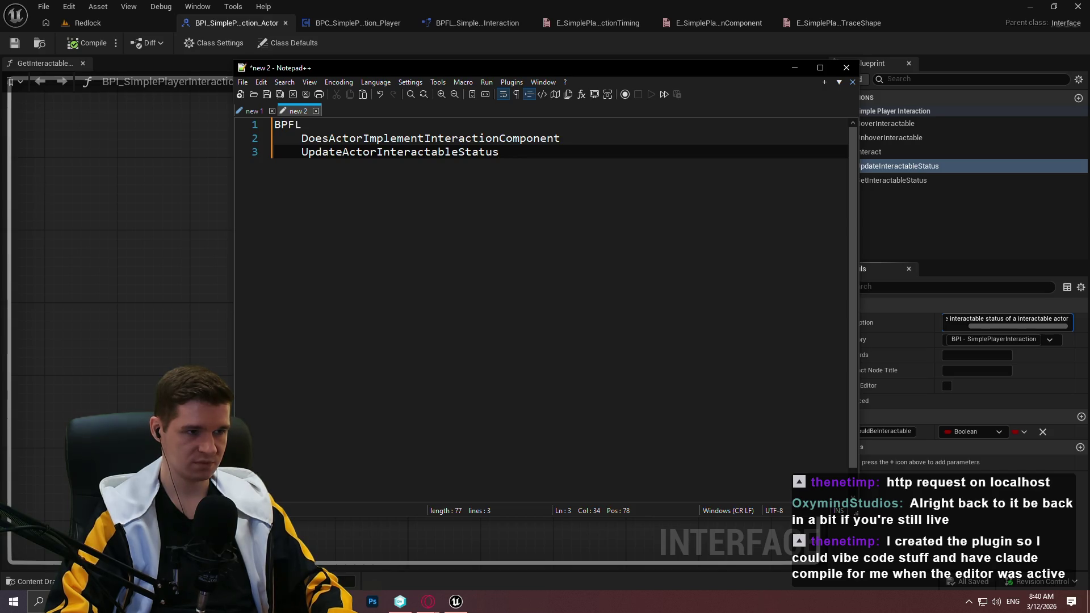
Select each function name in the list, then go back to the Unreal editor
triple_click(431, 139)
left_click(420, 139)
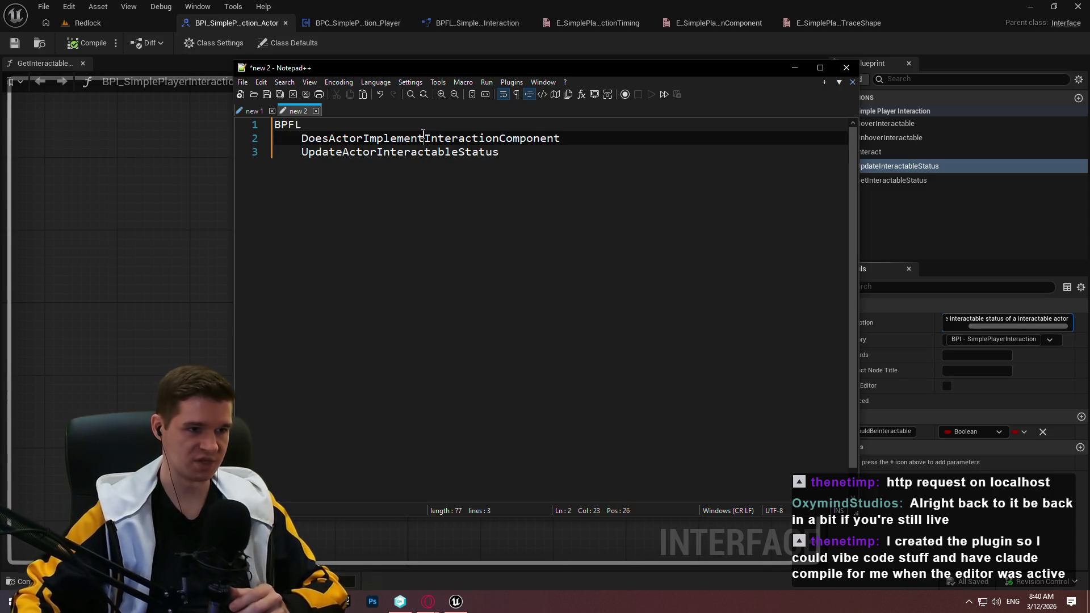
double_click(414, 139)
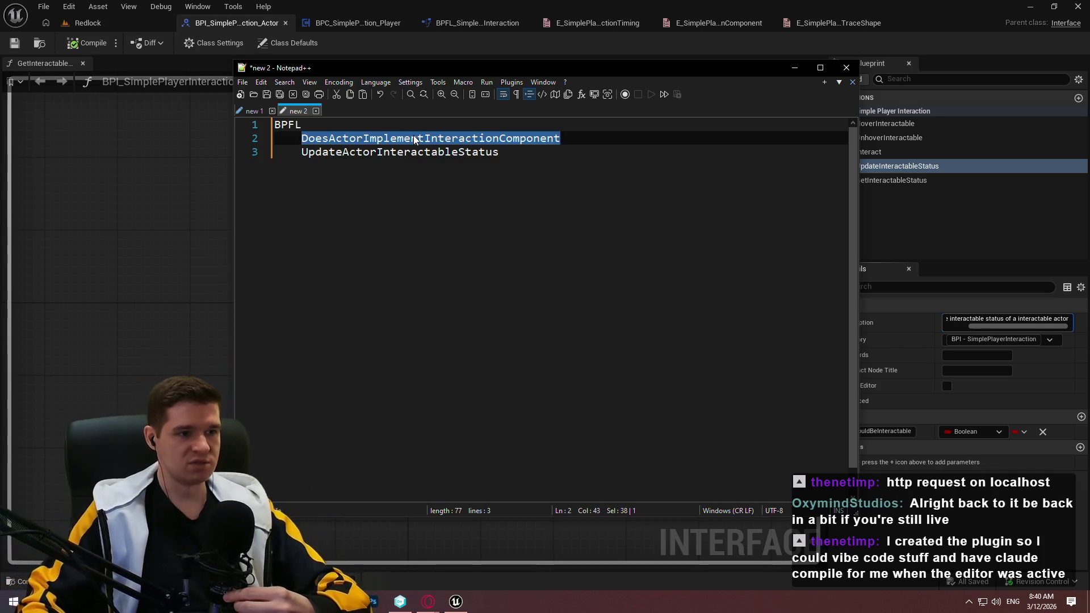
double_click(397, 153)
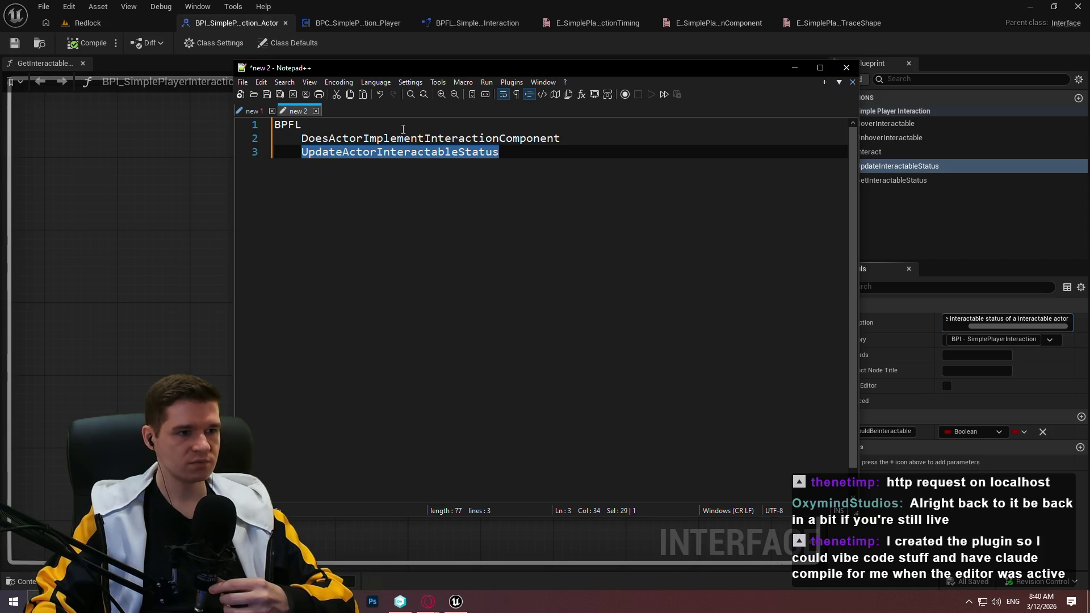
key("alt+Tab")
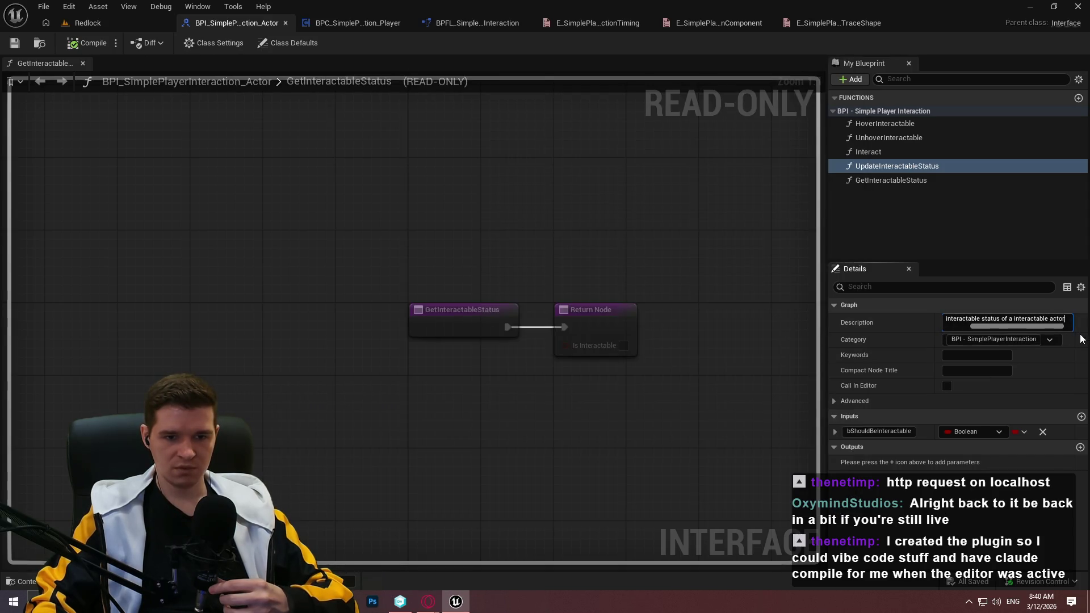
Add a final period to UpdateInteractableStatus's description, describe GetInteractableStatus as 'Gets the interactable status of an actor.', and save
type(".")
key("Return")
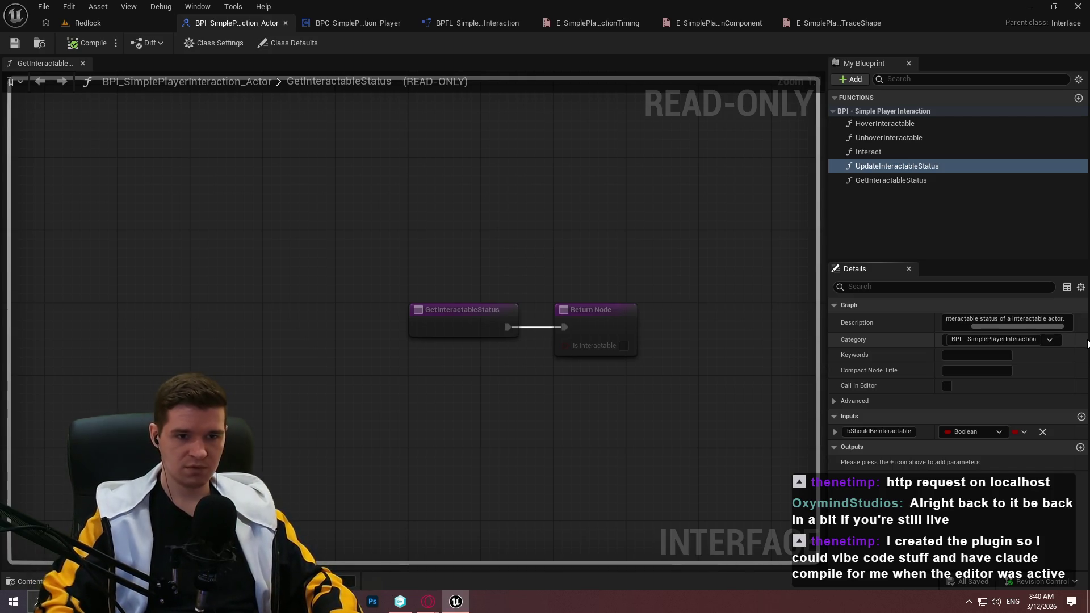
left_click(897, 186)
left_click(955, 317)
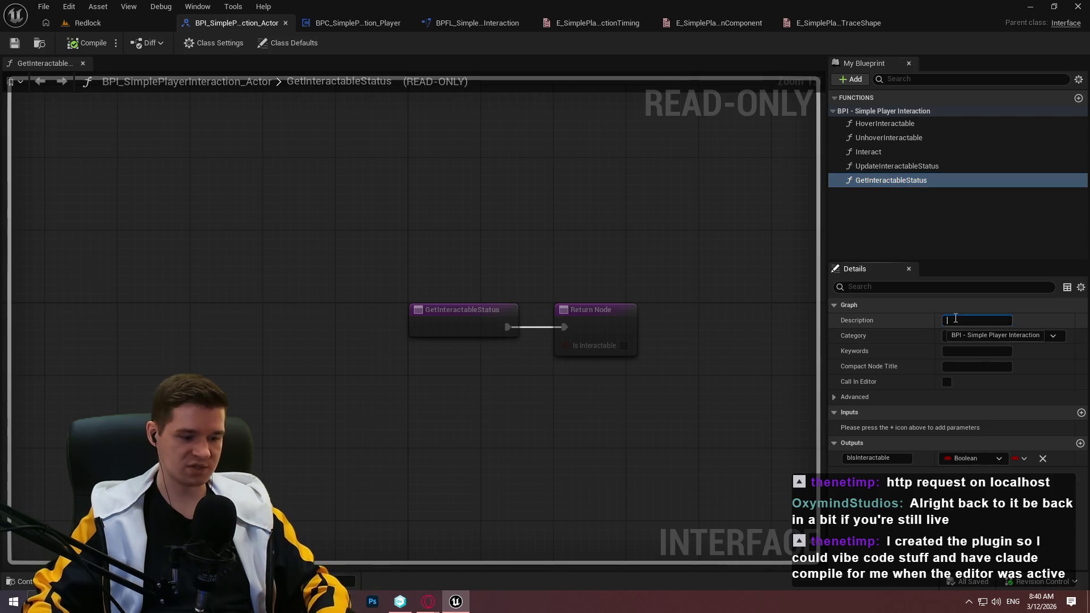
type("Gets the interactable status of ")
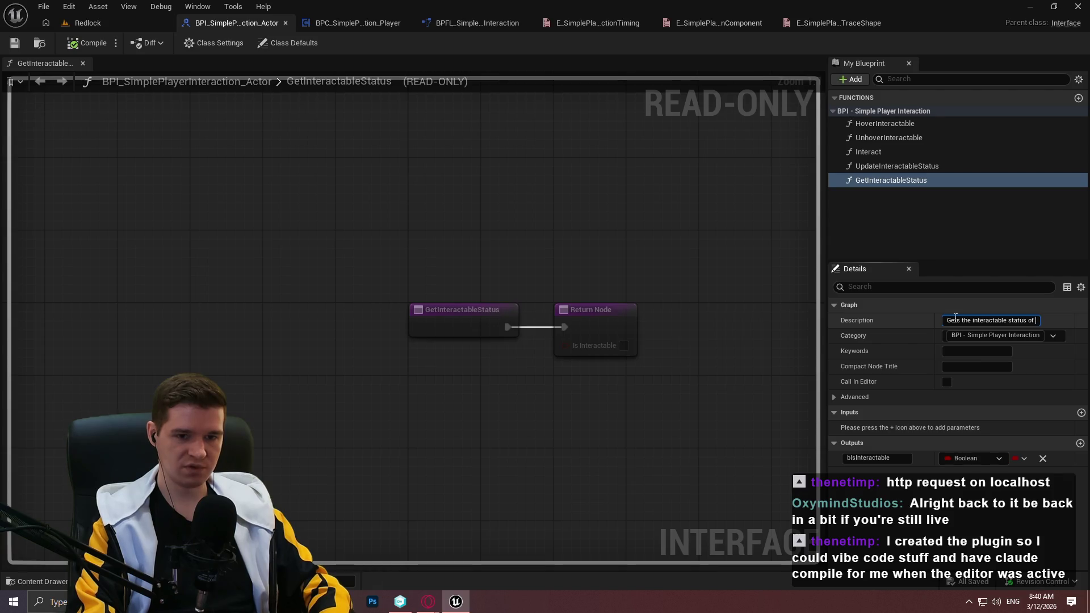
type("an actor")
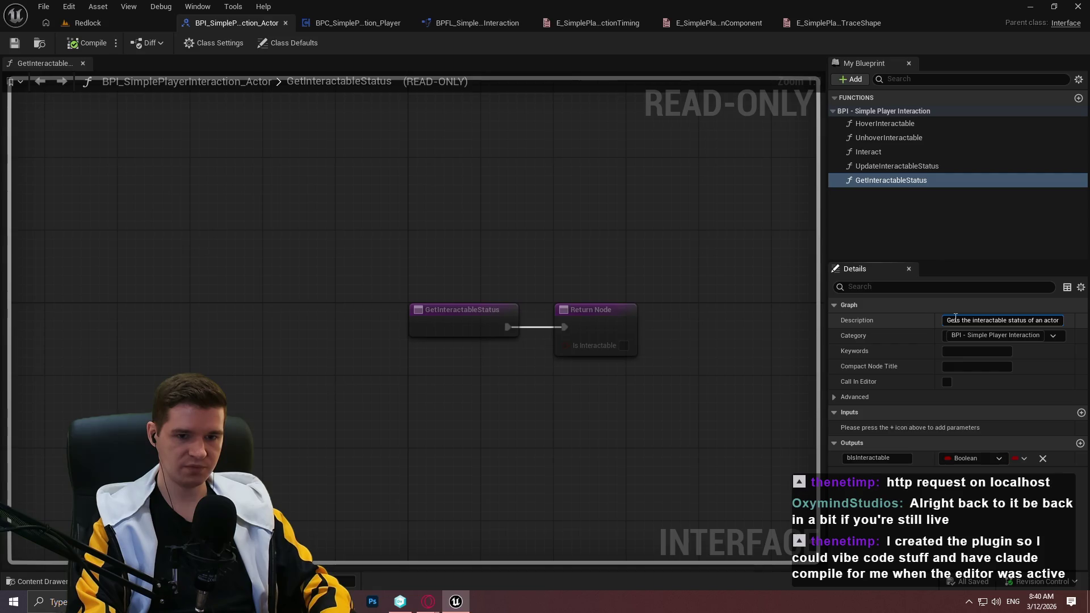
type(".")
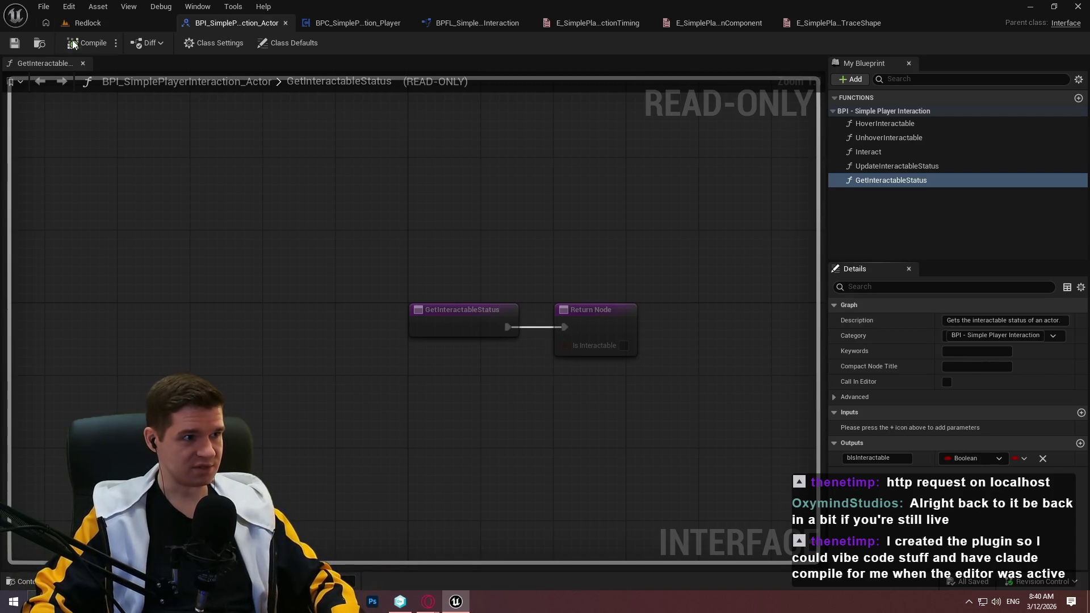
left_click(15, 44)
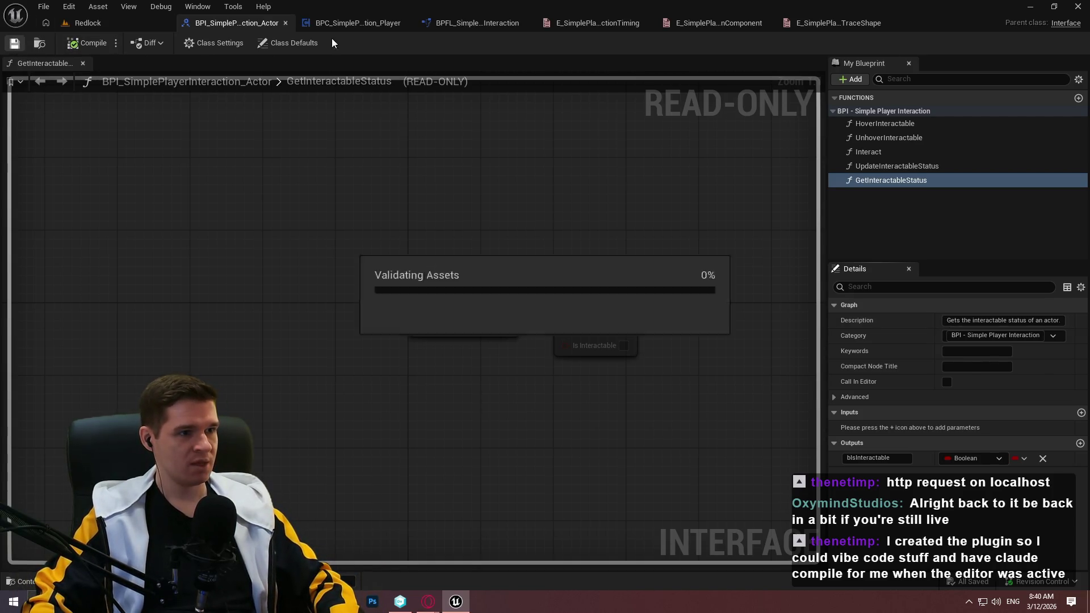
Close BPI_SimplePlayerInteraction_Actor and show BPC_SimplePlayerInteraction_Player's EventGraph
left_click(285, 24)
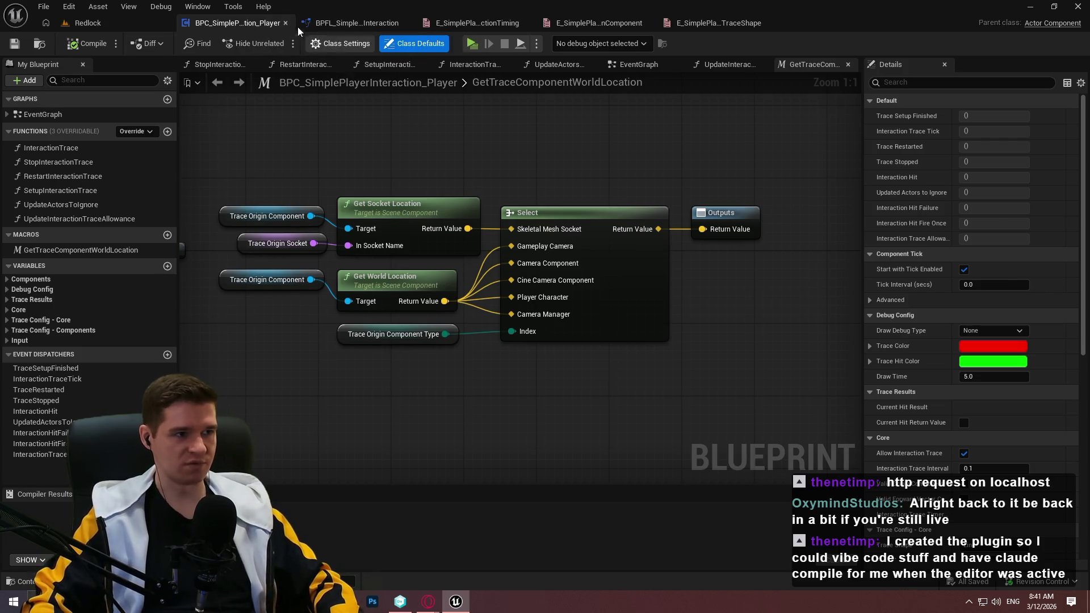
left_click(125, 21)
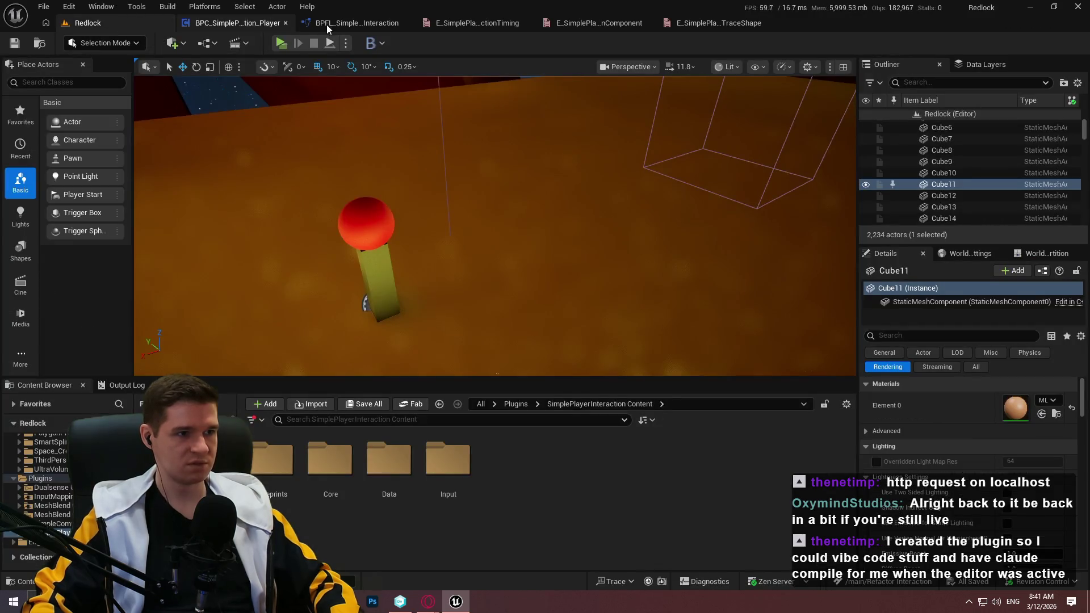
left_click(238, 22)
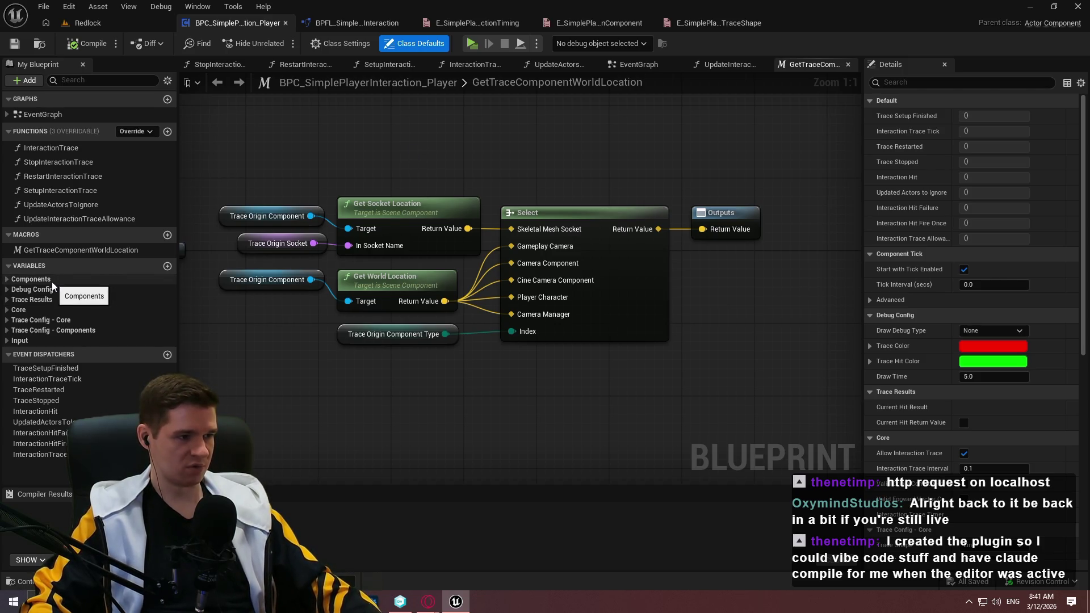
left_click(6, 289)
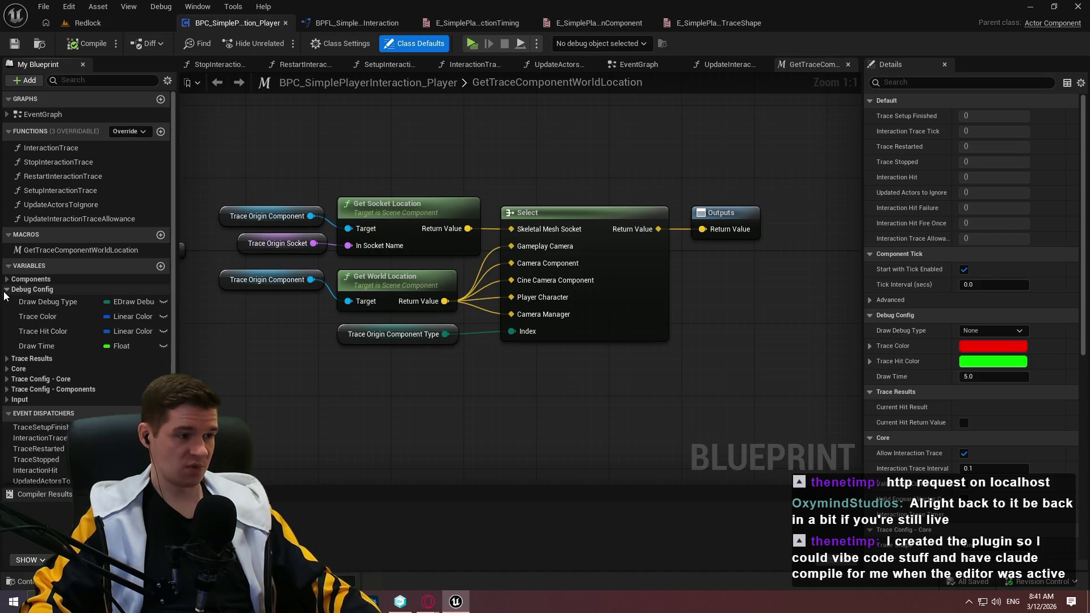
left_click(7, 289)
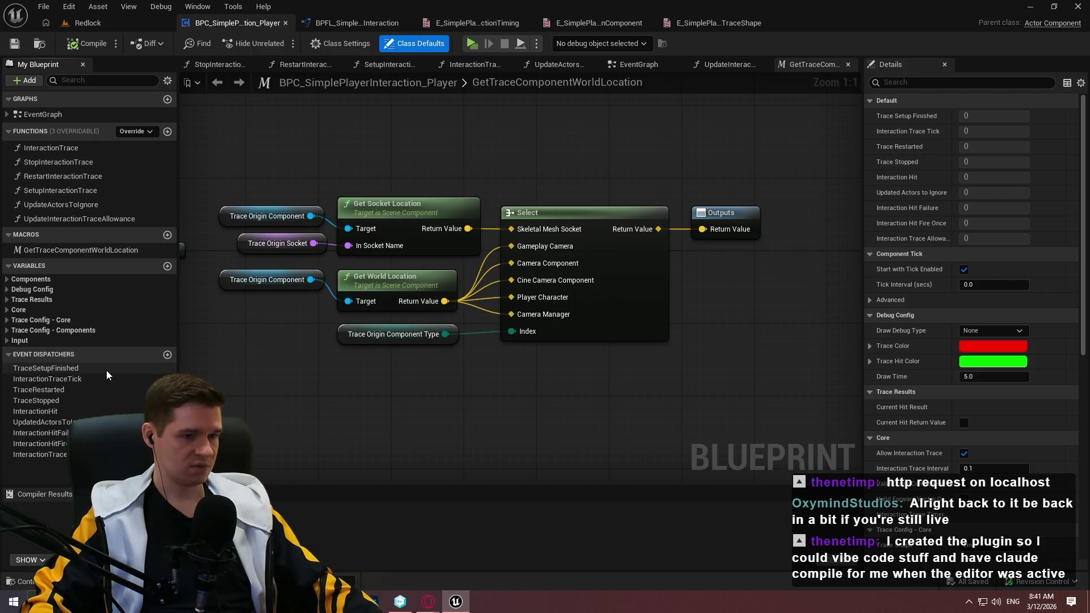
left_click(642, 66)
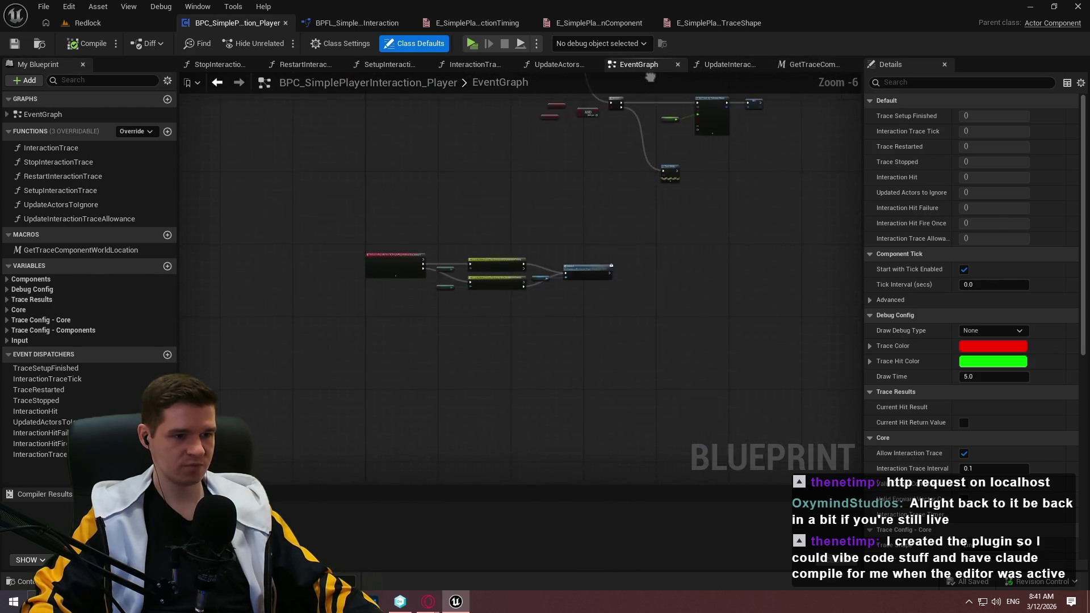
Frame the chain from Event Begin Play to Print String and select all its nodes
scroll(482, 196, "up", 1)
scroll(483, 196, "up", 3)
scroll(482, 197, "down", 2)
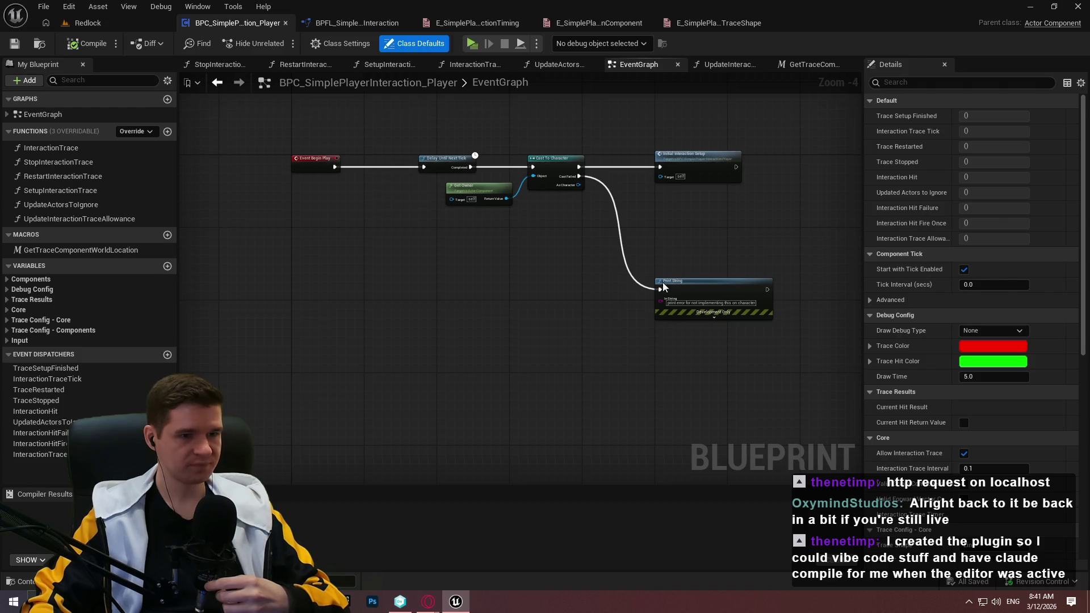
mouse_move(709, 287)
left_mouse_down()
mouse_move(419, 145)
mouse_move(410, 168)
left_mouse_up()
scroll(419, 145, "up", 1)
left_click(406, 299)
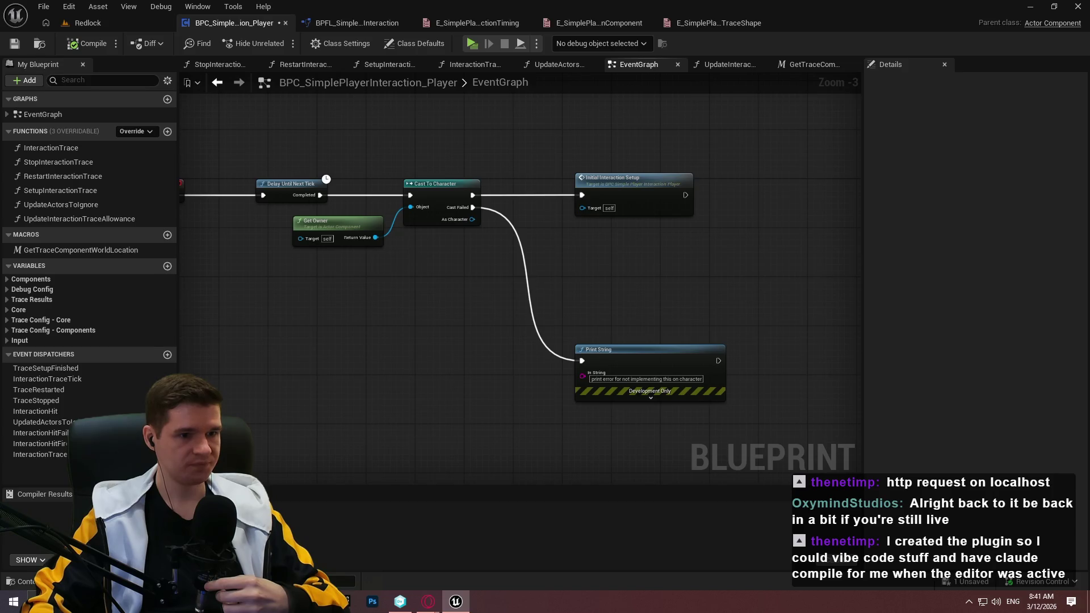
left_click_drag(474, 284, 603, 272)
mouse_move(703, 288)
left_mouse_down()
mouse_move(619, 231)
mouse_move(565, 248)
left_mouse_up()
left_click_drag(772, 397, 503, 277)
mouse_move(448, 248)
left_mouse_down()
mouse_move(530, 295)
mouse_move(674, 291)
mouse_move(442, 246)
mouse_move(448, 330)
mouse_move(434, 170)
mouse_move(536, 266)
mouse_move(637, 280)
left_mouse_up()
left_click_drag(476, 196, 527, 297)
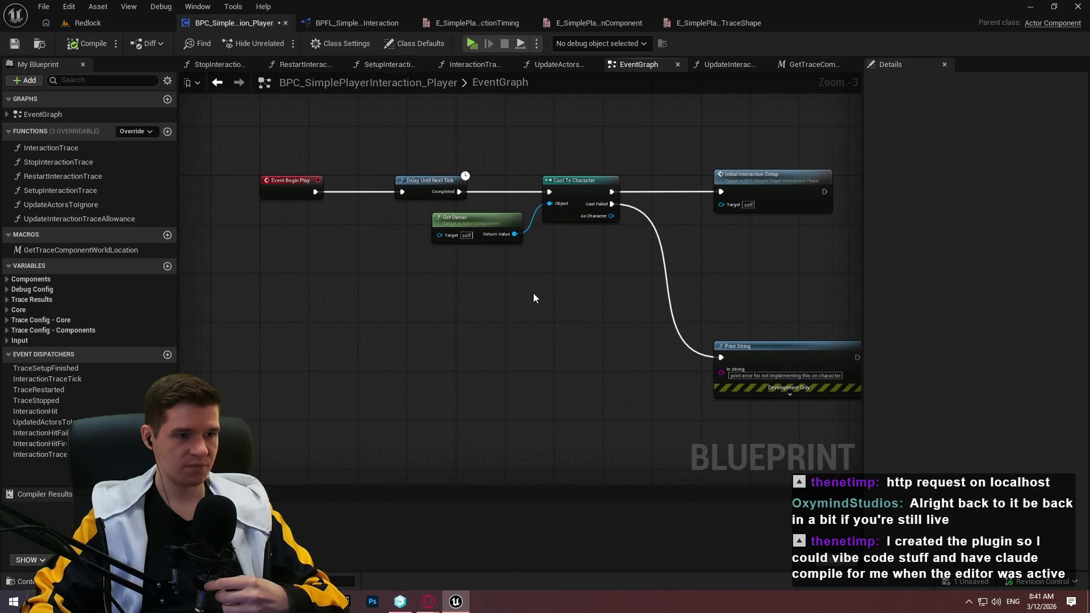
scroll(429, 200, "down", 1)
key("ctrl+a")
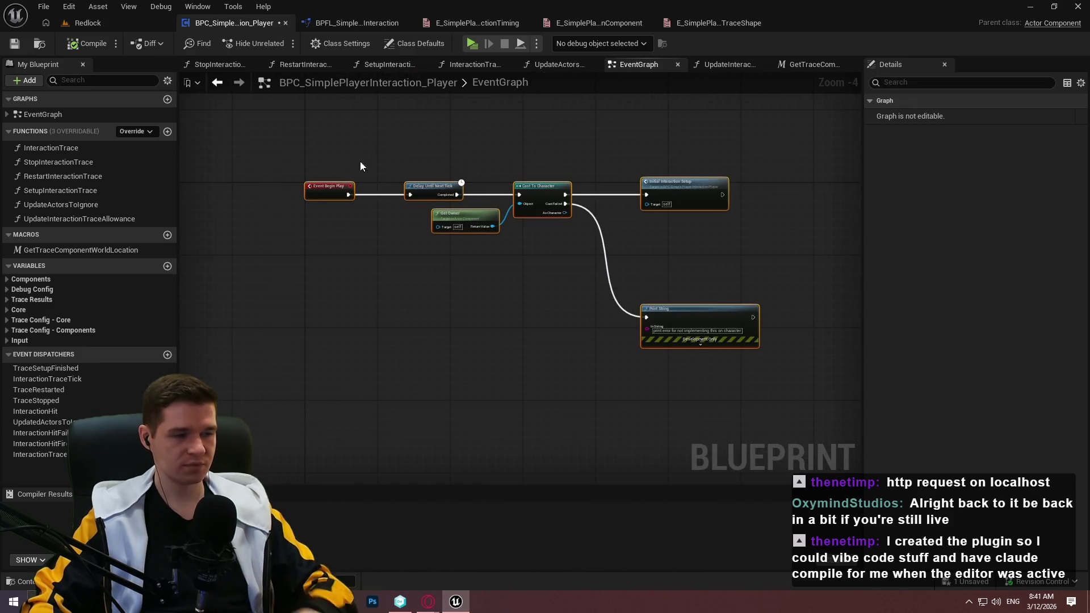
Comment the BeginPlay nodes: delayed interaction trace setup, error if not on a character; bubble when zoomed
type("cOn begi")
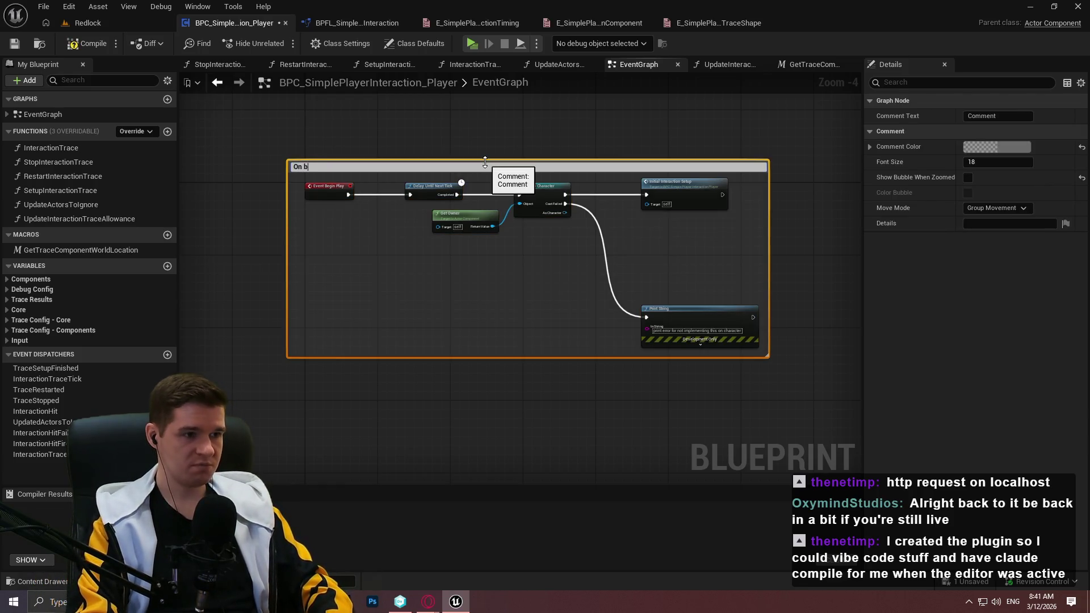
type("n play, delay a ti")
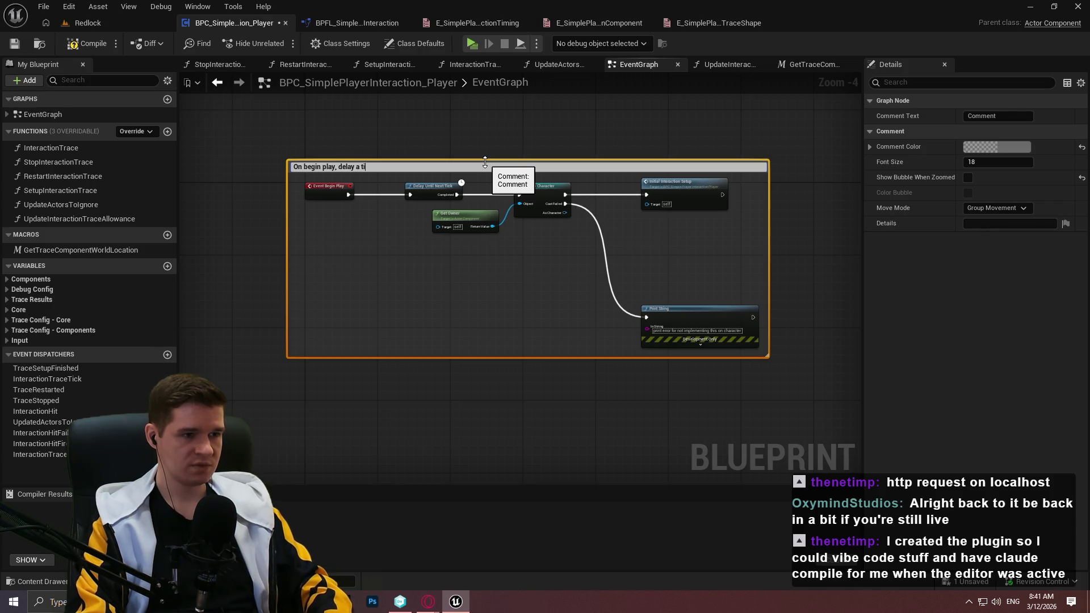
type("en set up ")
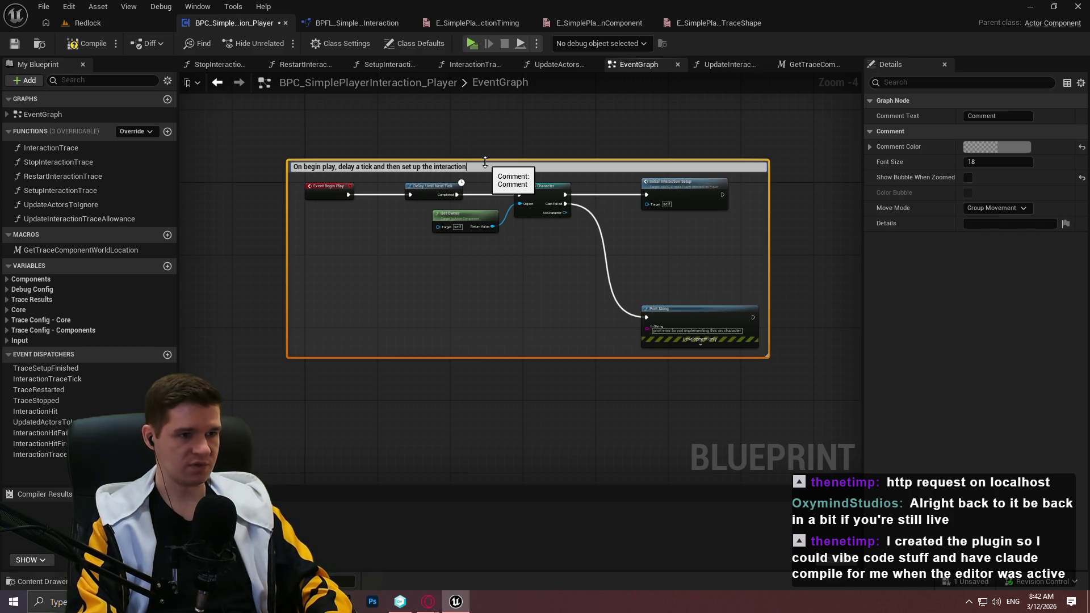
type("the inter")
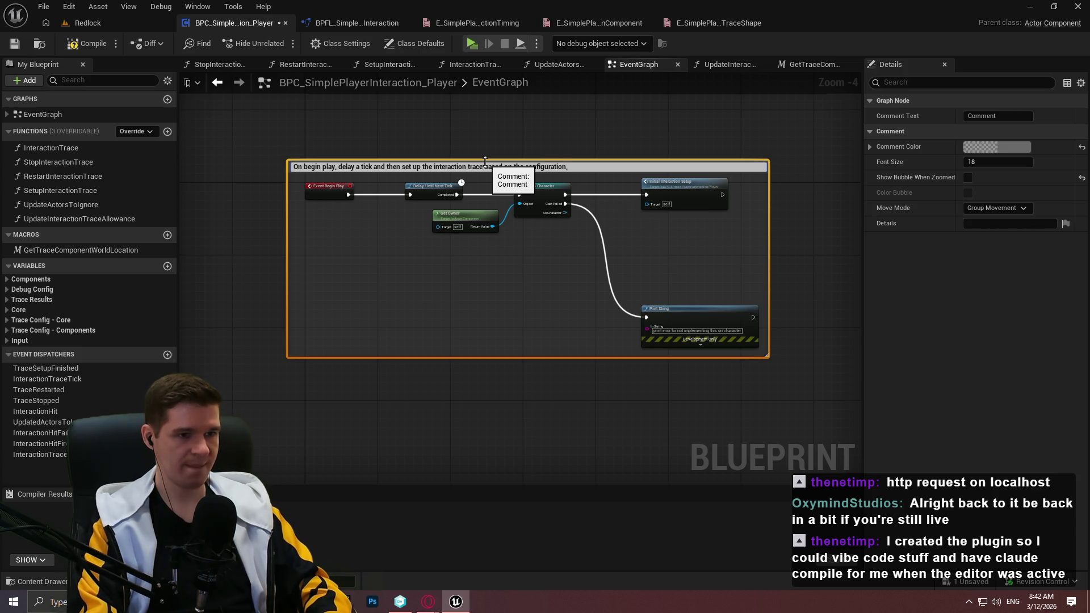
type("rroring if ")
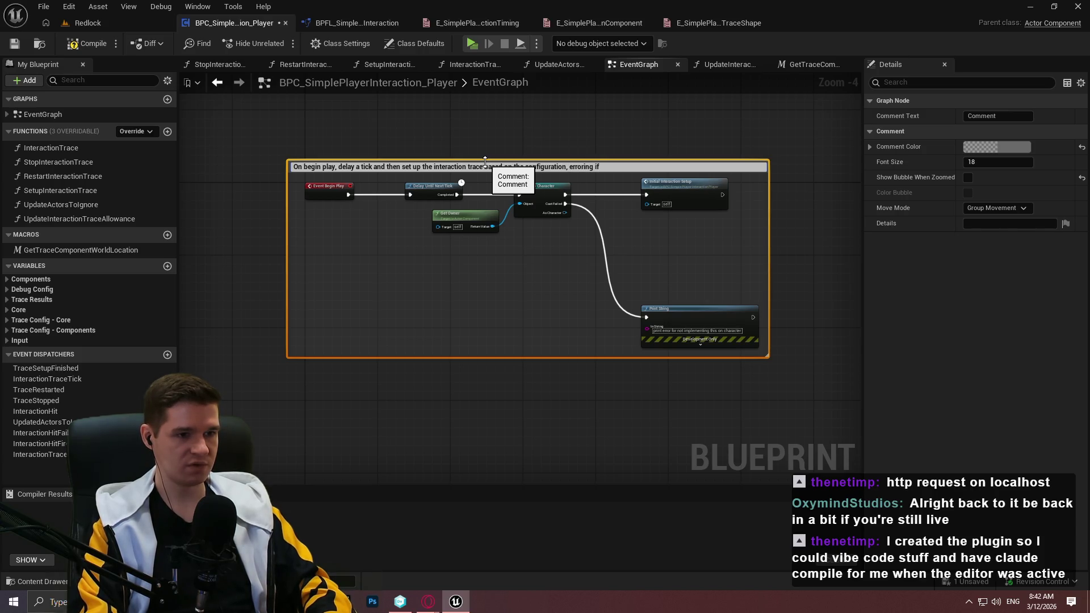
type("this actor ")
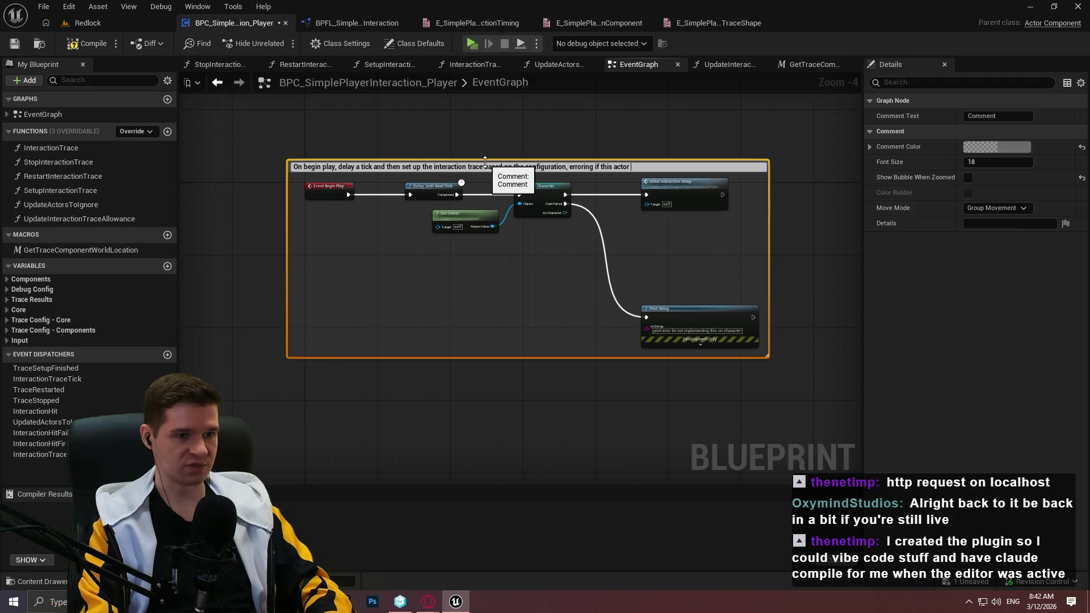
type("is not put on a character.")
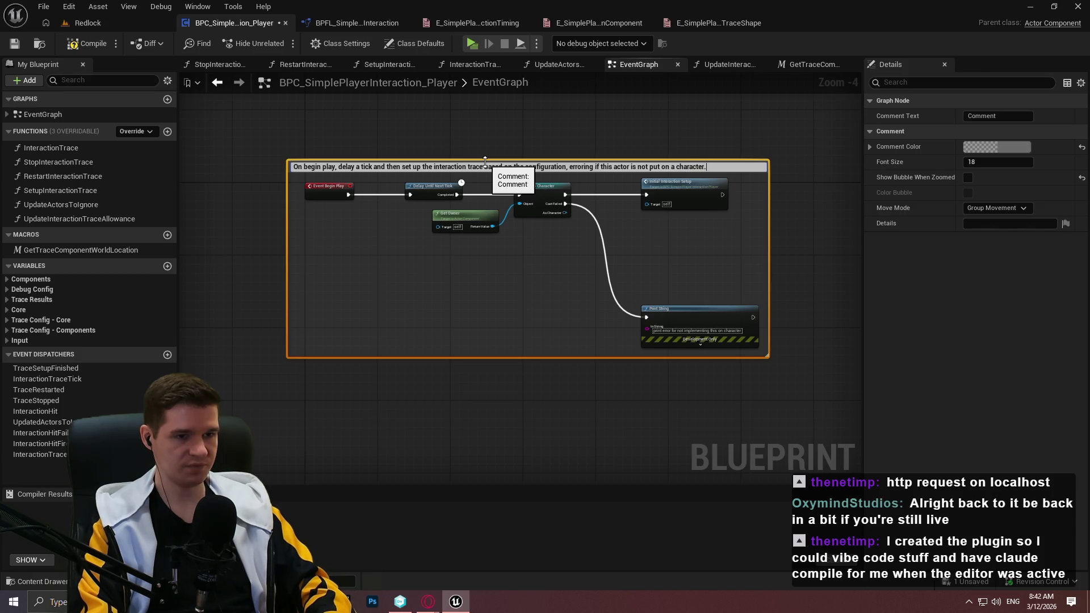
key("BackSpace")
key("Return")
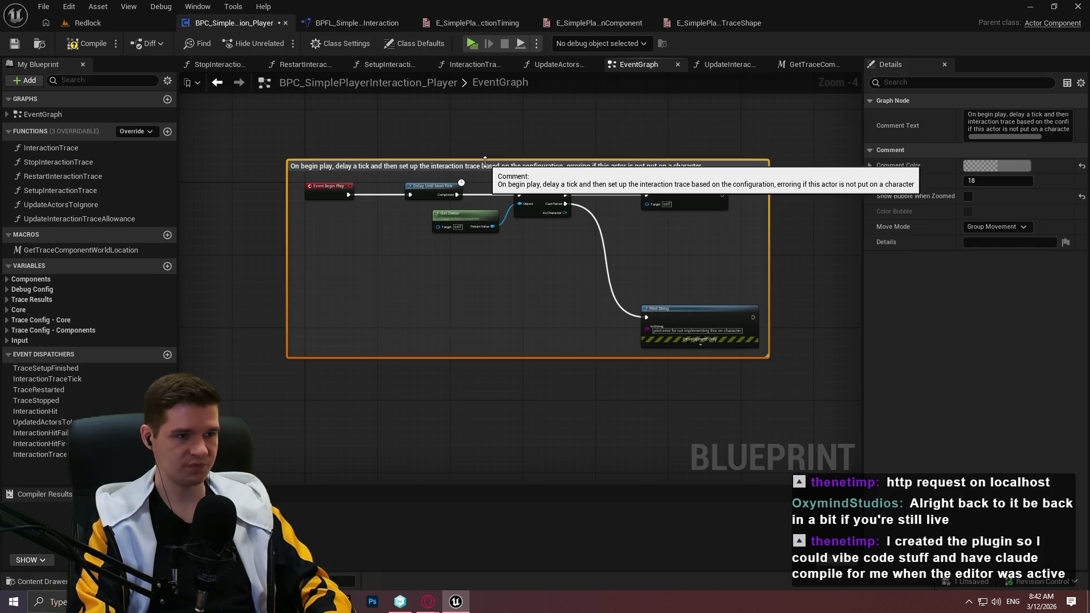
left_click(965, 198)
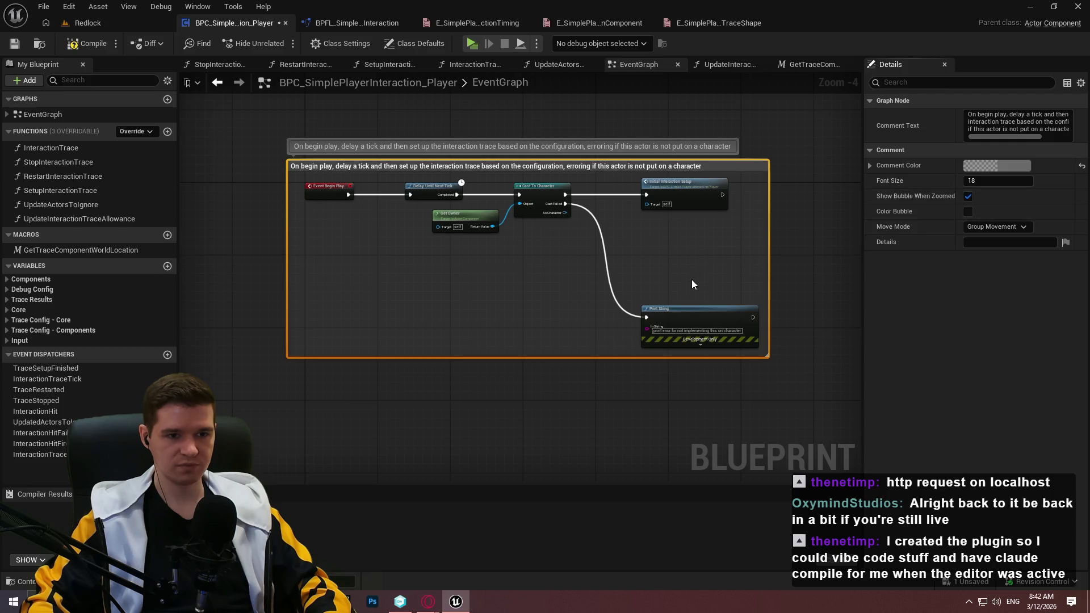
left_click(674, 284)
scroll(594, 275, "up", 5)
Set the Print String text colour to red and its duration to 10 seconds
double_click(537, 251)
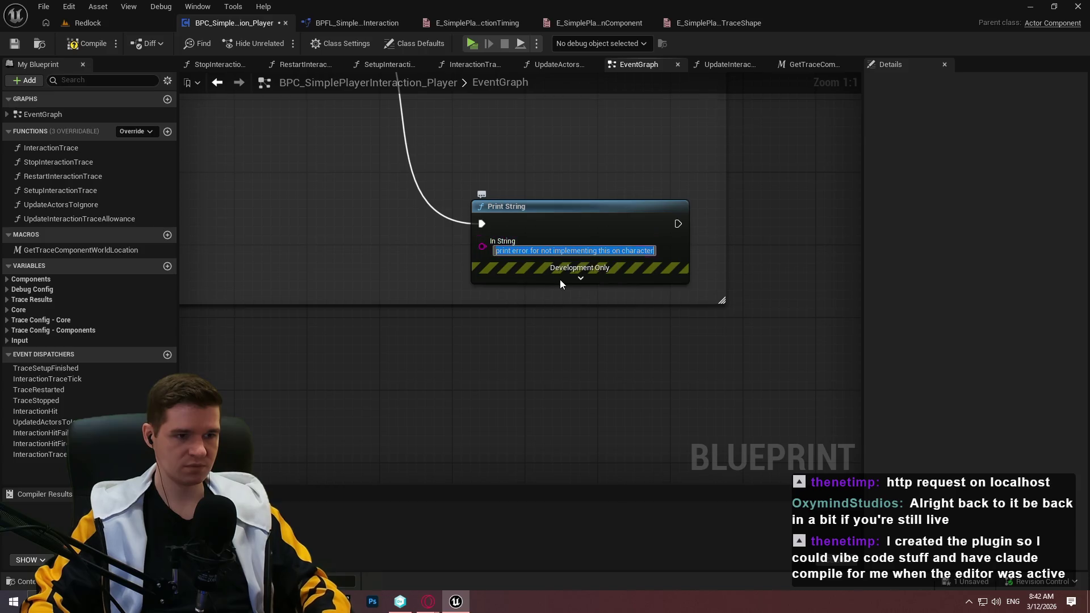
left_click(580, 278)
left_click(530, 310)
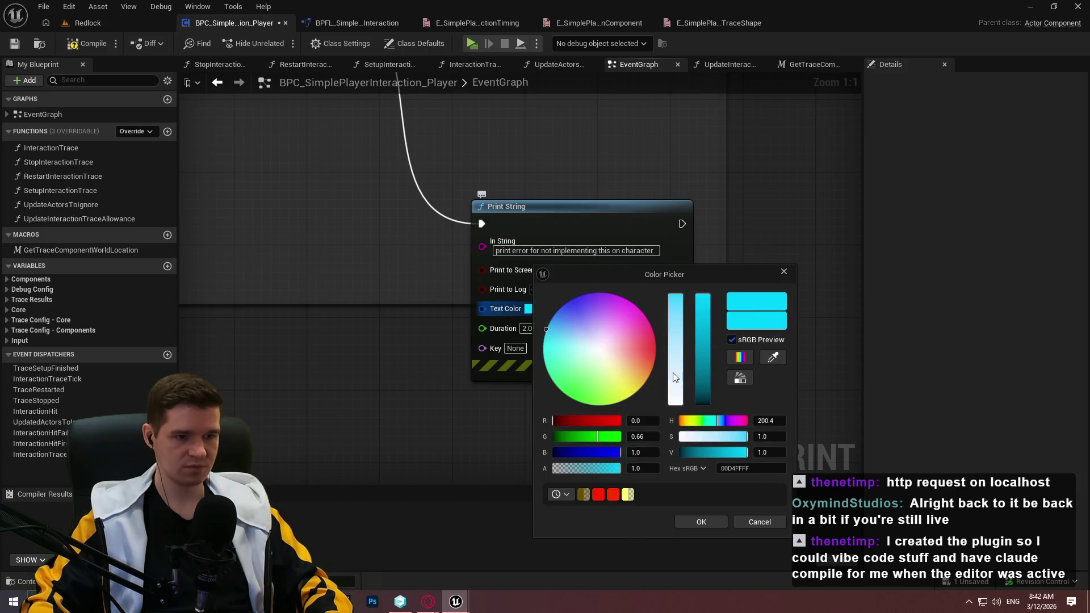
left_click(598, 494)
left_click(641, 453)
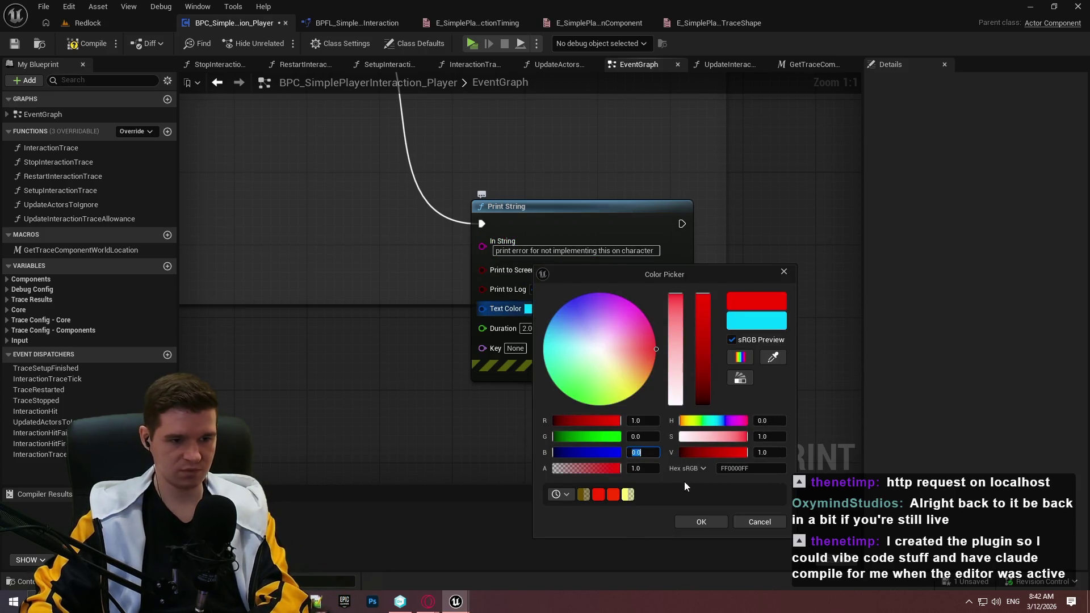
left_click(699, 520)
left_click(529, 330)
type("10")
Change the Print String message to 'BPC_SimplePlayerInteraction_Player MUST be implemented on a Character'
left_click(546, 251)
double_click(546, 250)
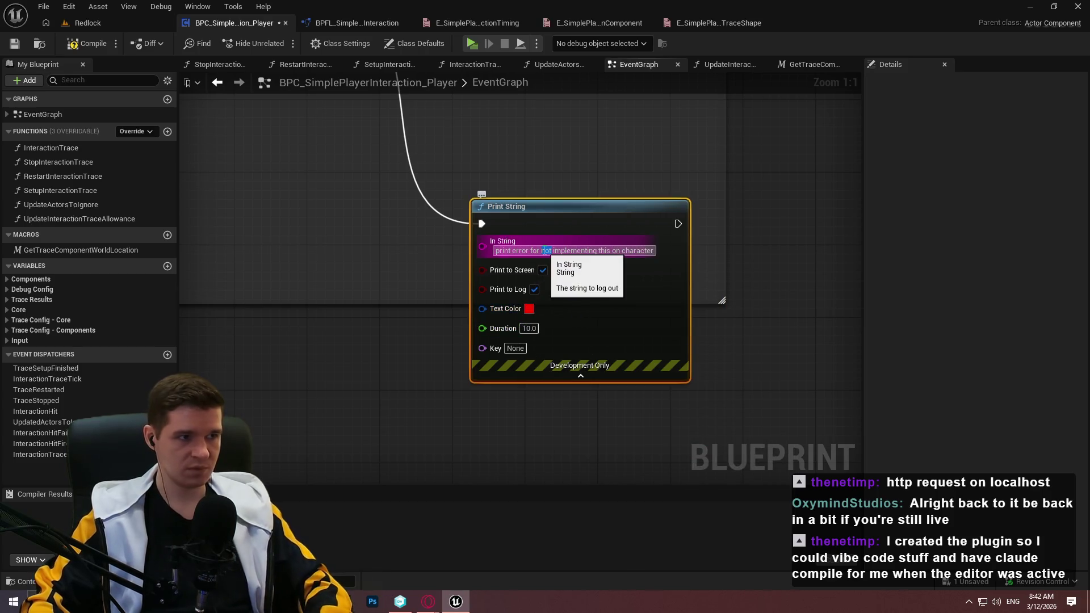
key("ctrl+a")
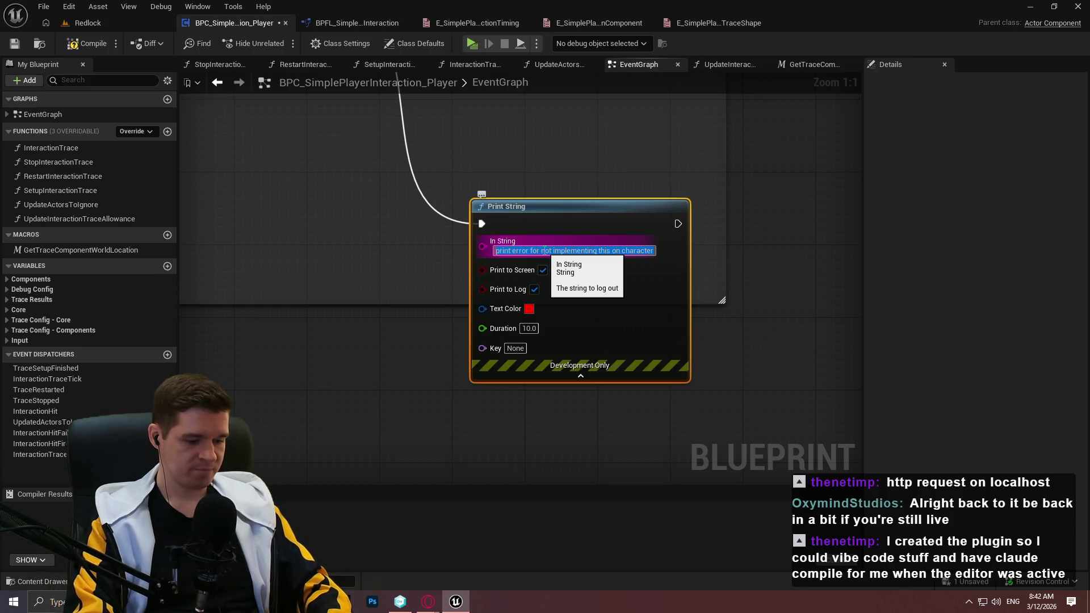
type("BPC_")
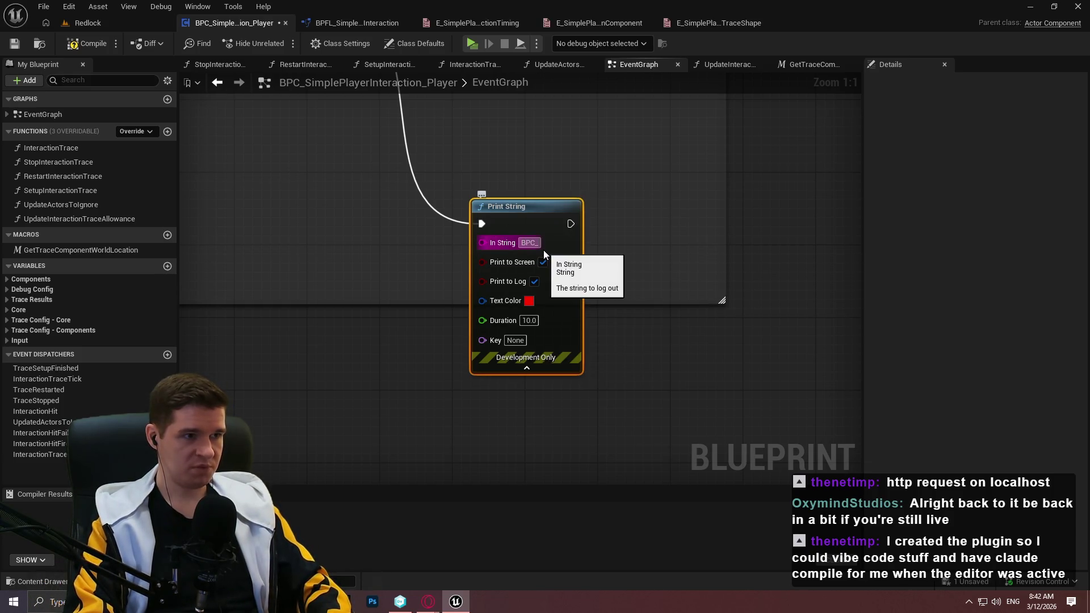
type("SimpleP")
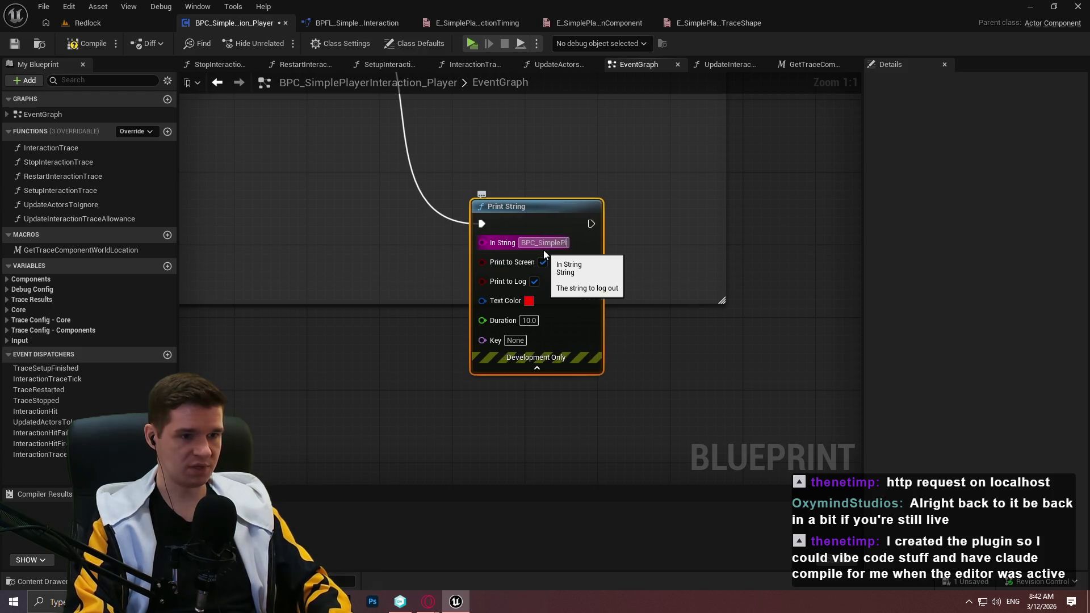
type("layerInteraction")
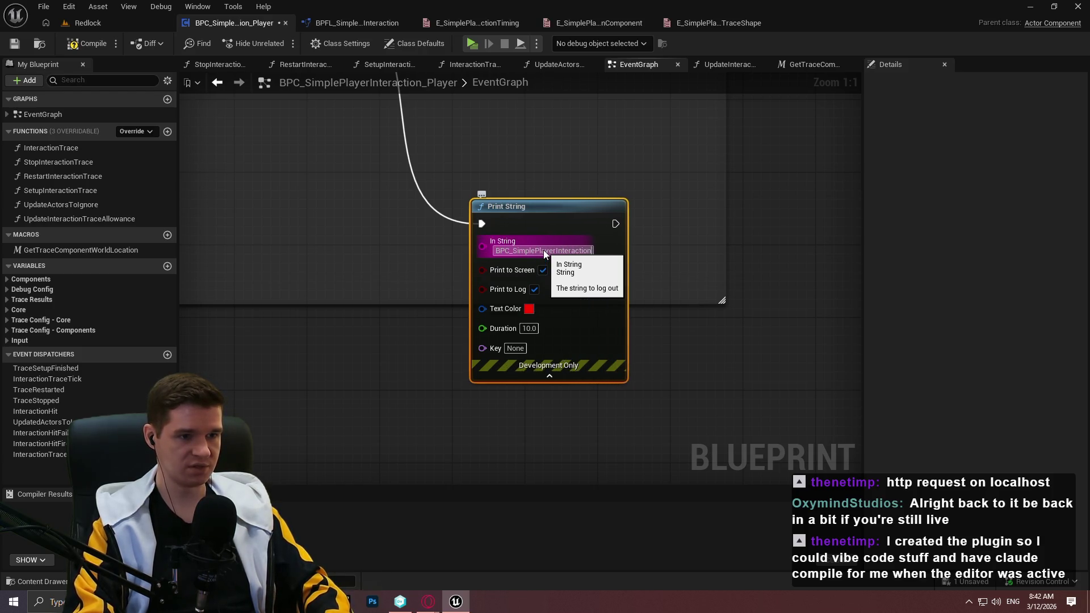
type("_Player is ")
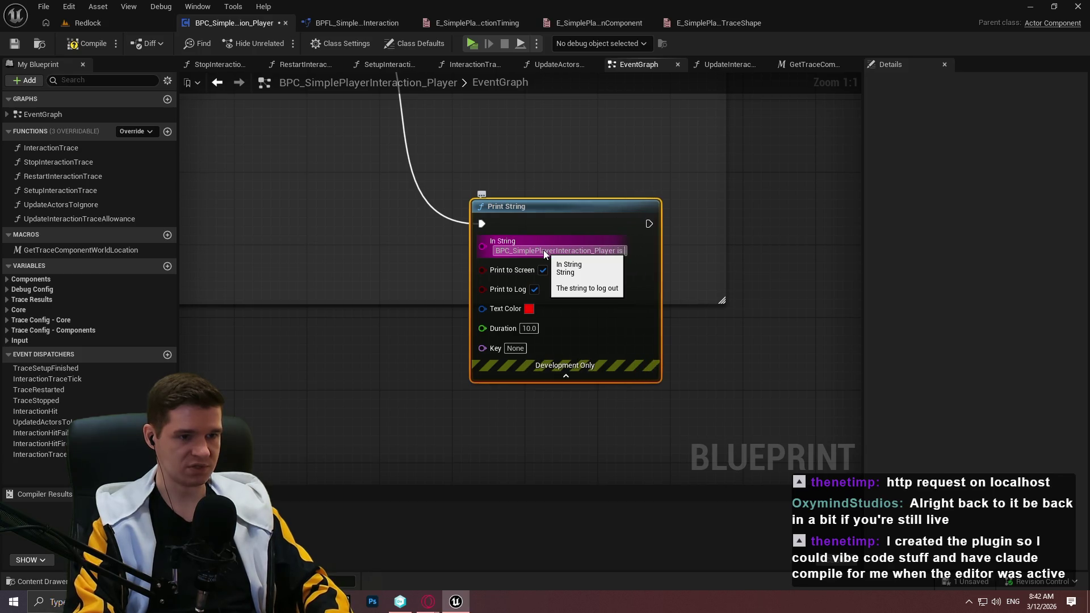
type("not place")
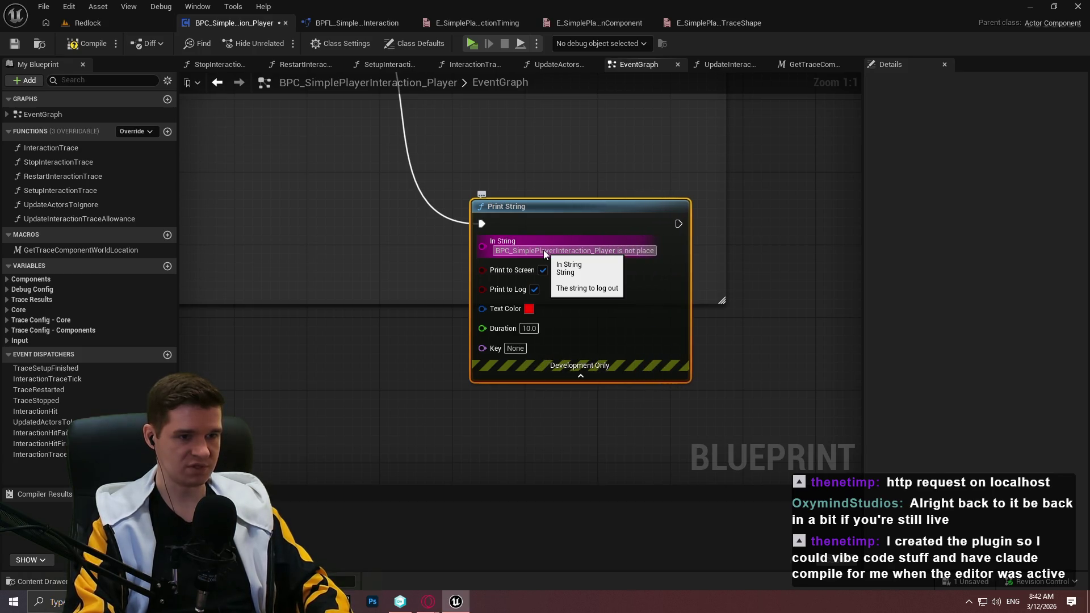
key("BackSpace")
key("BackSpace")
key("BackSpace")
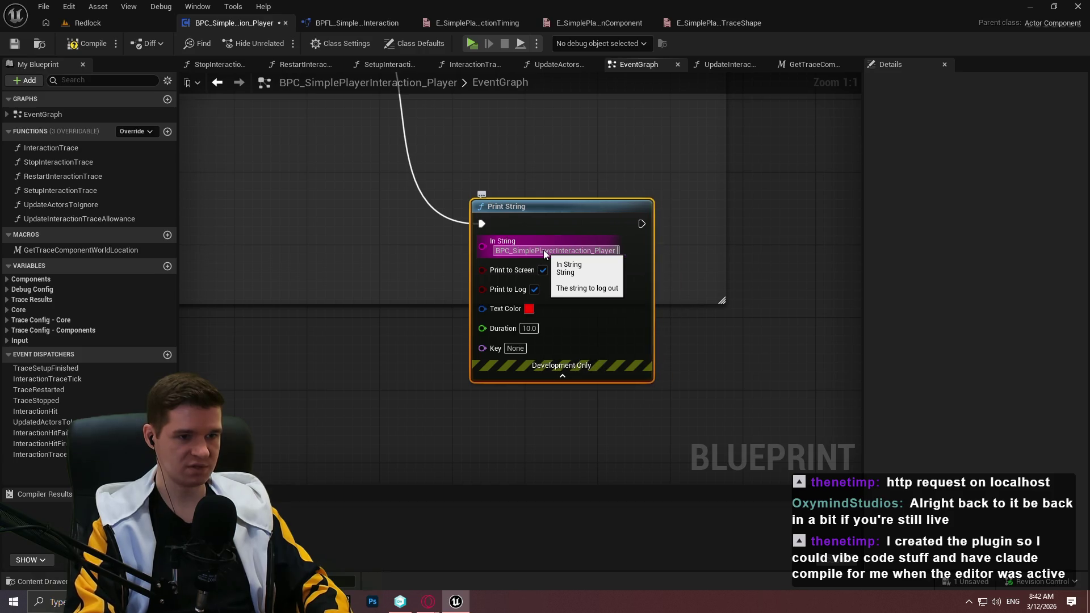
type("MUST be p")
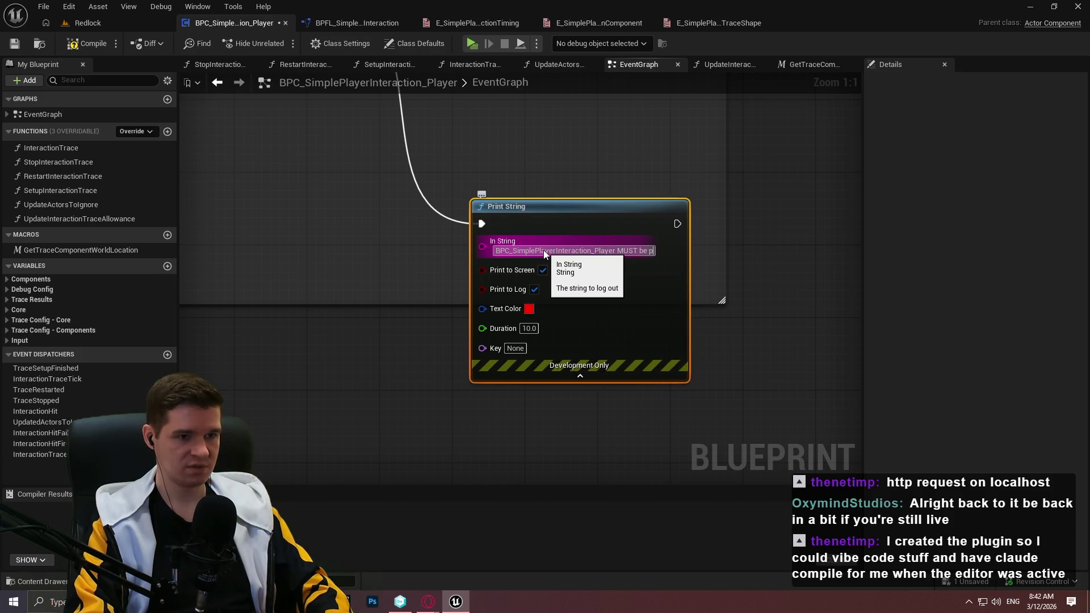
key("BackSpace")
type("imple")
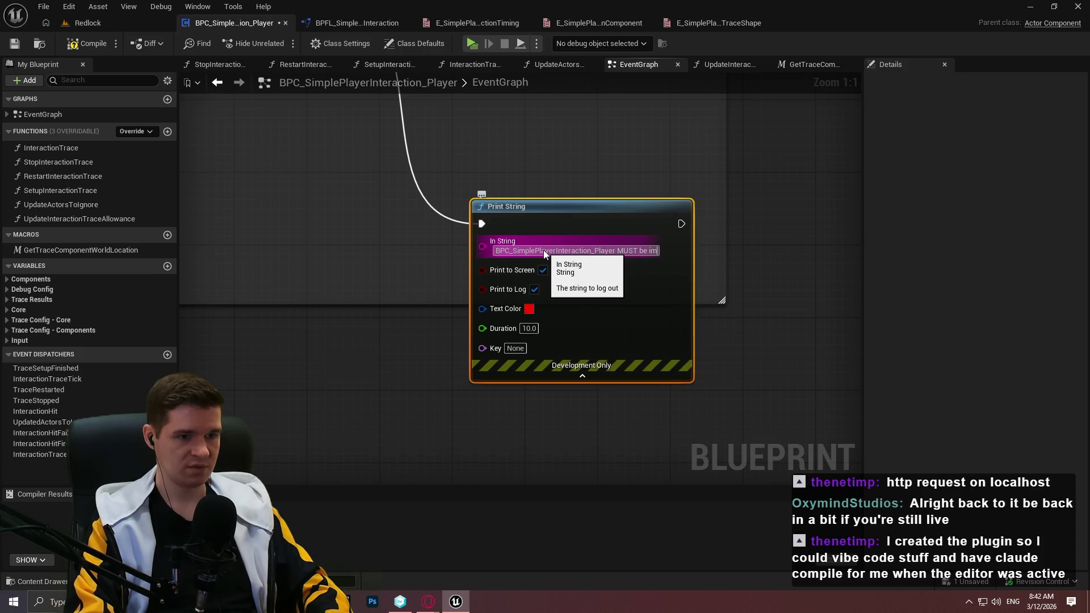
type("mented on a")
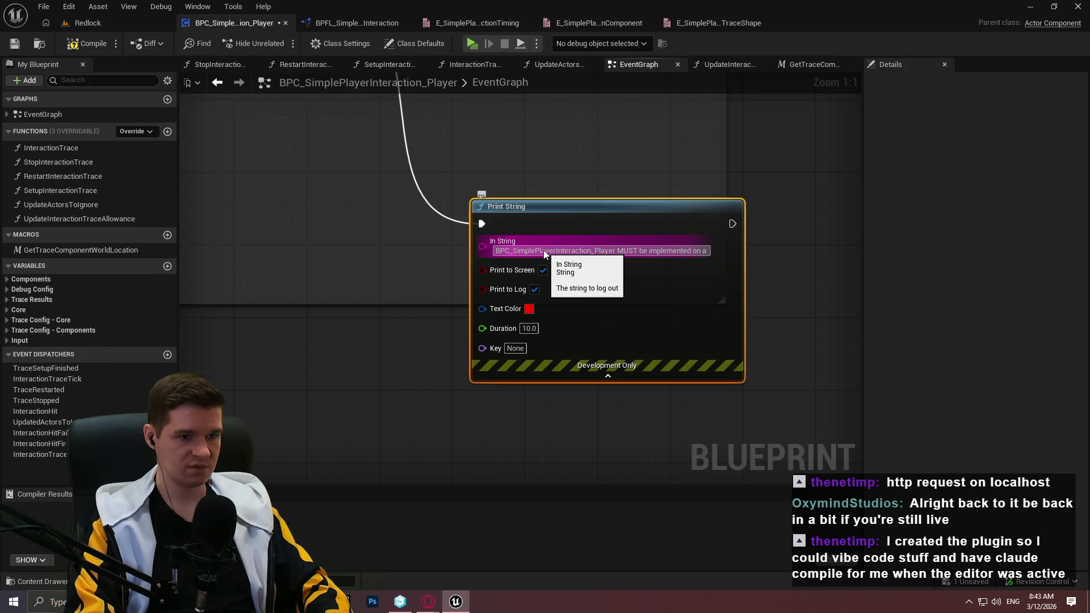
type(" Character")
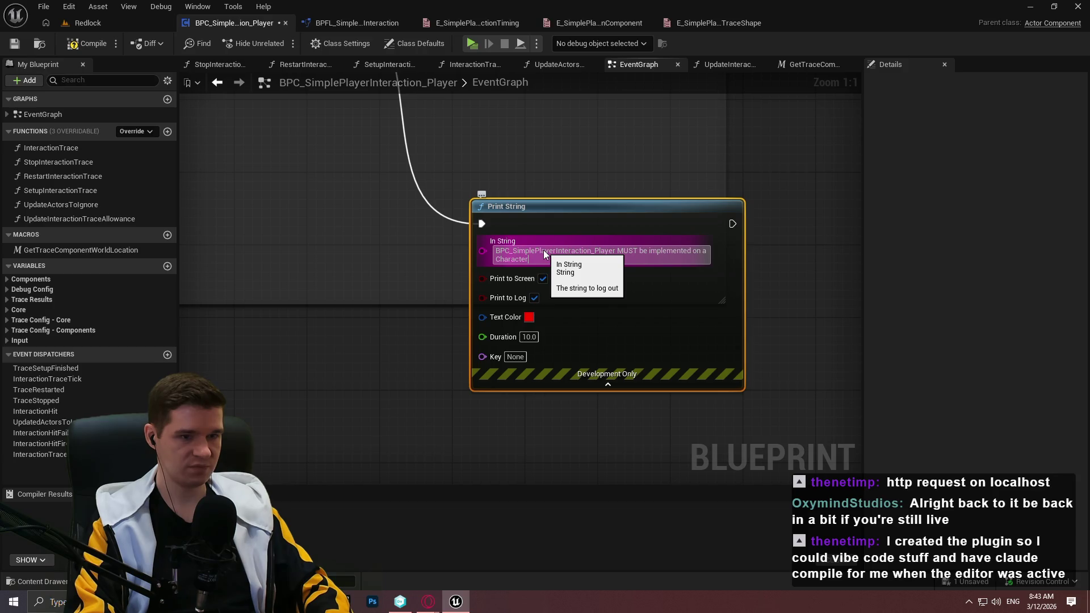
left_click(837, 316)
left_click(674, 386)
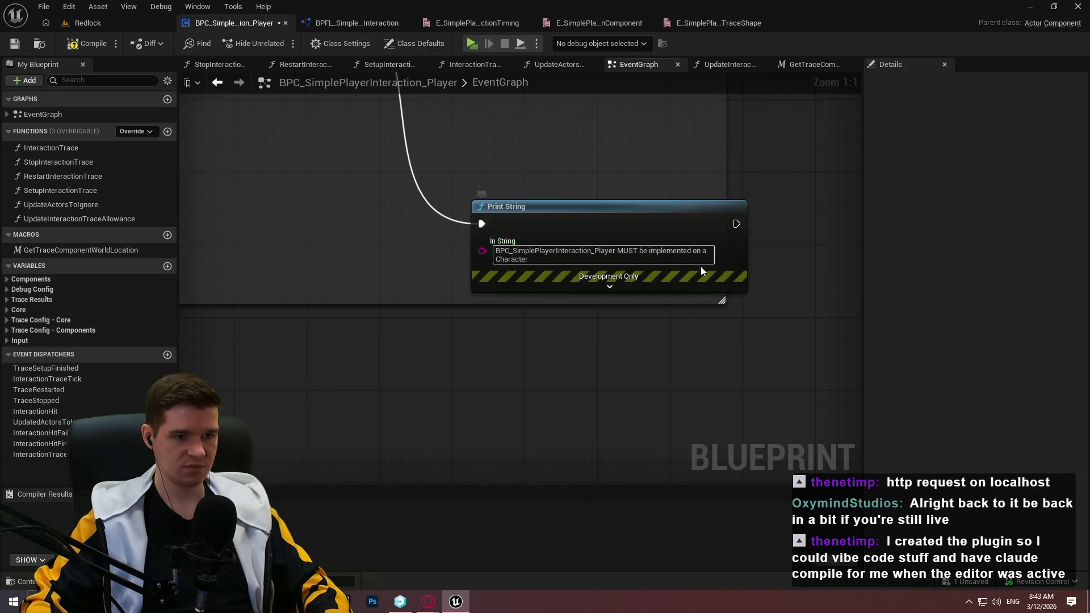
Enlarge the comment box, then compile, check out and save BPC_SimplePlayerInteraction_Player
mouse_move(724, 300)
left_mouse_down()
mouse_move(805, 324)
mouse_move(784, 322)
left_mouse_up()
left_click_drag(712, 133, 733, 269)
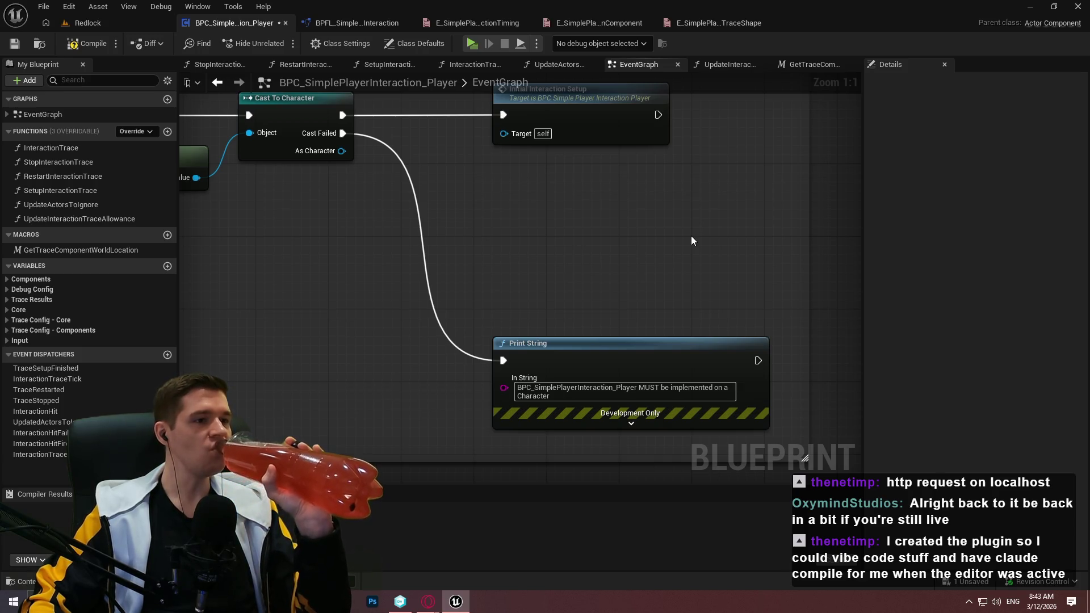
left_click(88, 44)
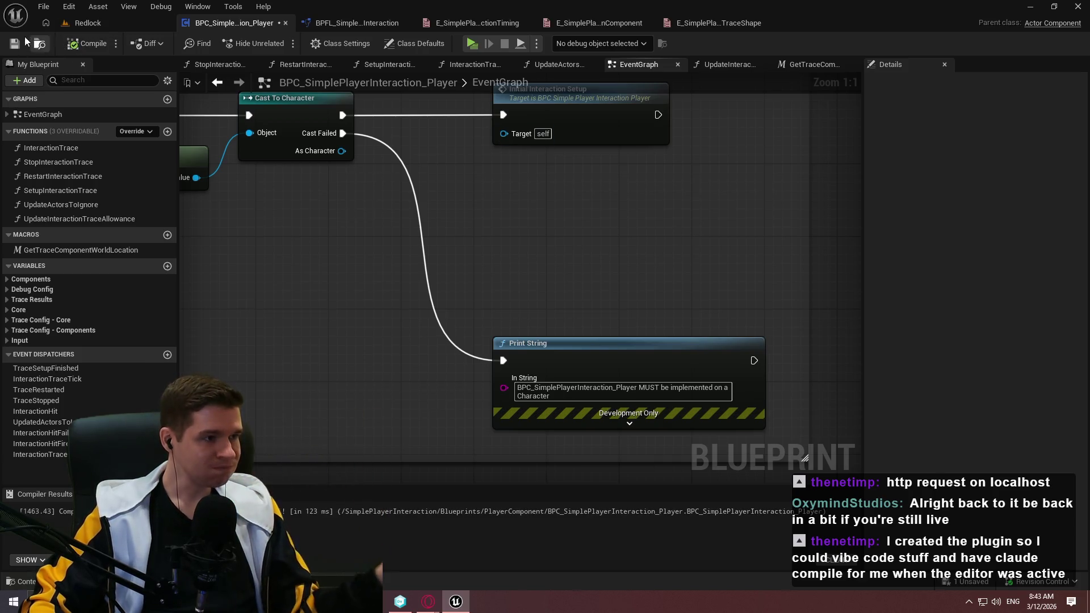
left_click(15, 43)
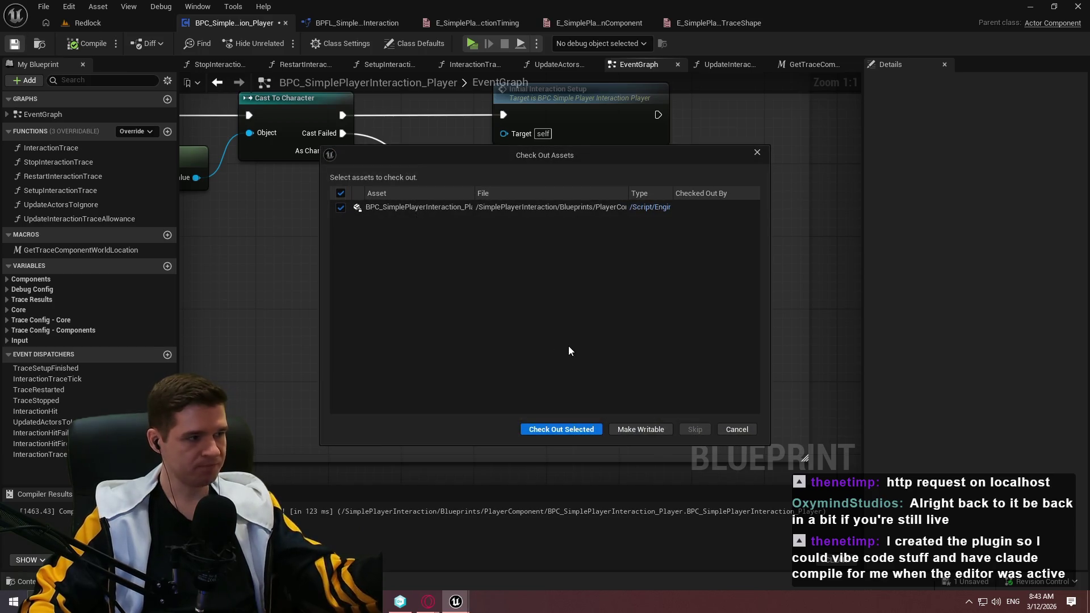
left_click(572, 431)
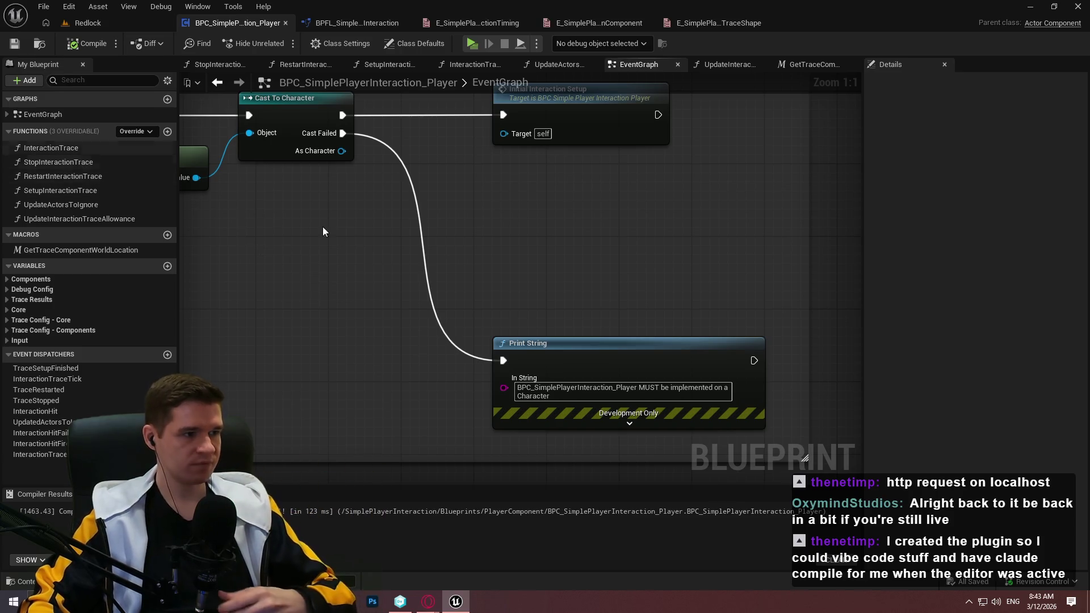
left_click_drag(257, 203, 650, 388)
scroll(651, 392, "down", 3)
Marquee-select the InitialInteractionSetup node chain and press C to wrap it in a comment
scroll(532, 274, "down", 2)
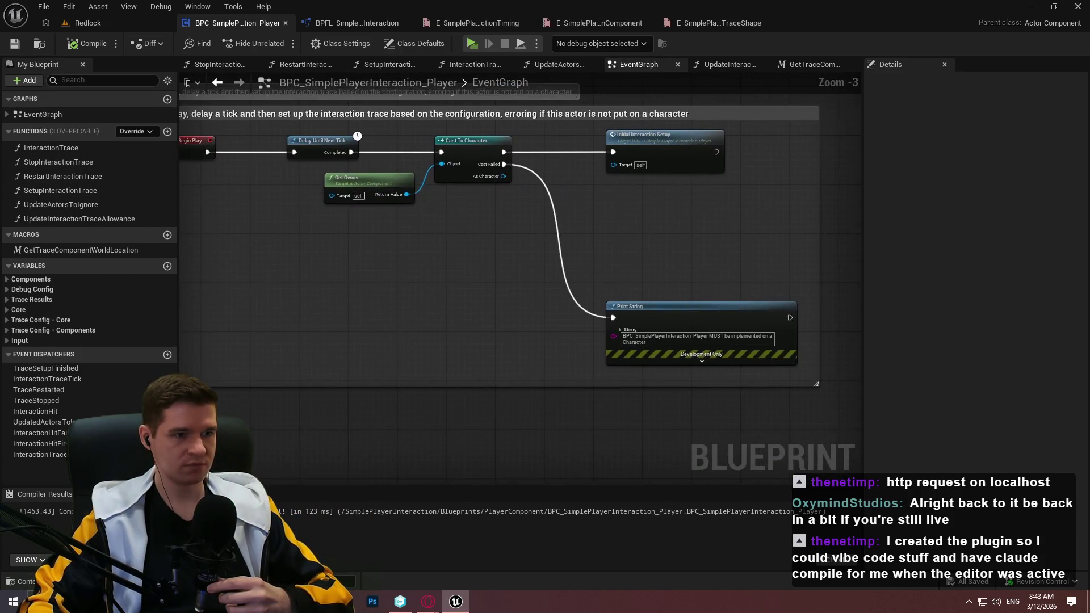
left_click_drag(533, 274, 547, 71)
left_click_drag(554, 375, 554, 192)
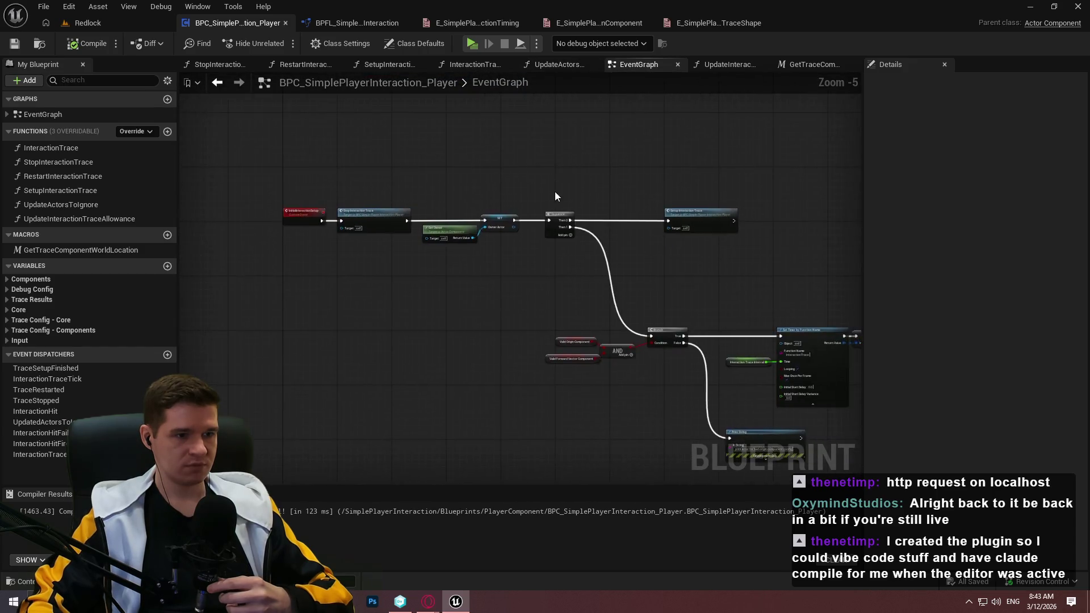
scroll(511, 216, "up", 1)
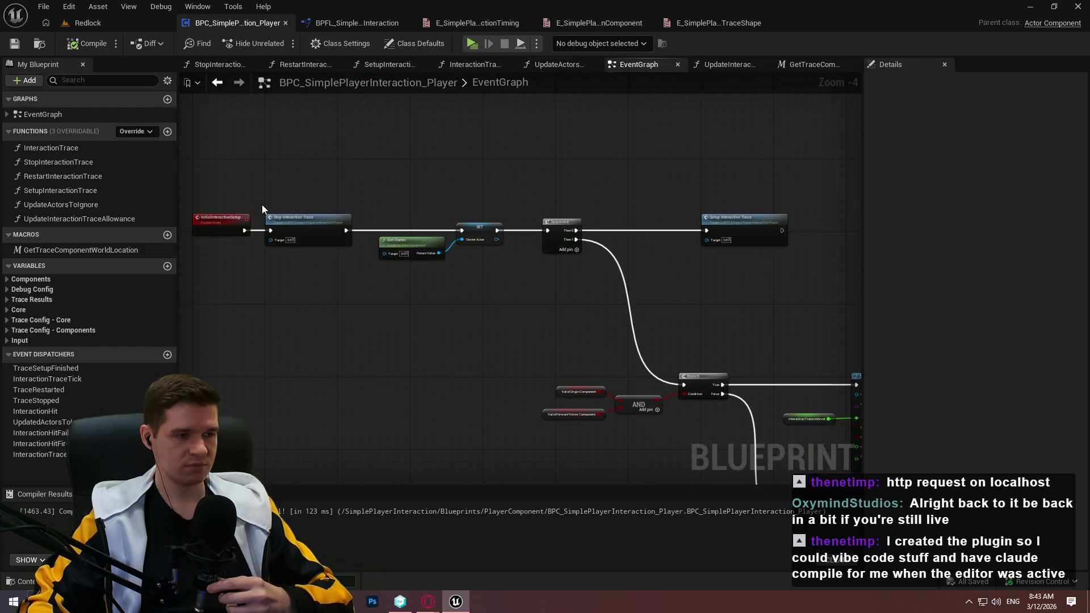
left_click_drag(261, 203, 267, 488)
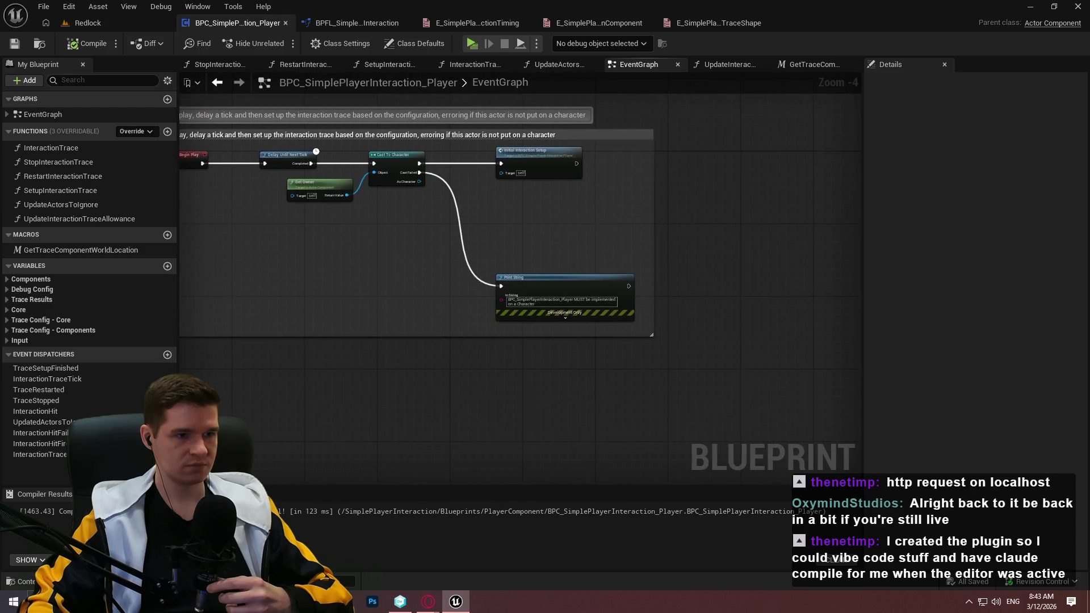
left_click_drag(336, 237, 341, 202)
scroll(340, 202, "down", 1)
scroll(659, 275, "down", 1)
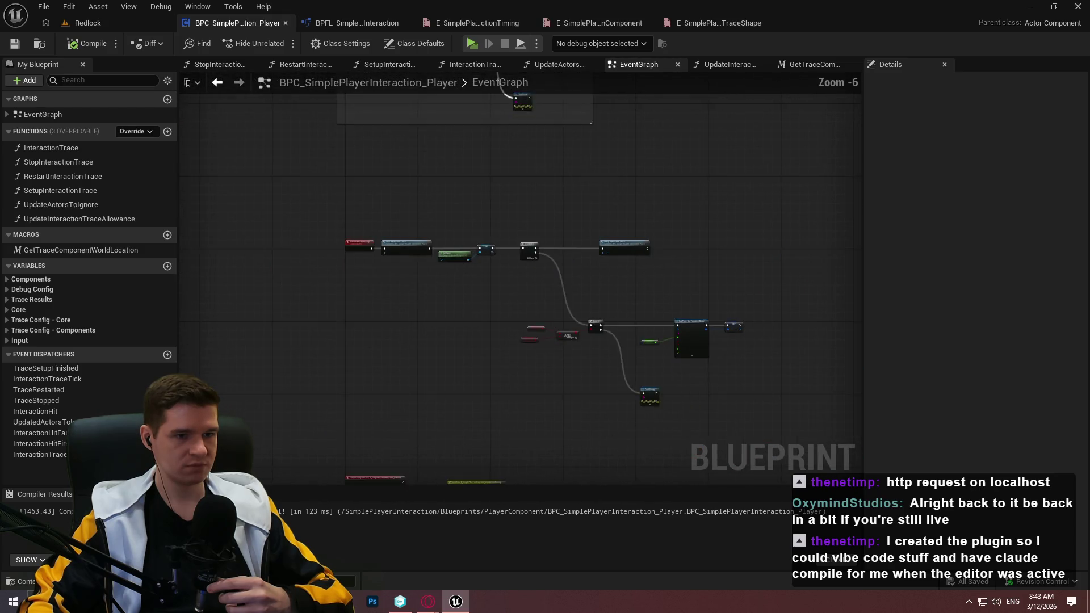
left_click_drag(658, 278, 567, 182)
left_click_drag(726, 336, 213, 113)
key("c")
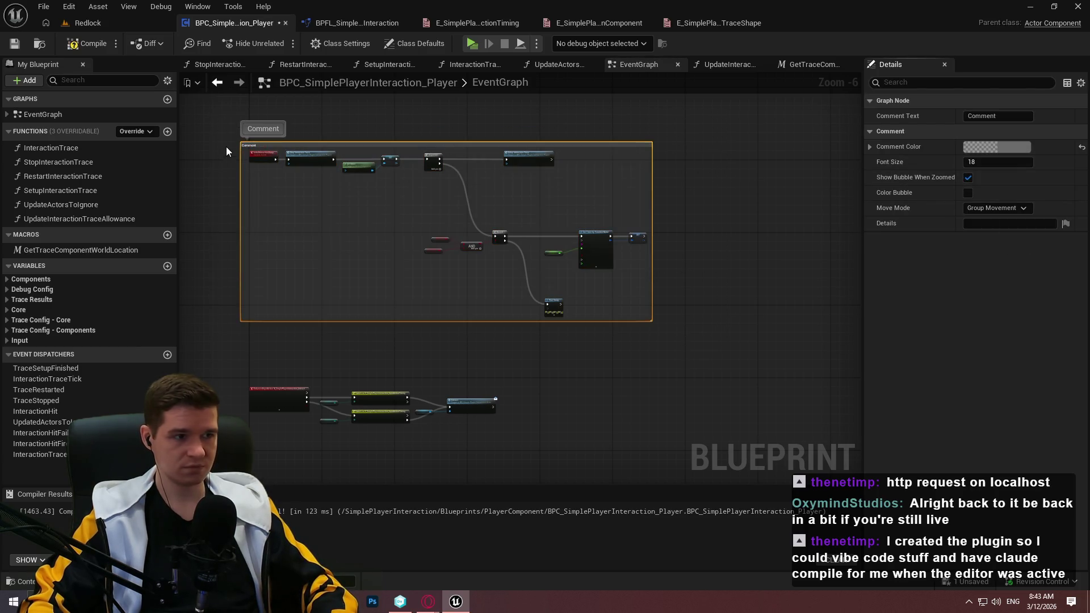
Pan through the commented chain's Branch, Set Timer and Cast To Character sections
scroll(229, 148, "up", 4)
double_click(319, 151)
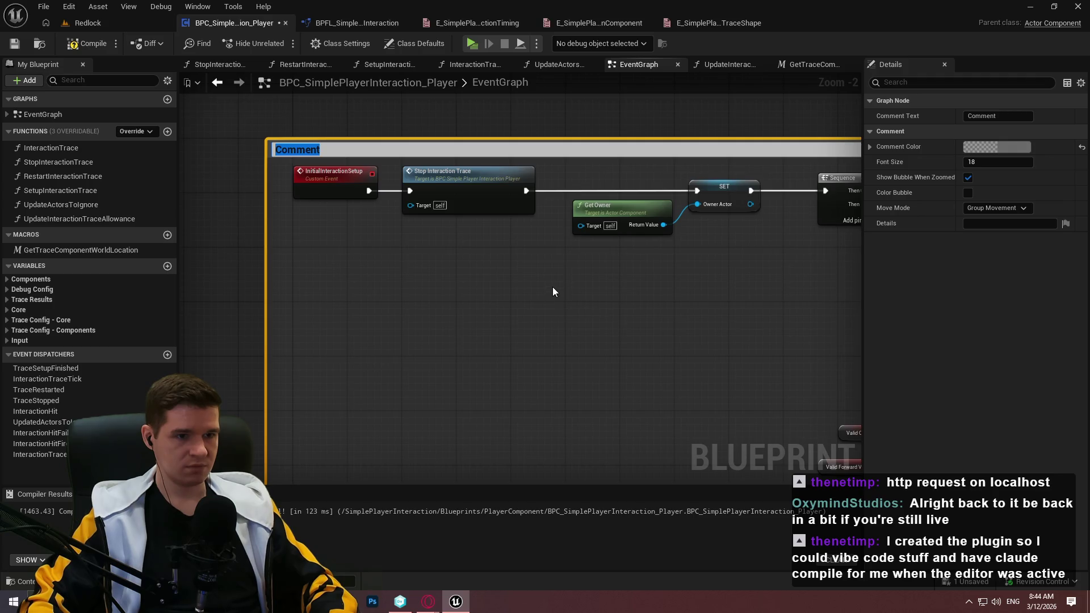
mouse_move(559, 287)
left_mouse_down()
mouse_move(531, 297)
mouse_move(275, 208)
mouse_move(506, 287)
mouse_move(382, 192)
left_mouse_up()
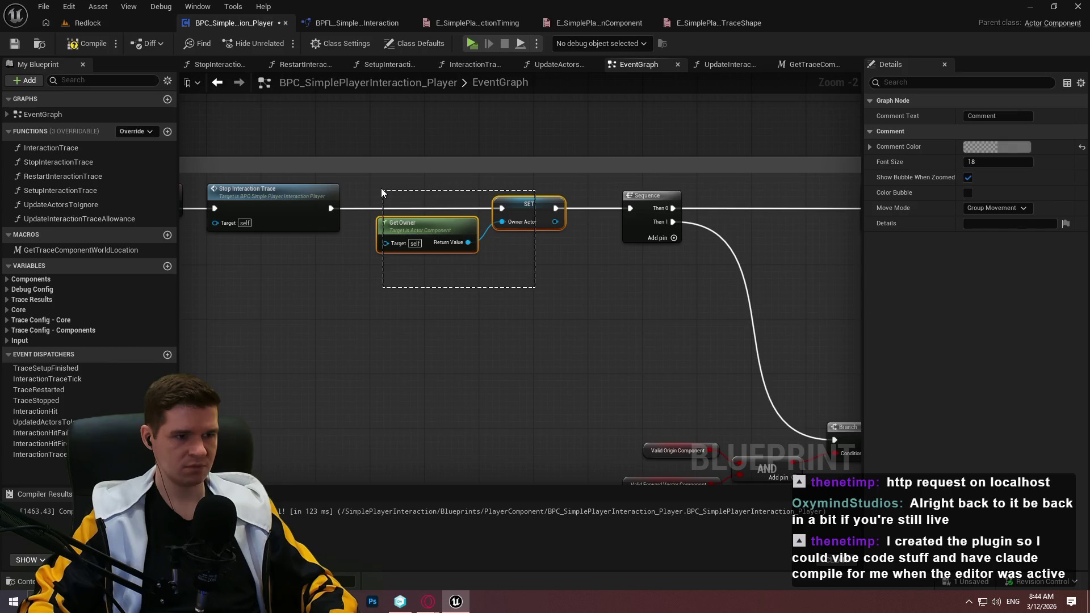
left_click(659, 294)
left_click_drag(659, 294, 187, 48)
left_click_drag(819, 446, 822, 312)
mouse_move(244, 108)
left_mouse_down()
mouse_move(286, 180)
mouse_move(545, 311)
mouse_move(856, 367)
left_mouse_up()
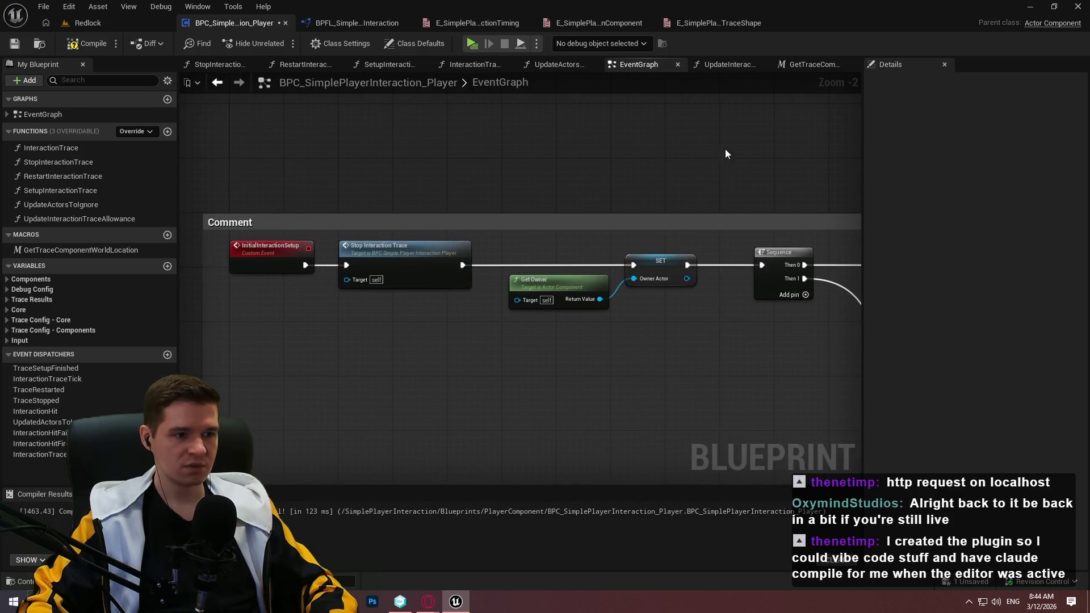
left_click_drag(711, 122, 704, 434)
left_click_drag(664, 476, 663, 170)
left_click_drag(432, 294, 187, 234)
mouse_move(432, 294)
left_mouse_down()
mouse_move(571, 335)
mouse_move(802, 379)
mouse_move(769, 248)
left_mouse_up()
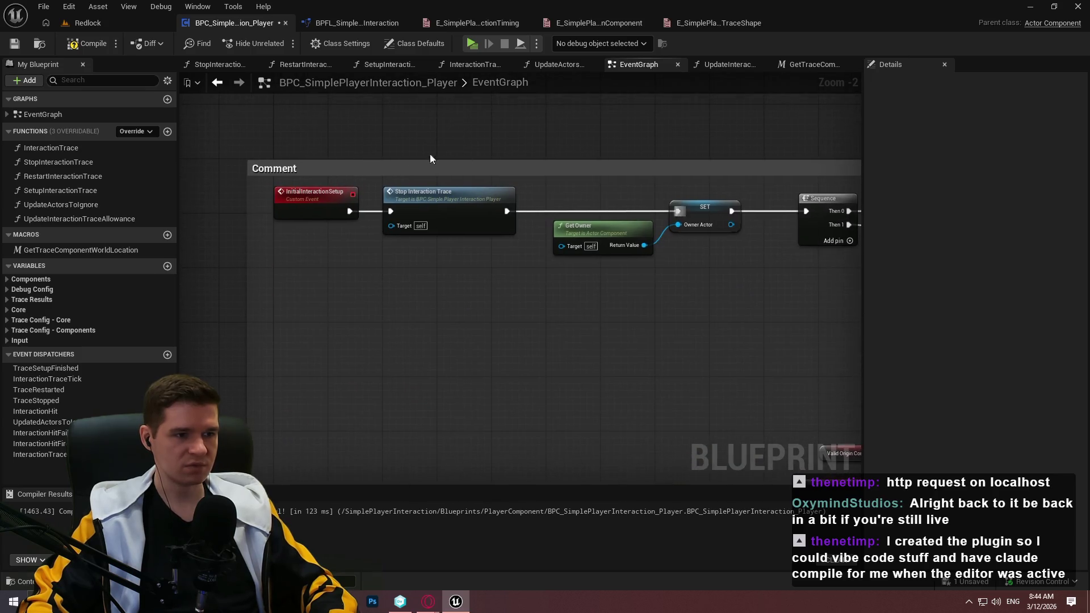
Title the comment box to describe the initial trace setup and the running-timer check
double_click(298, 169)
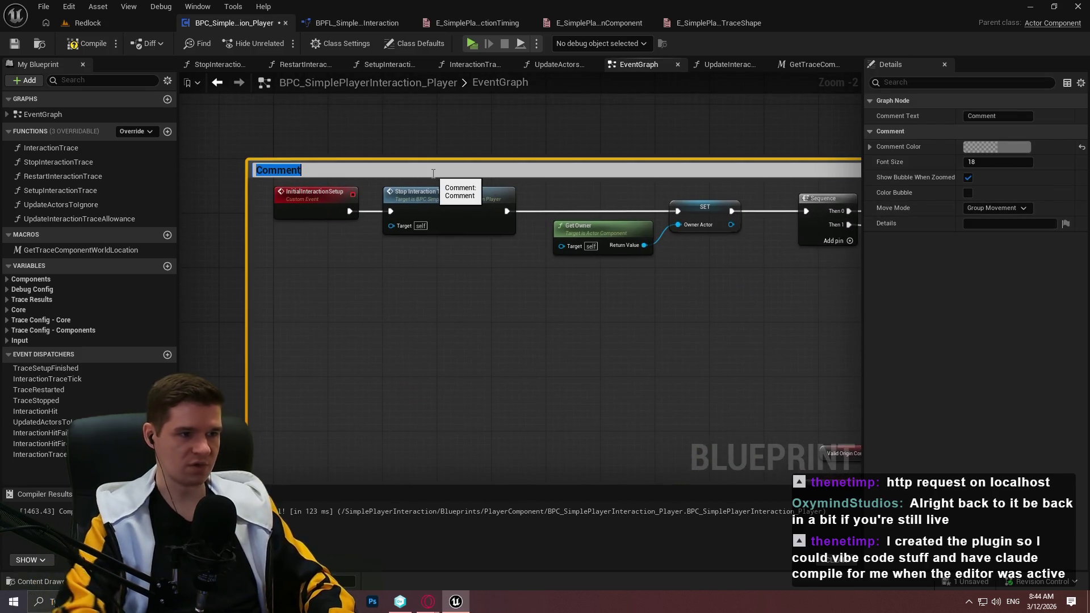
type("The initia")
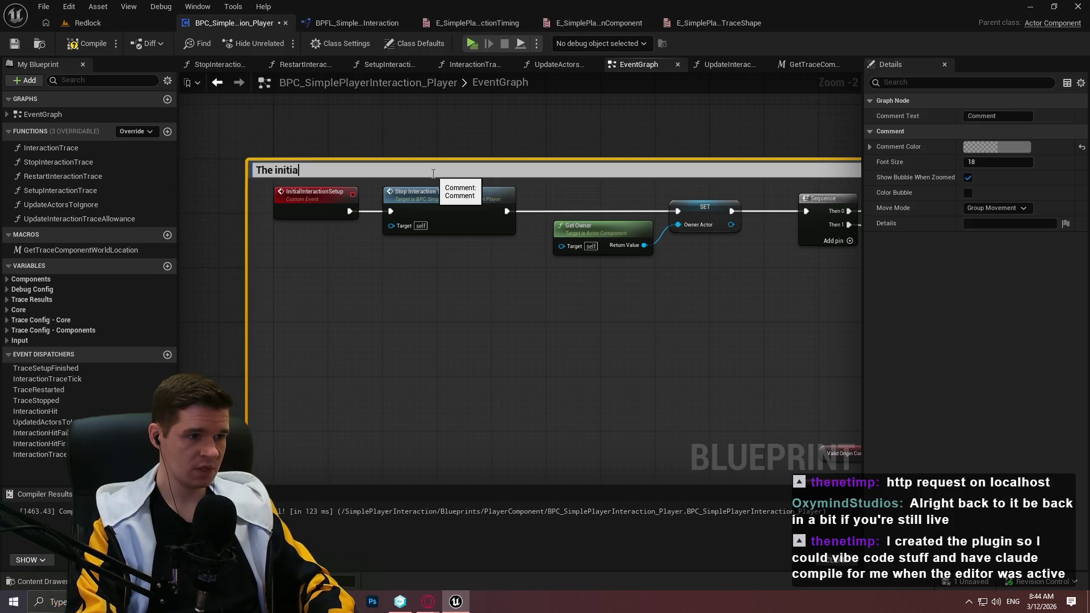
type("l set")
type("up for the")
type(" interaction trace, ")
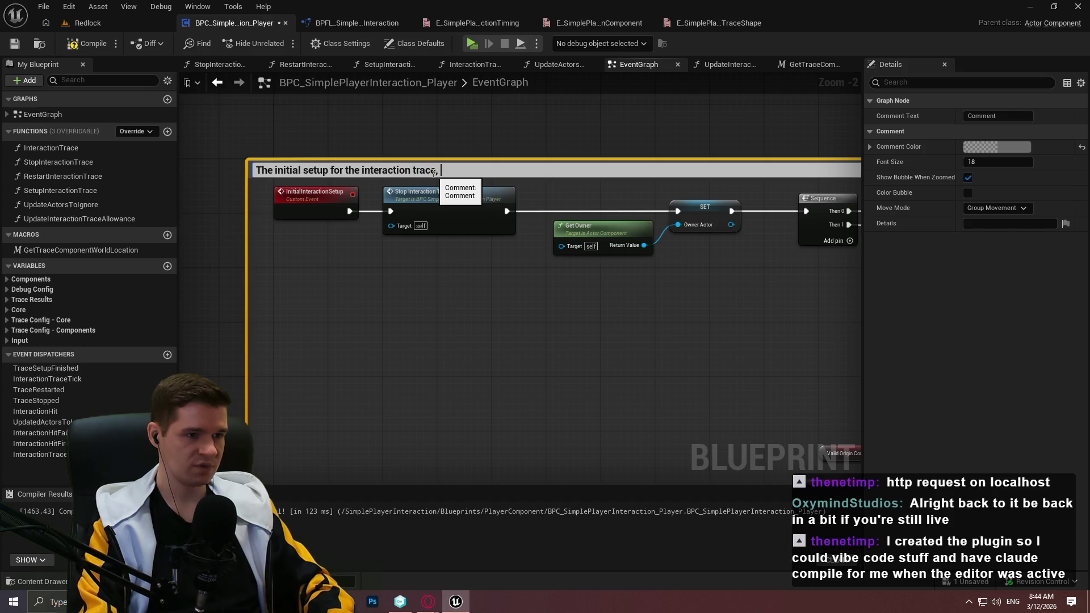
type("double")
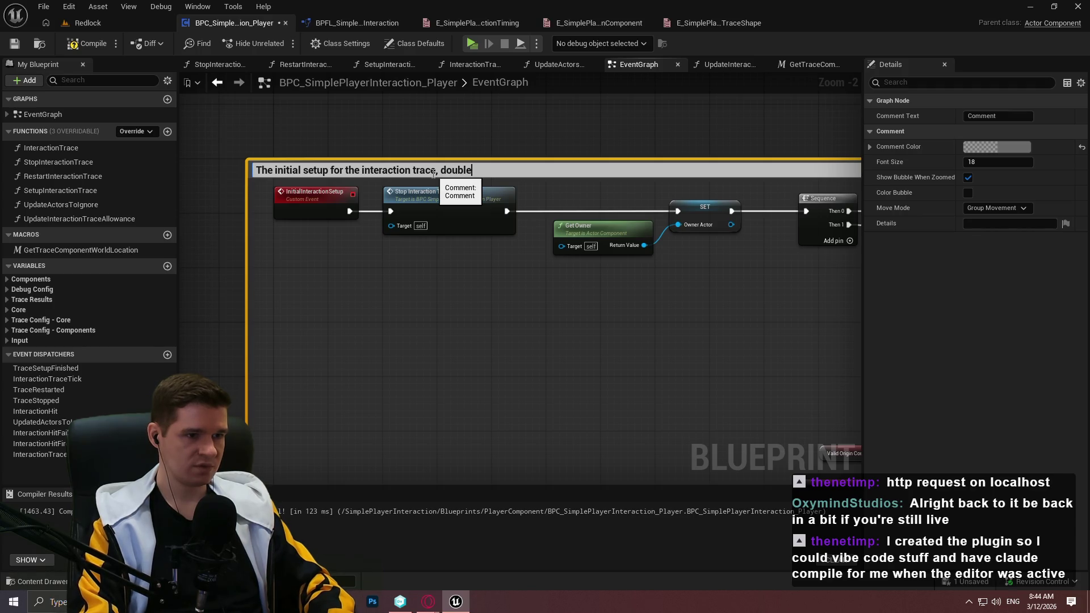
type(" that the timer is n")
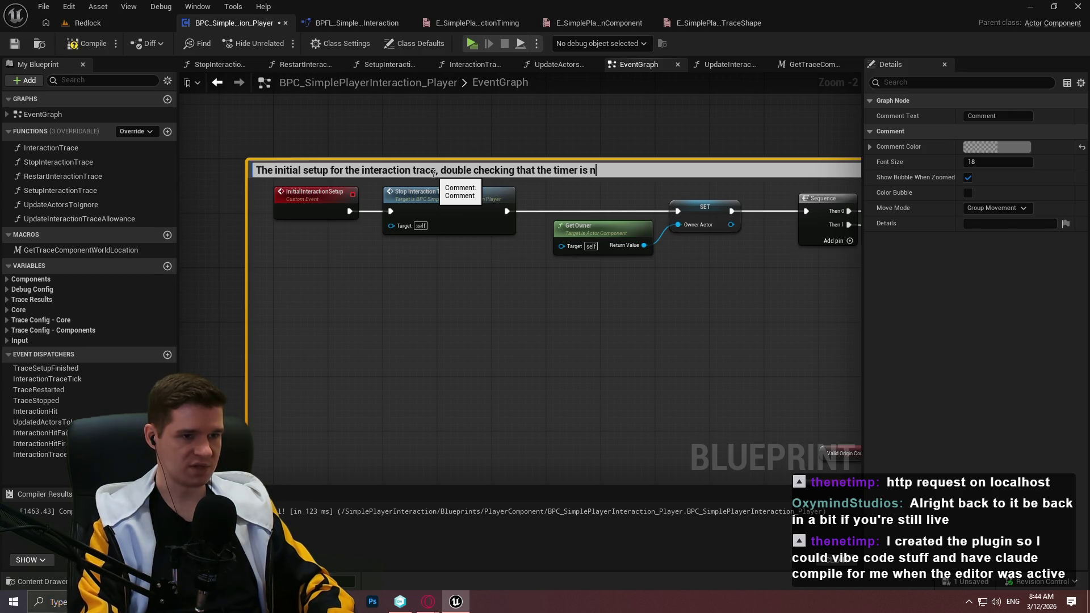
type("ot currently run")
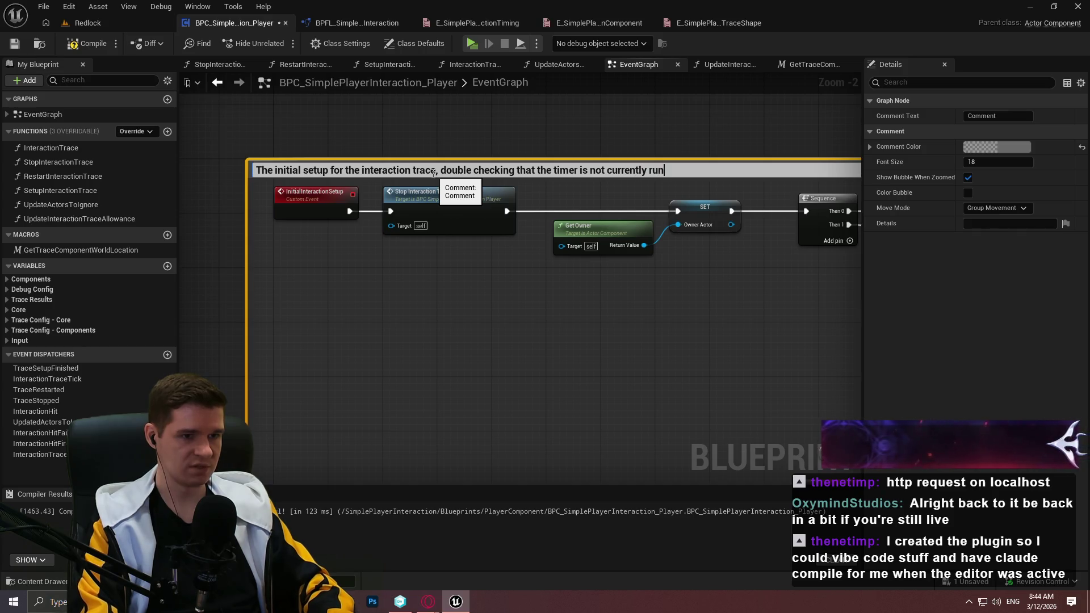
type("ning *")
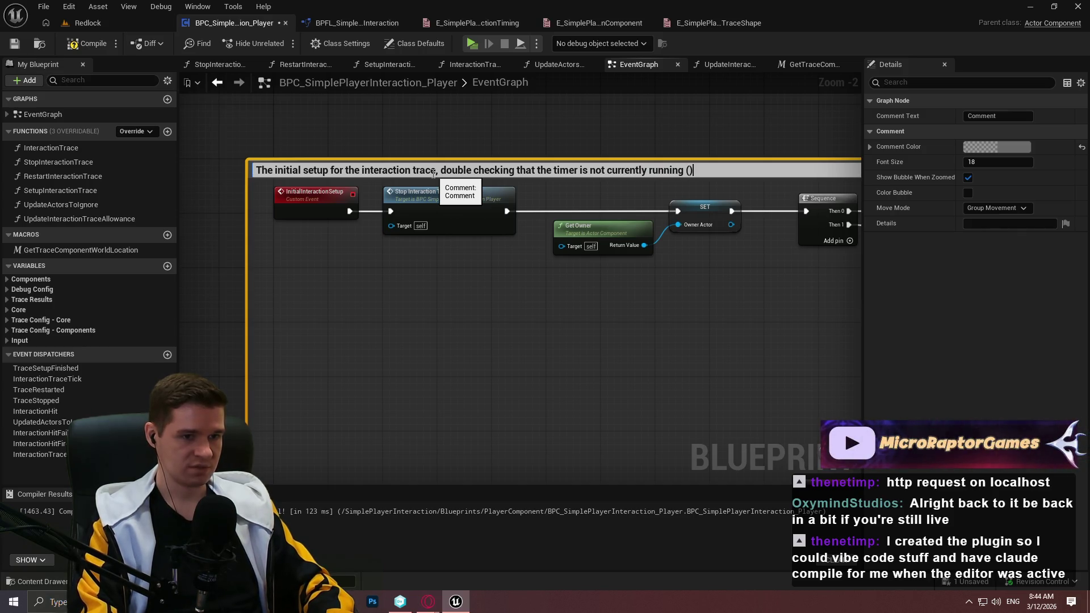
type("stopping it if it is")
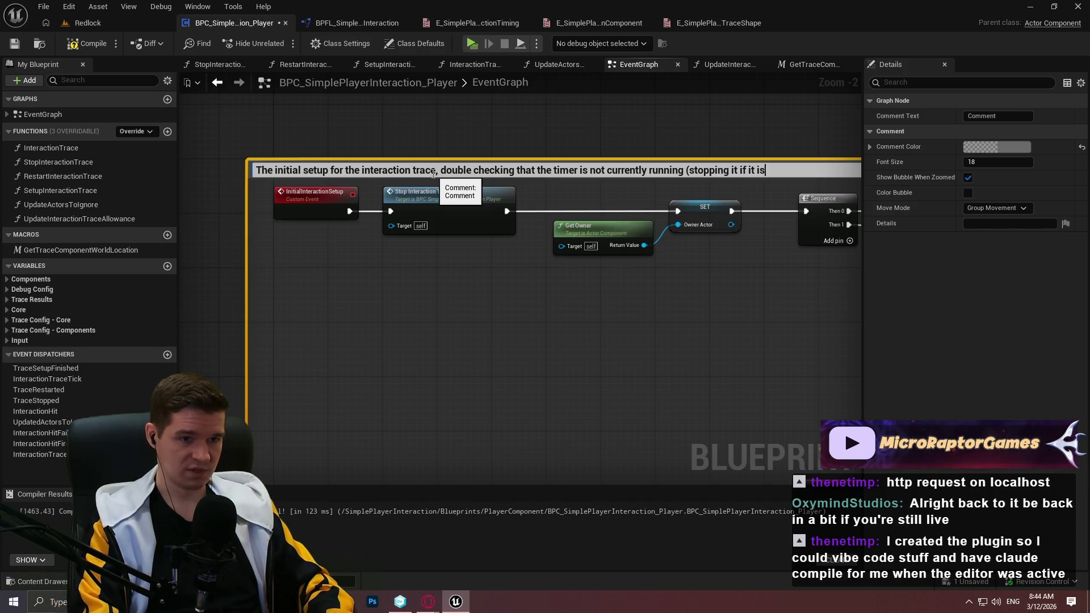
type(")")
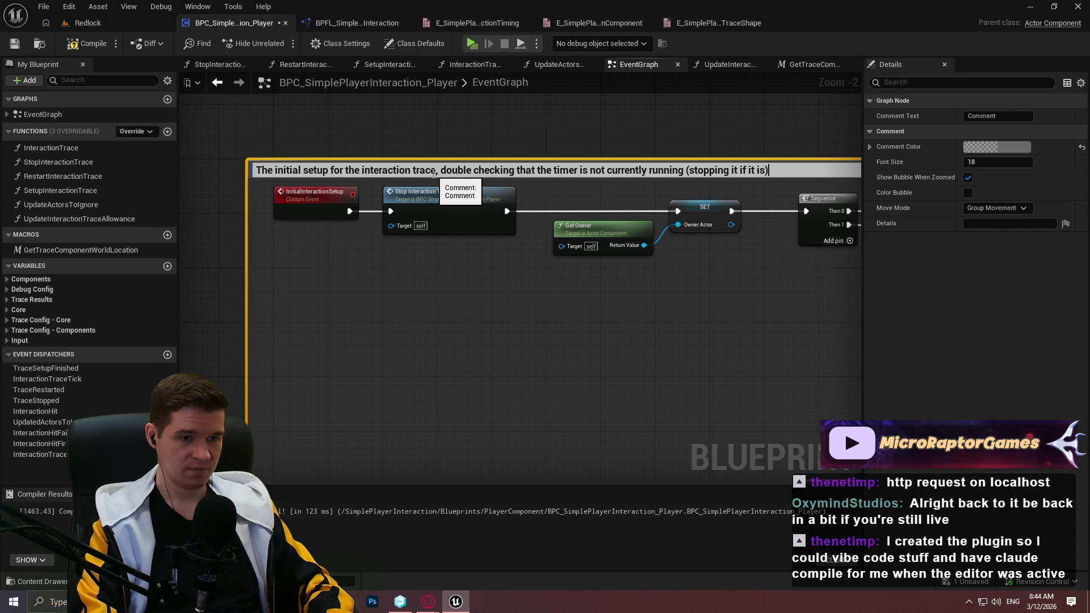
key("Return")
Extend the comment title with '-- errors if either the Origin OR Forward Vector' components are invalid
scroll(579, 285, "down", 1)
mouse_move(518, 180)
left_mouse_down()
mouse_move(155, 90)
mouse_move(176, 10)
left_mouse_up()
mouse_move(324, 58)
left_mouse_down()
mouse_move(495, 92)
mouse_move(602, 272)
left_mouse_up()
scroll(463, 222, "up", 1)
double_click(448, 223)
left_click(463, 223)
type("-- errors")
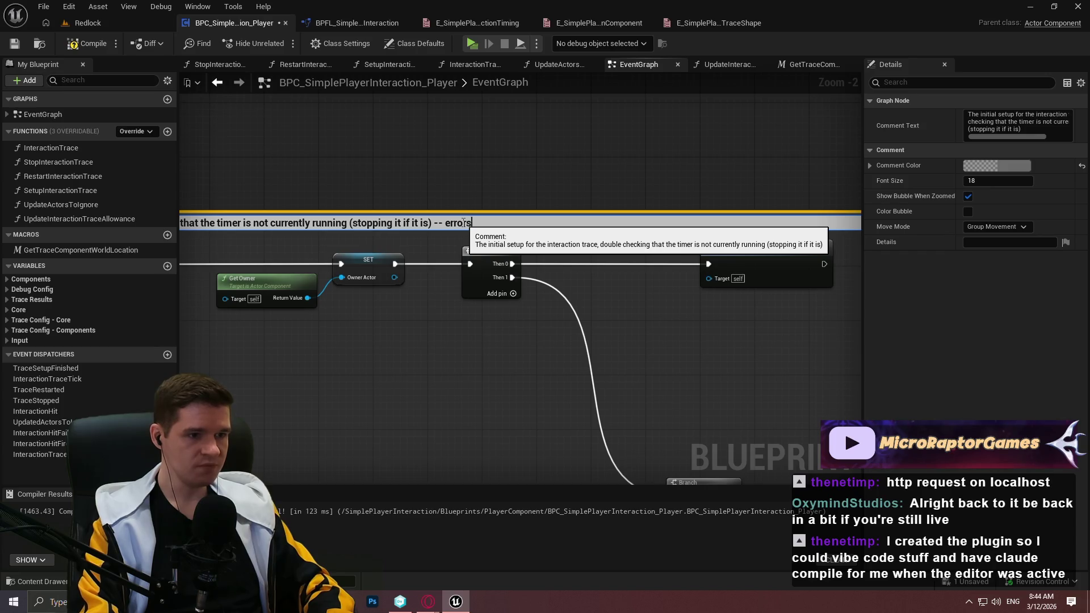
type(" if either the Origin or")
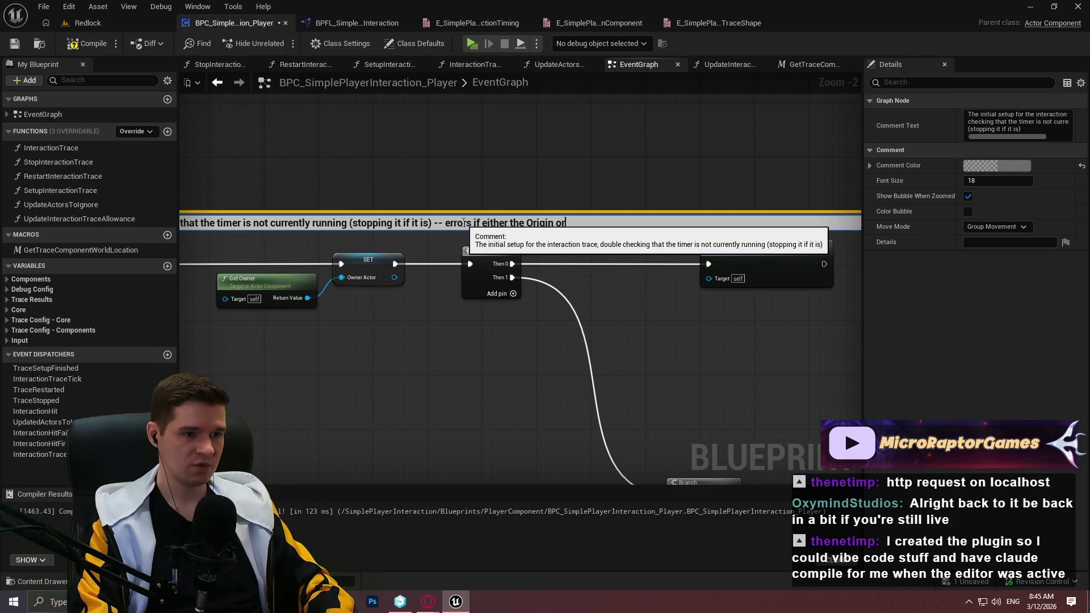
key("BackSpace")
key("BackSpace")
key("BackSpace")
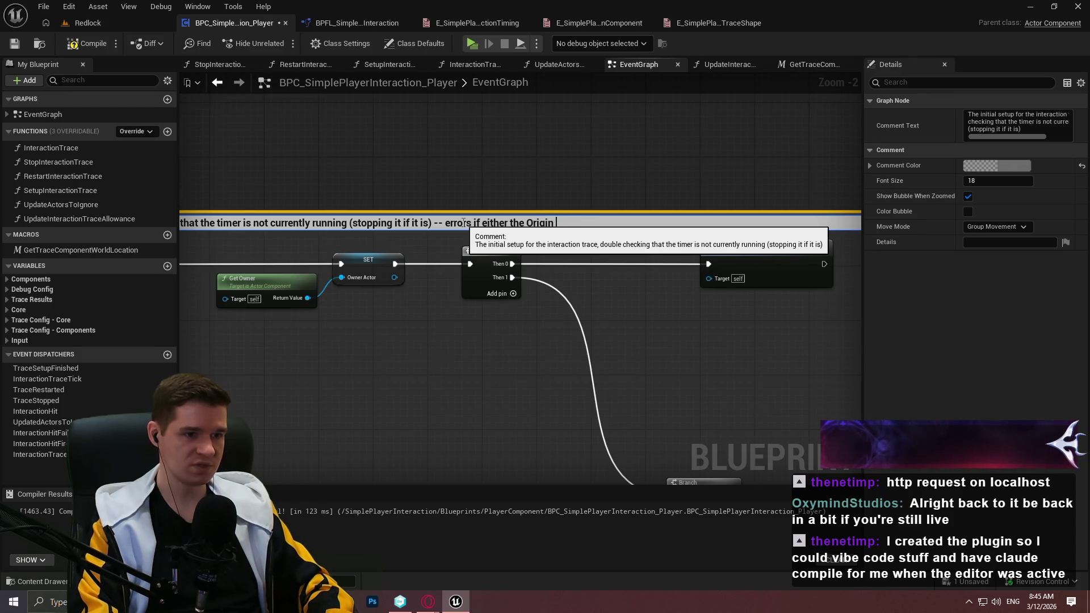
type("OR Forward Vector components are")
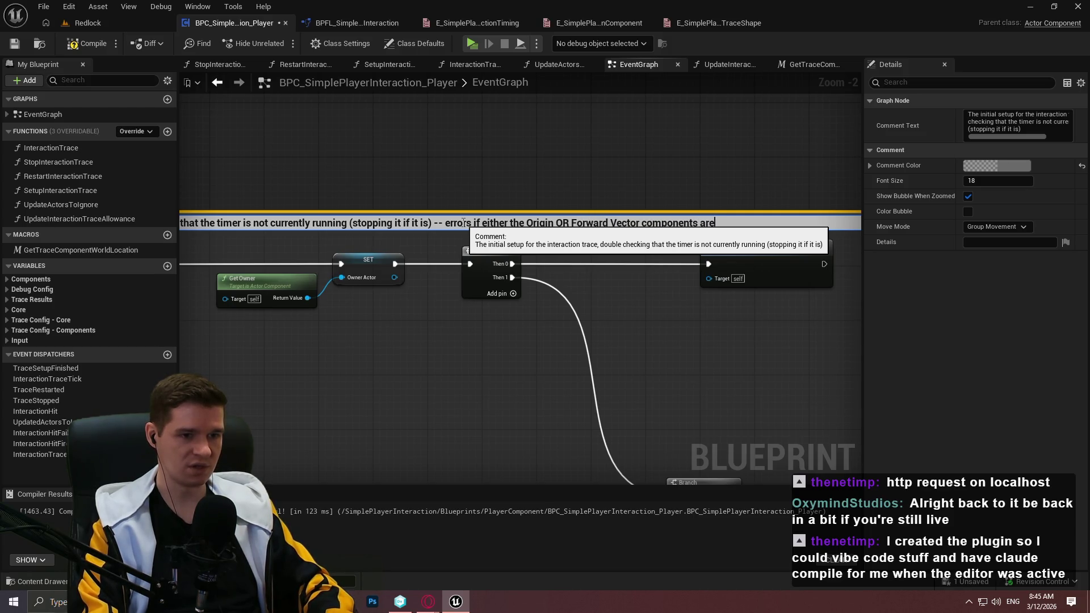
key("Return")
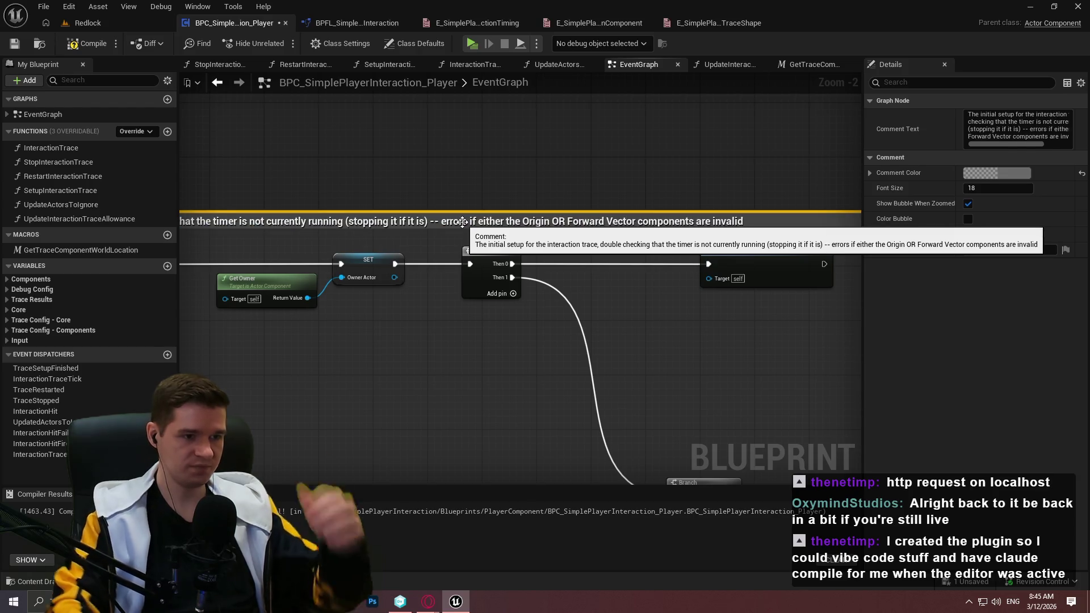
mouse_move(810, 428)
left_mouse_down()
mouse_move(642, 378)
mouse_move(358, 94)
left_mouse_up()
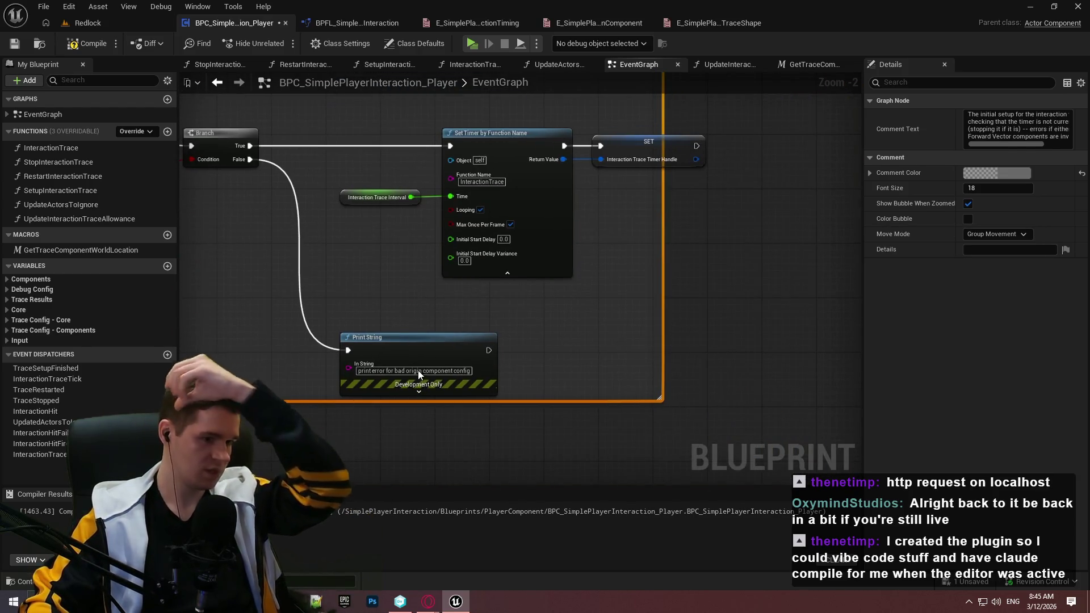
Set the Print String text colour to pure red and its duration to 10 seconds
scroll(415, 362, "up", 2)
left_click(412, 397)
left_click(372, 428)
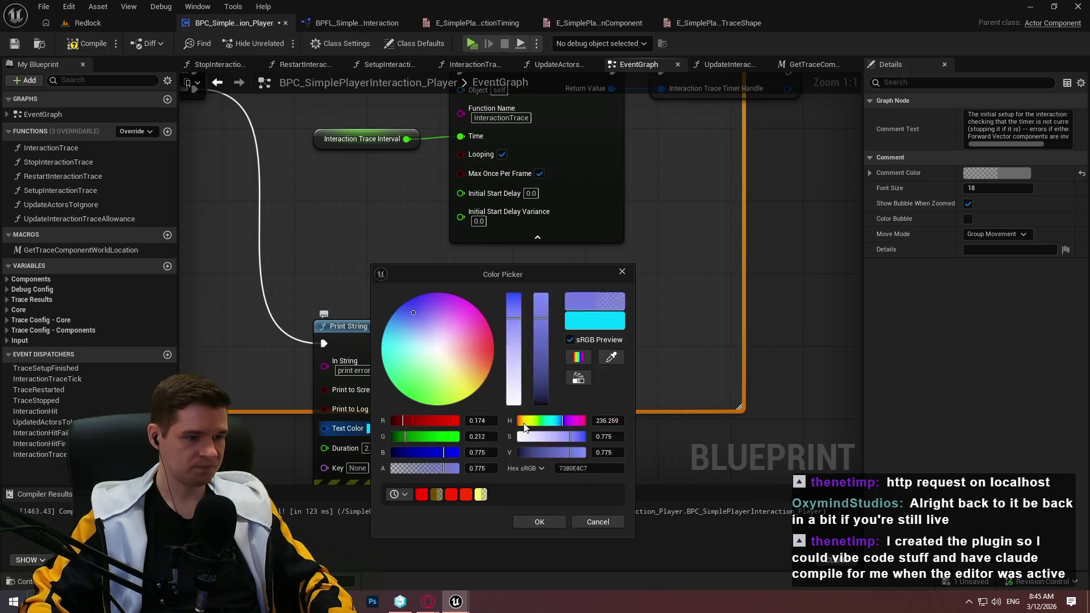
left_click(462, 423)
left_click(493, 345)
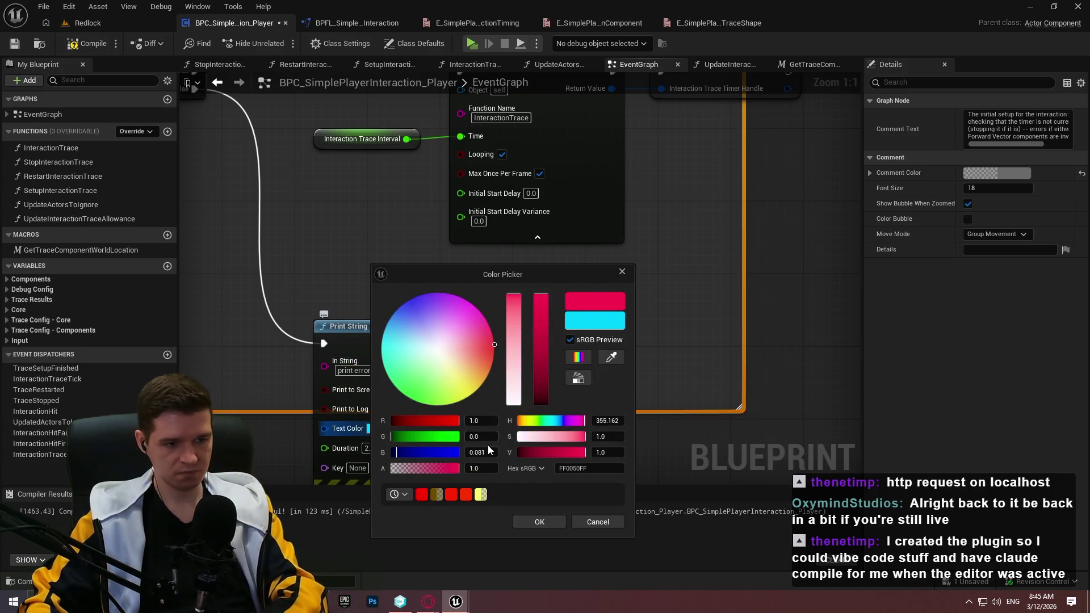
left_click_drag(480, 453, 472, 453)
left_click(539, 522)
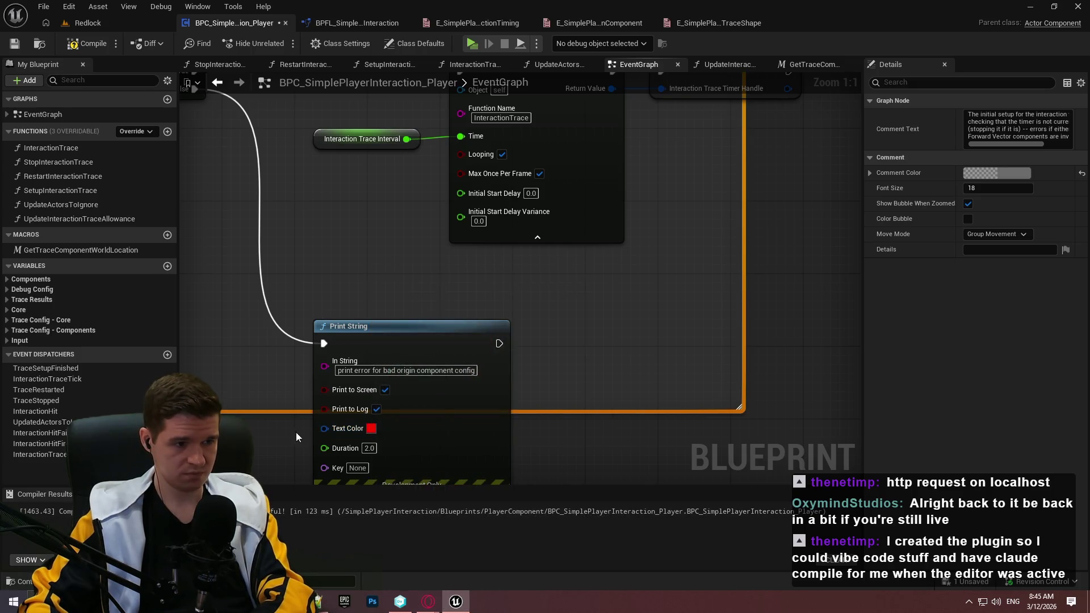
type("10")
key("Return")
Change the In String message to 'BPC_SimplePlayerInteraction_Player has bad config'
double_click(390, 370)
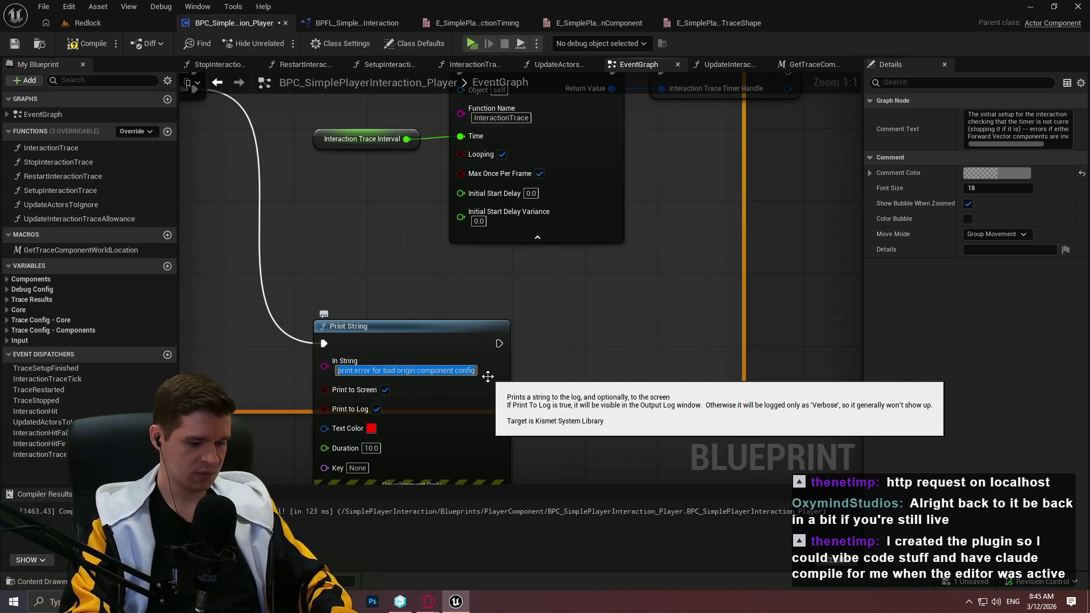
key("Escape")
type("BPC_Simple")
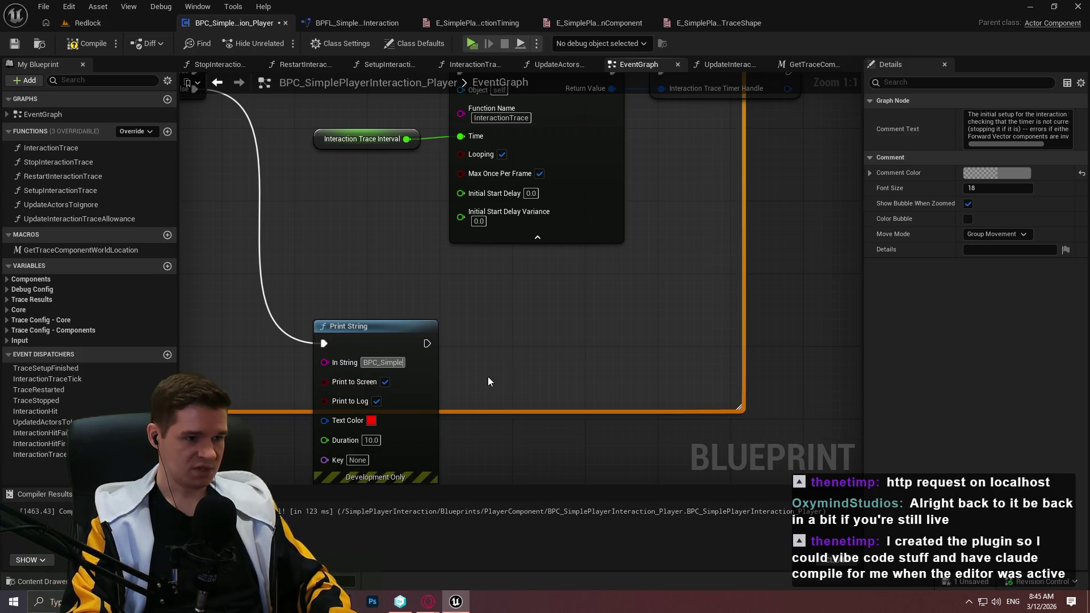
type("PlayerInterac")
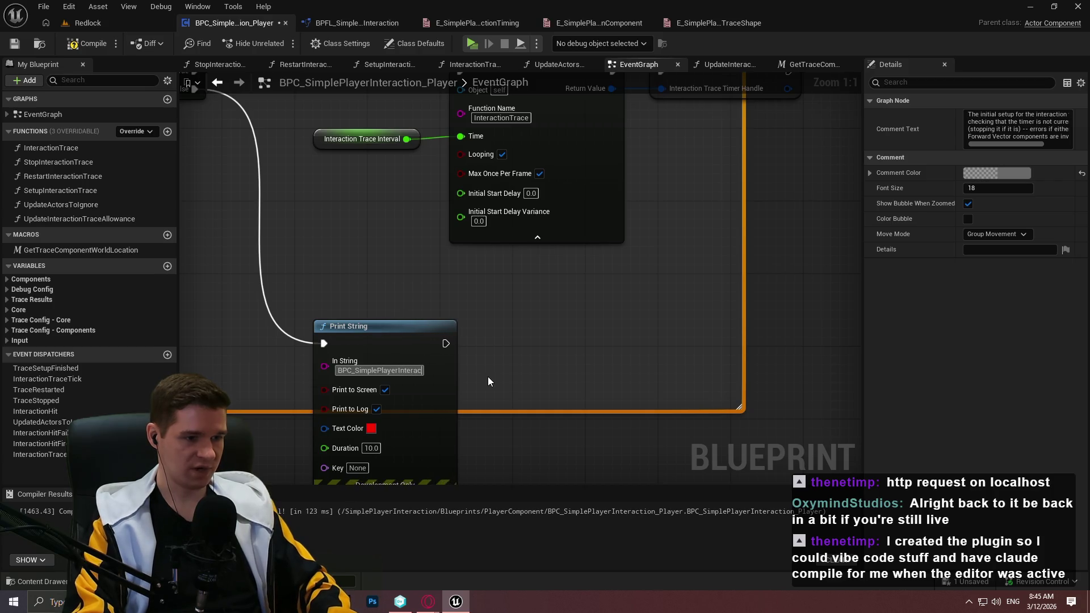
type("tion_PL")
key("BackSpace")
type("layer has bad")
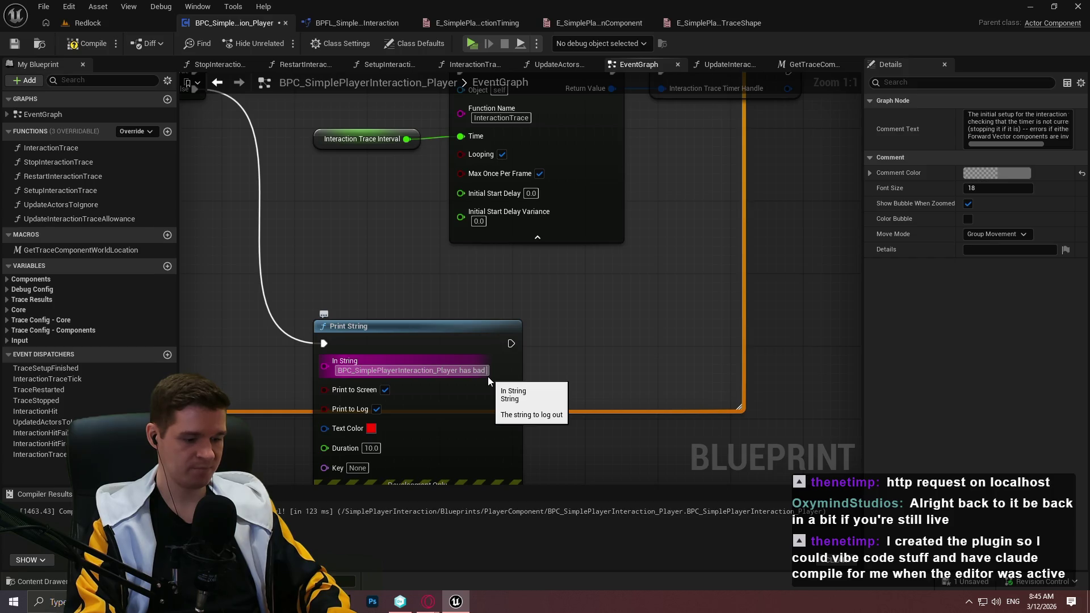
type(" congi")
key("BackSpace")
key("BackSpace")
type("fig - Either the")
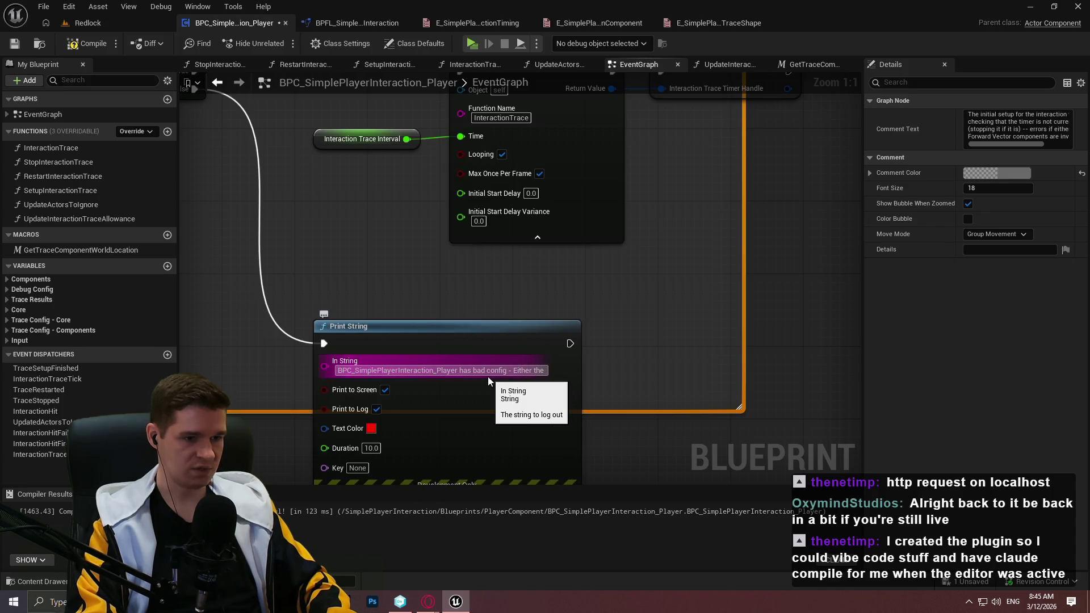
type(" Origin")
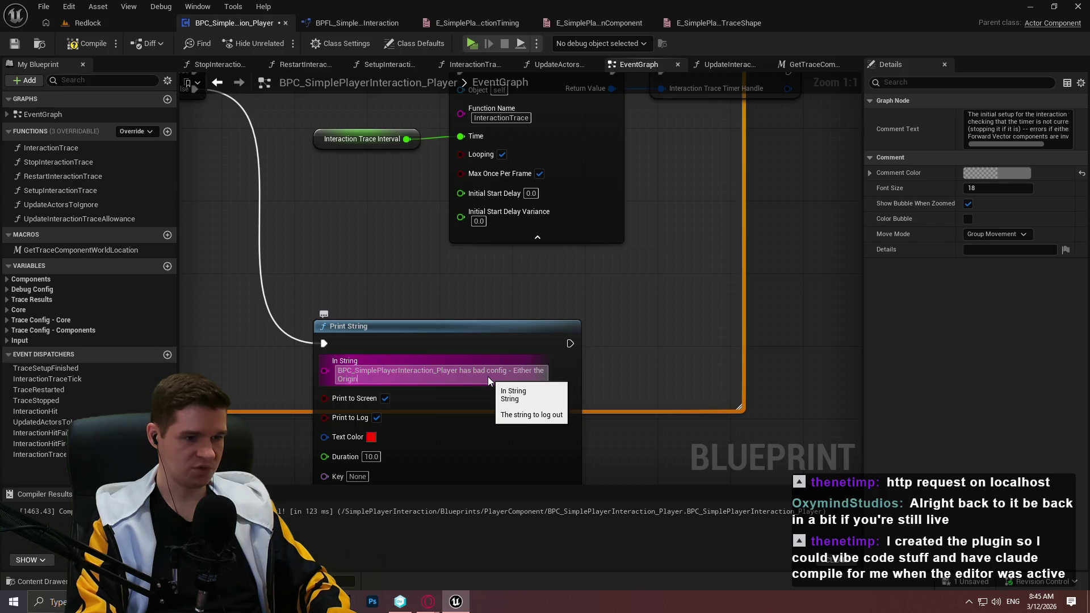
key("ctrl+BackSpace")
key("ctrl+BackSpace")
key("ctrl+BackSpace")
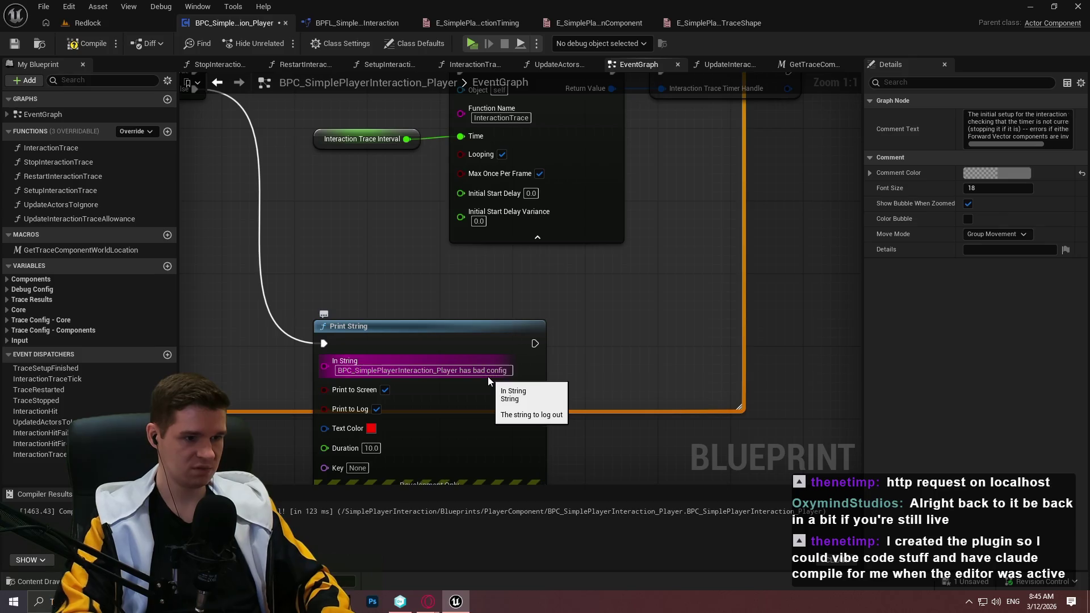
left_click_drag(222, 342, 565, 300)
mouse_move(663, 326)
left_mouse_down()
mouse_move(513, 358)
mouse_move(450, 302)
left_mouse_up()
Feed Print String from an Append holding the pasted message, and duplicate the validity checks and AND
type("app")
left_click(567, 413)
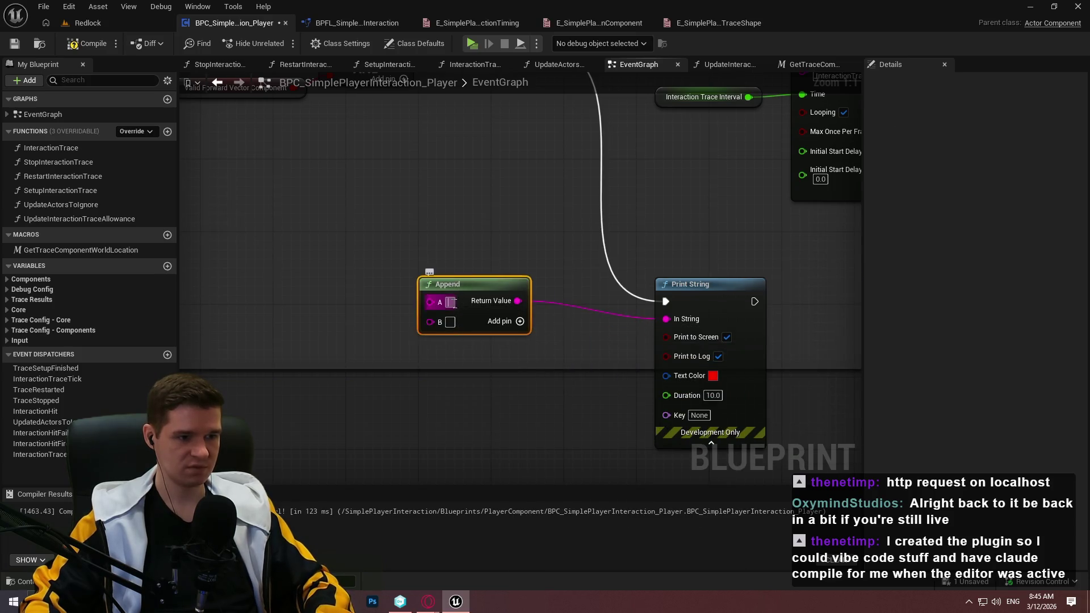
type("BPC_SimplePlayerInteraction_Player has bad config")
left_click_drag(562, 290, 454, 289)
left_click_drag(304, 162, 519, 366)
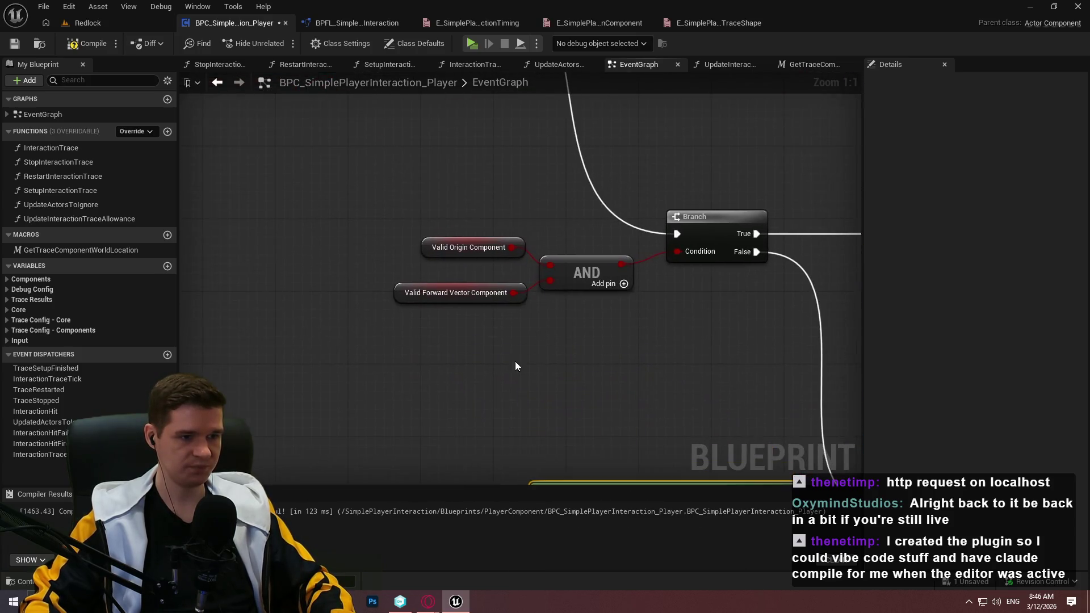
mouse_move(470, 325)
left_mouse_down()
mouse_move(375, 236)
mouse_move(563, 294)
mouse_move(436, 171)
left_mouse_up()
key("ctrl+c")
left_click_drag(540, 272, 540, 180)
key("ctrl+v")
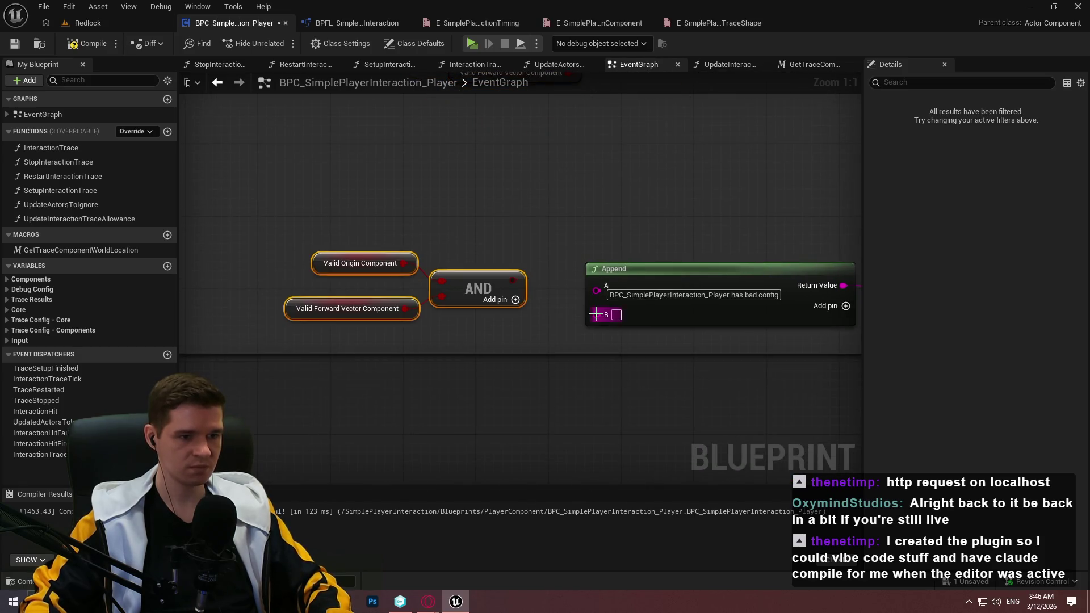
Add a Select on Append's second input, indexed by the copied AND result
left_click_drag(595, 314, 571, 370)
type("select")
key("Down")
key("Down")
key("Down")
key("Return")
mouse_move(460, 360)
left_mouse_down()
mouse_move(612, 333)
mouse_move(604, 318)
left_mouse_up()
left_click(604, 322)
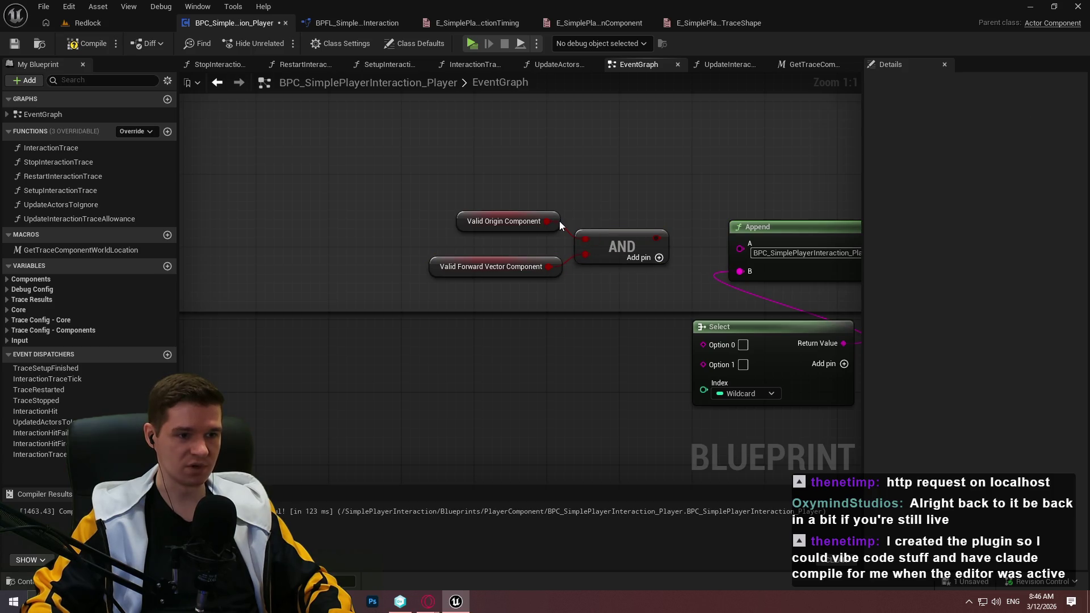
left_click_drag(560, 221, 559, 229)
left_click_drag(628, 282, 571, 262)
left_click_drag(492, 212, 539, 318)
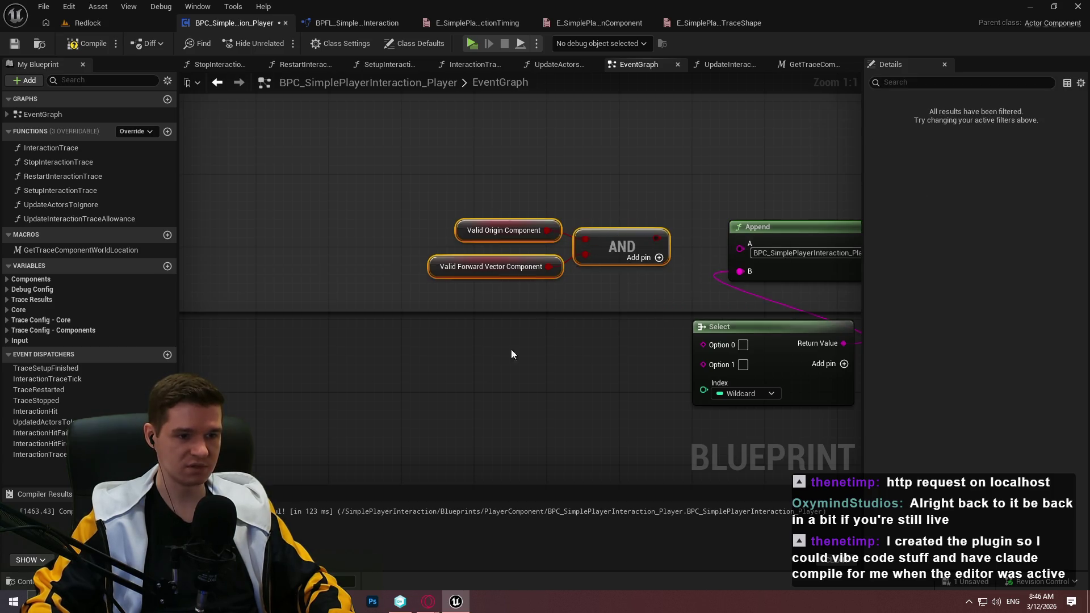
left_click_drag(657, 240, 520, 376)
mouse_move(625, 383)
left_mouse_down()
mouse_move(721, 386)
mouse_move(704, 390)
left_mouse_up()
mouse_move(779, 379)
left_mouse_down()
mouse_move(623, 369)
mouse_move(642, 369)
left_mouse_up()
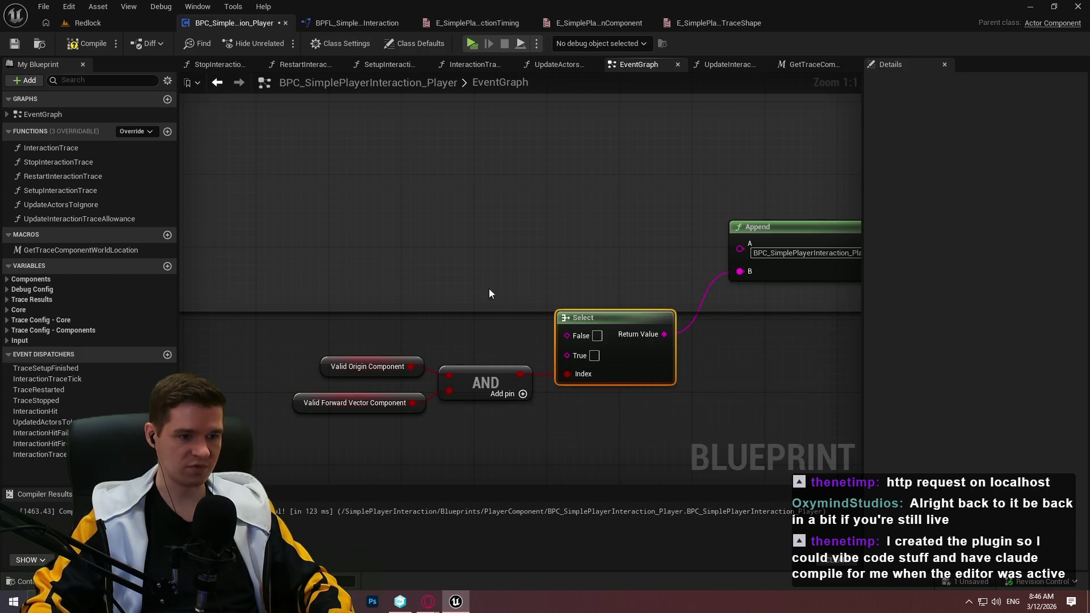
Add a nested Select on the False option, indexed by a copy of Valid Origin Component
left_click_drag(362, 332, 464, 339)
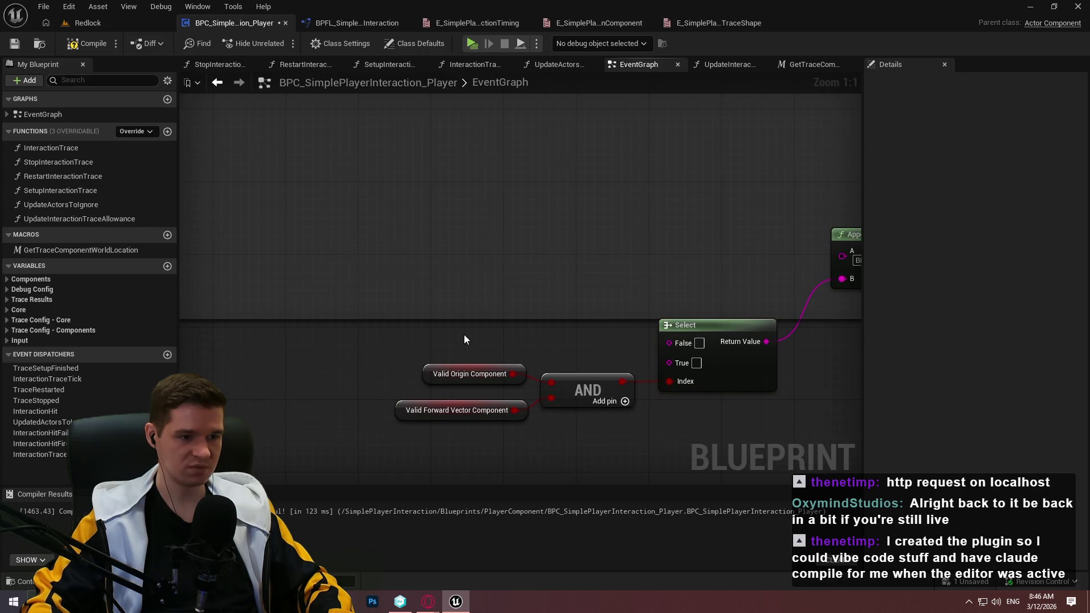
left_click_drag(668, 344, 567, 293)
type("select")
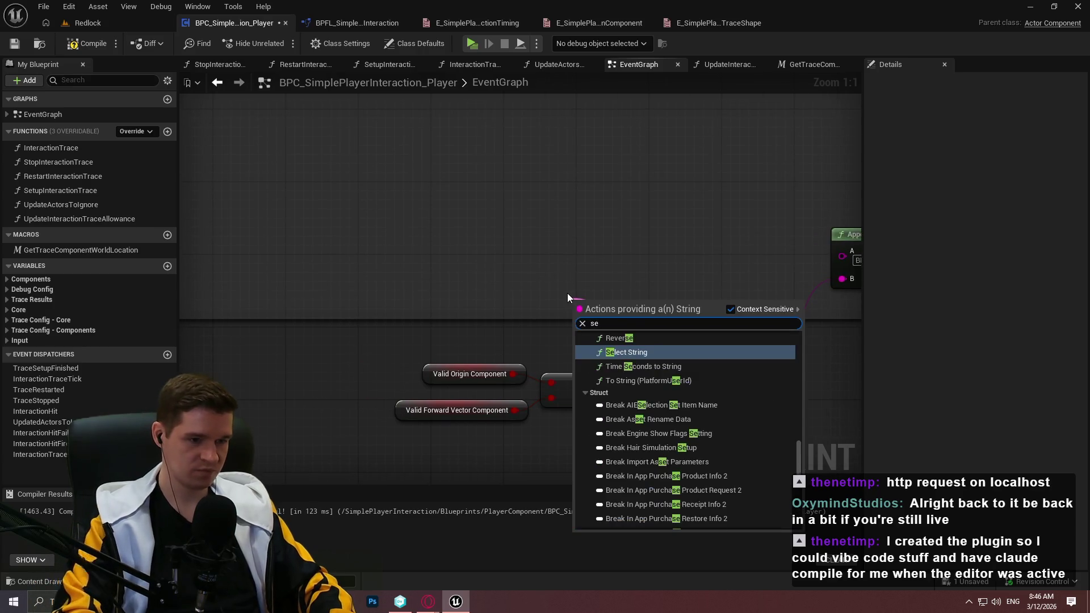
key("Down")
key("Down")
key("Return")
mouse_move(591, 335)
left_mouse_down()
mouse_move(566, 301)
mouse_move(449, 239)
left_mouse_up()
left_click(440, 329)
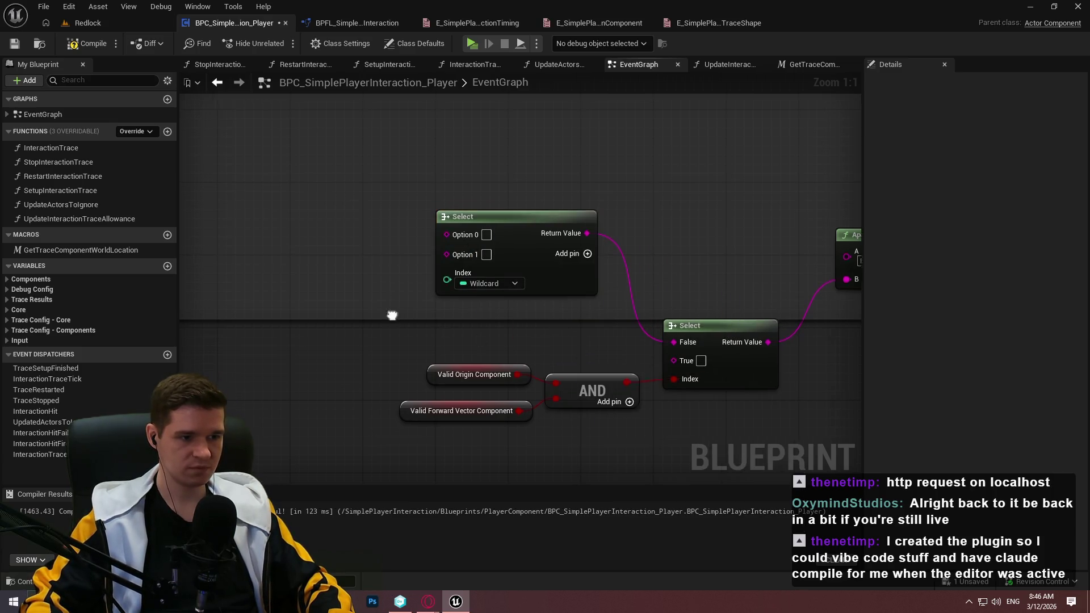
left_click_drag(386, 314, 535, 334)
left_click(622, 390)
key("ctrl+c")
key("ctrl+v")
mouse_move(420, 292)
left_mouse_down()
mouse_move(516, 305)
mouse_move(593, 298)
mouse_move(460, 292)
mouse_move(566, 299)
left_mouse_up()
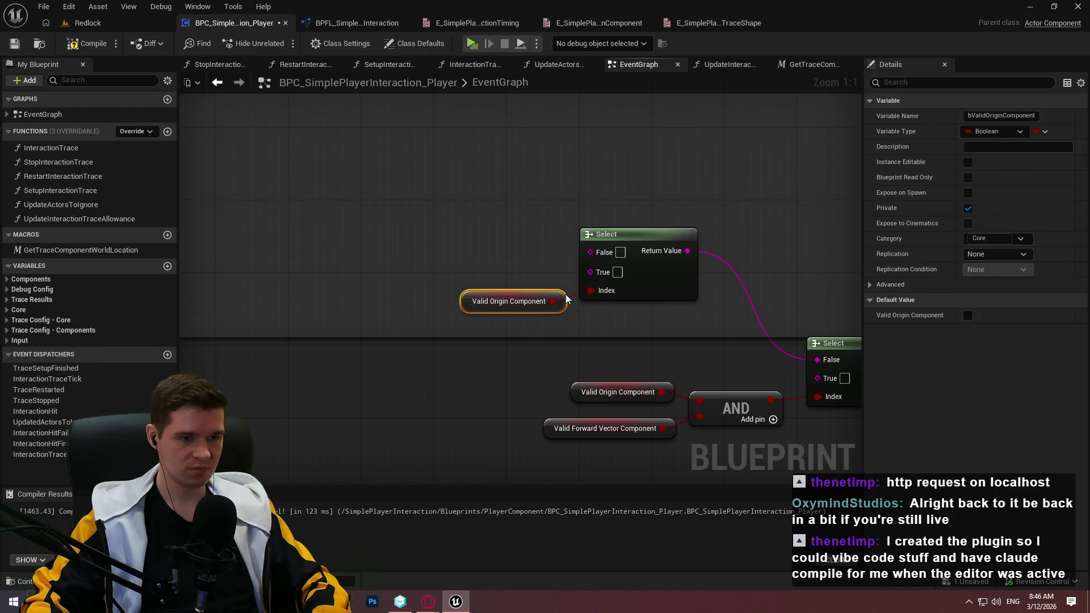
Put the cursor at the end of Append's first message text
left_click(608, 333)
mouse_move(608, 334)
left_mouse_down()
mouse_move(479, 328)
mouse_move(604, 328)
left_mouse_up()
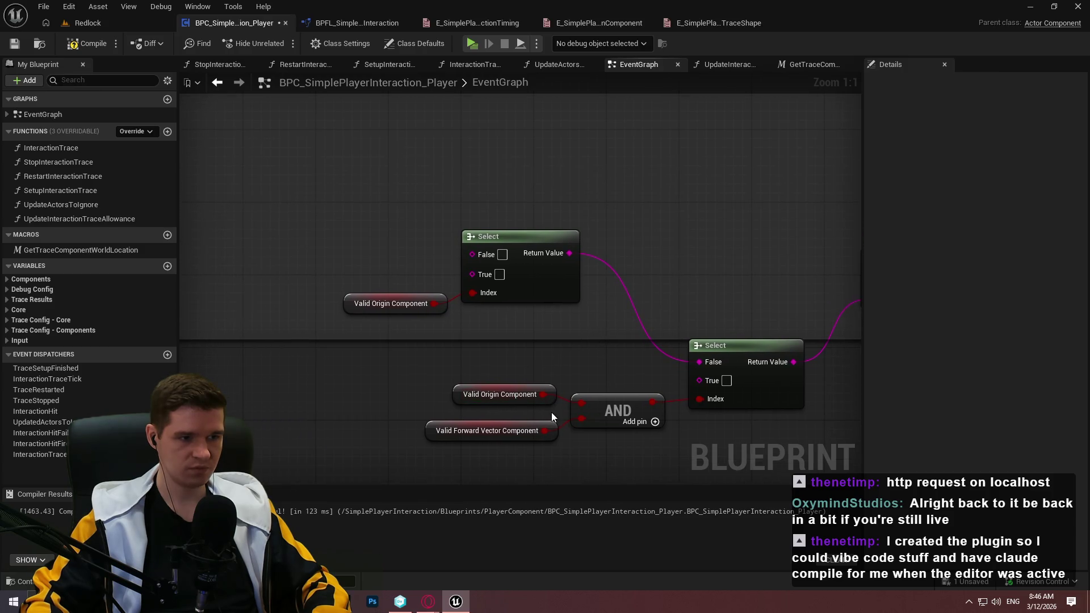
mouse_move(714, 365)
left_mouse_down()
mouse_move(366, 337)
mouse_move(580, 364)
mouse_move(450, 360)
left_mouse_up()
left_click(721, 279)
key("End")
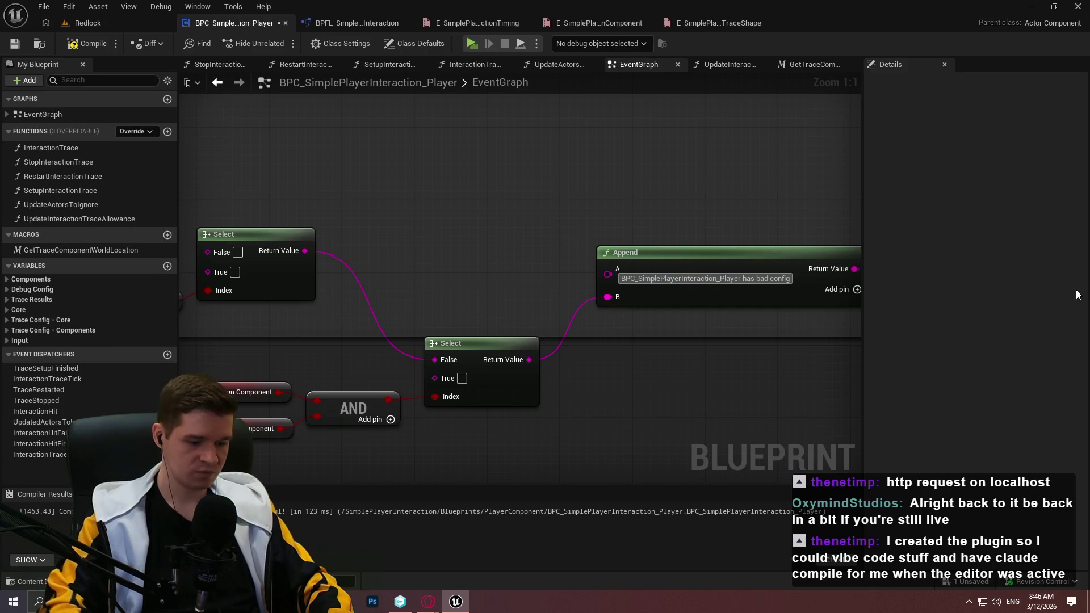
Add a dash to Append's text and set the lower Select to 'Both the Origin and Forward Vector components are invalid'
type(" -")
left_click_drag(644, 337, 664, 299)
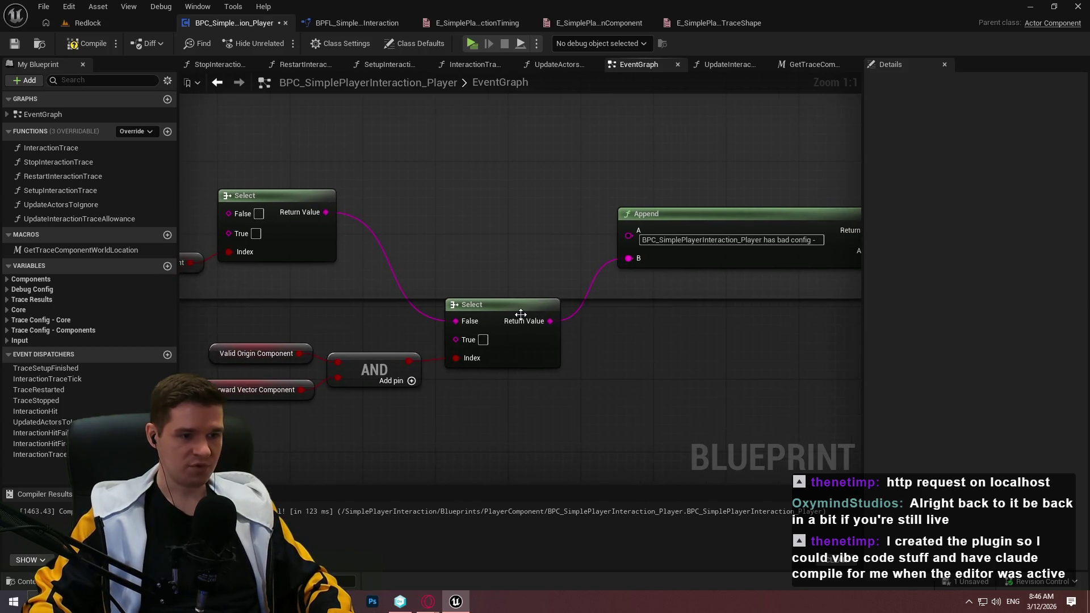
type("Both the Origin")
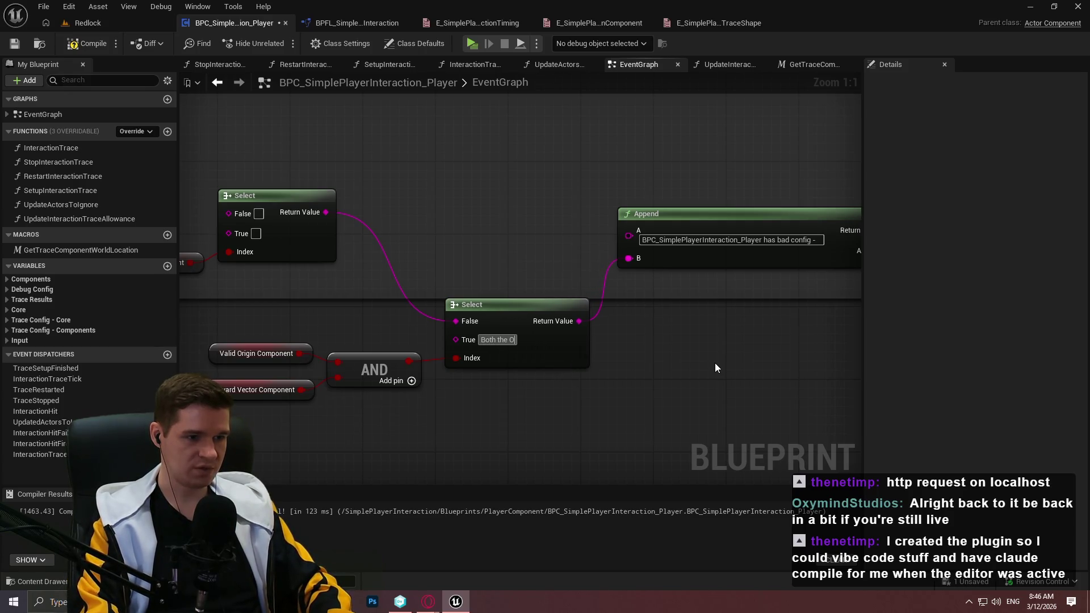
type(" and Forward")
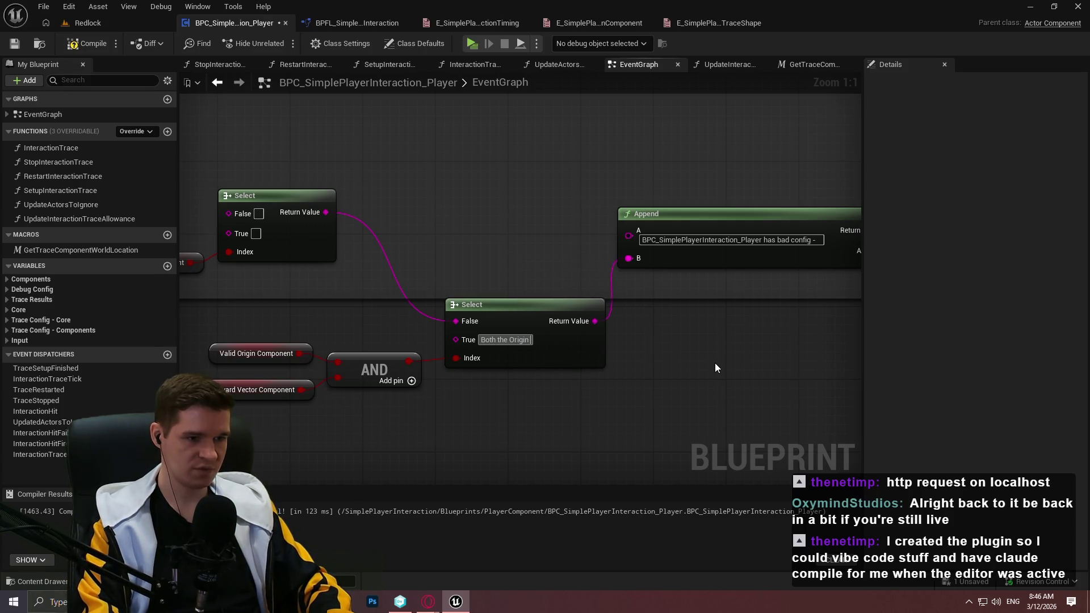
type(" V")
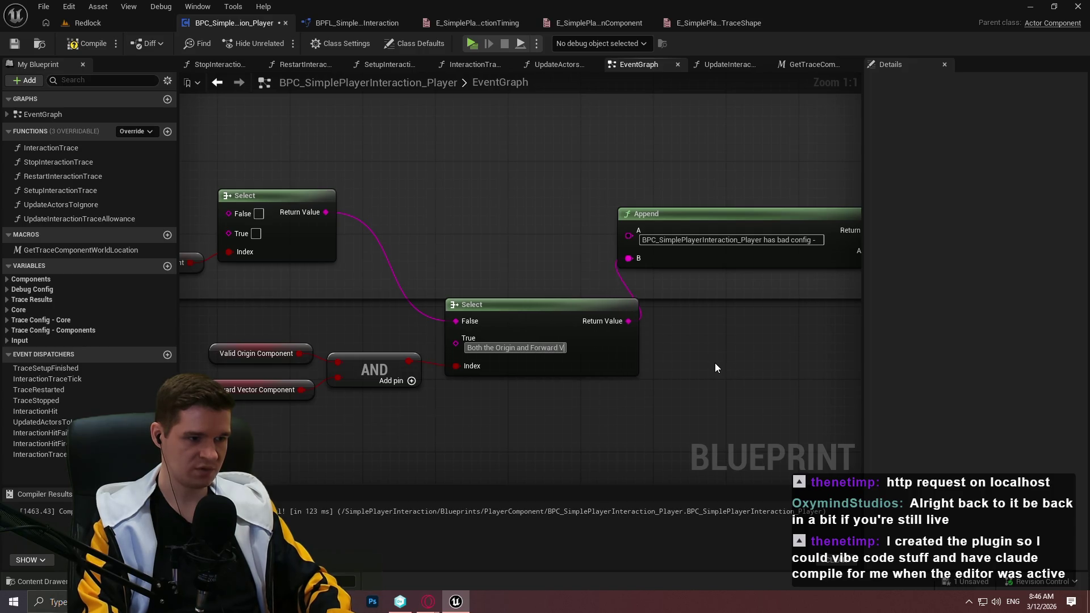
type("ector compone")
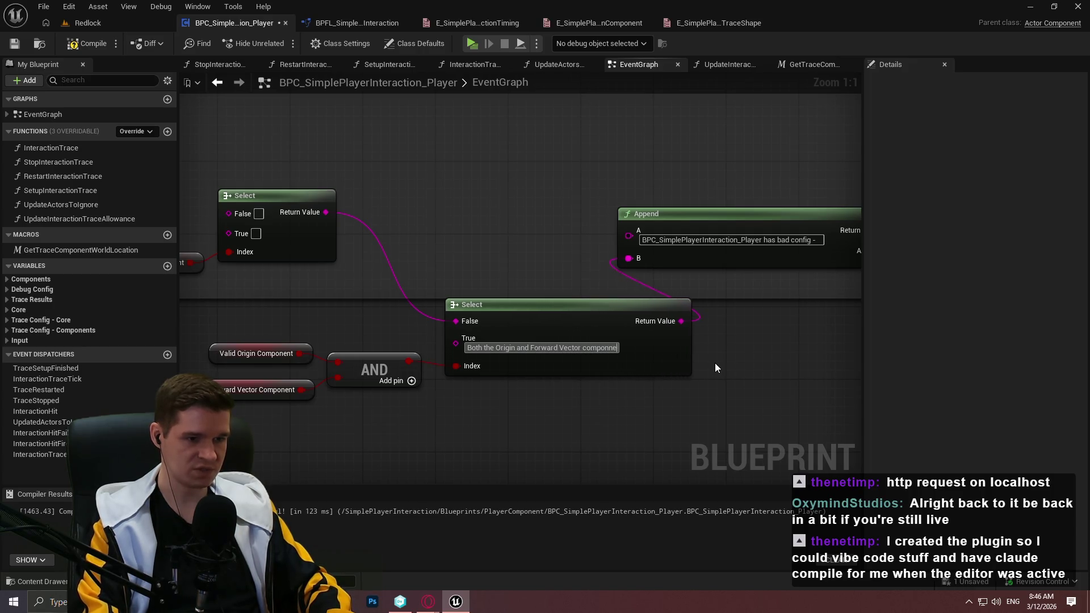
type("nts are invali")
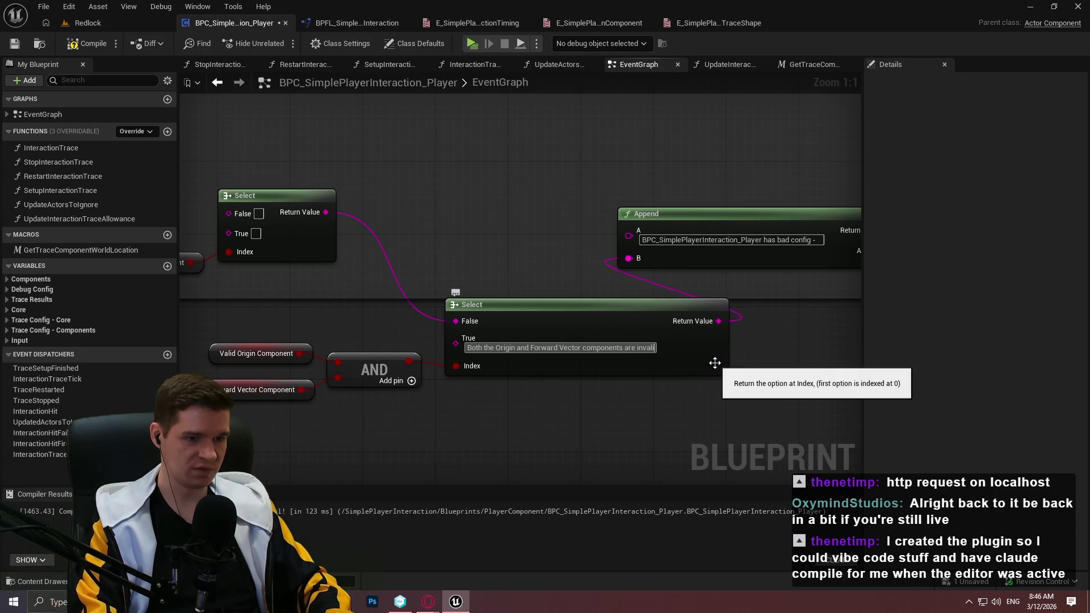
key("Return")
Set the upper Select's message to 'The Origin component is invalid'
left_click_drag(471, 265, 680, 266)
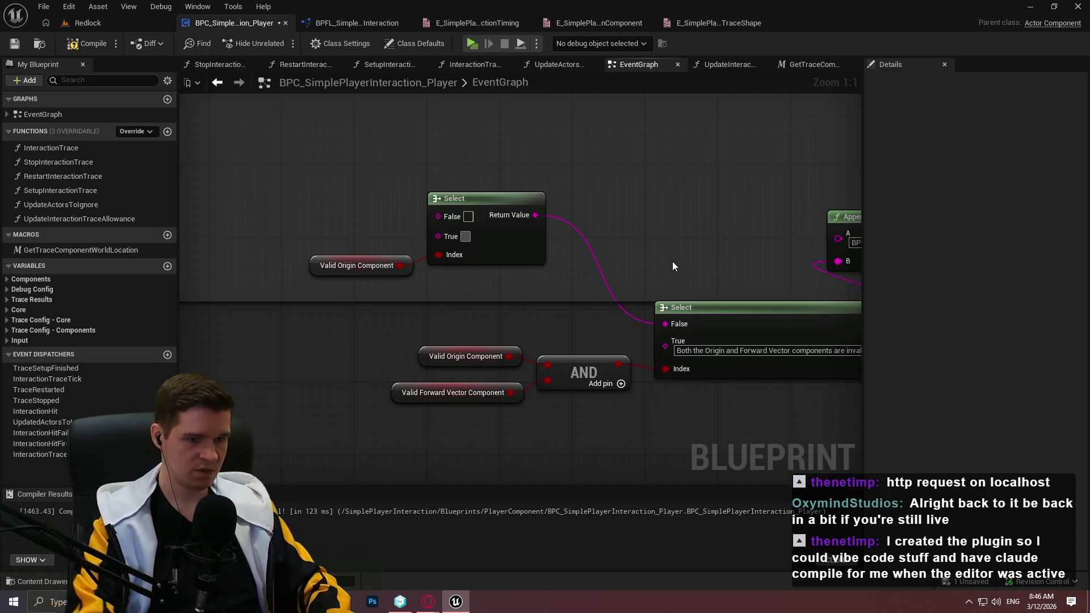
type("The Ori")
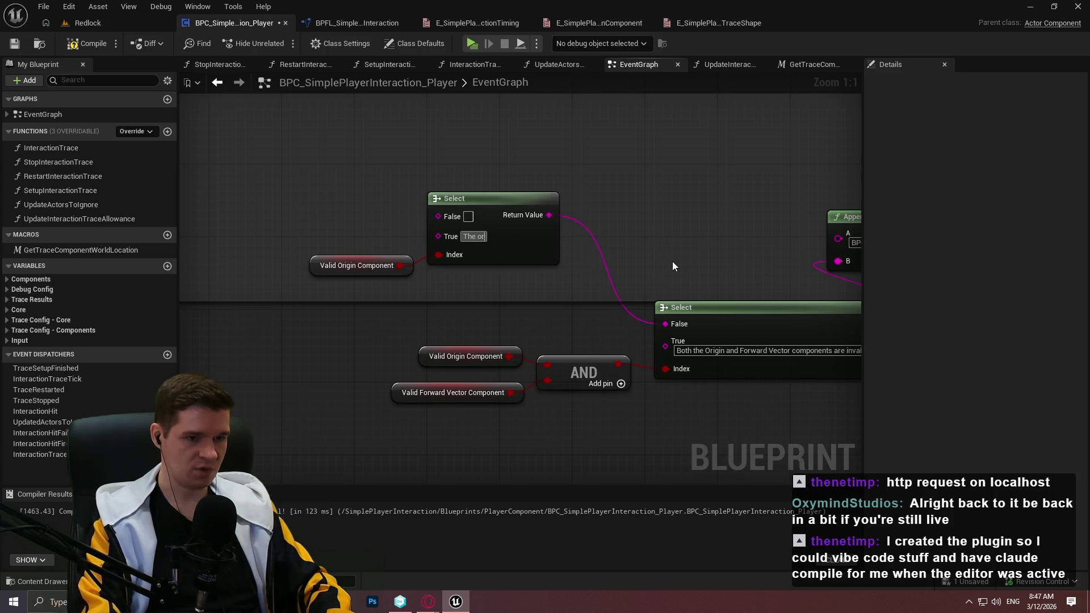
type("gin")
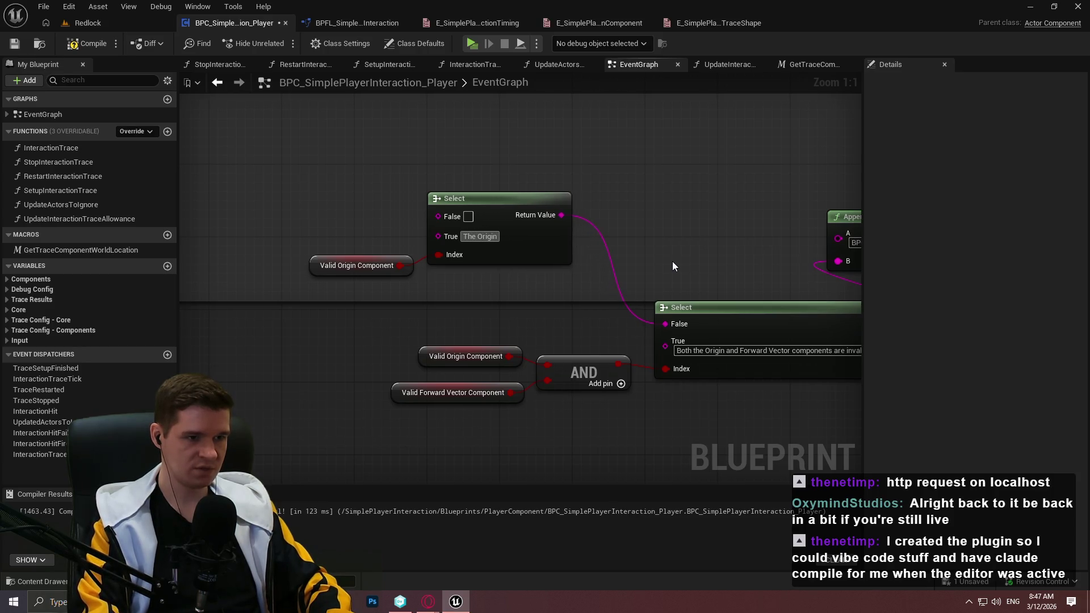
type(" component i")
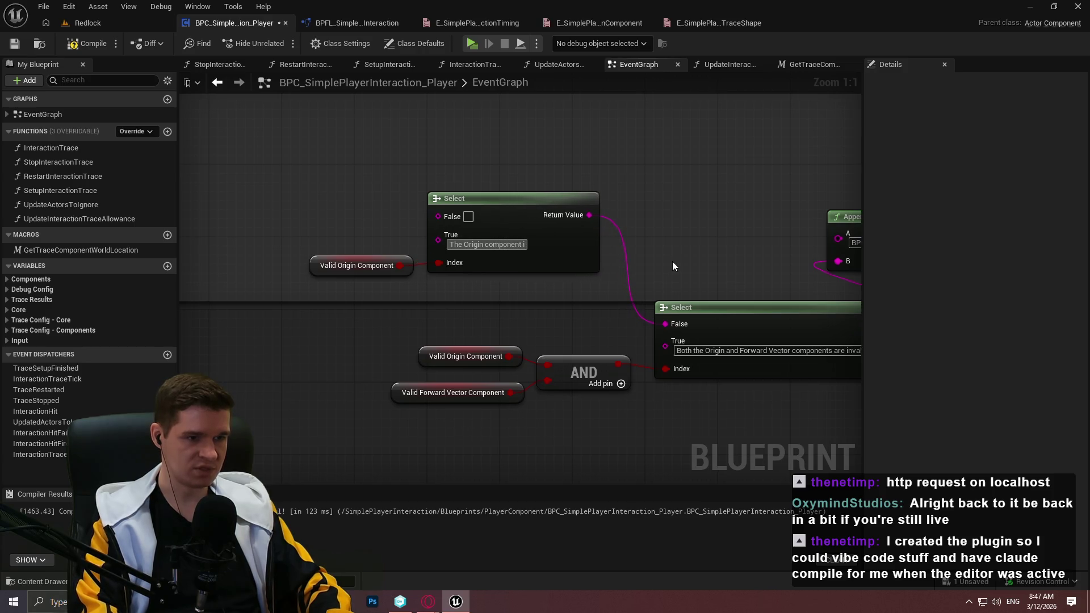
type("s invalid")
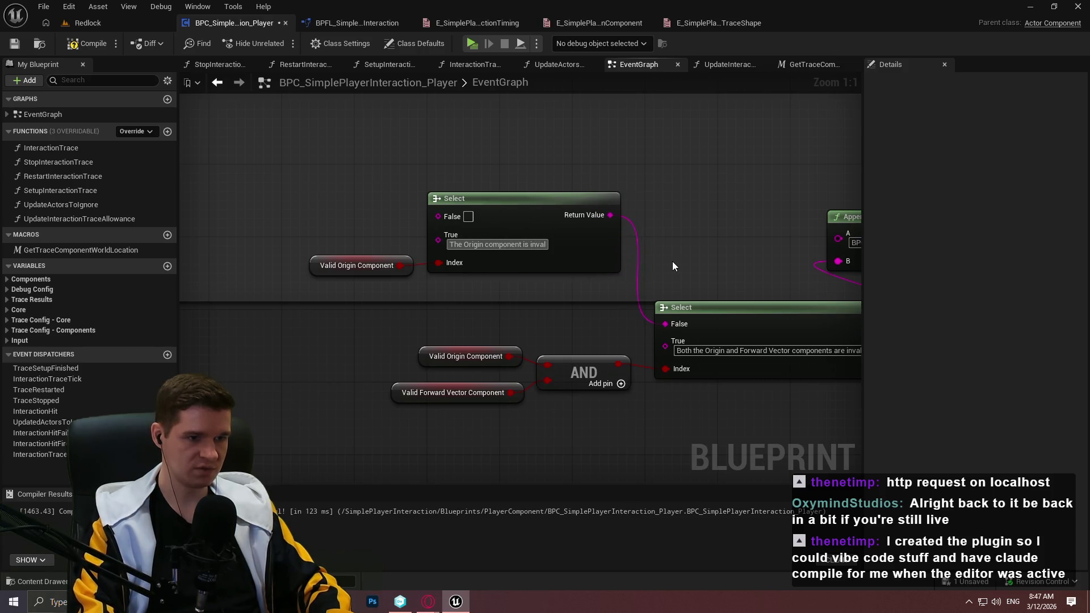
key("Return")
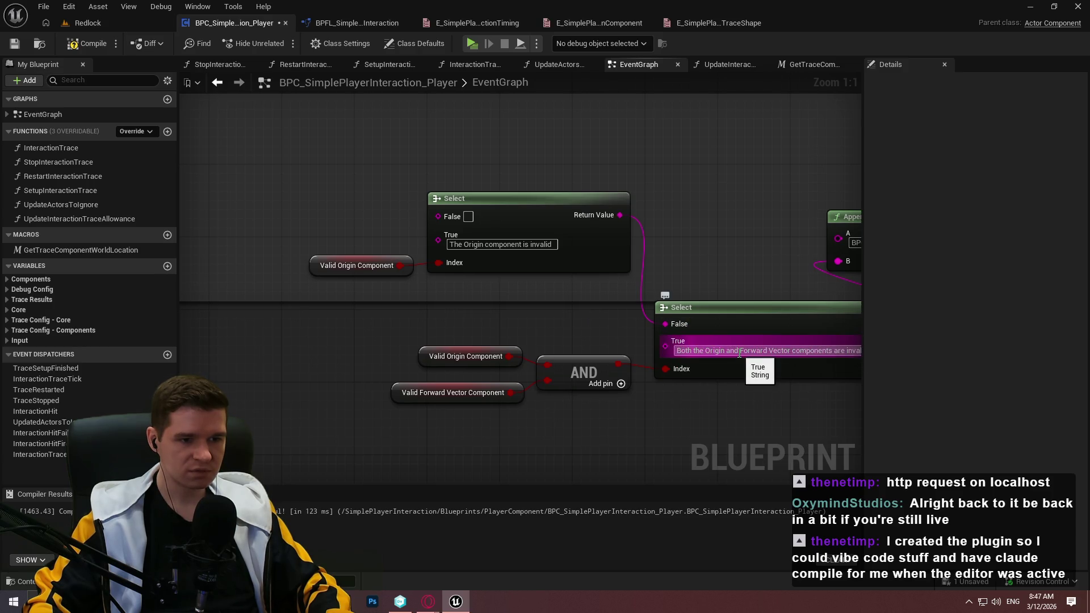
Clear the lower Select's both-invalid True text and disconnect the wire into its False input
left_click_drag(598, 346, 539, 310)
left_click(588, 324)
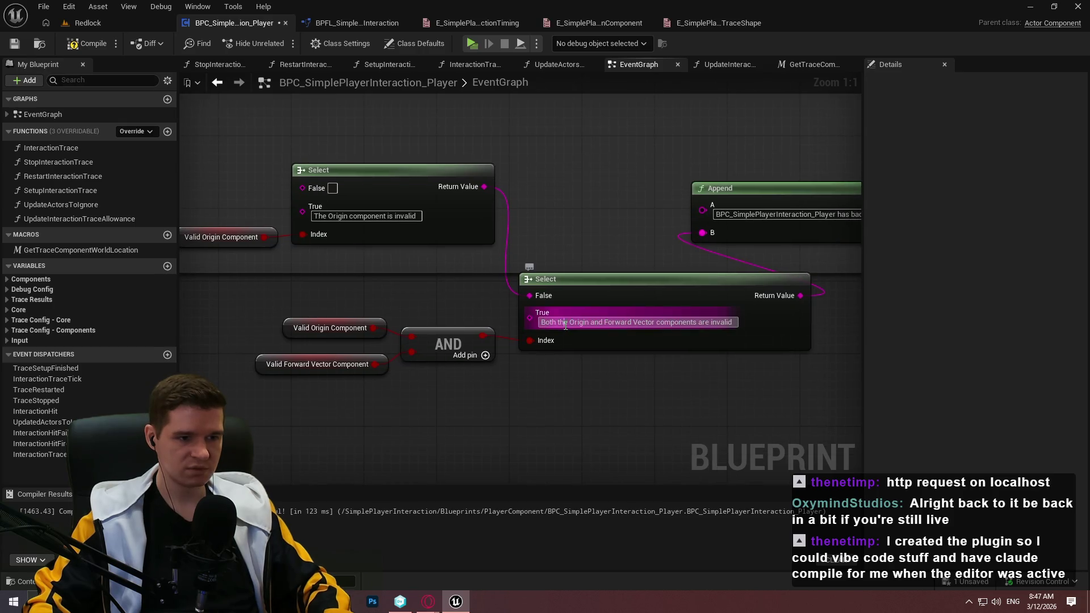
key("BackSpace")
left_click(529, 296, "alt")
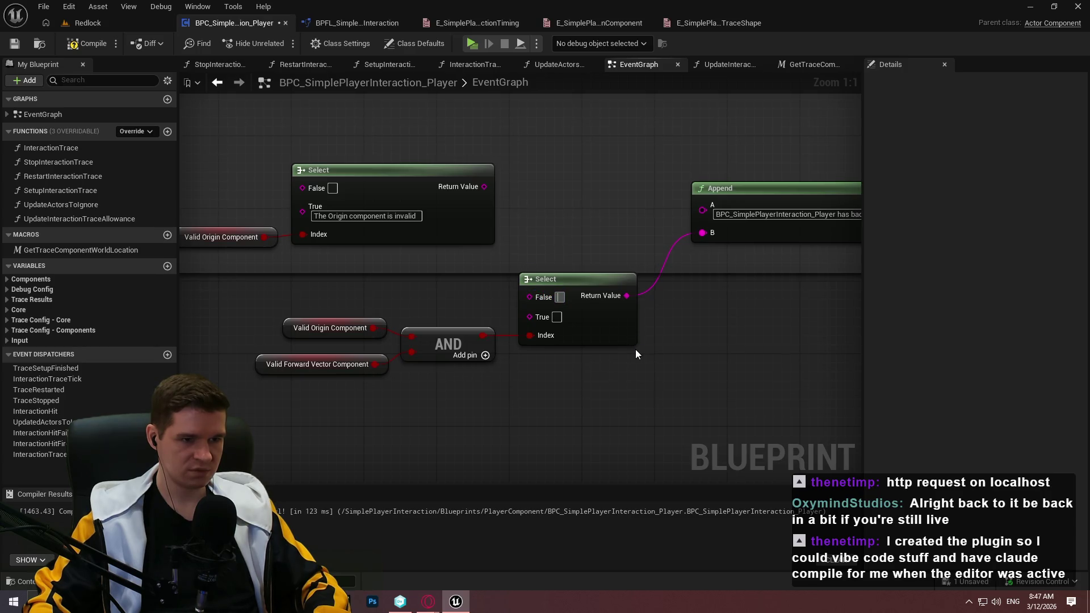
Replace the AND node with a NAND from Valid Origin Component driving the Select's Index
mouse_move(634, 349)
left_mouse_down()
mouse_move(375, 428)
mouse_move(707, 275)
mouse_move(610, 560)
mouse_move(748, 285)
left_mouse_up()
left_click_drag(532, 238, 506, 349)
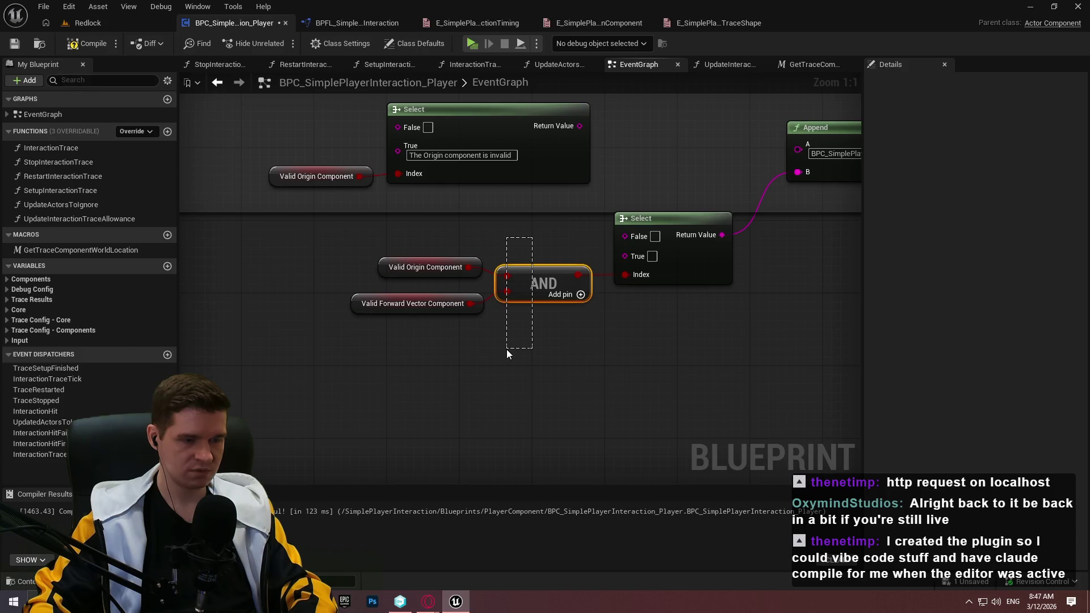
key("Delete")
mouse_move(468, 267)
left_mouse_down()
mouse_move(502, 270)
mouse_move(465, 306)
left_mouse_up()
type("nand")
left_click(574, 336)
left_click_drag(593, 277, 641, 278)
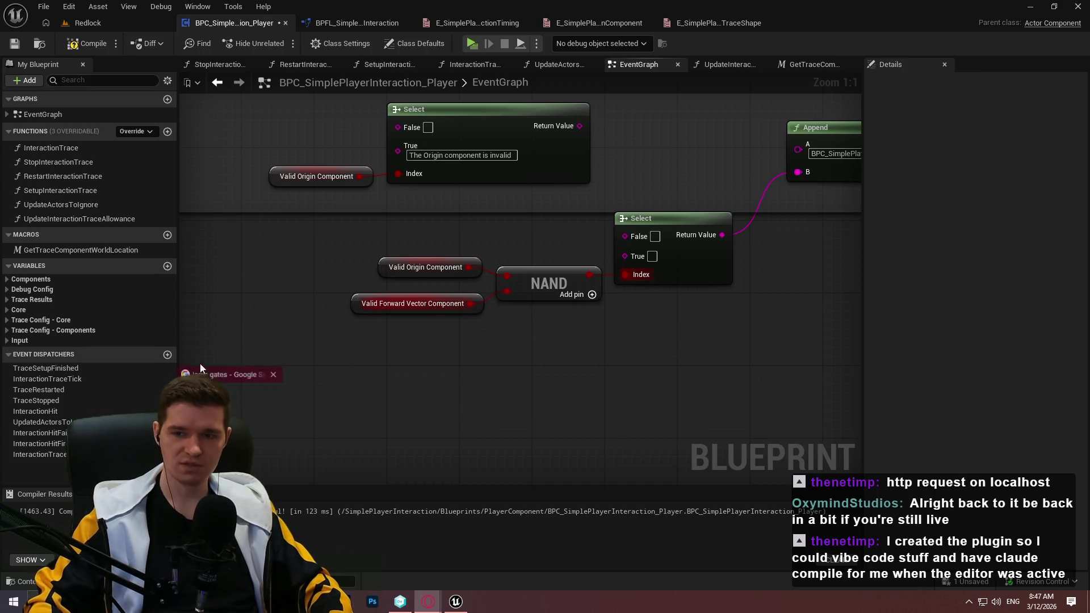
key("alt+Tab")
Compare logic-gate truth tables in the Good Math/Bad Math and schoolphysics image results
left_click(232, 127)
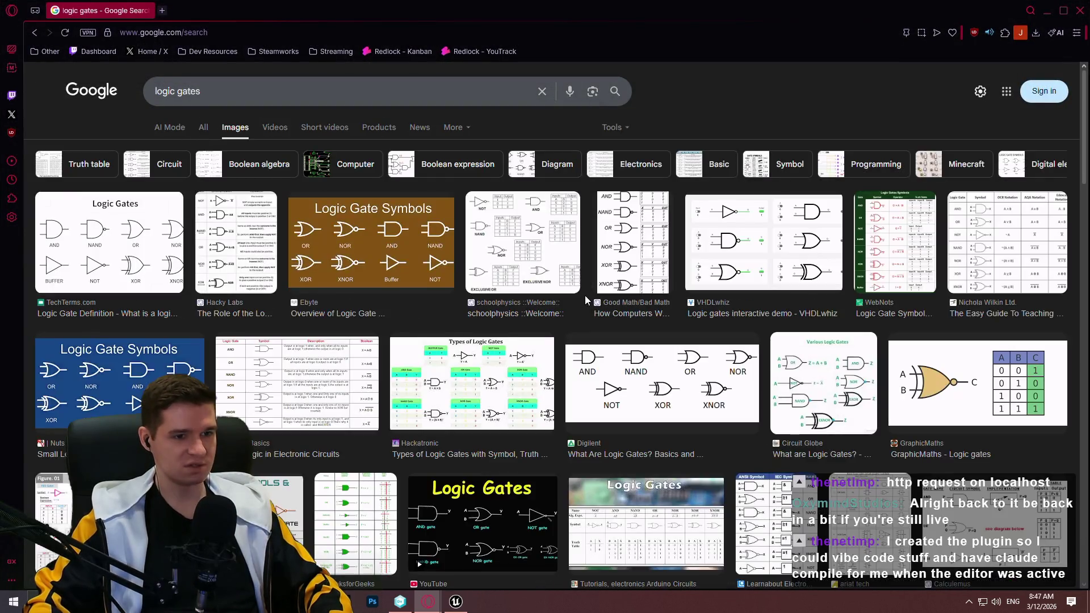
left_click(624, 255)
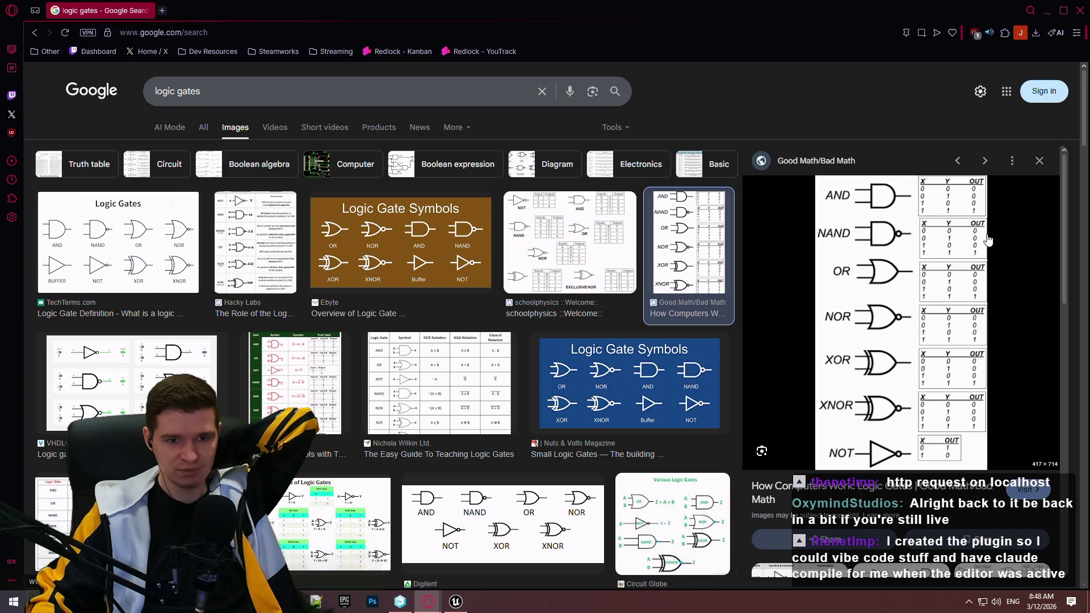
left_click(582, 244)
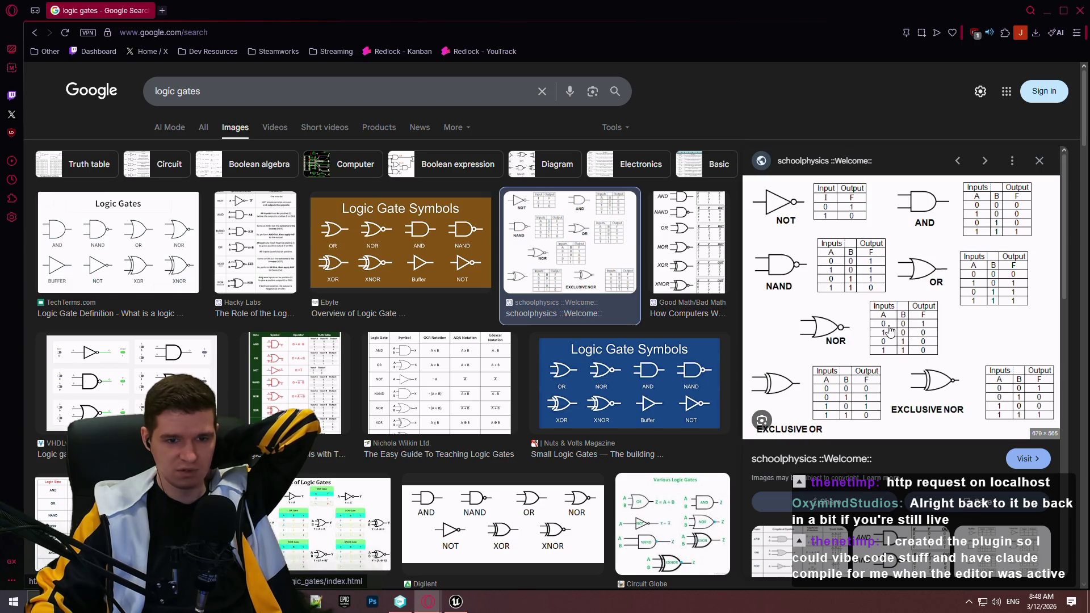
left_click(1047, 9)
left_click(554, 286)
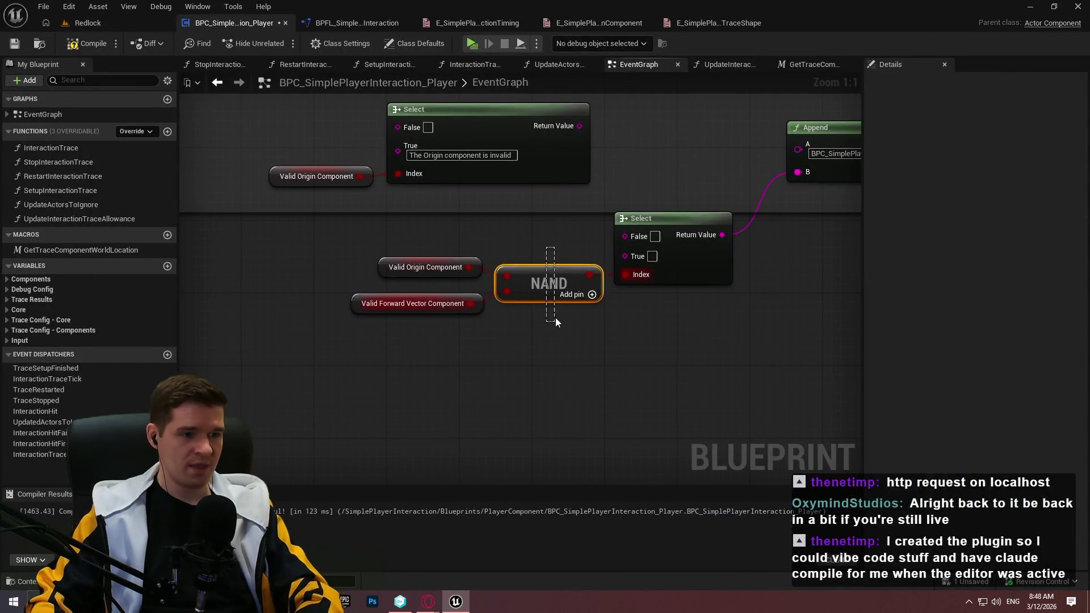
Swap the NAND for a NOR of both validity checks driving Index, restoring the both-invalid message
key("Delete")
left_click_drag(469, 267, 523, 282)
type("nor")
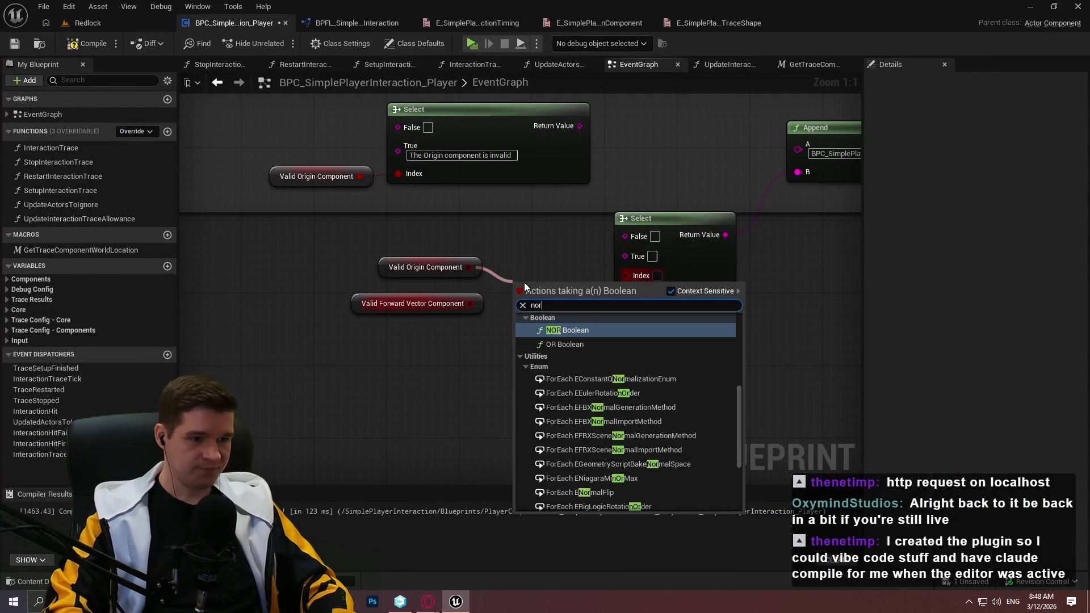
key("Return")
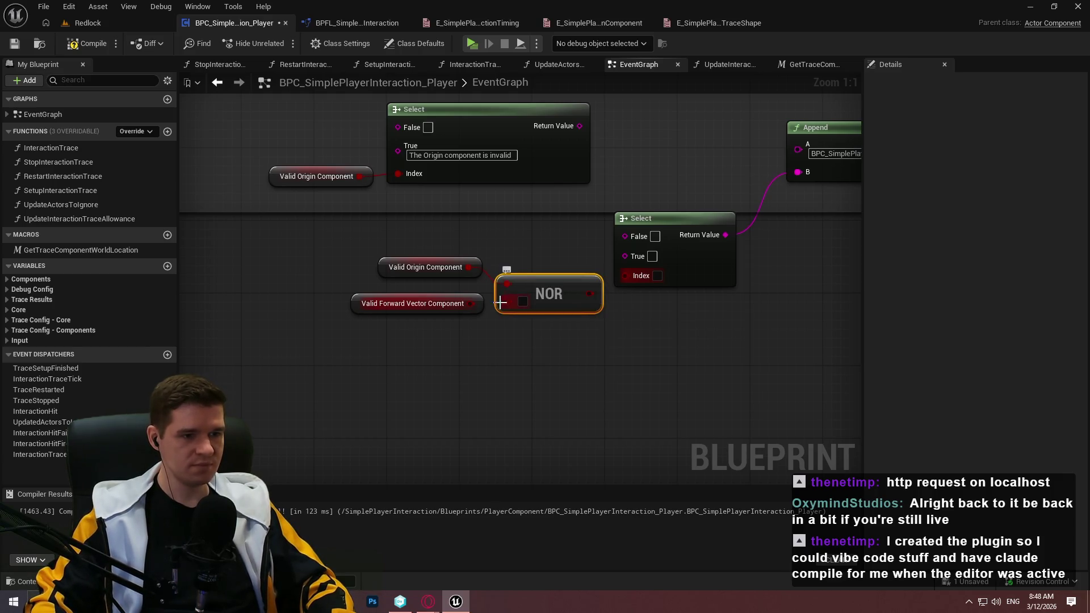
left_click_drag(518, 307, 513, 304)
left_click_drag(578, 281, 627, 274)
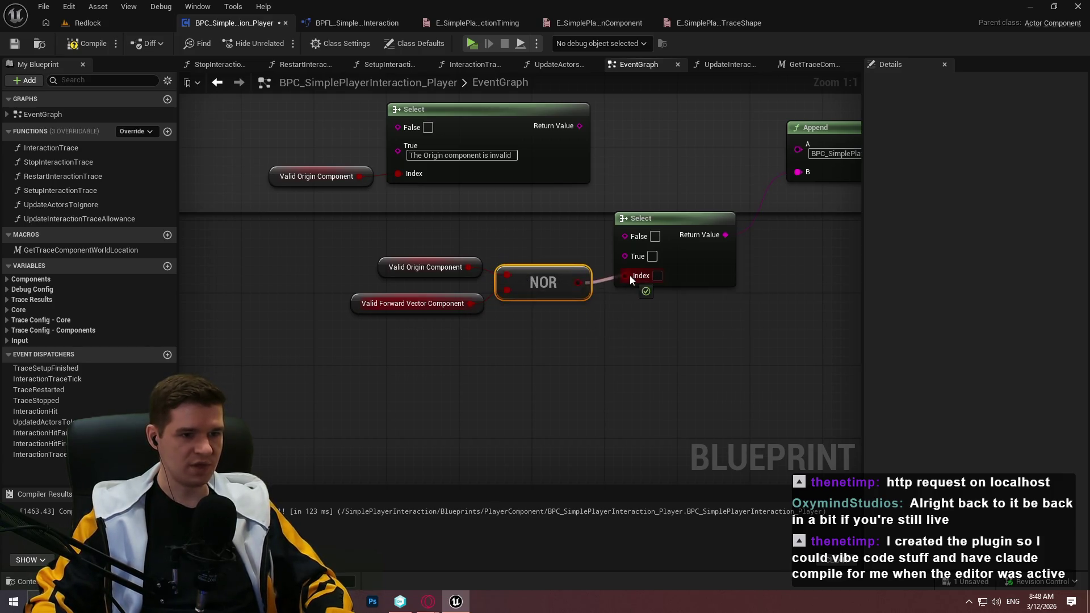
type("Both the Origin and Forward Vector components are invalid")
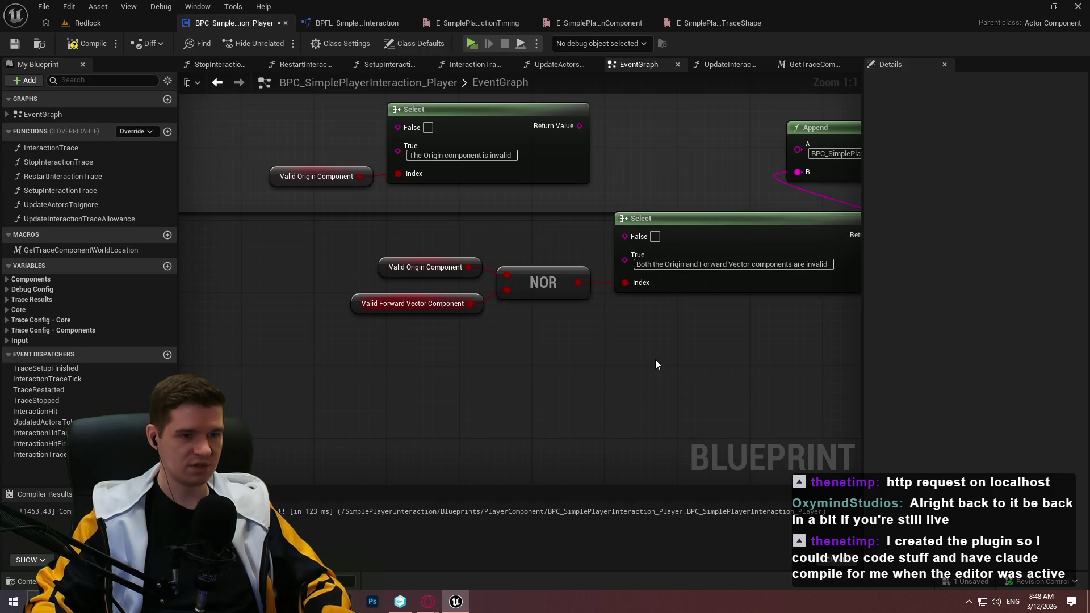
Wire the upper Select into the lower False and move 'The Origin component is invalid' to False
left_click_drag(433, 221, 476, 273)
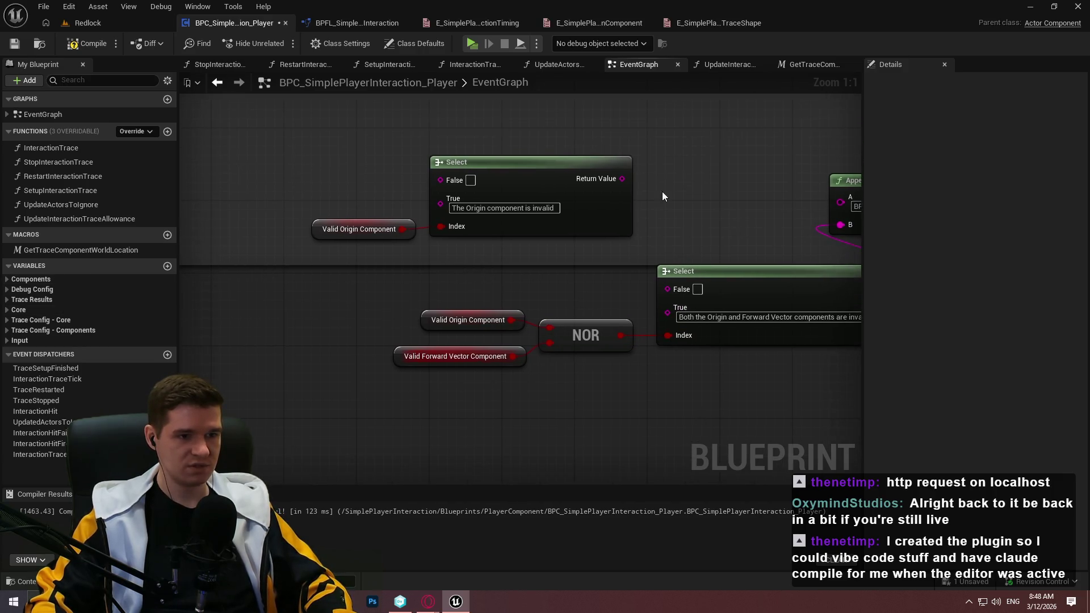
left_click_drag(622, 178, 686, 291)
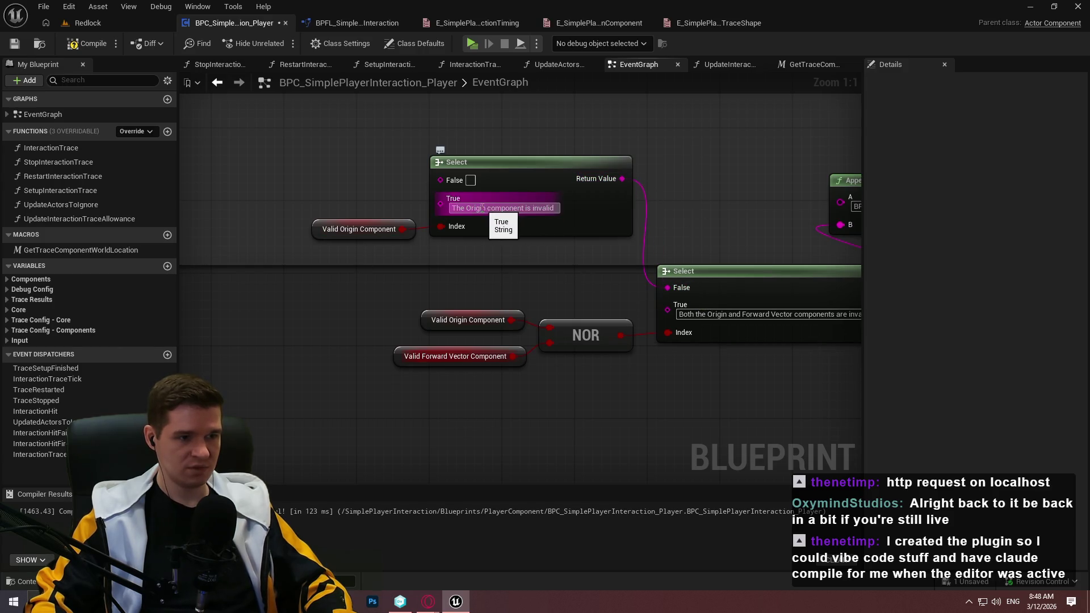
left_click_drag(476, 262, 501, 297)
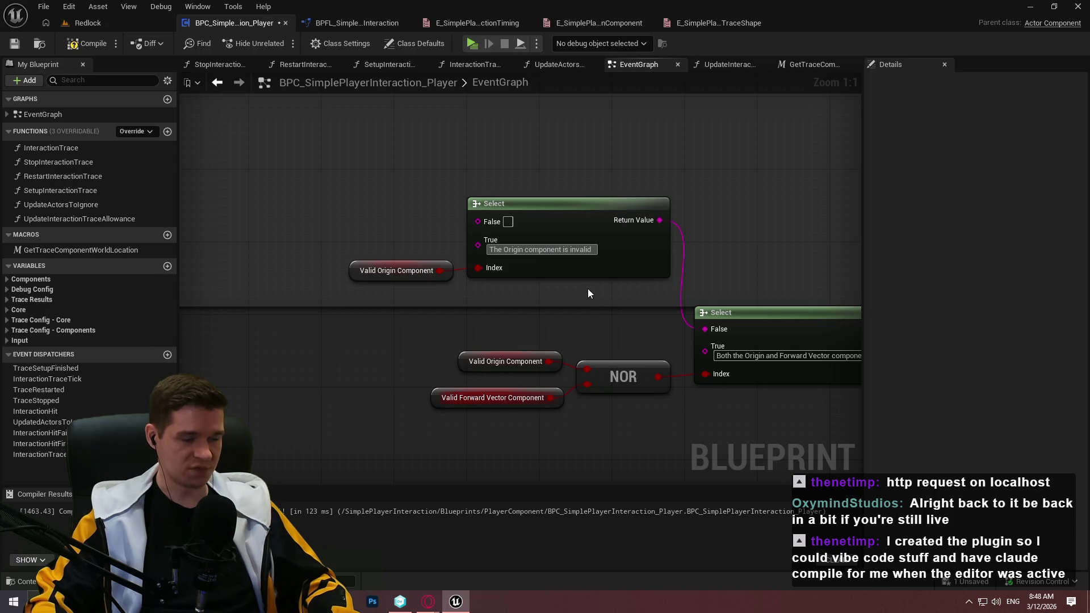
key("ctrl+a")
key("ctrl+c")
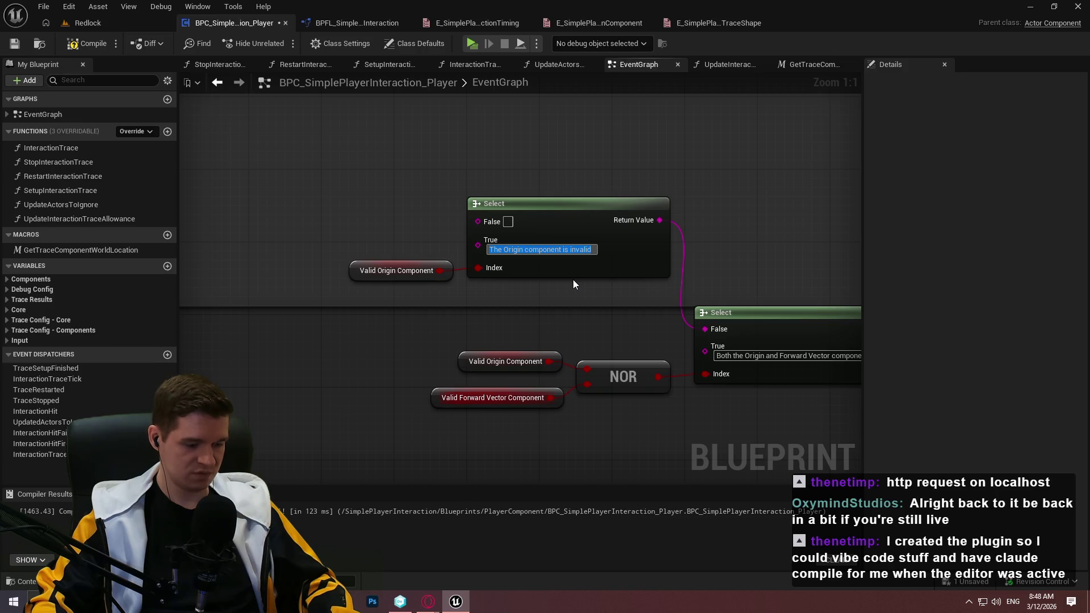
key("BackSpace")
left_click(508, 222)
key("ctrl+v")
Set the upper Select's True to 'The Forward Vector component is invalid' and tidy its placement
mouse_move(716, 293)
left_mouse_down()
mouse_move(508, 265)
mouse_move(468, 239)
left_mouse_up()
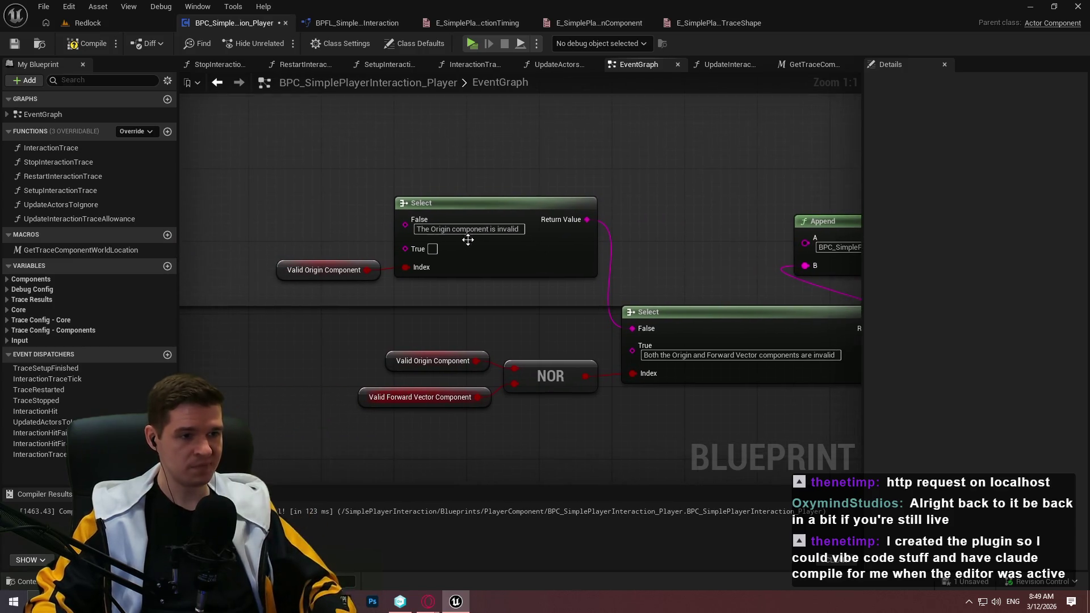
left_click(432, 249)
type("Th")
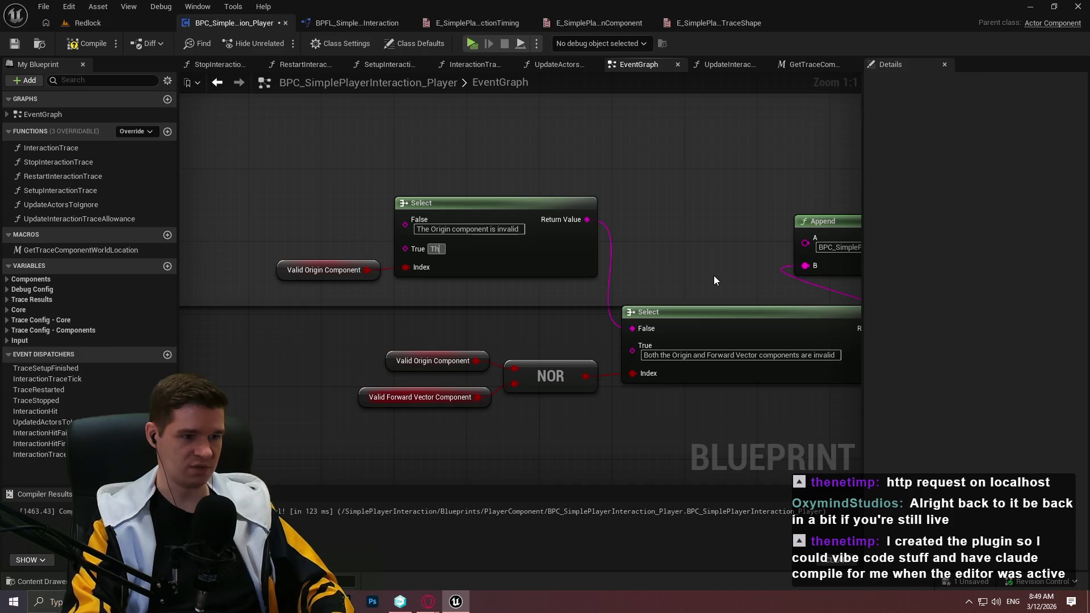
type("e Forwar")
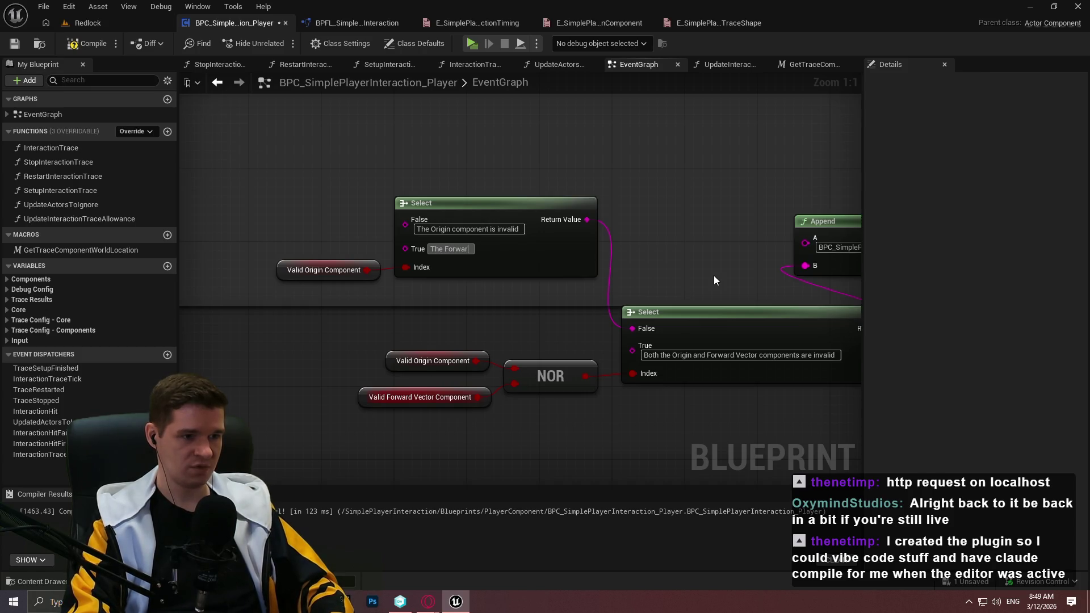
type("d Vector component is inval")
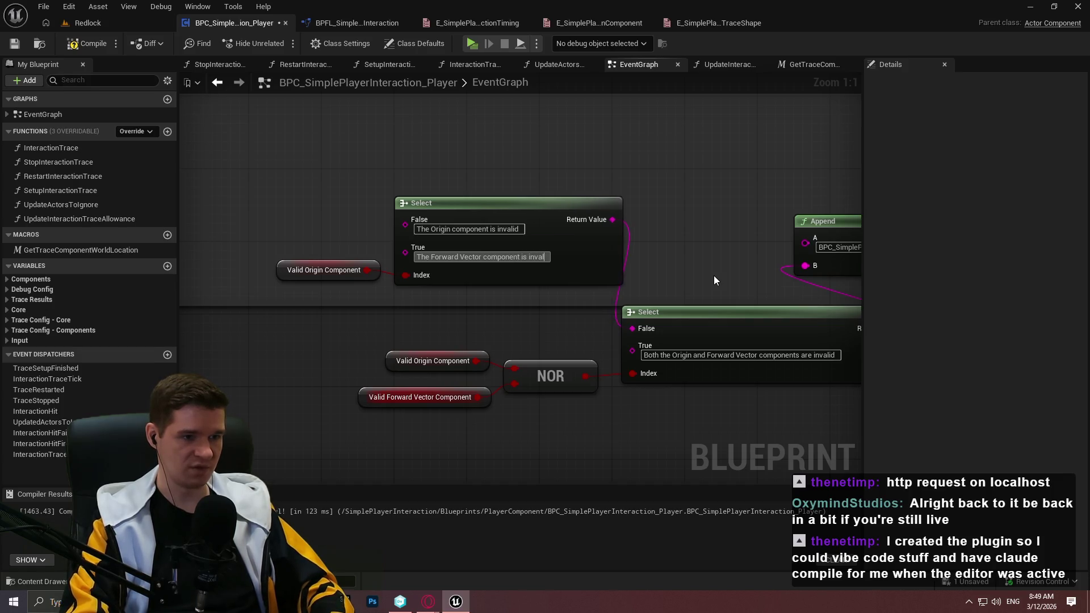
type("id")
left_click_drag(695, 262, 538, 227)
mouse_move(326, 178)
left_mouse_down()
mouse_move(435, 197)
mouse_move(610, 287)
left_mouse_up()
mouse_move(679, 248)
left_mouse_down()
mouse_move(624, 297)
mouse_move(644, 297)
left_mouse_up()
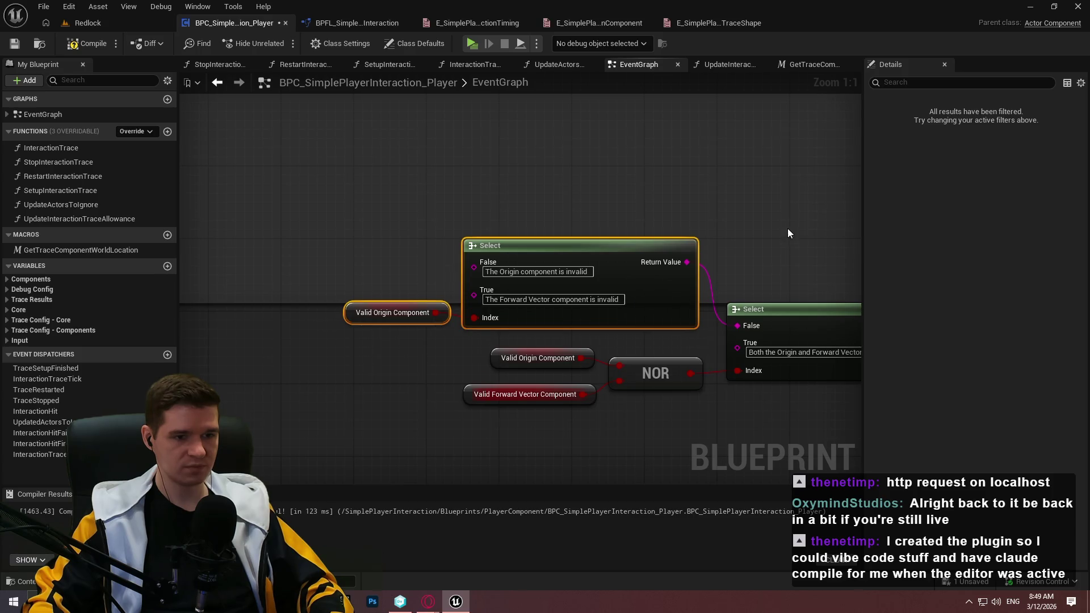
Collapse the Select, NOR, Valid and Append nodes into a single node
left_click(788, 233)
left_click_drag(260, 190, 682, 394)
mouse_move(618, 247)
left_mouse_down()
mouse_move(618, 214)
mouse_move(625, 221)
left_mouse_up()
left_click(604, 146)
scroll(529, 151, "down", 2)
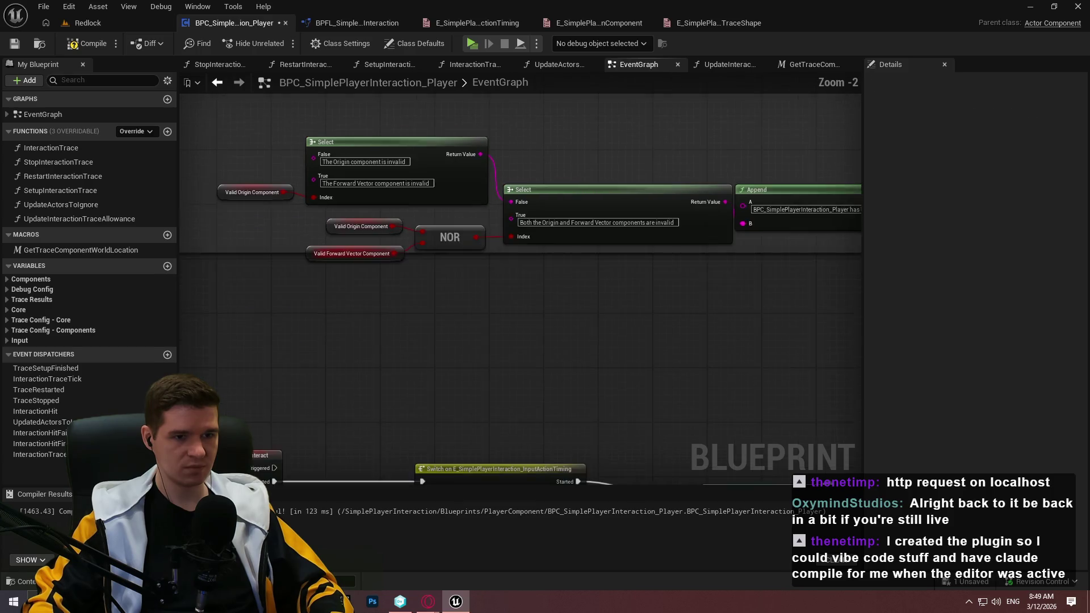
scroll(641, 227, "down", 2)
left_click_drag(765, 328, 294, 214)
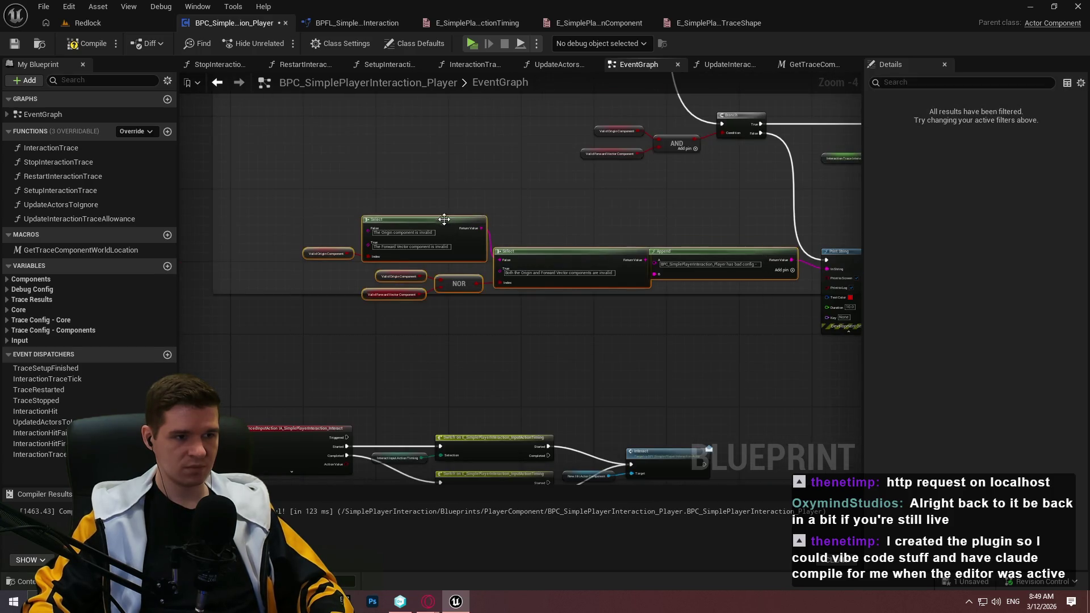
scroll(462, 231, "up", 1)
right_click(467, 220)
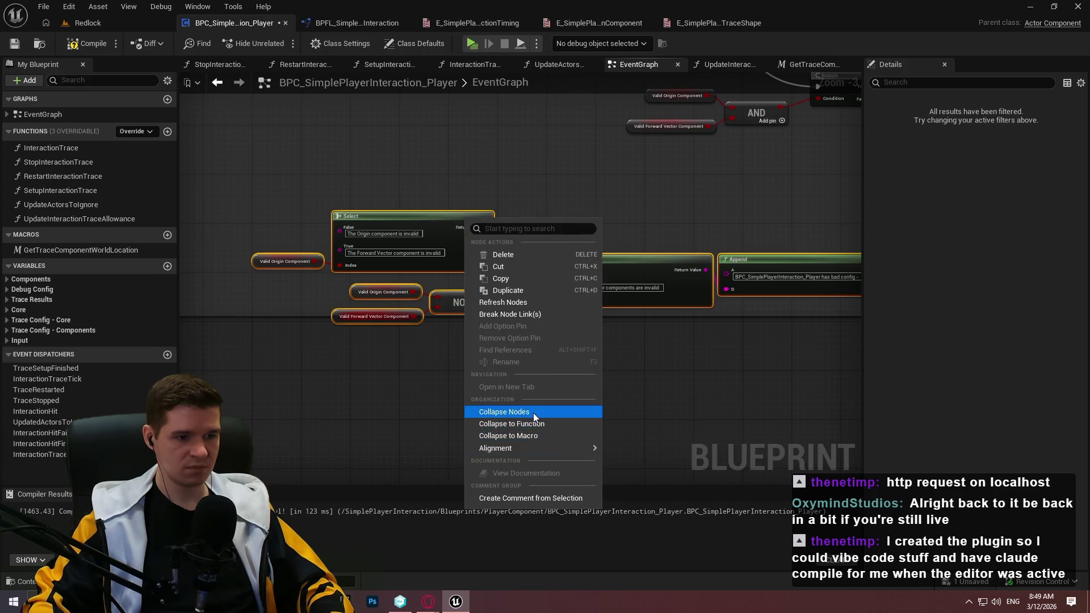
left_click(533, 412)
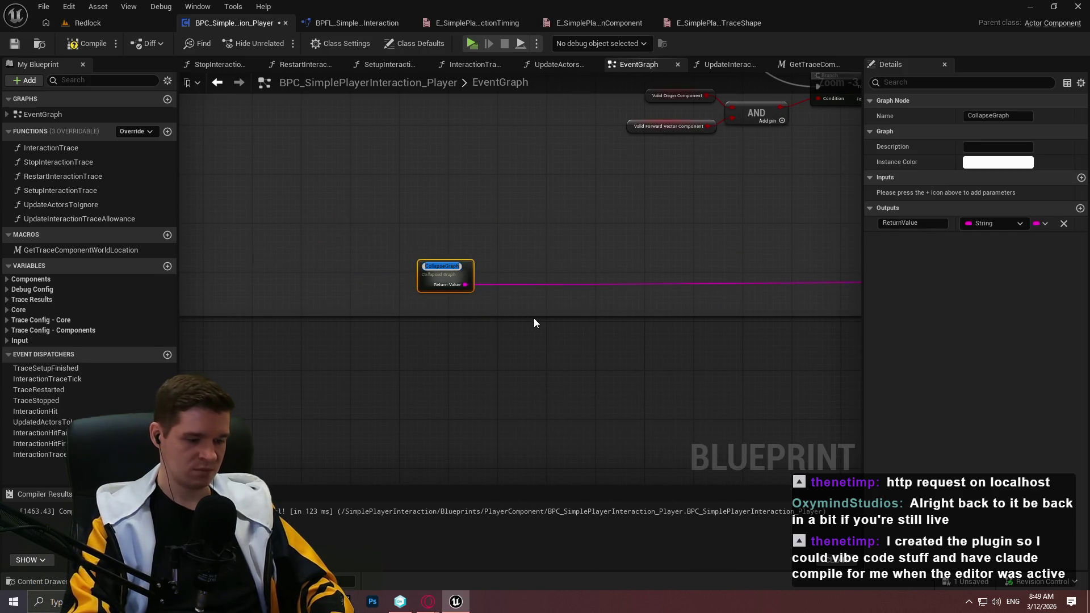
Name the collapsed node InvalidComponentsString and place it beside Print String, hiding advanced options
type("InvalidComponents")
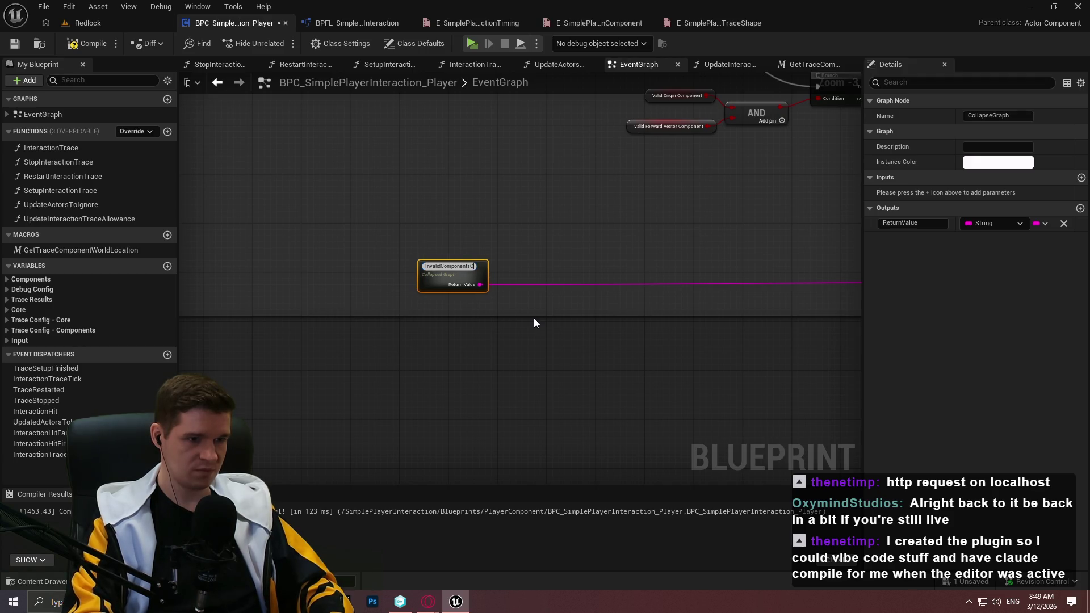
type("String")
key("Return")
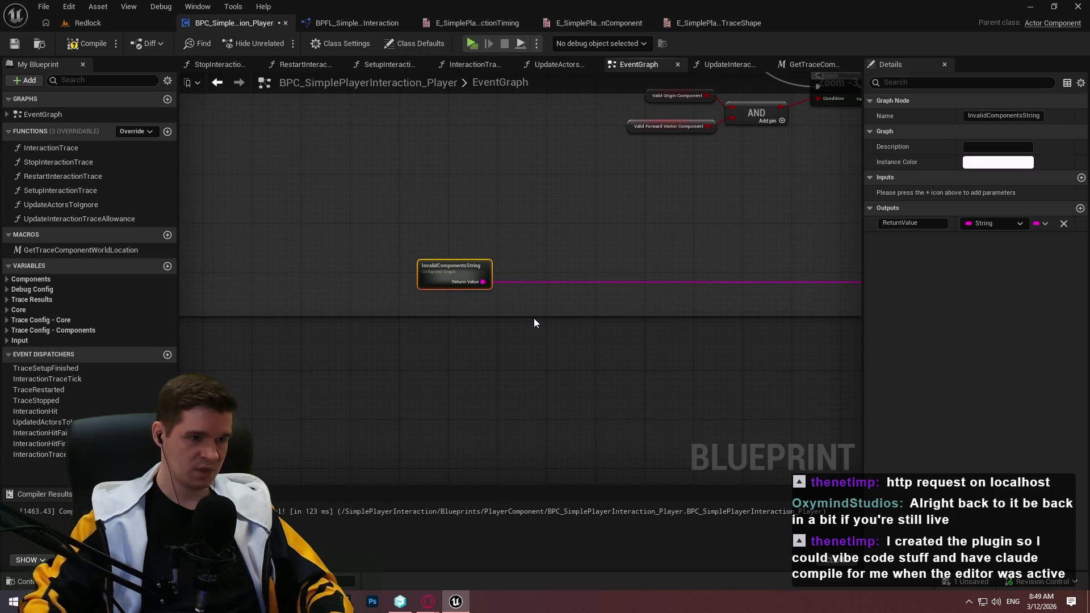
left_click_drag(488, 271, 553, 276)
scroll(410, 279, "up", 4)
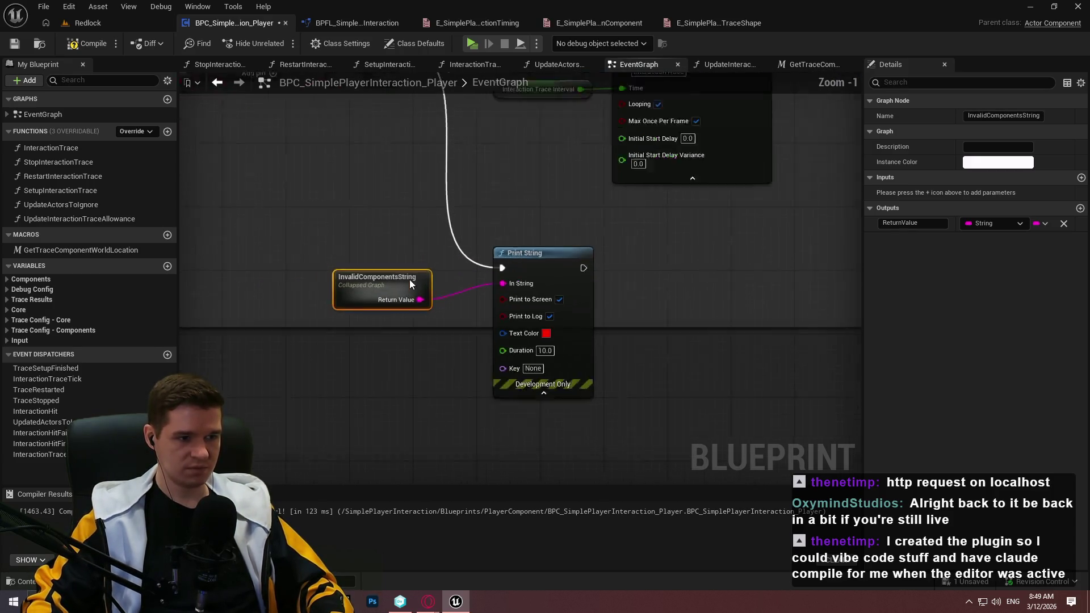
mouse_move(445, 279)
left_mouse_down()
mouse_move(478, 292)
mouse_move(459, 287)
mouse_move(466, 281)
left_mouse_up()
left_click(560, 408)
scroll(723, 312, "down", 4)
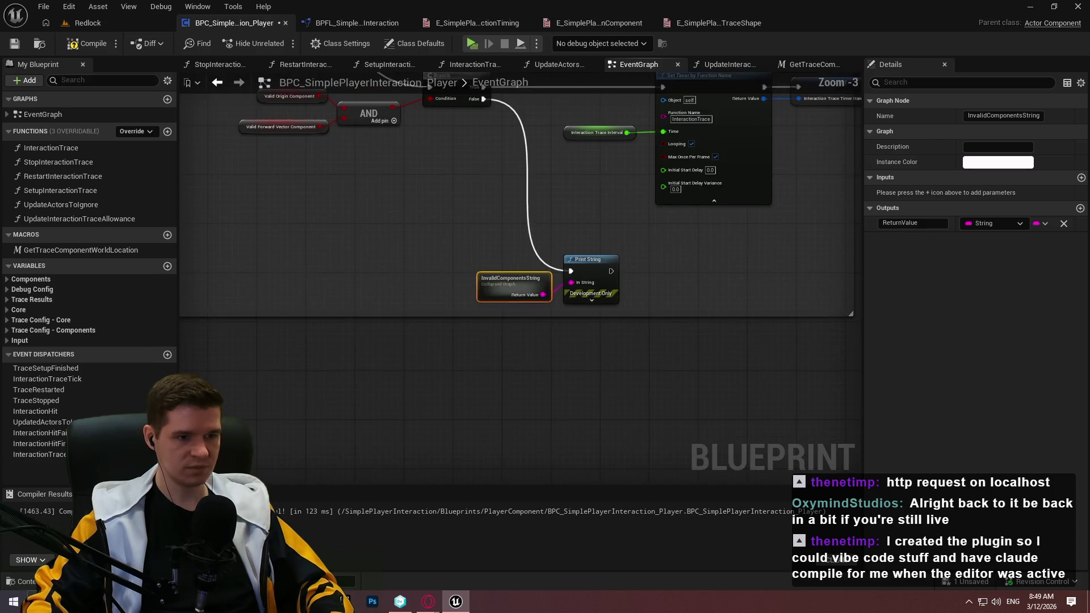
scroll(704, 329, "down", 2)
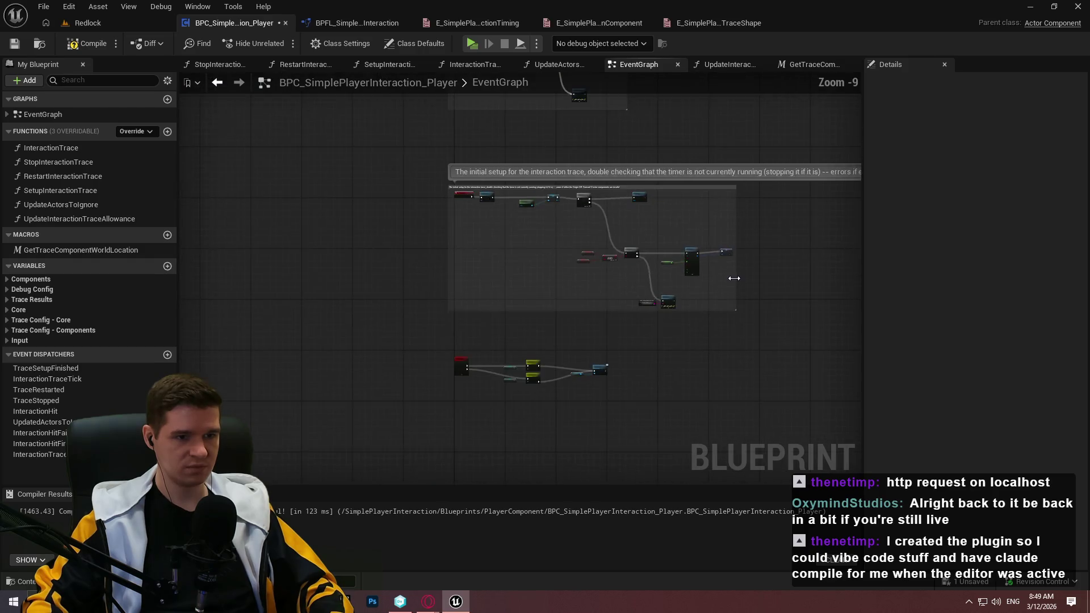
Widen and heighten the setup comment box so it fits its nodes
left_click_drag(734, 273, 799, 275)
left_click_drag(696, 346, 697, 358)
mouse_move(372, 282)
left_mouse_down()
mouse_move(535, 324)
mouse_move(447, 223)
left_mouse_up()
scroll(448, 223, "down", 2)
Wrap the input action nodes in a comment titled 'Input Action event for interaction; feel free to remove and place elsewhere, or configure further'
mouse_move(624, 298)
left_mouse_down()
mouse_move(168, 158)
mouse_move(425, 182)
left_mouse_up()
scroll(609, 214, "up", 3)
key("c")
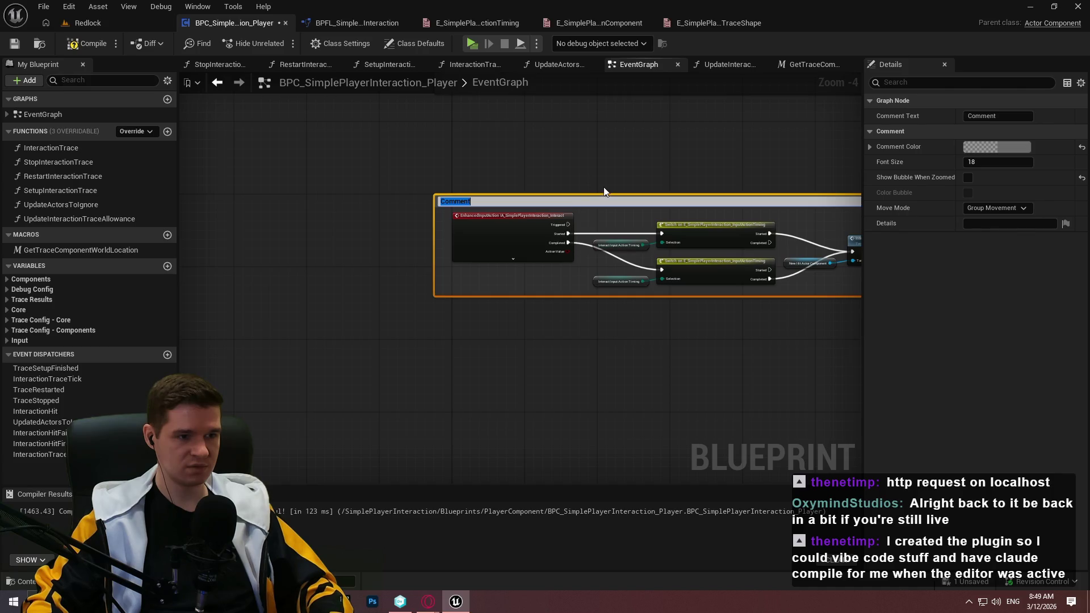
key("BackSpace")
type("Inpu")
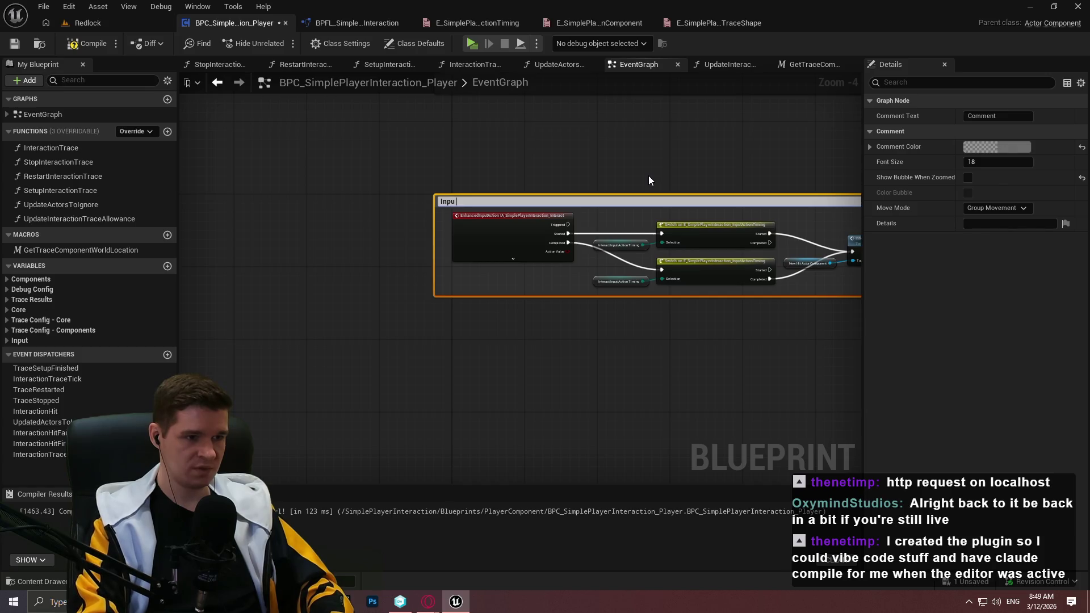
type("t Action event for interaction;")
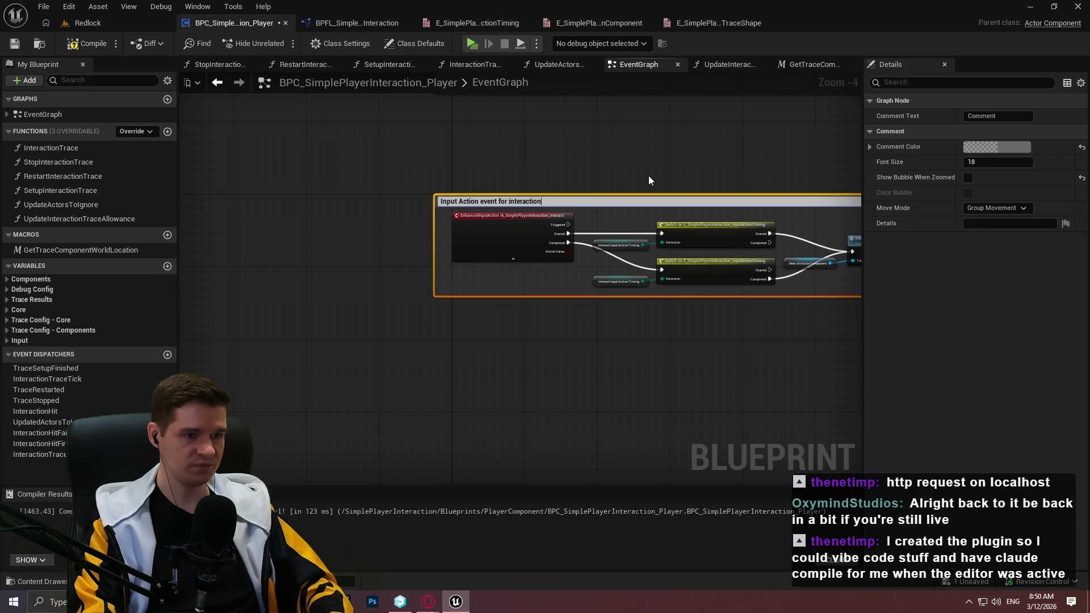
type(" feel free")
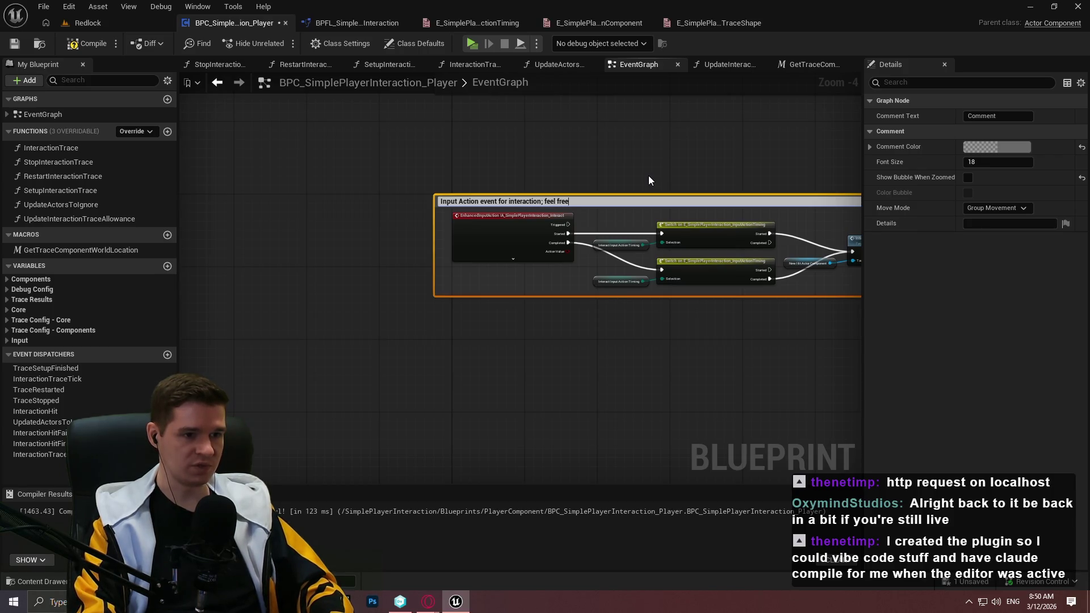
type(" to remove and place ")
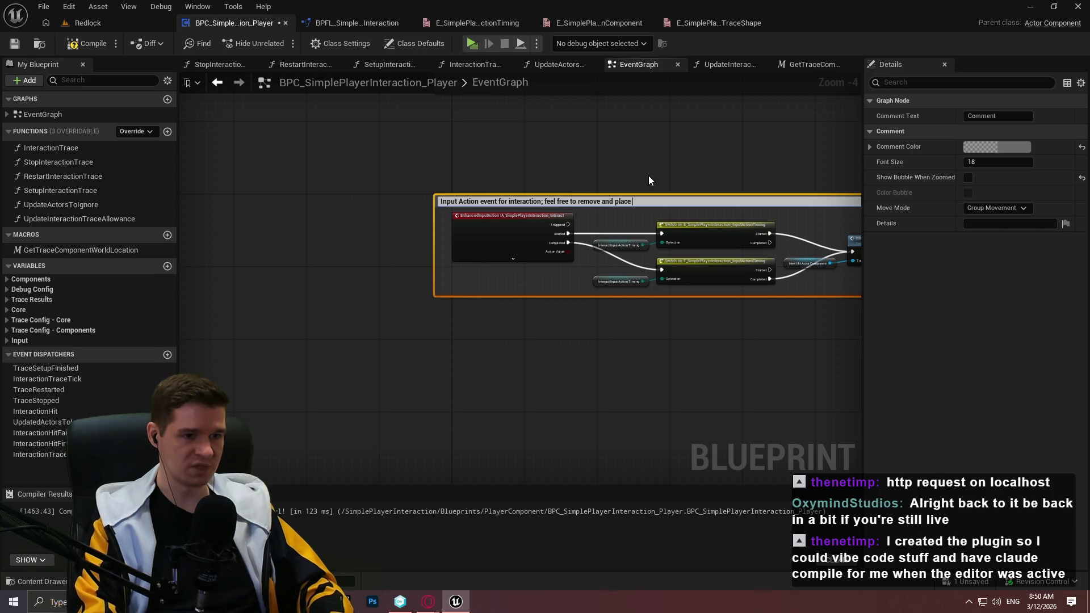
type("elsewhere, or")
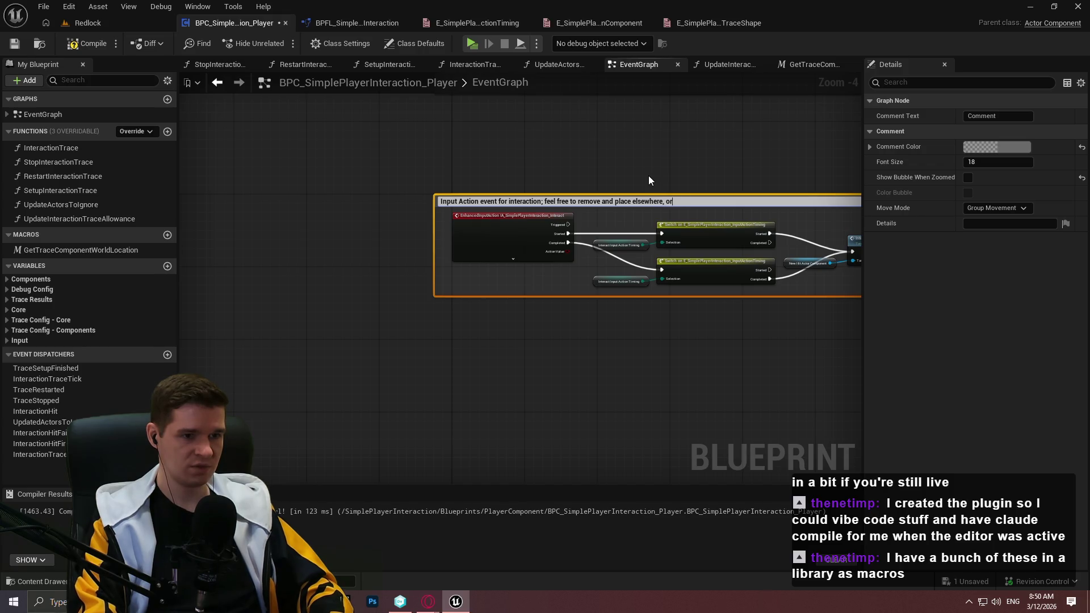
type(" configure further")
key("Return")
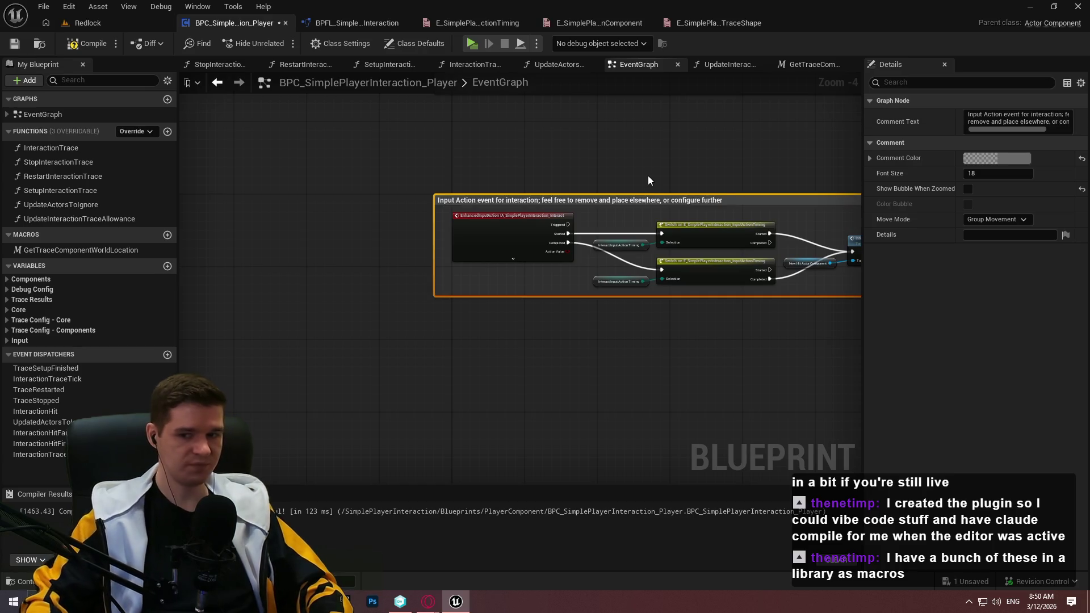
left_click_drag(755, 150, 628, 151)
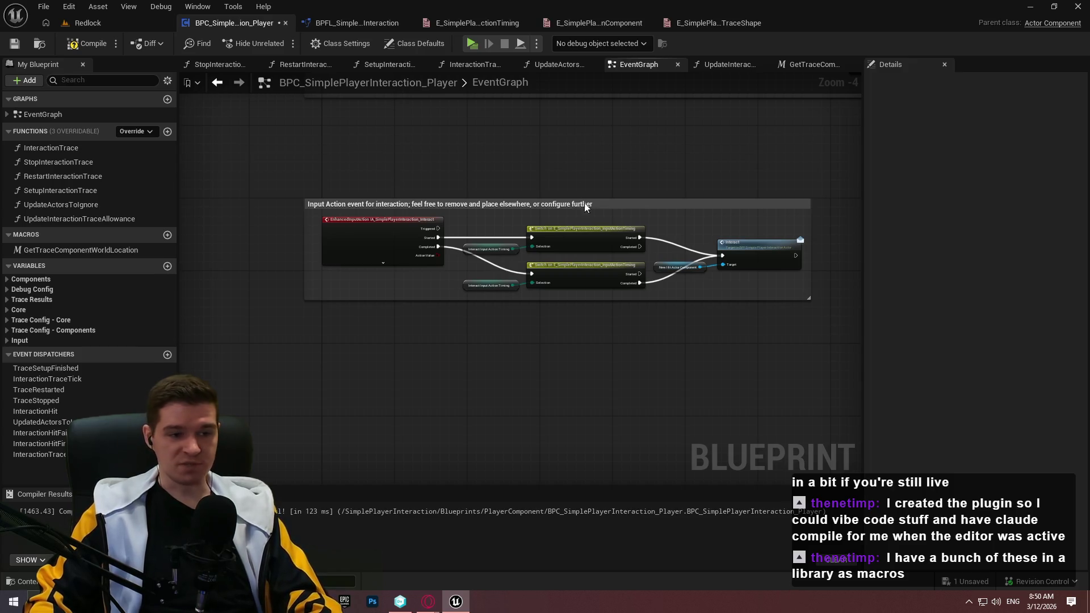
Turn on Show Bubble When Zoomed for the input action comment
left_click(625, 203)
scroll(635, 198, "up", 2)
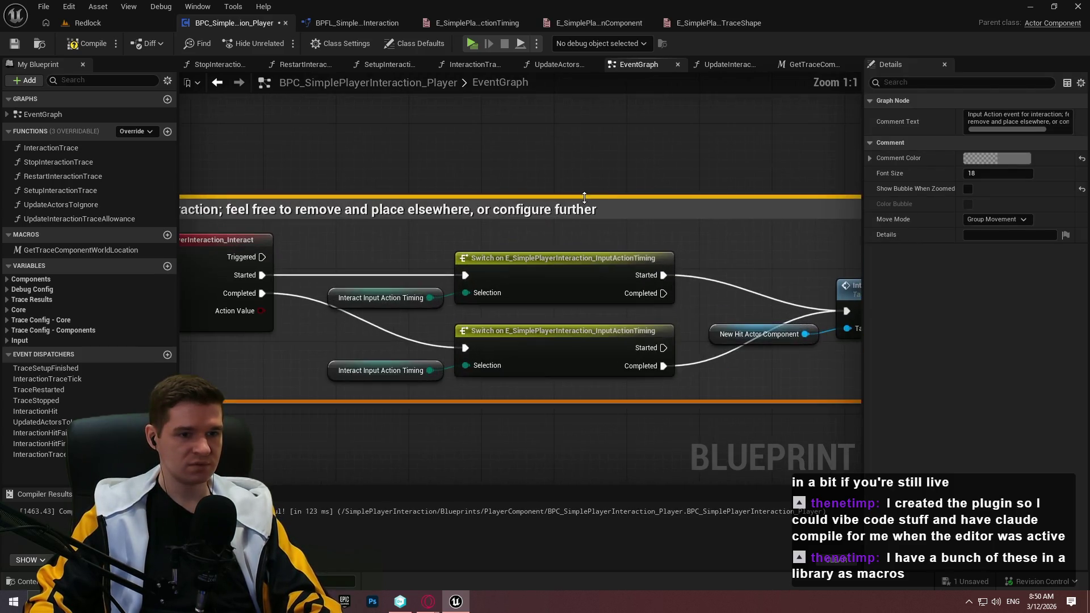
left_click(966, 189)
left_click(494, 157)
scroll(562, 166, "down", 1)
scroll(440, 227, "up", 2)
Nudge the input action comment and its nodes into place
left_click_drag(384, 271, 415, 288)
left_click(638, 229)
scroll(562, 284, "down", 3)
scroll(458, 431, "up", 2)
left_click_drag(305, 243, 577, 242)
scroll(577, 242, "down", 1)
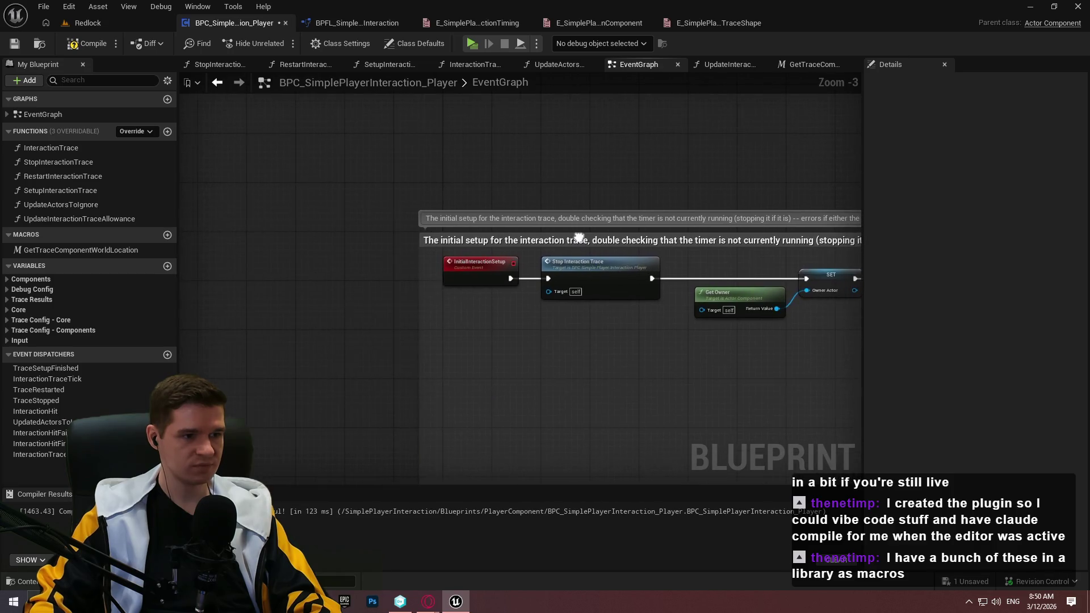
left_click(621, 195)
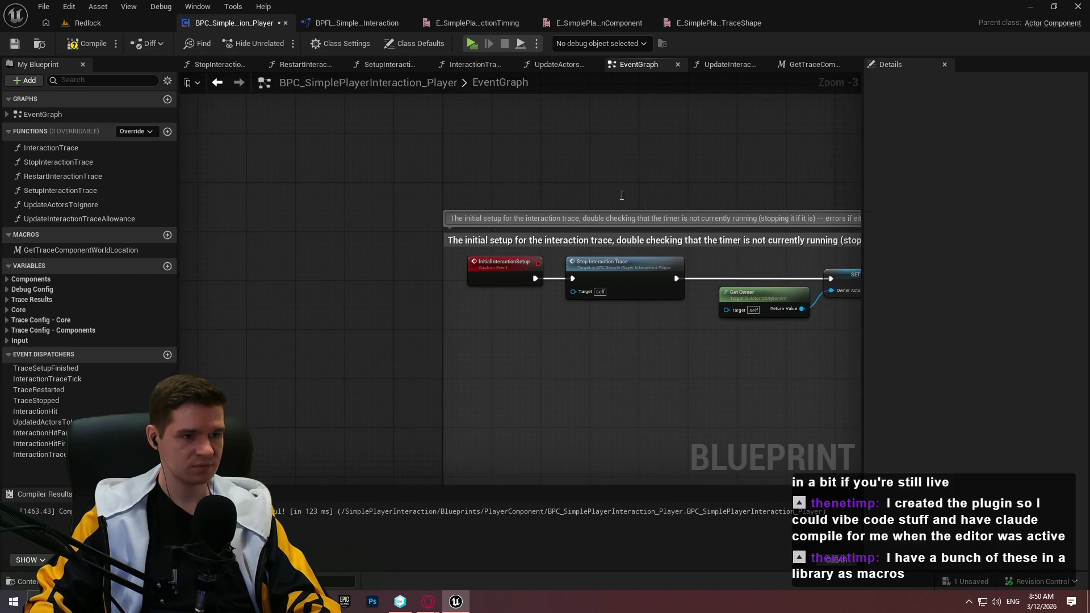
scroll(615, 161, "down", 3)
scroll(488, 250, "up", 3)
Shift the begin-play comment and its nodes down and to the right
mouse_move(424, 175)
left_mouse_down()
mouse_move(467, 229)
mouse_move(448, 209)
left_mouse_up()
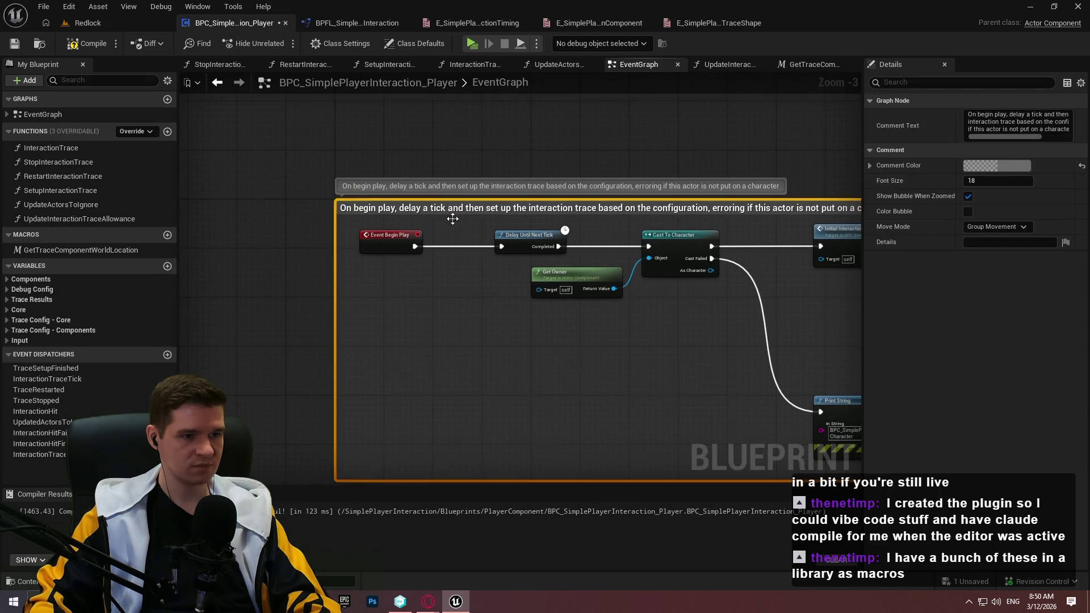
left_click(504, 326)
scroll(434, 166, "down", 3)
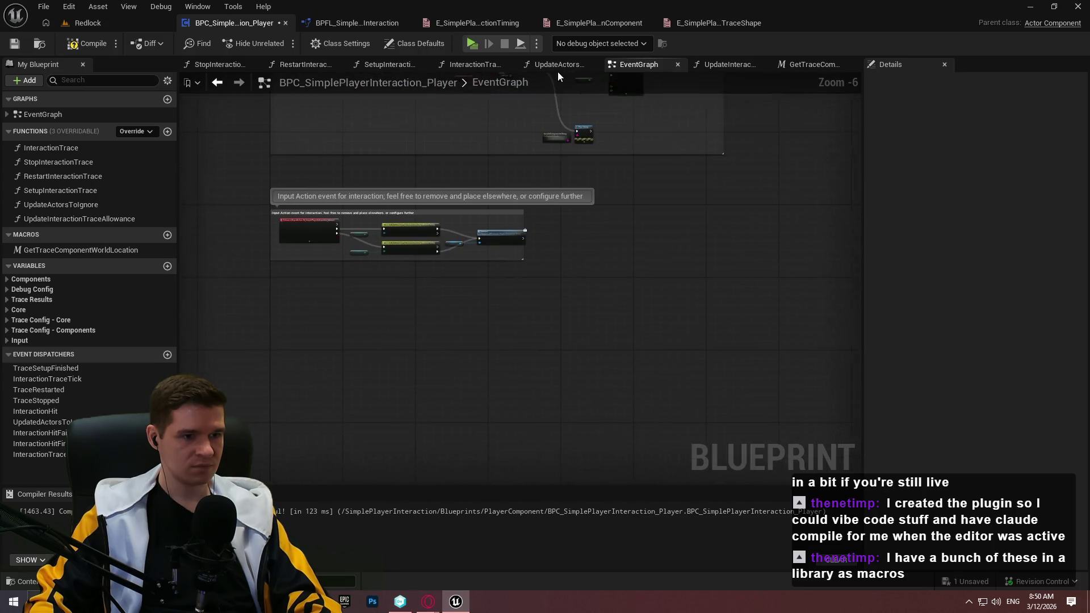
scroll(476, 225, "up", 4)
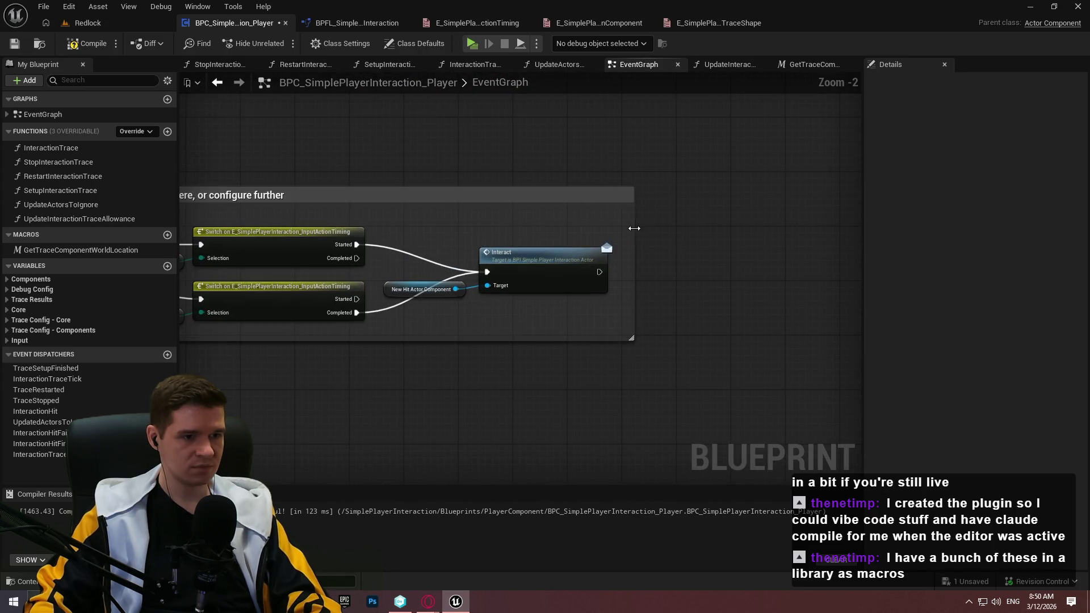
mouse_move(449, 326)
left_mouse_down()
mouse_move(767, 334)
mouse_move(804, 324)
left_mouse_up()
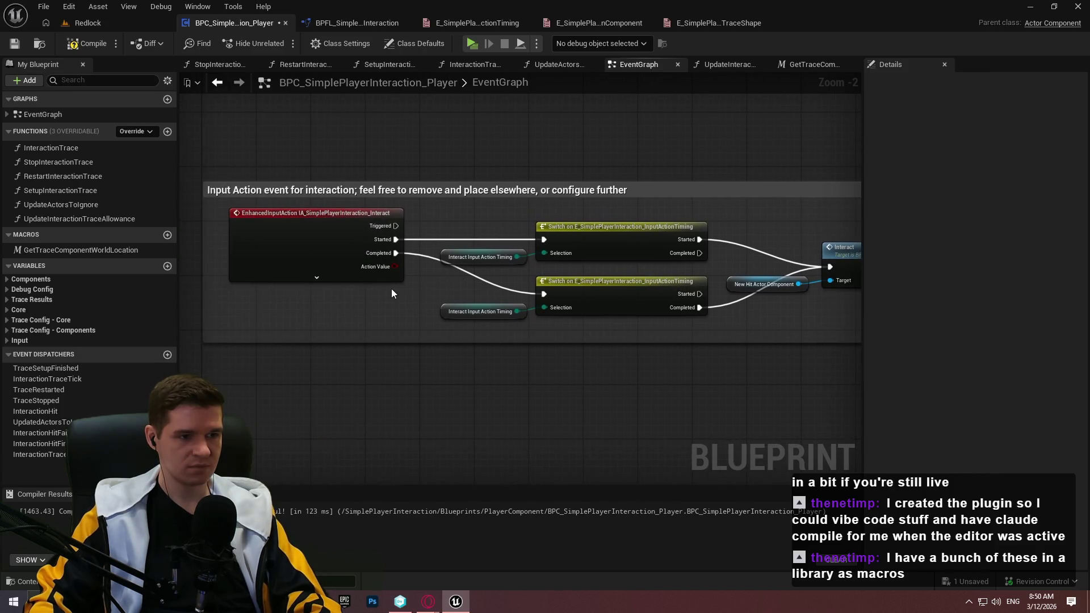
mouse_move(804, 324)
left_mouse_down()
mouse_move(481, 323)
mouse_move(718, 336)
mouse_move(710, 341)
left_mouse_up()
scroll(707, 183, "down", 7)
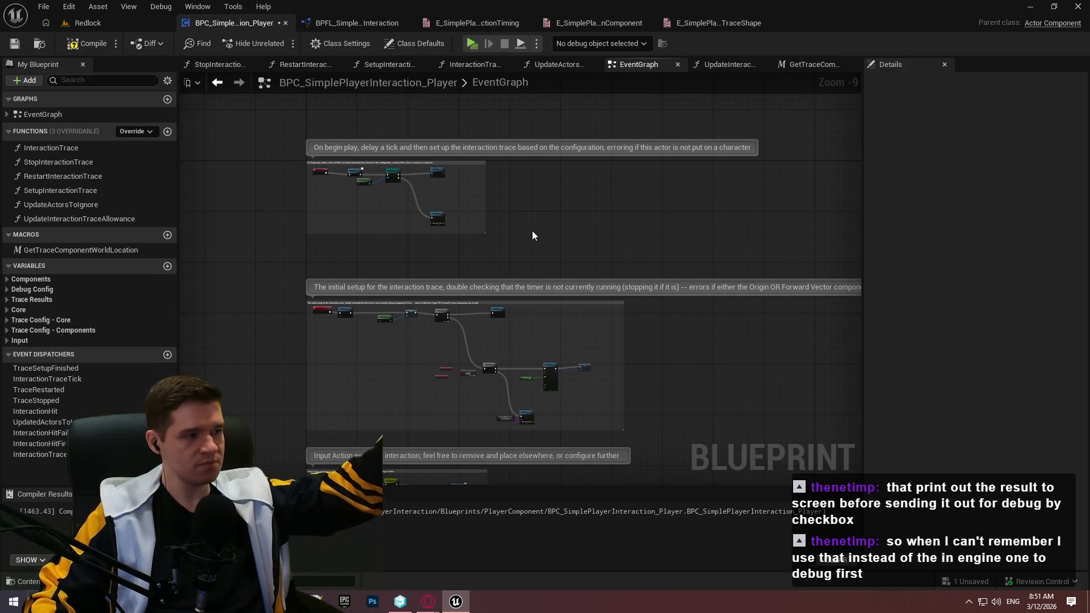
scroll(386, 199, "up", 1)
Compile and save the BPC_SimplePlayerInteraction_Player blueprint
left_click(81, 50)
key("ctrl+s")
scroll(341, 178, "up", 5)
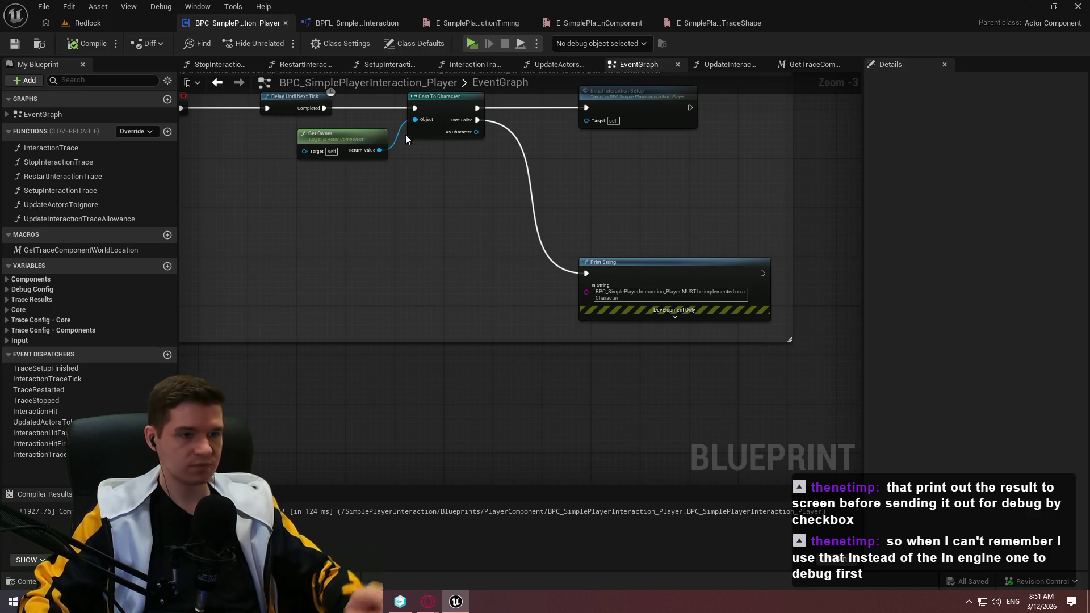
mouse_move(416, 144)
left_mouse_down()
mouse_move(690, 370)
mouse_move(602, 279)
left_mouse_up()
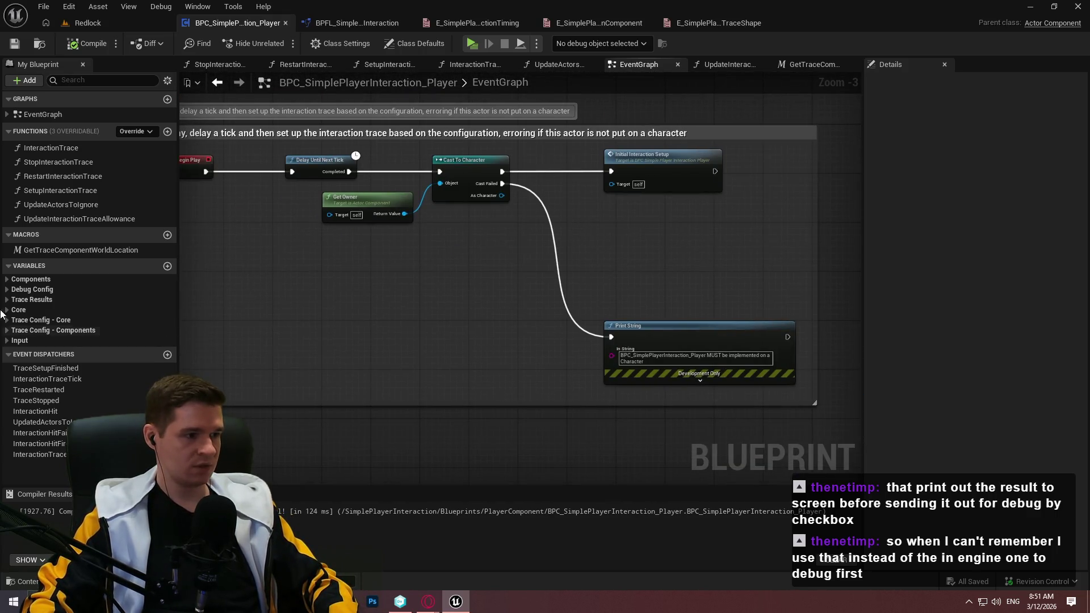
Move EventGraph to the first tab, close all tabs to its right, and select InteractionTrace
scroll(696, 233, "down", 4)
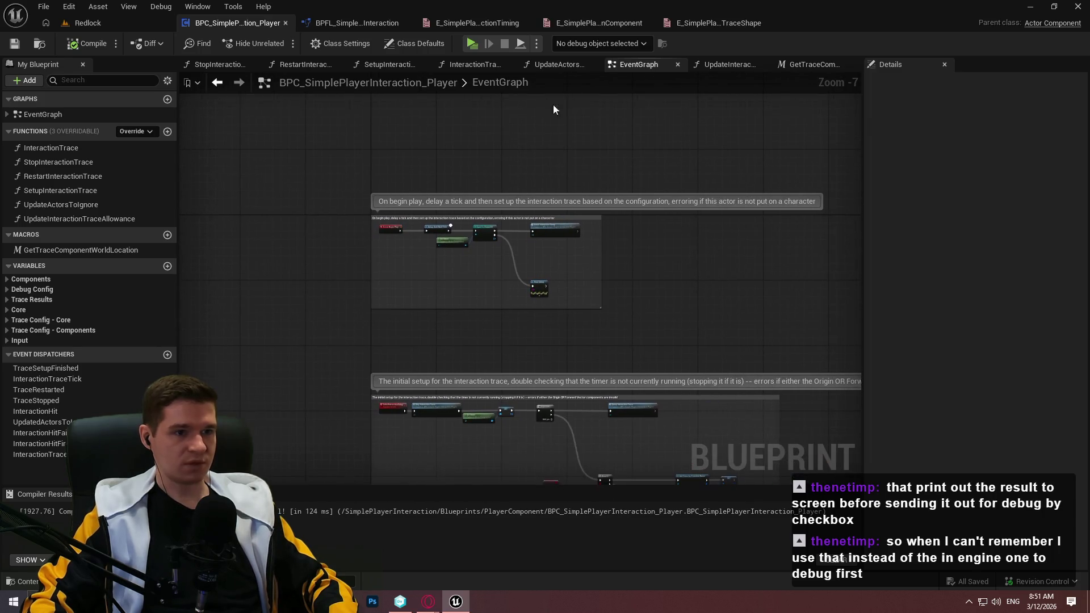
left_click_drag(639, 64, 227, 63)
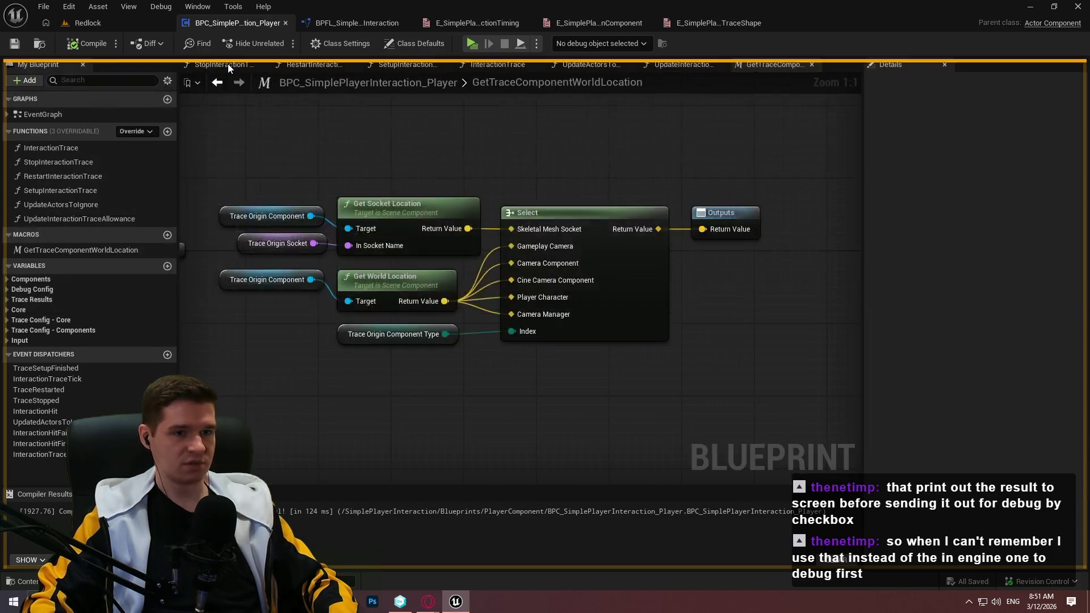
right_click(230, 68)
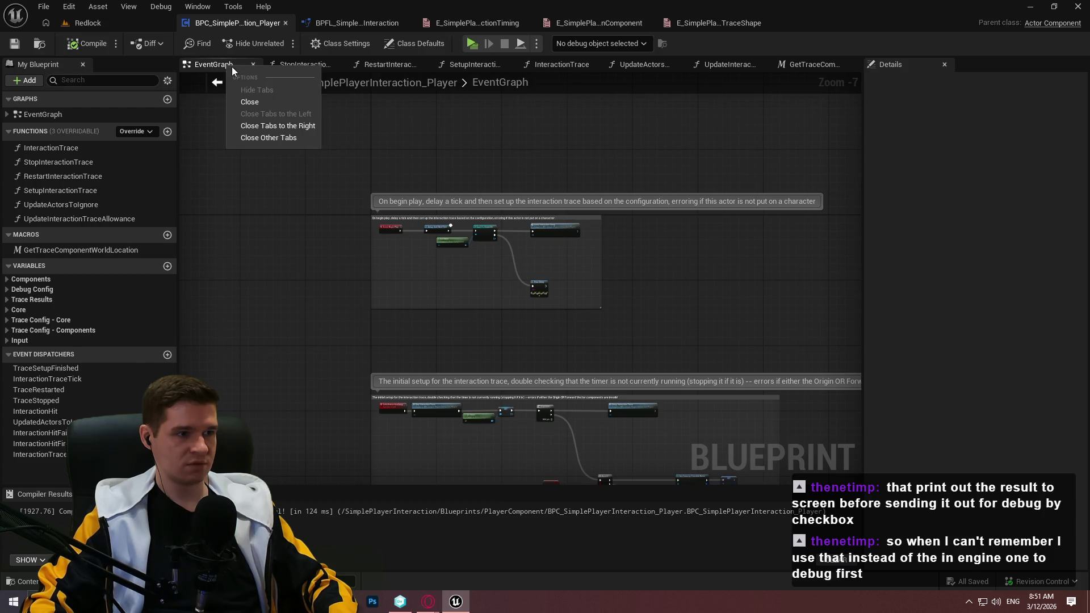
left_click(283, 126)
left_click(66, 147)
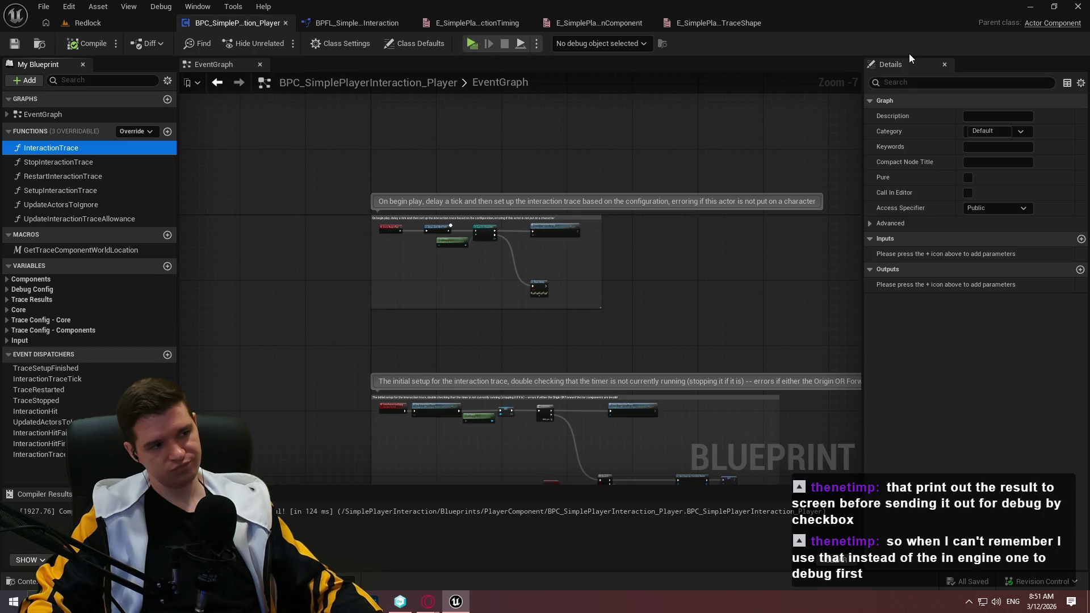
File InteractionTrace and StopInteractionTrace under a new Interaction - Trace Management category
left_click(985, 131)
type("Intera")
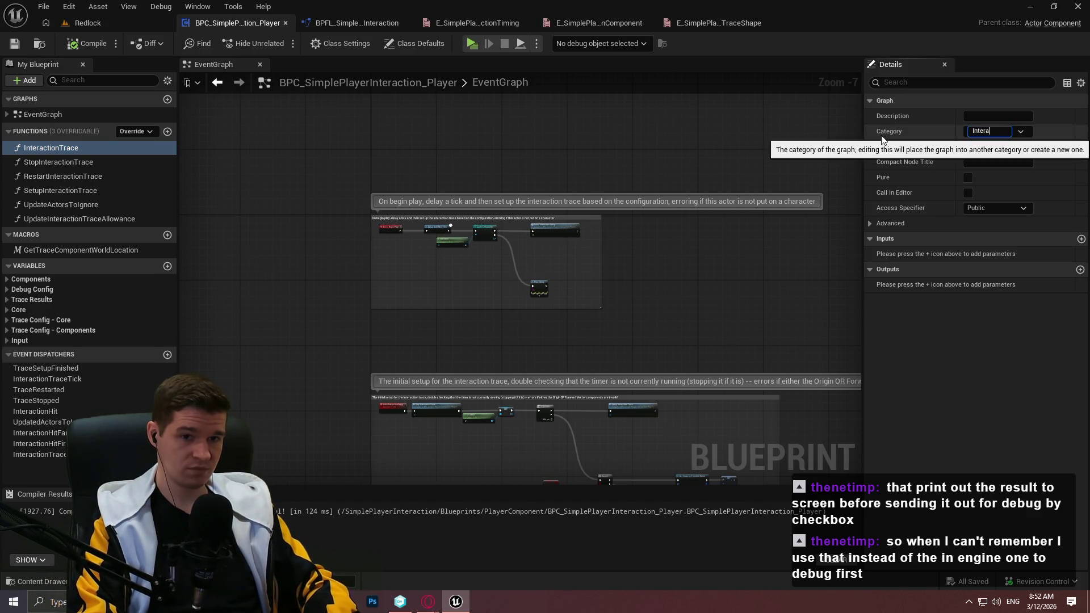
type("ction - Trace Management")
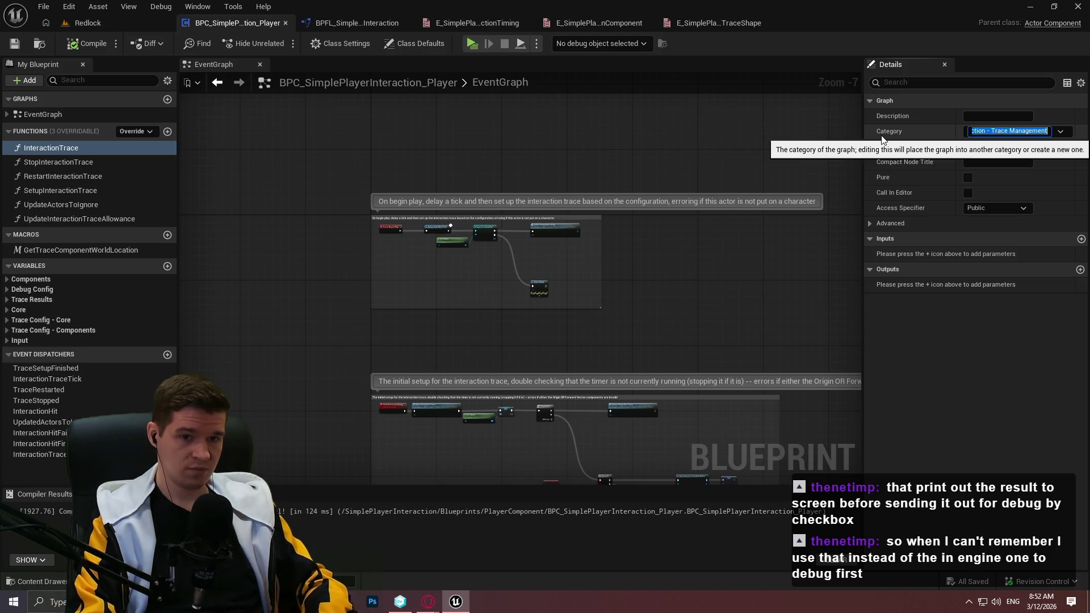
key("Return")
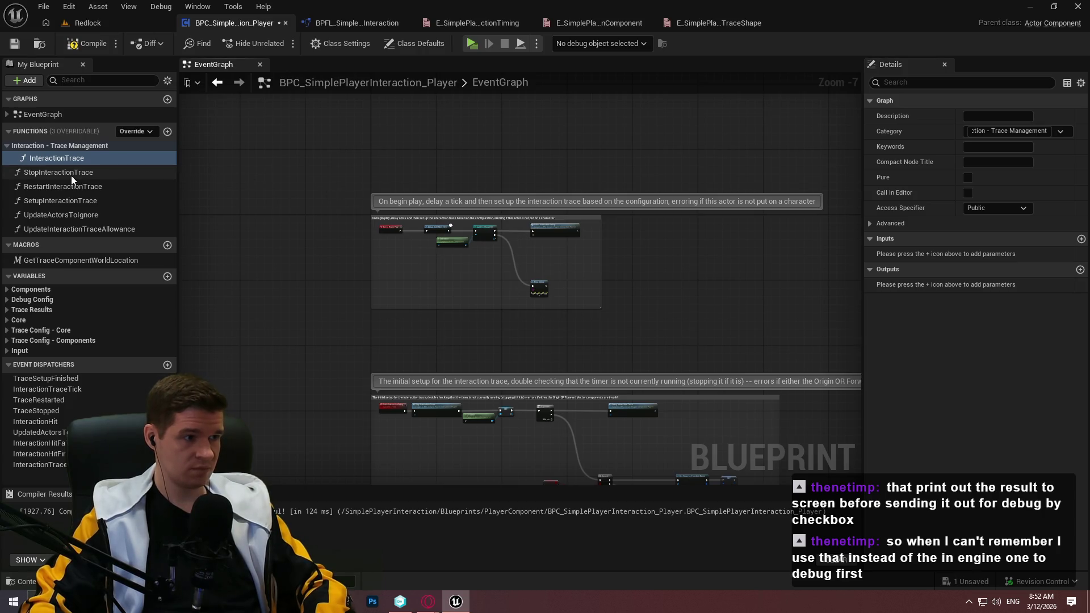
left_click_drag(49, 172, 42, 147)
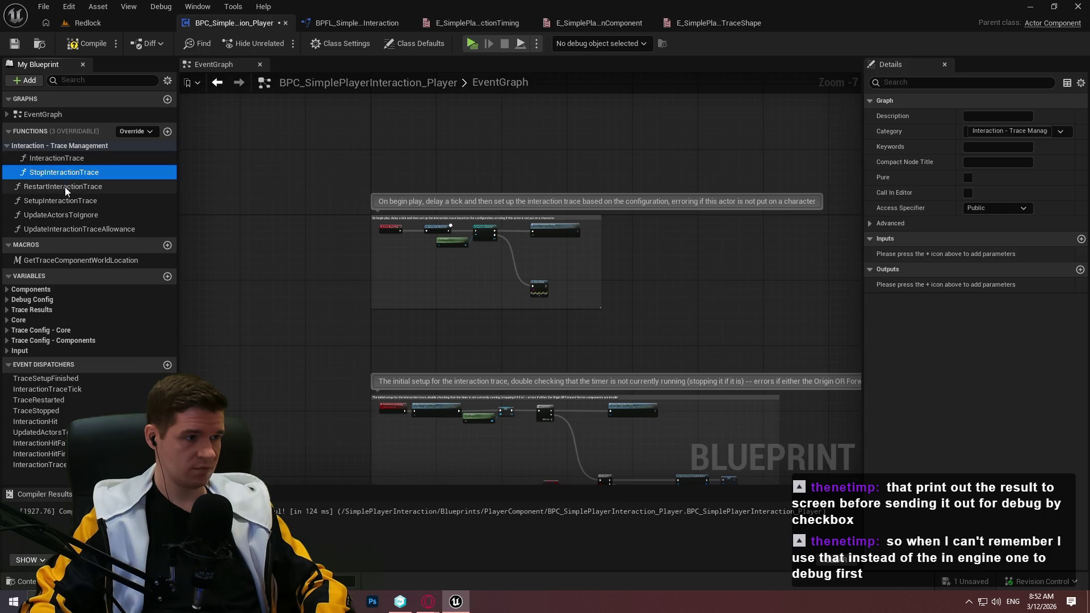
Recategorise InteractionTrace as Interaction - Trace, placed above Trace Management
left_click(59, 159)
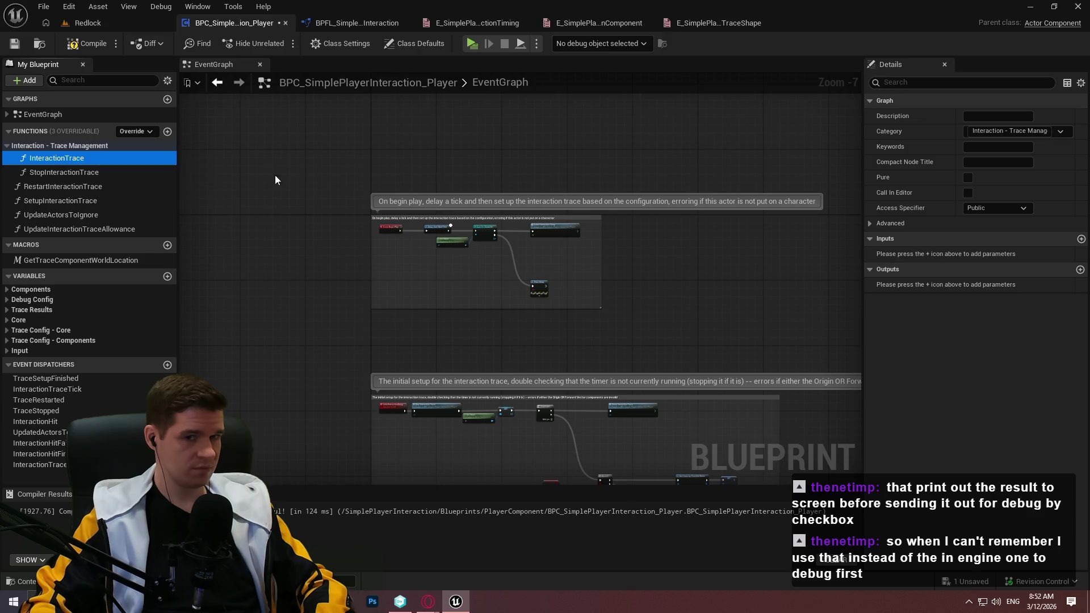
double_click(1028, 131)
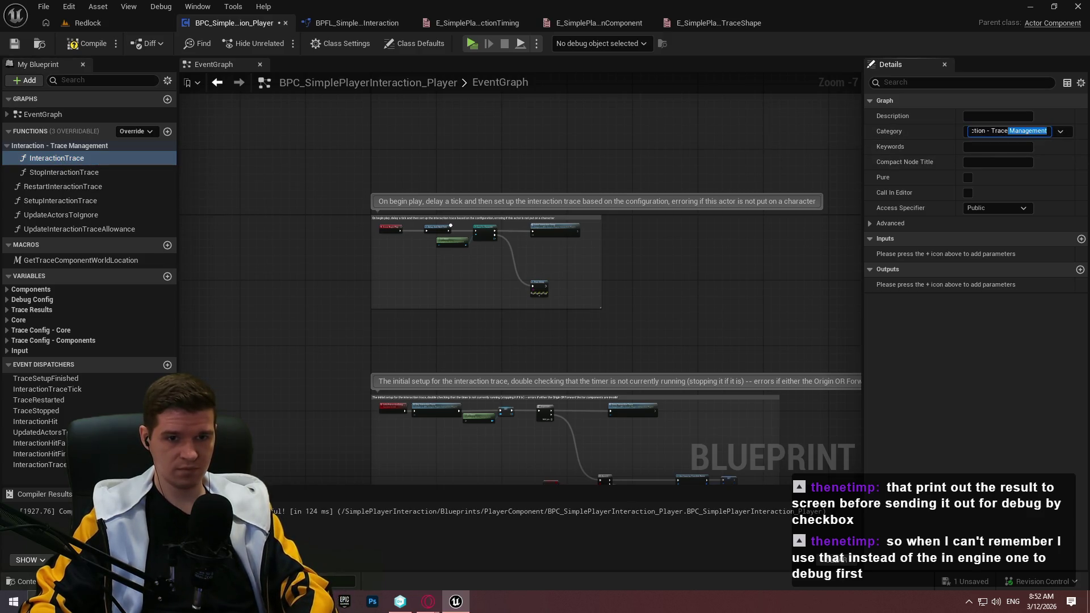
key("BackSpace")
key("Return")
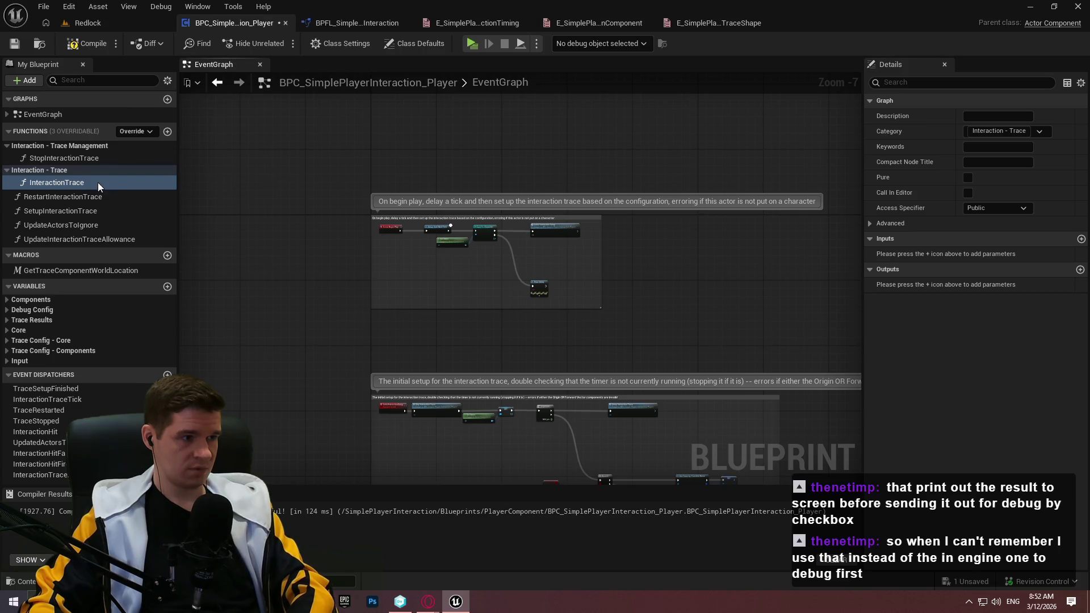
left_click_drag(42, 172, 36, 143)
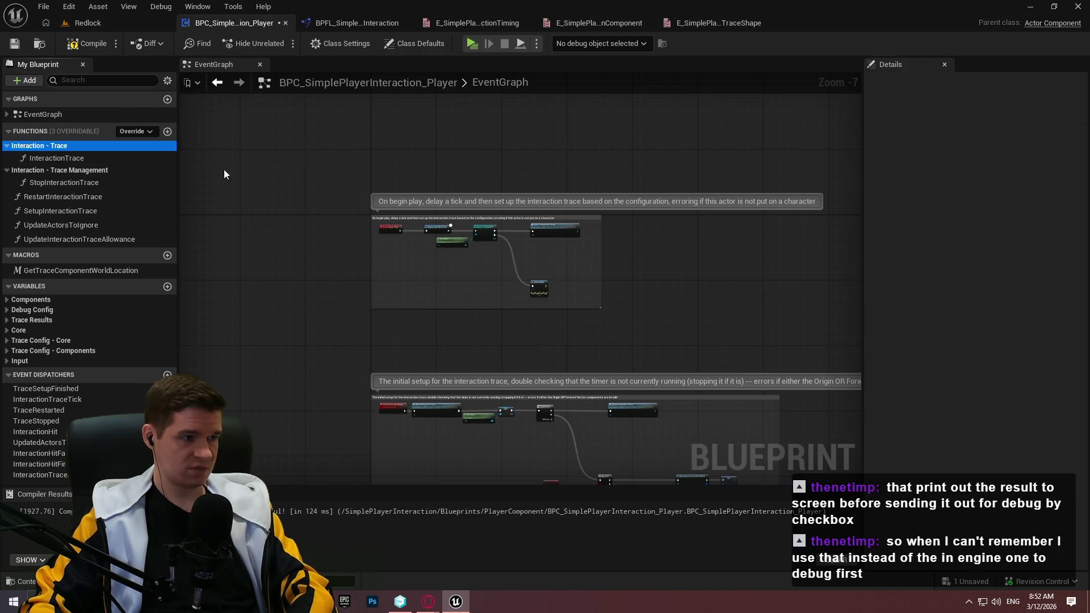
Move RestartInteractionTrace, UpdateActorsToIgnore and UpdateInteractionTraceAllowance into Trace Management, then collapse both categories
mouse_move(56, 194)
left_mouse_down()
mouse_move(33, 172)
mouse_move(43, 162)
mouse_move(35, 172)
left_mouse_up()
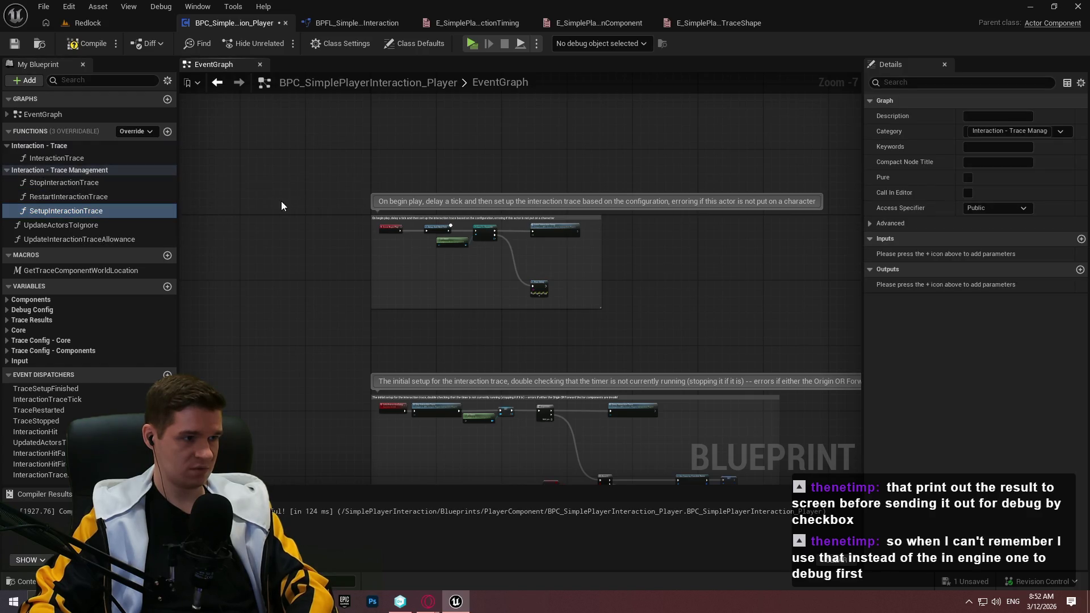
left_click(74, 225)
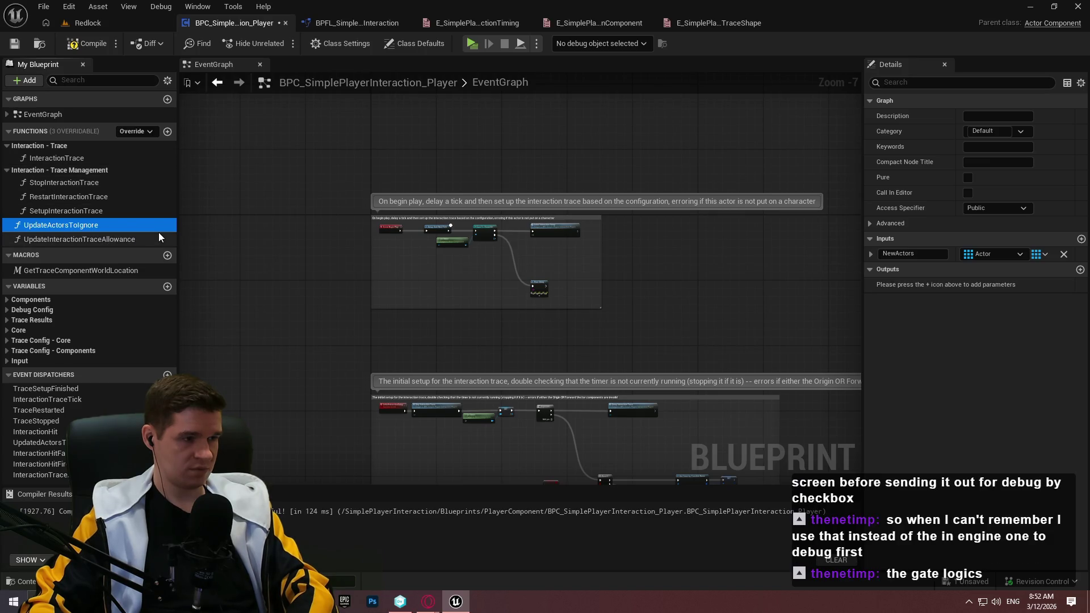
left_click(76, 239)
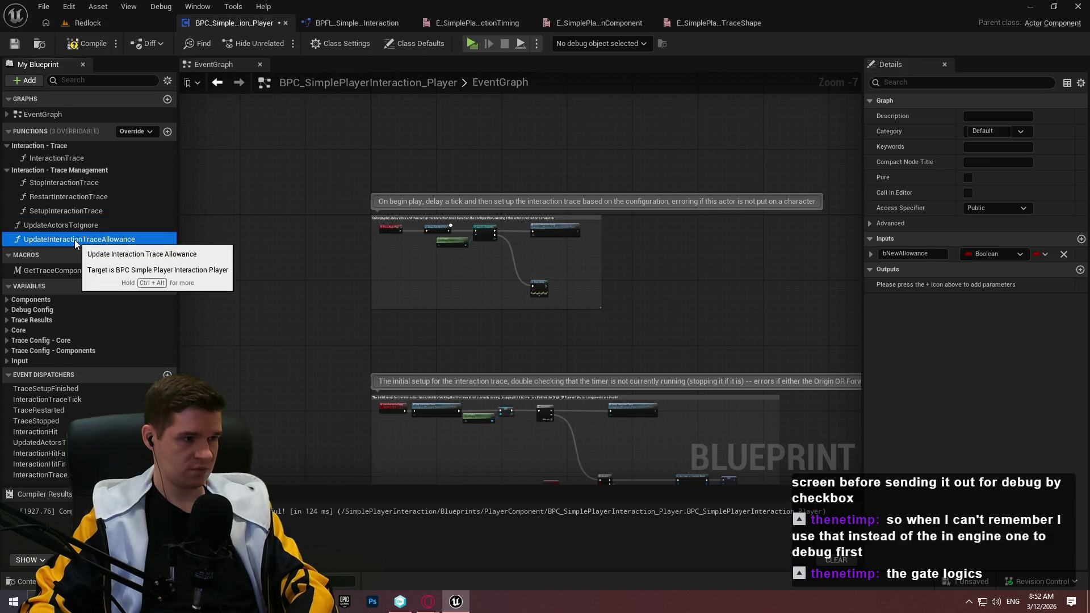
mouse_move(60, 225)
left_mouse_down()
mouse_move(49, 170)
mouse_move(9, 181)
left_mouse_up()
left_click(7, 170)
left_click(7, 146)
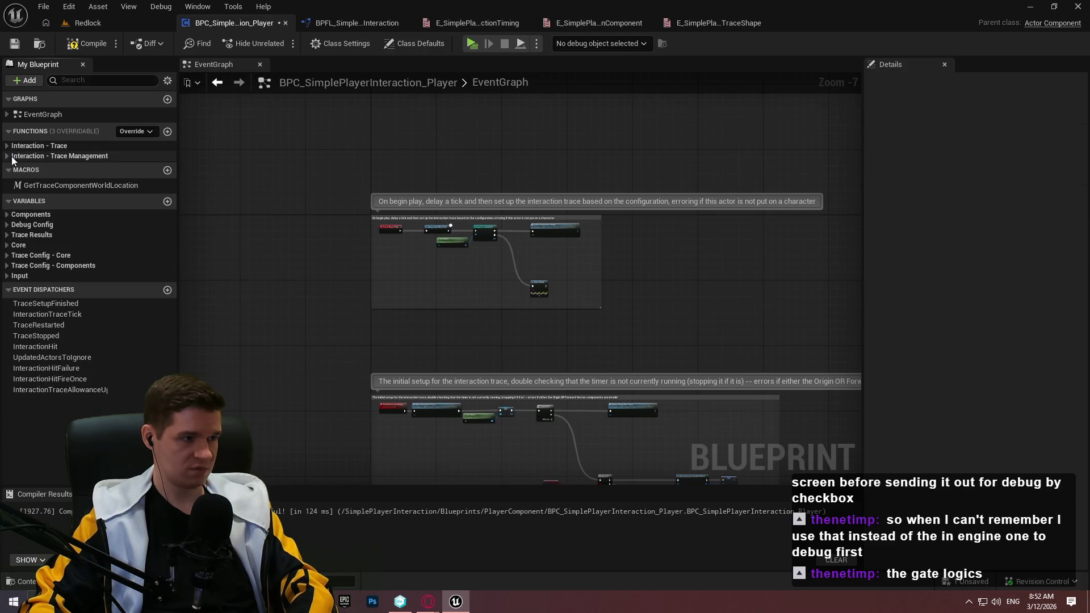
left_click(63, 184)
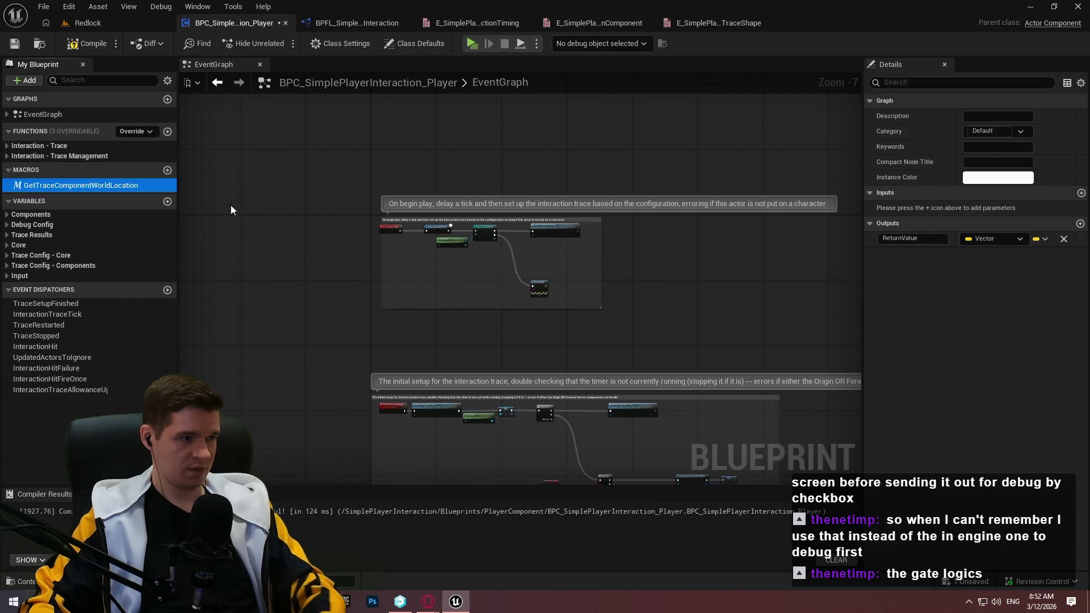
Set the GetTraceComponentWorldLocation macro's category to Interaction - Vector and collapse that group
left_click(1000, 132)
type("Interaction - Vecto")
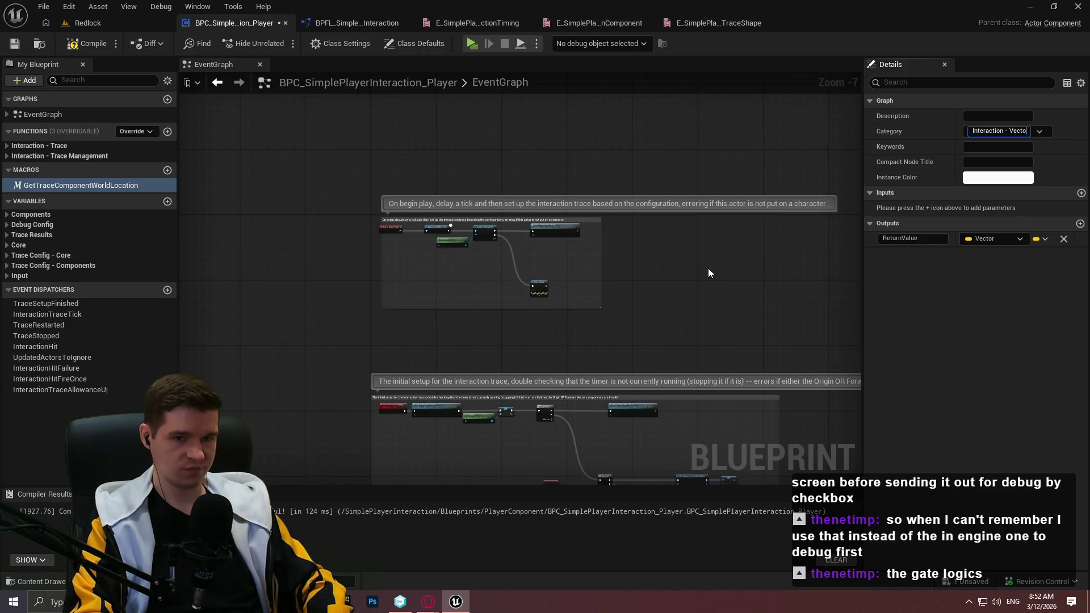
type("r")
key("Return")
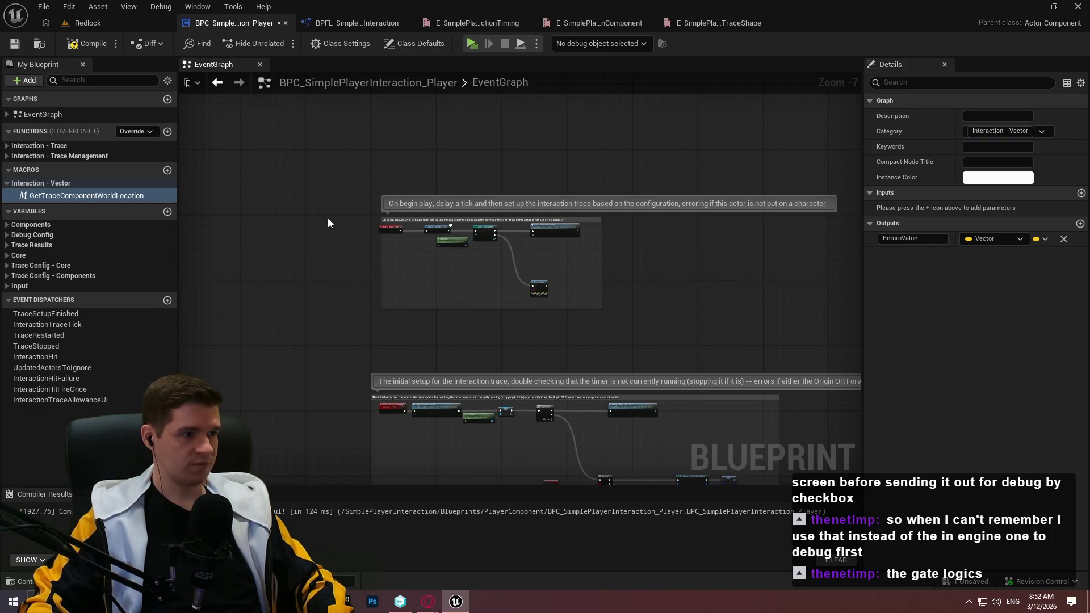
left_click(34, 183)
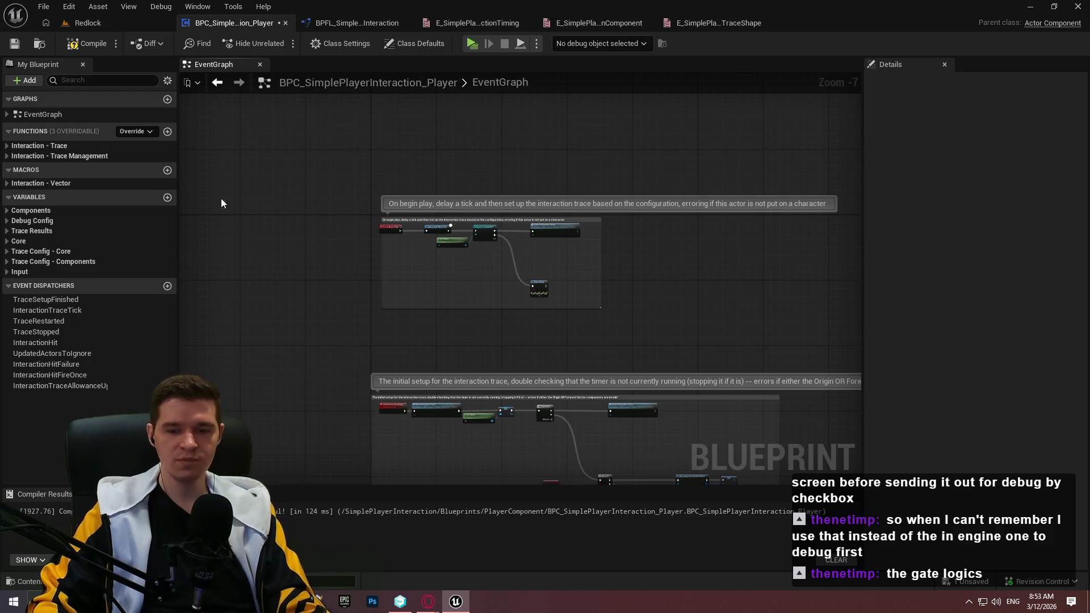
scroll(413, 255, "up", 4)
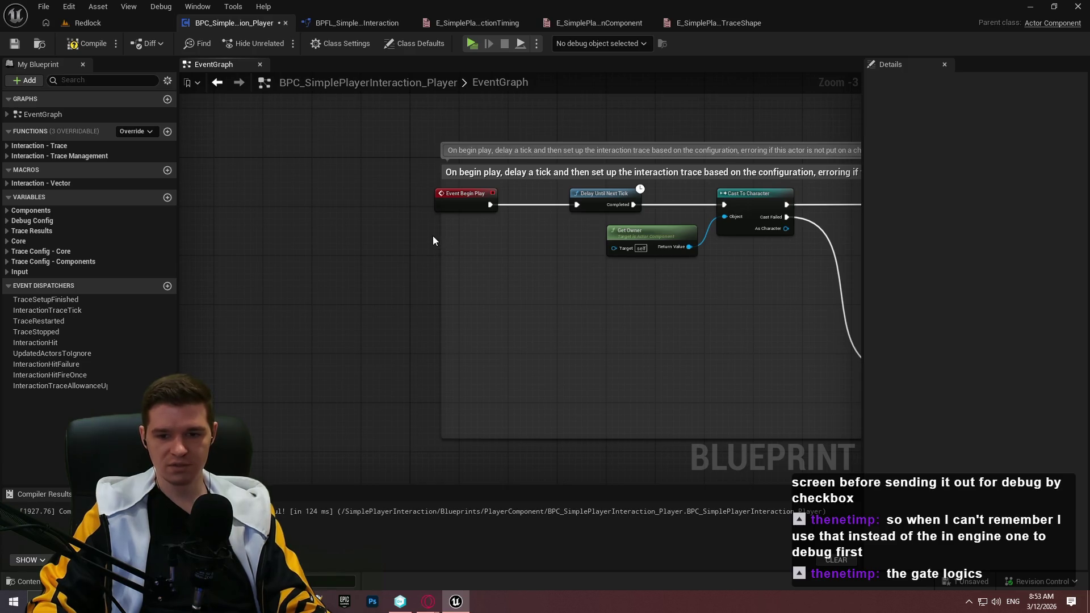
Stretch the begin-play comment's left edge past Event Begin Play and save the blueprint
left_click_drag(442, 231, 417, 231)
scroll(417, 237, "down", 2)
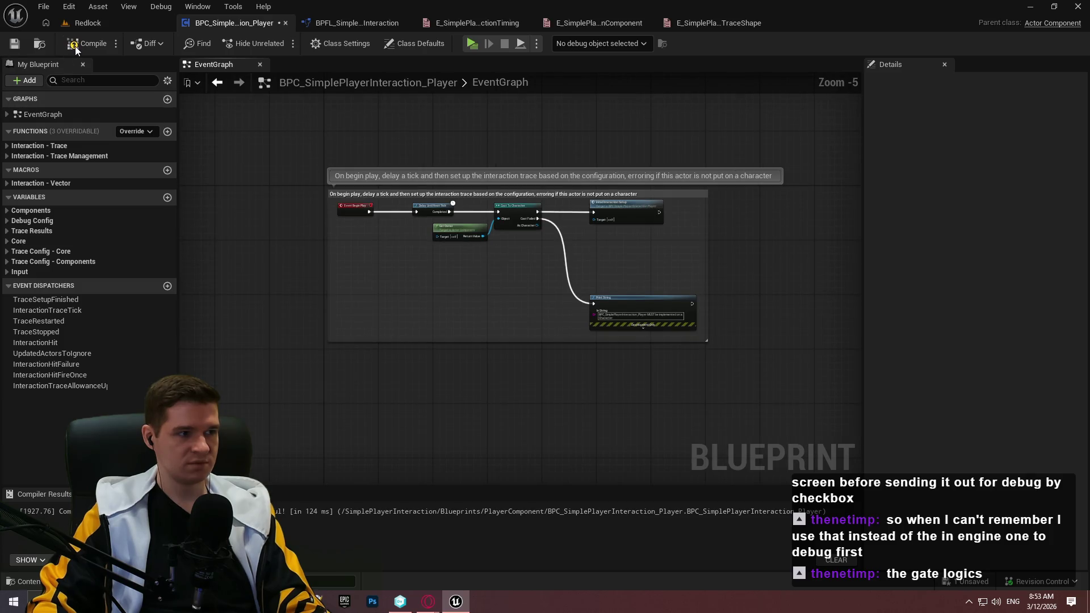
left_click(14, 43)
Expand the Interaction - Trace group and select the InteractionTrace function
mouse_move(425, 278)
left_mouse_down()
mouse_move(574, 315)
mouse_move(371, 250)
left_mouse_up()
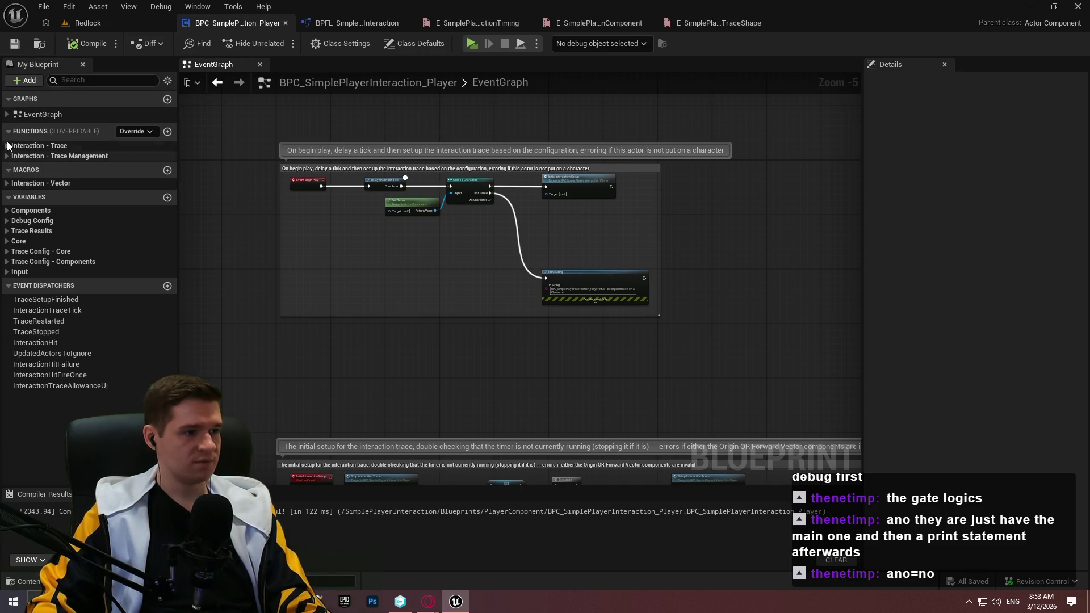
left_click(39, 146)
left_click(61, 159)
Open the InteractionTrace function graph and expand the Trace Management group
double_click(60, 159)
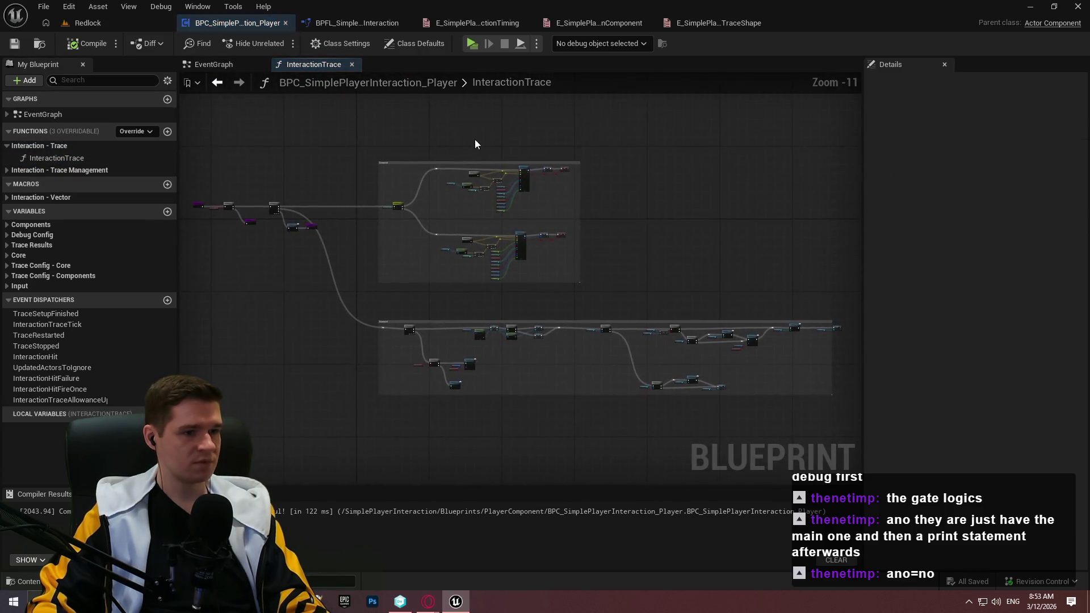
mouse_move(615, 172)
left_mouse_down()
mouse_move(372, 170)
mouse_move(386, 6)
mouse_move(546, 243)
left_mouse_up()
scroll(371, 169, "up", 2)
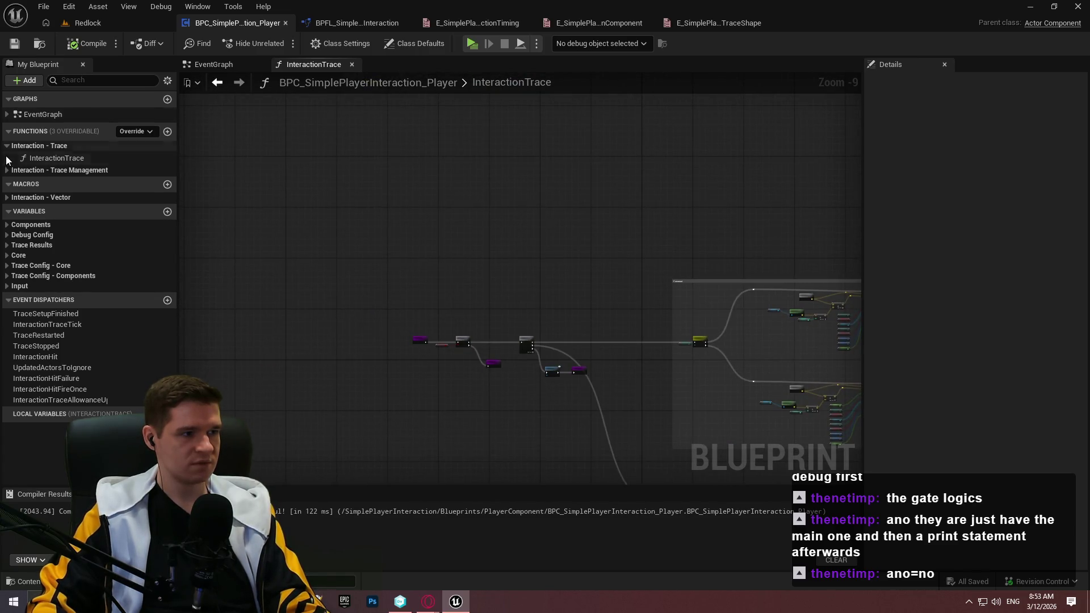
left_click(94, 170)
scroll(383, 135, "down", 3)
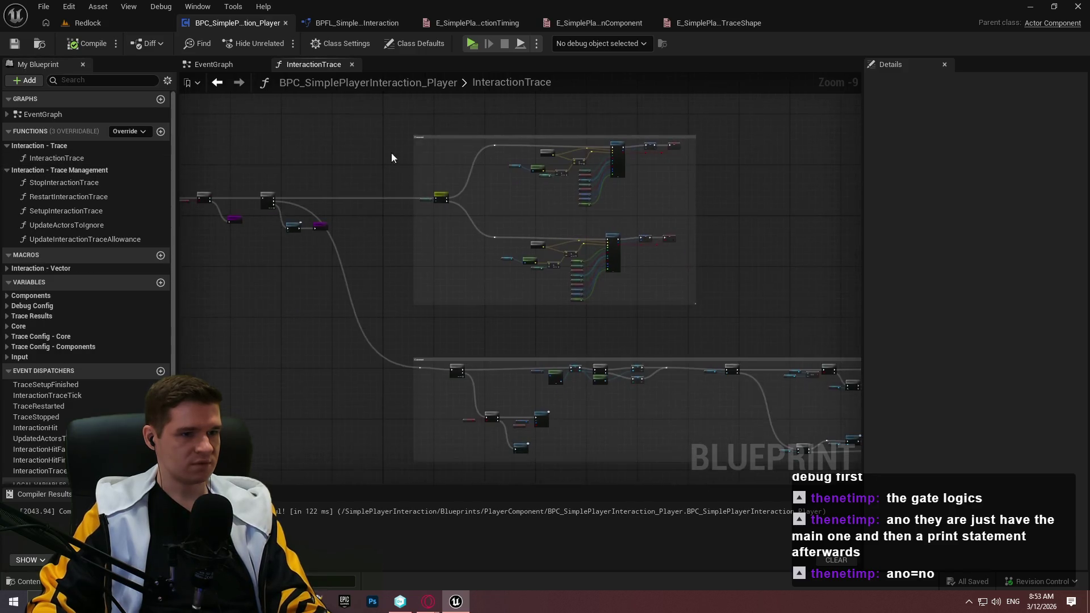
scroll(411, 227, "up", 5)
scroll(390, 210, "up", 7)
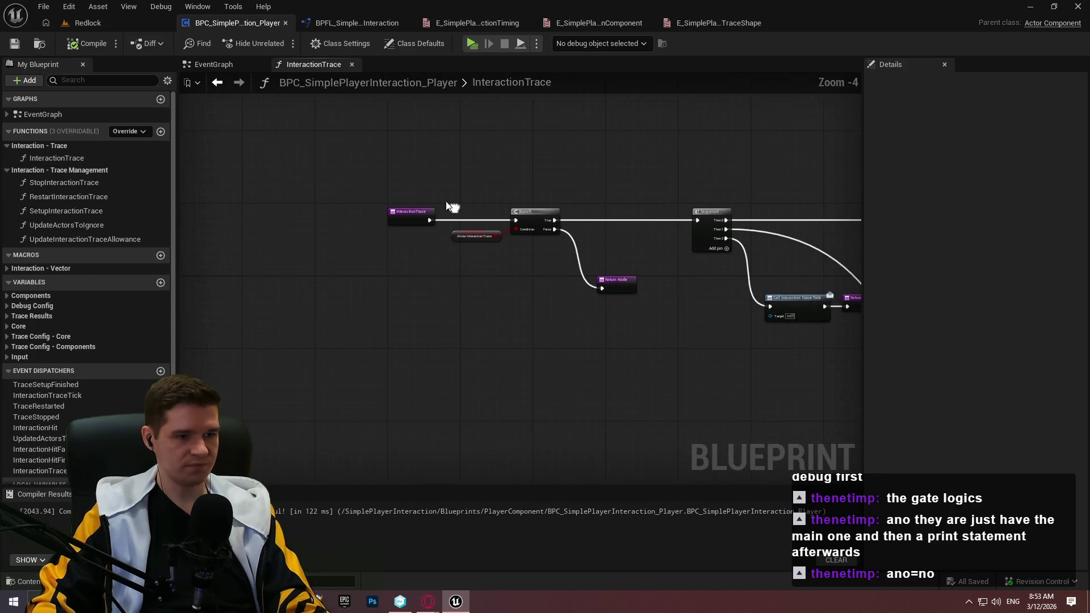
left_click_drag(424, 185, 498, 121)
Wrap the allowance-check nodes in a comment 'Double checks if we're actually allowed to perform our interaction trace', then compile
scroll(498, 121, "down", 3)
mouse_move(316, 109)
left_mouse_down()
mouse_move(846, 318)
mouse_move(700, 309)
left_mouse_up()
type("c")
type("Do")
type("uble c")
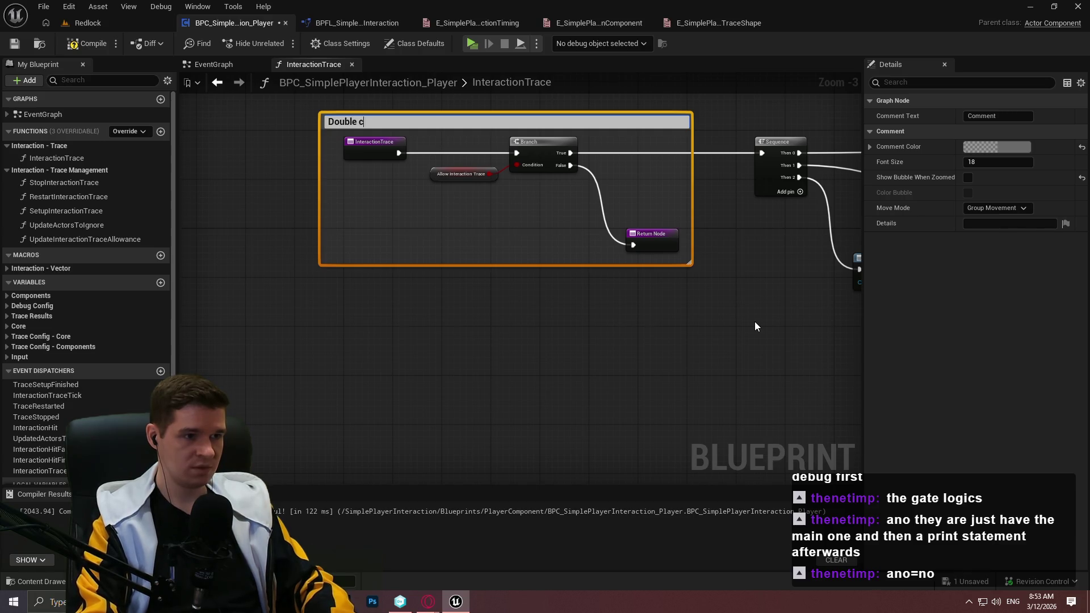
type("hecksif we")
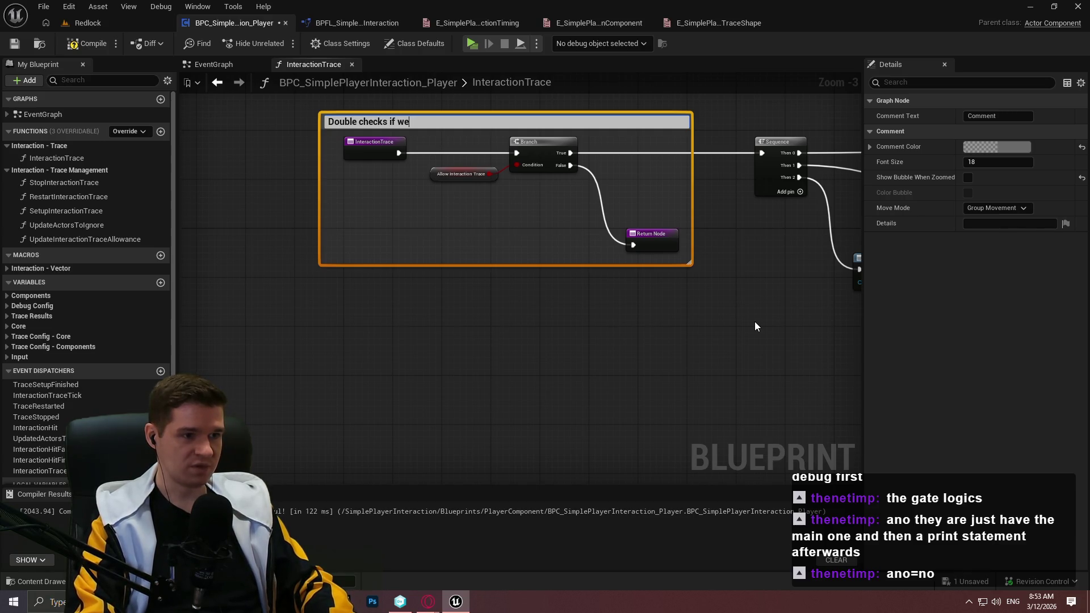
type("'re actually ")
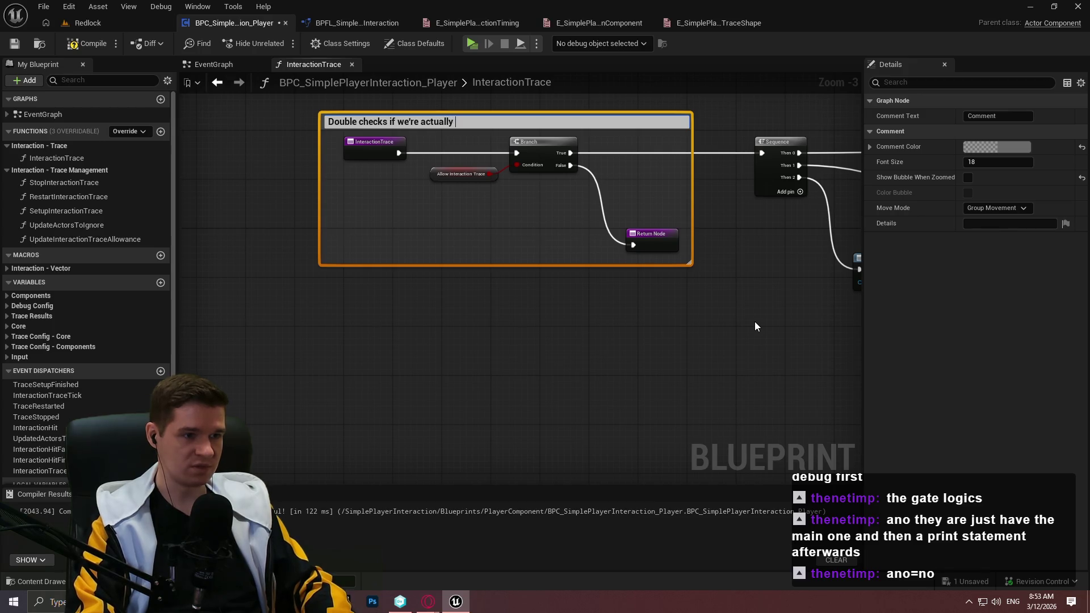
type("allowed to")
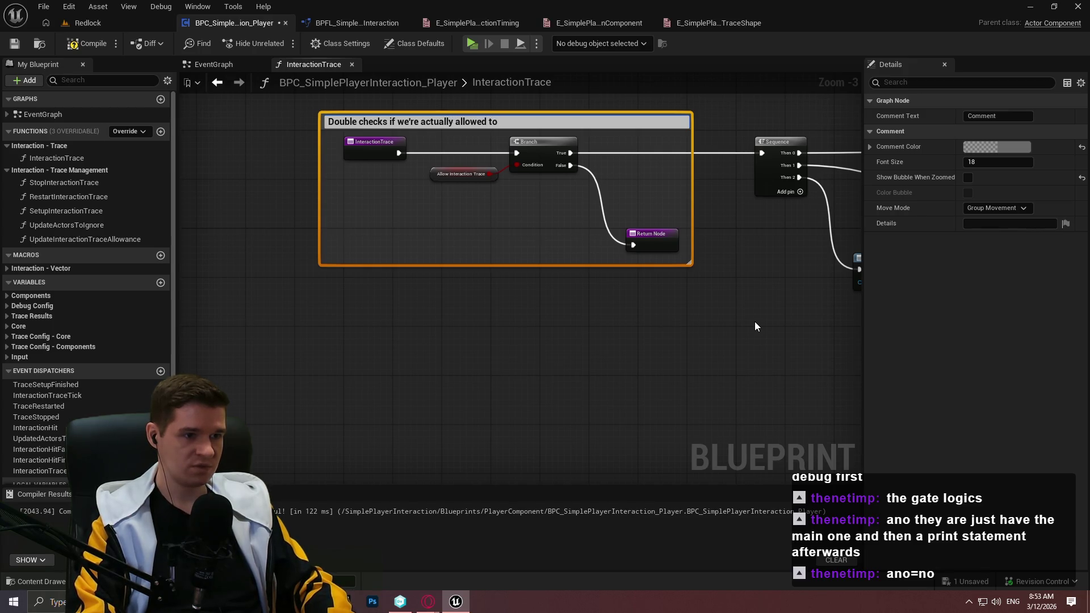
type(" perform our i")
type("nteraction trace")
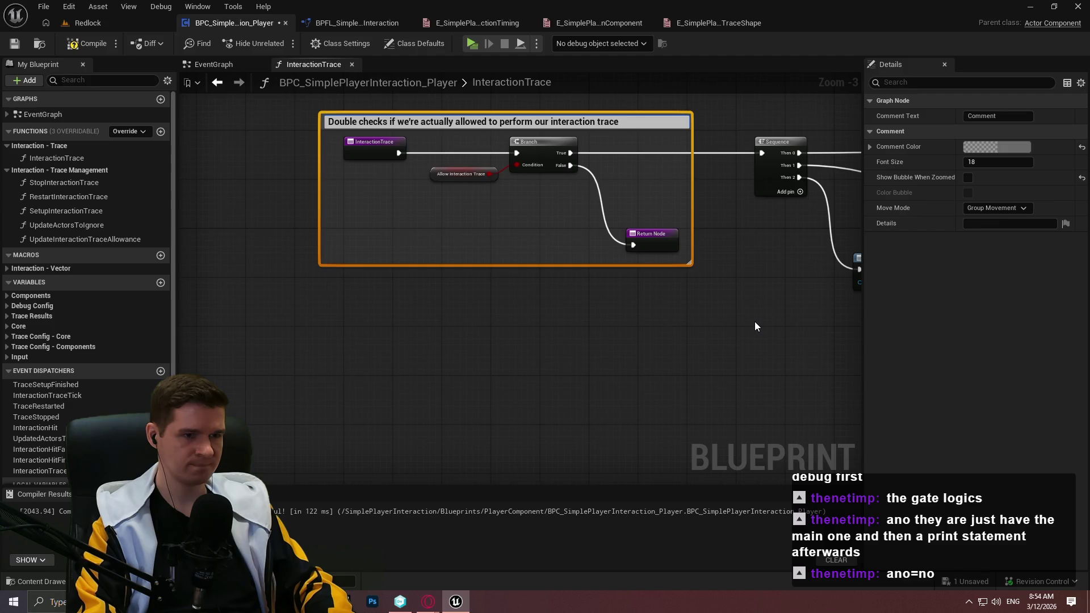
key("Return")
left_click(85, 45)
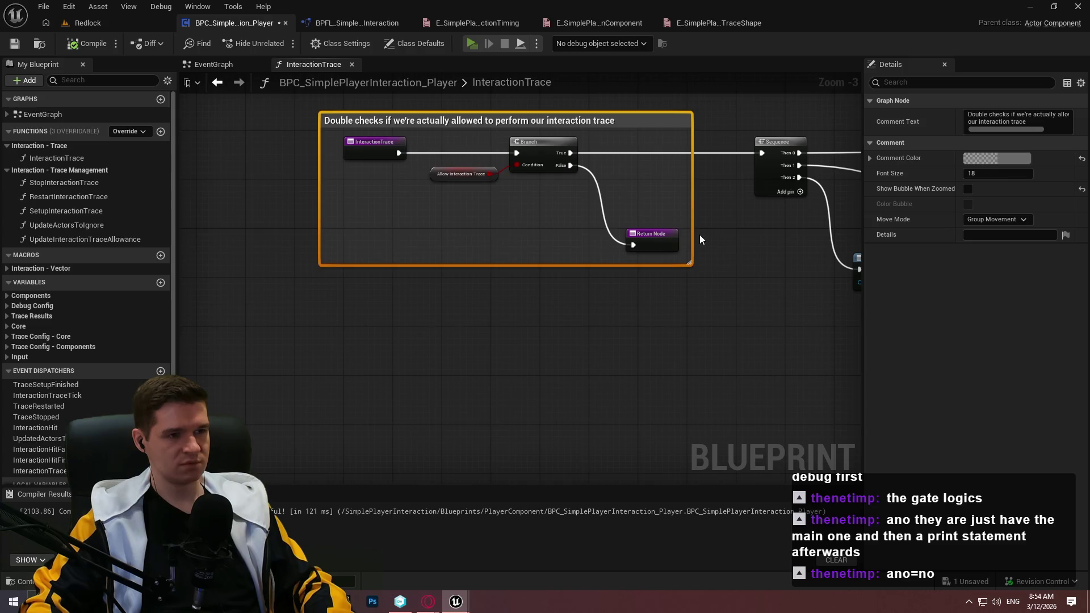
key("alt+p")
In the Redlock preview, dismiss the intro and walk the character toward the red checkpoint pillar
left_click(546, 478)
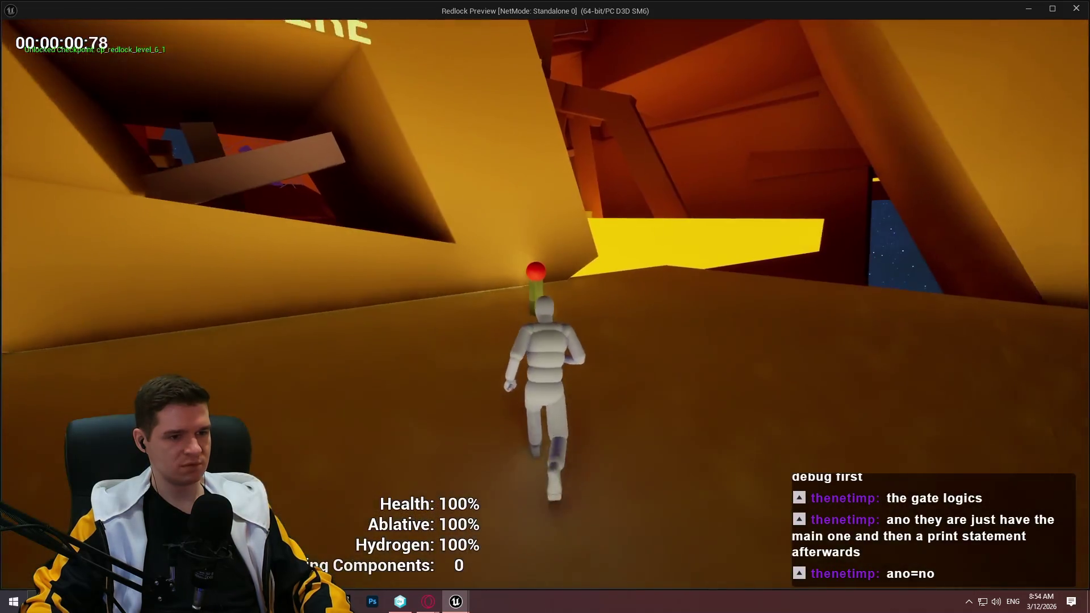
key("w")
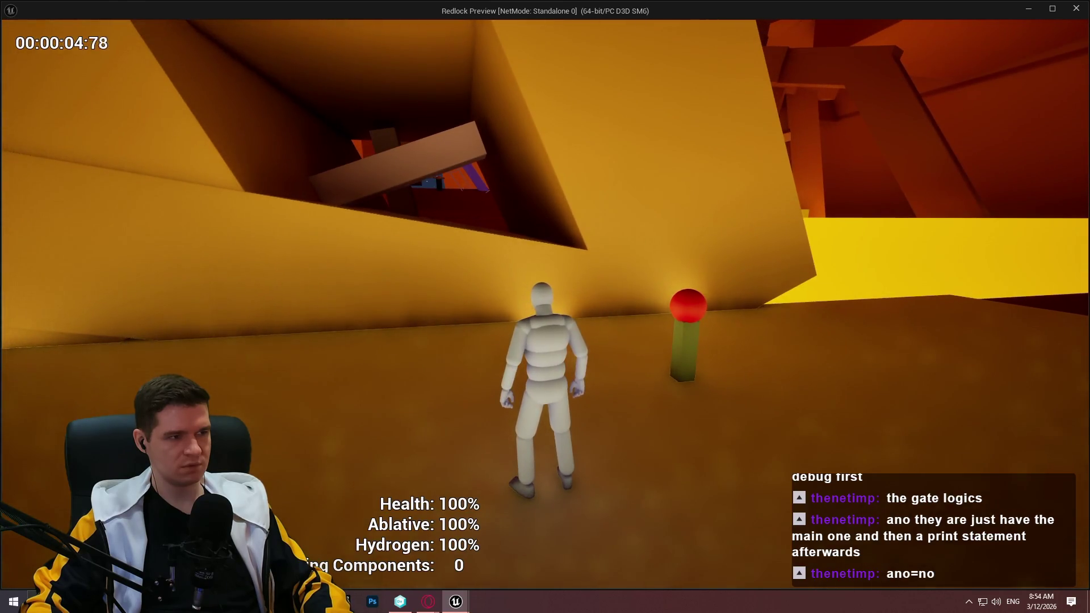
key("w")
key("Escape")
Extend the allowance-check comment title with ', exiting if not'
scroll(474, 369, "up", 2)
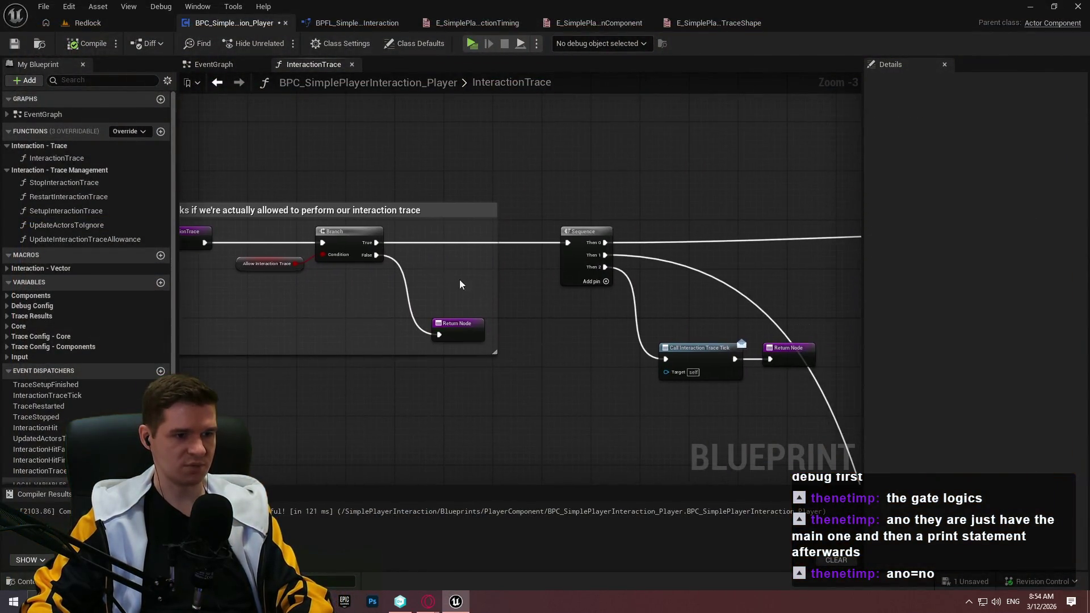
left_click_drag(402, 330, 563, 268)
scroll(564, 267, "up", 1)
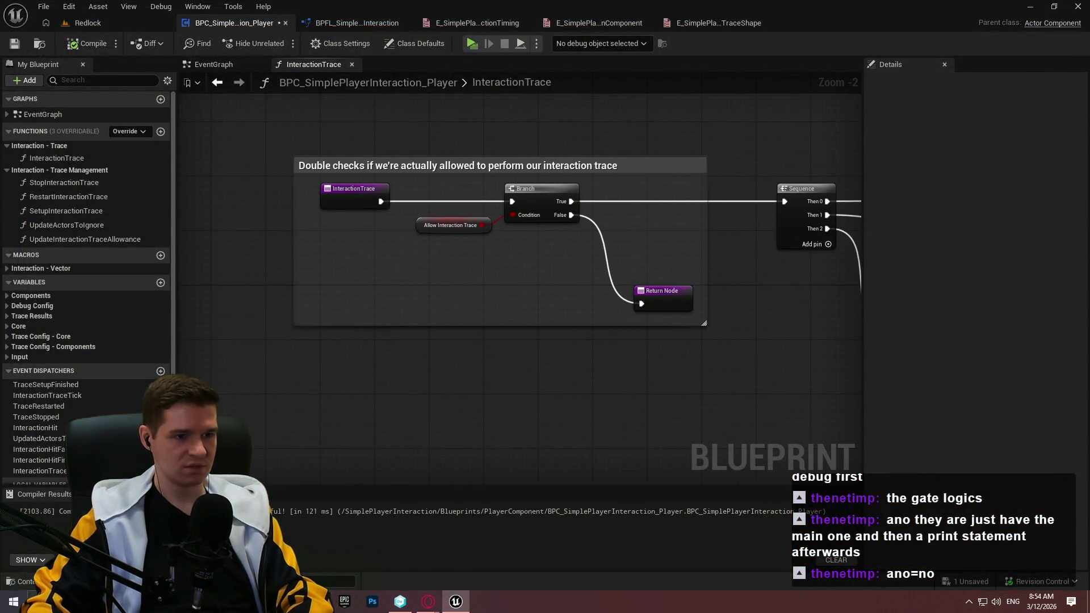
left_click_drag(607, 371, 509, 154)
scroll(370, 241, "up", 2)
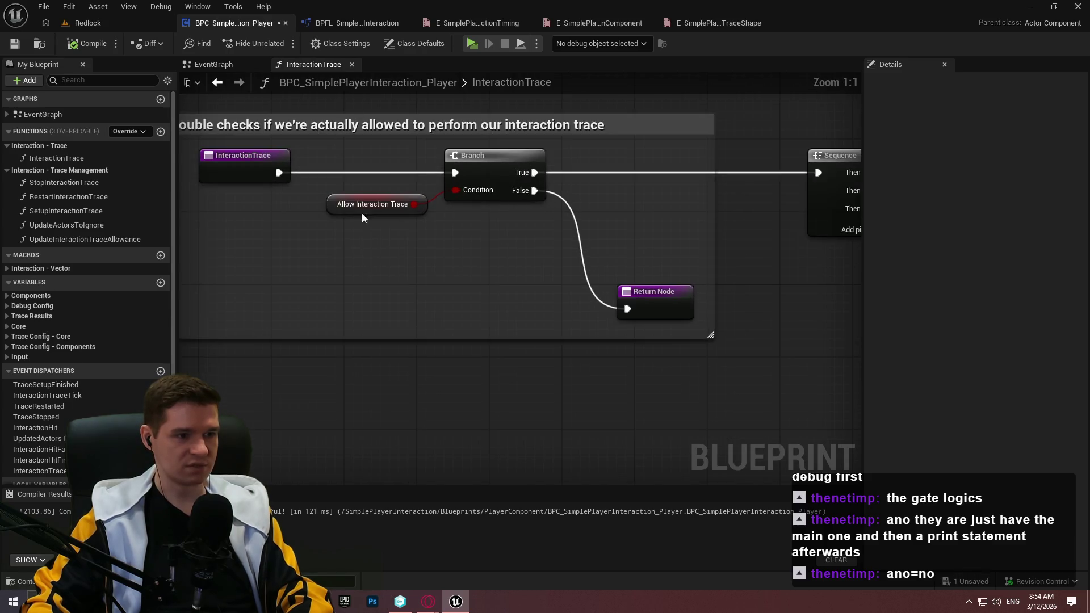
left_click_drag(570, 298, 222, 156)
left_click(497, 315)
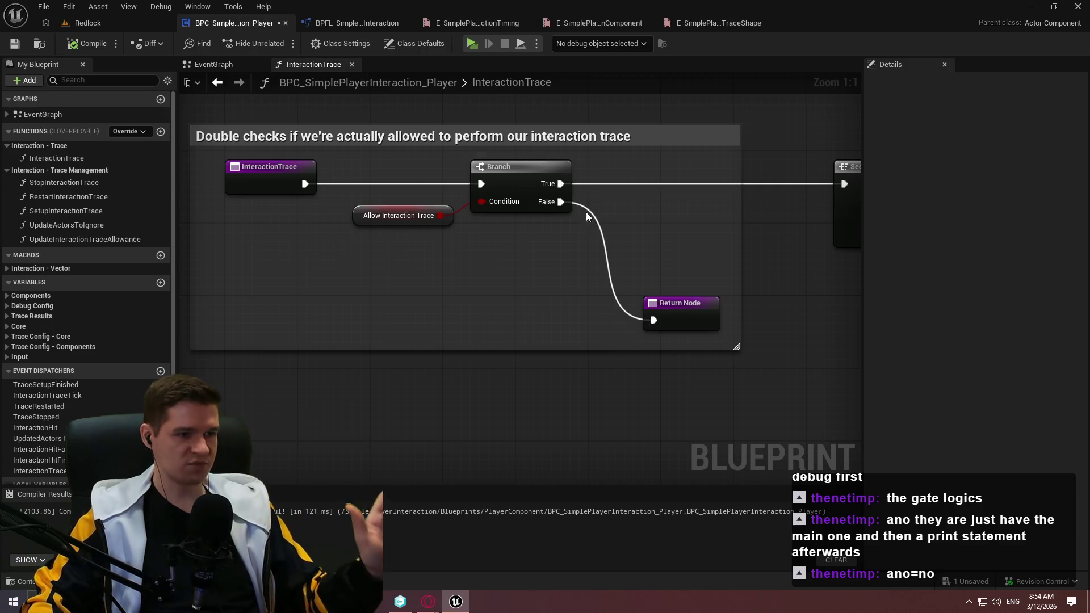
scroll(675, 174, "down", 2)
double_click(635, 141)
left_click(659, 144)
type(", exiti")
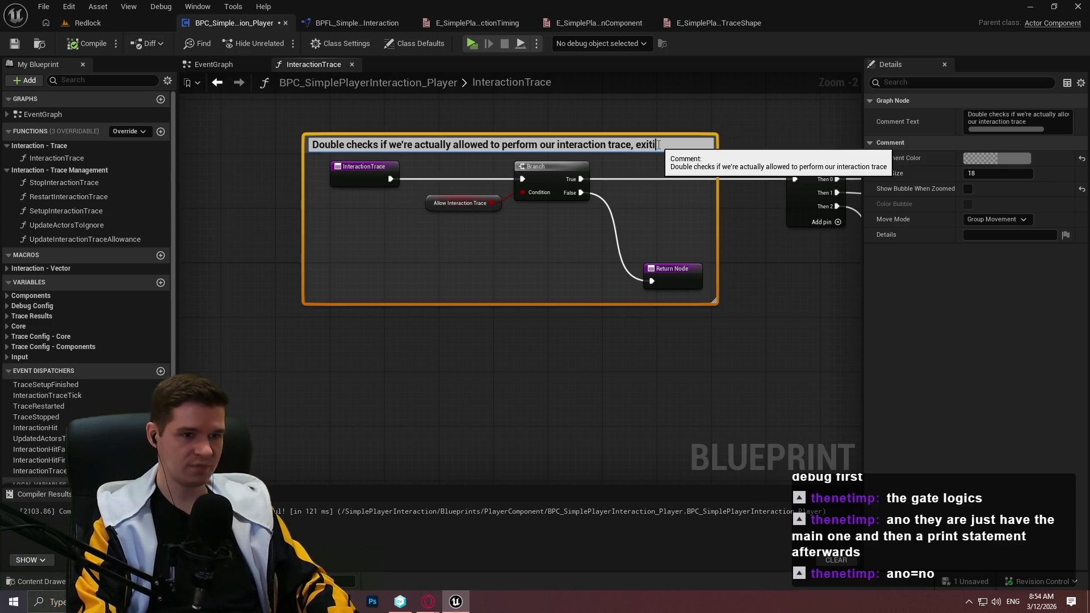
type("ng if not")
key("Return")
Wrap the Sequence, call and return nodes in a comment 'Runs the trace and hover/unhover logic first, then dispatches for the trace tick'
left_click_drag(840, 170, 617, 153)
scroll(624, 165, "down", 3)
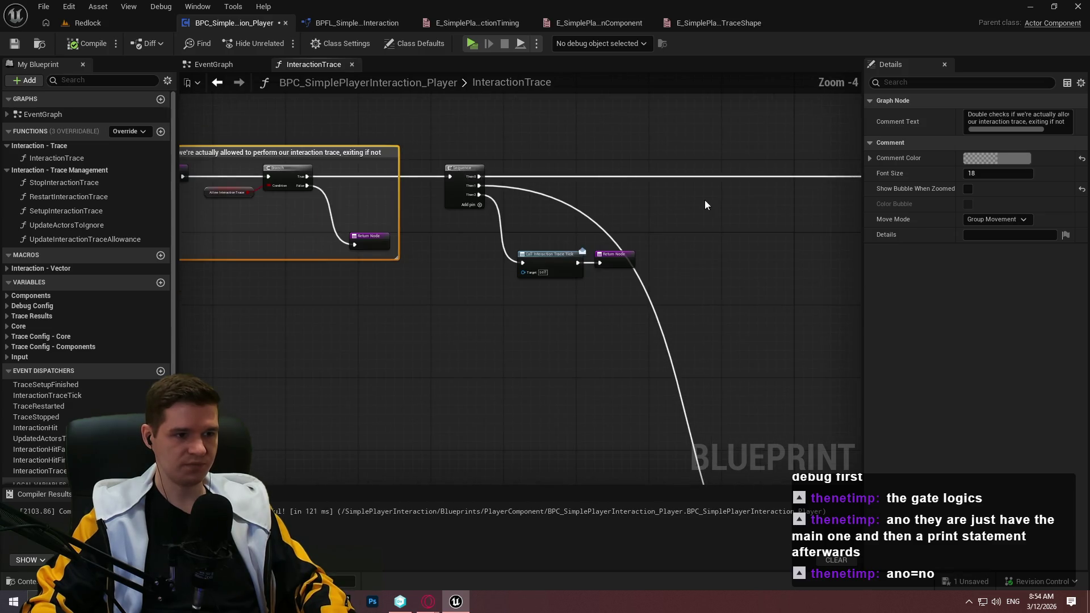
scroll(426, 176, "up", 3)
left_click_drag(285, 165, 711, 442)
type("cRuns the trace and")
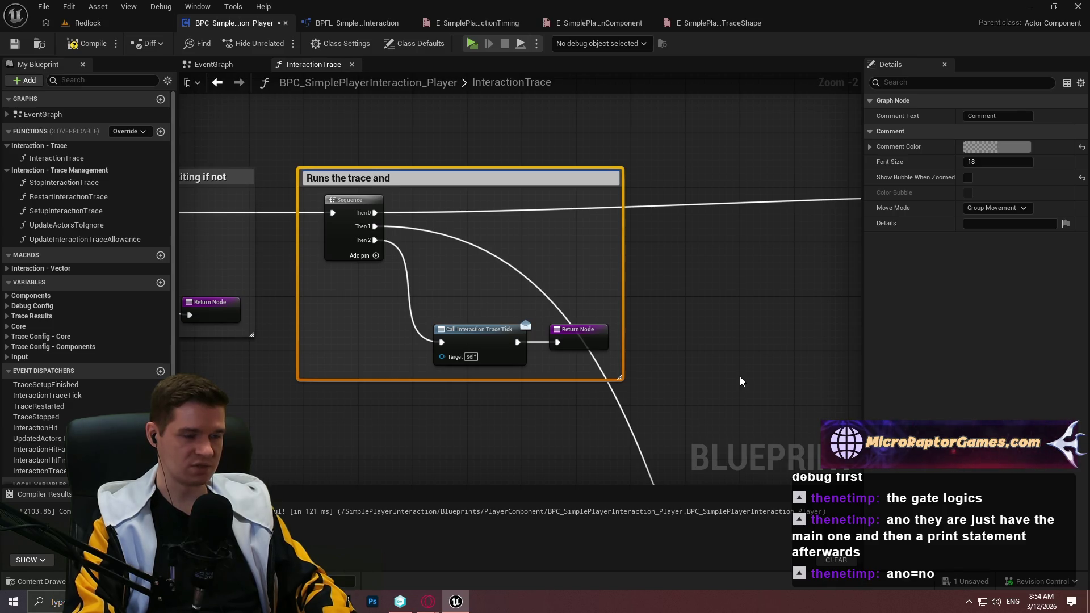
type("hover/")
type("unhover logic")
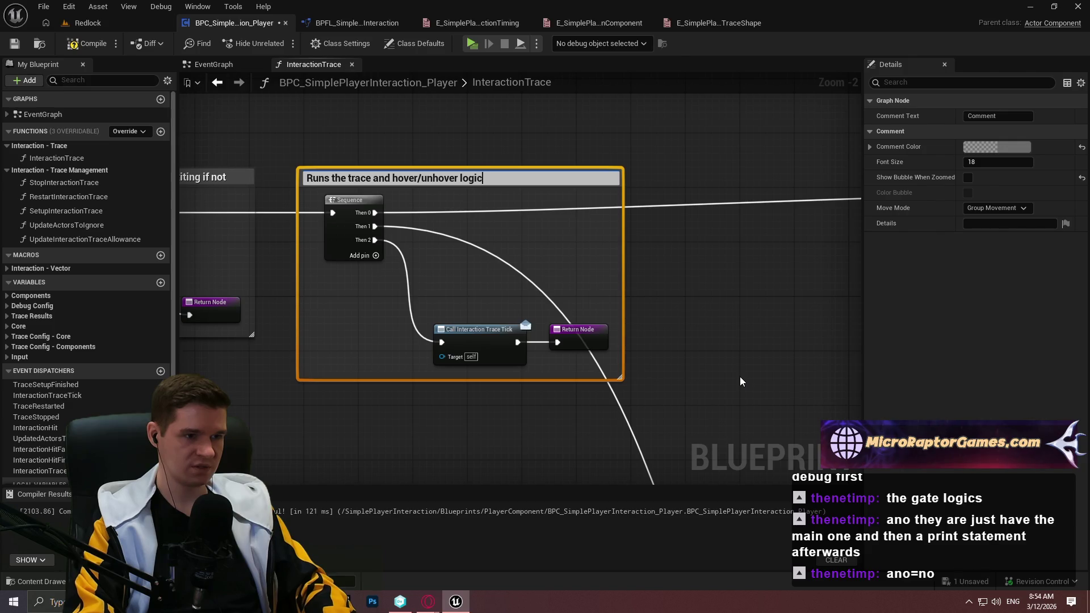
type(" first, then")
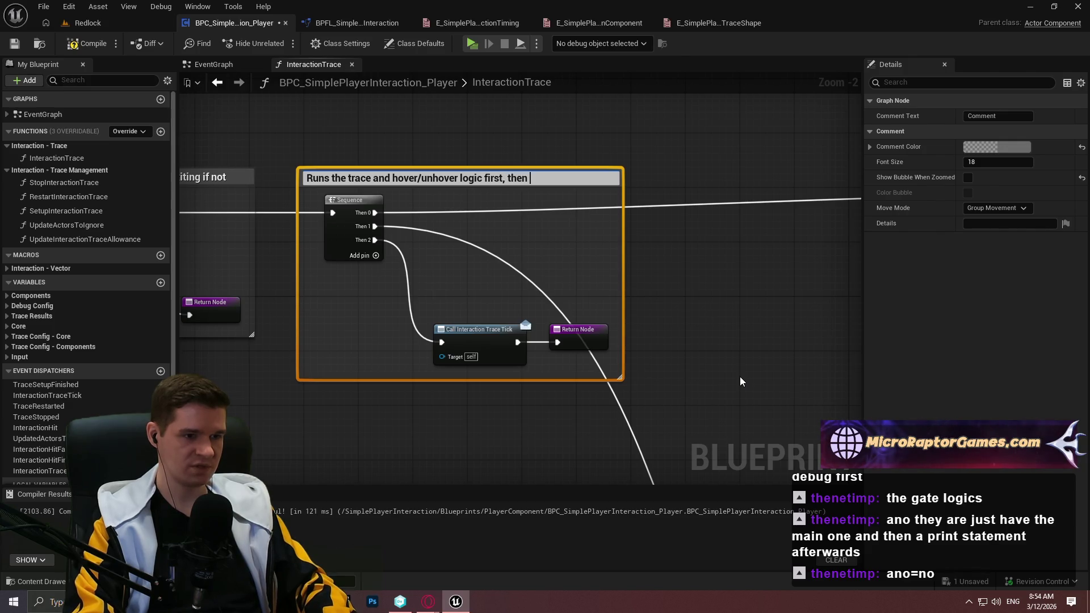
type(" di")
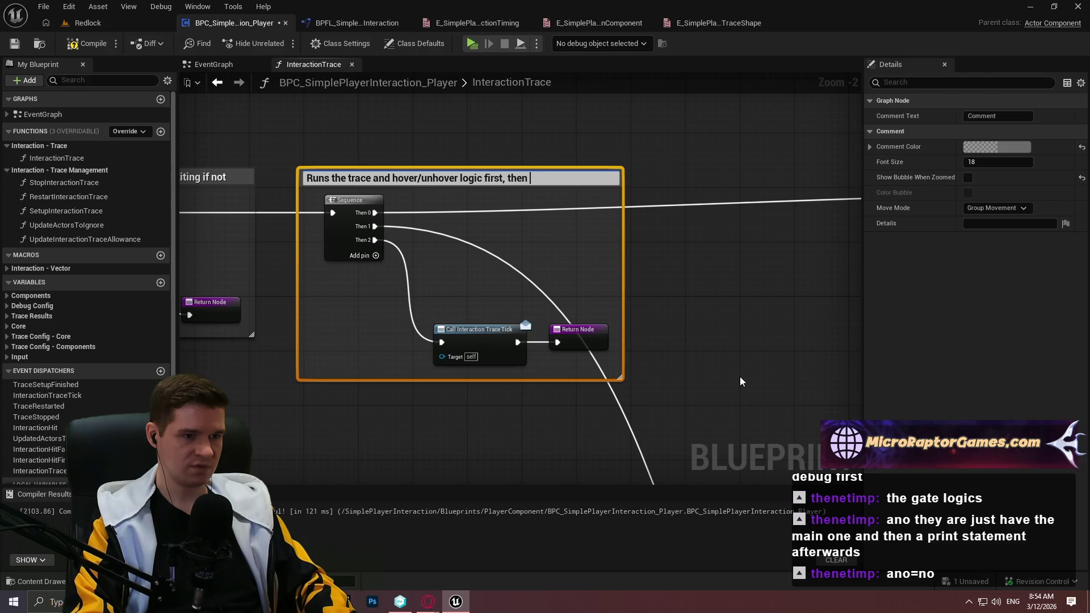
type("spatches ")
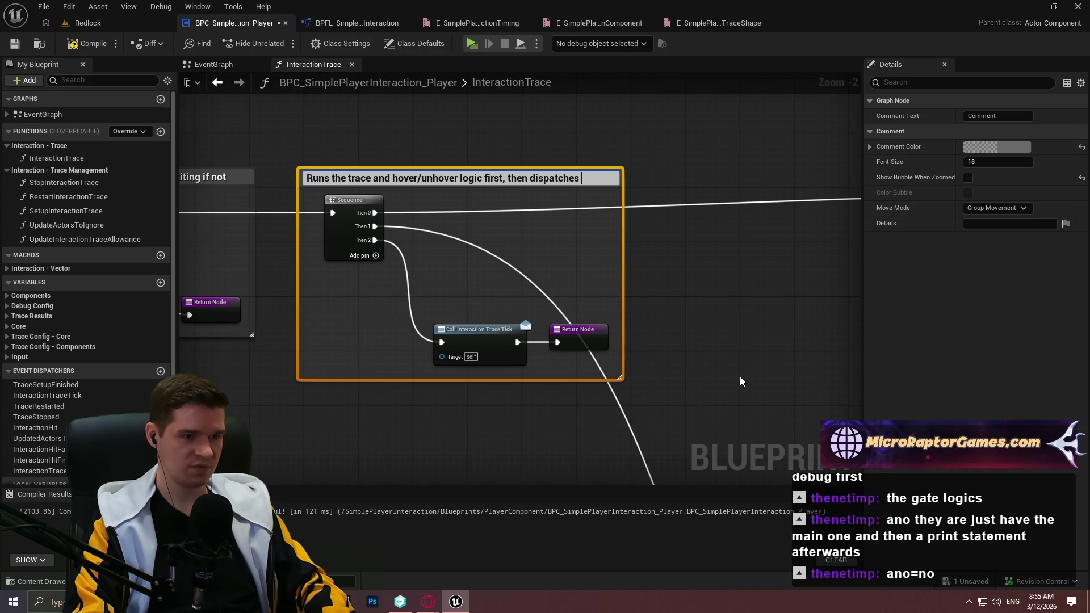
type("for the")
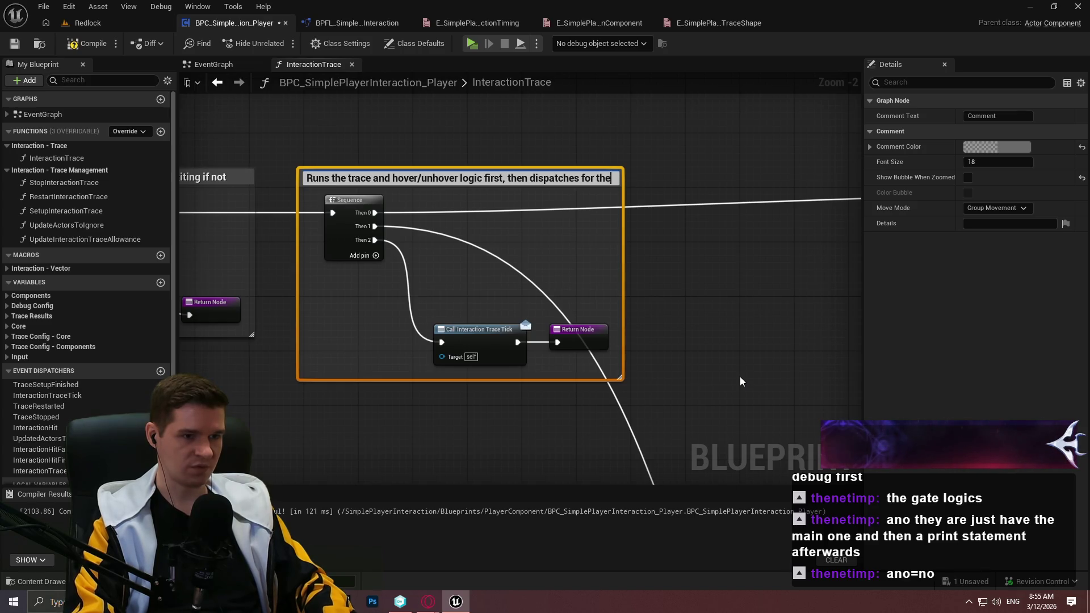
type(" trace tick")
key("Return")
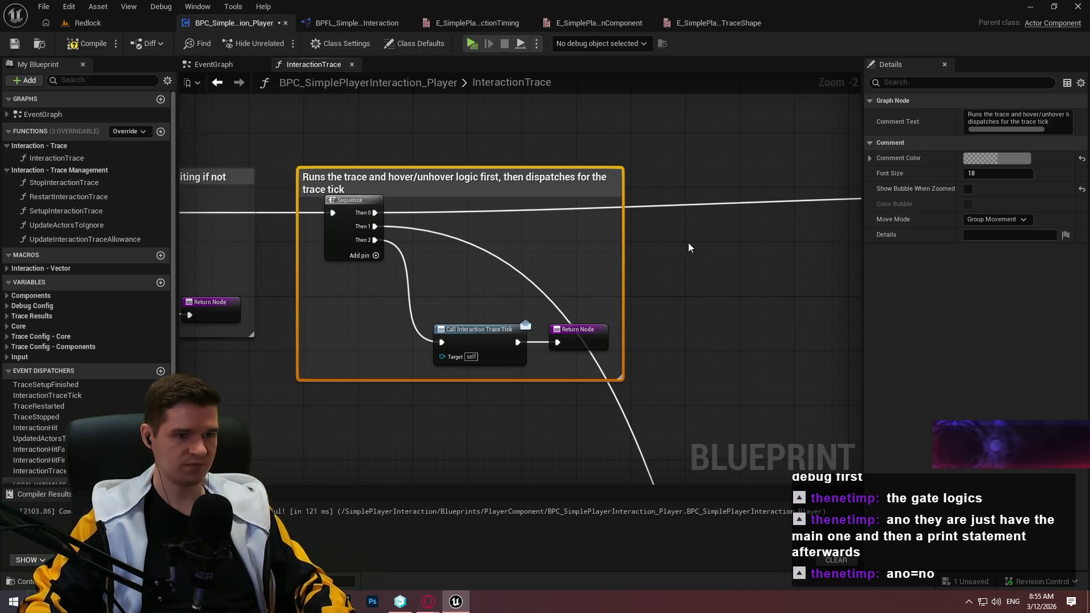
left_click(704, 258)
left_click_drag(510, 167, 510, 155)
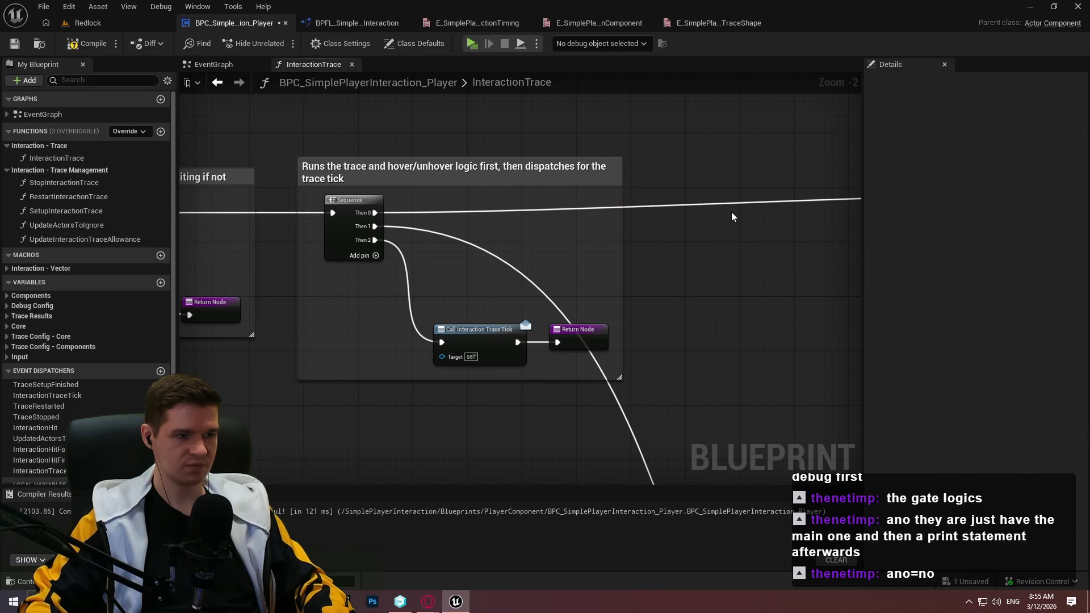
Title the trace-shape switch comment 'Splits and runs the configurated trace, either a line or sphere trace'
scroll(731, 212, "down", 3)
scroll(322, 206, "up", 2)
scroll(359, 111, "up", 2)
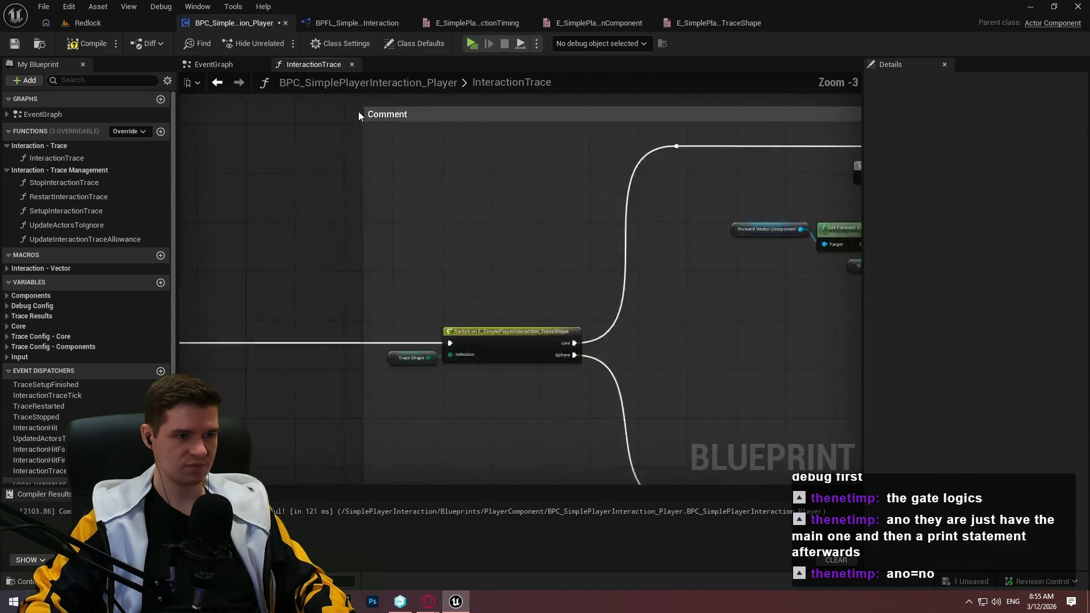
double_click(405, 115)
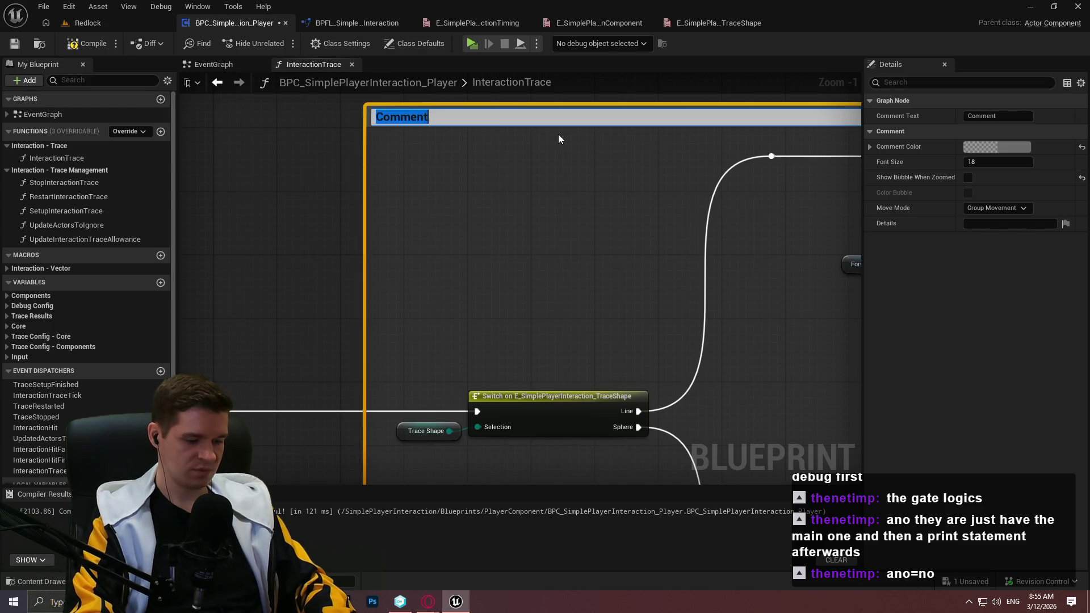
type("Splits and runs the configurated trace")
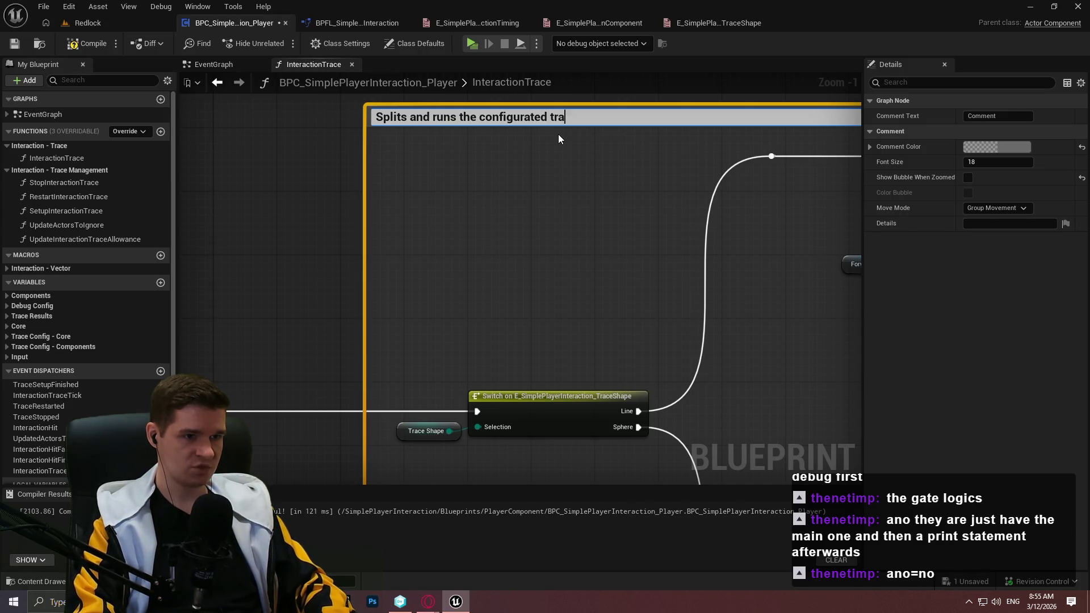
type(", either ")
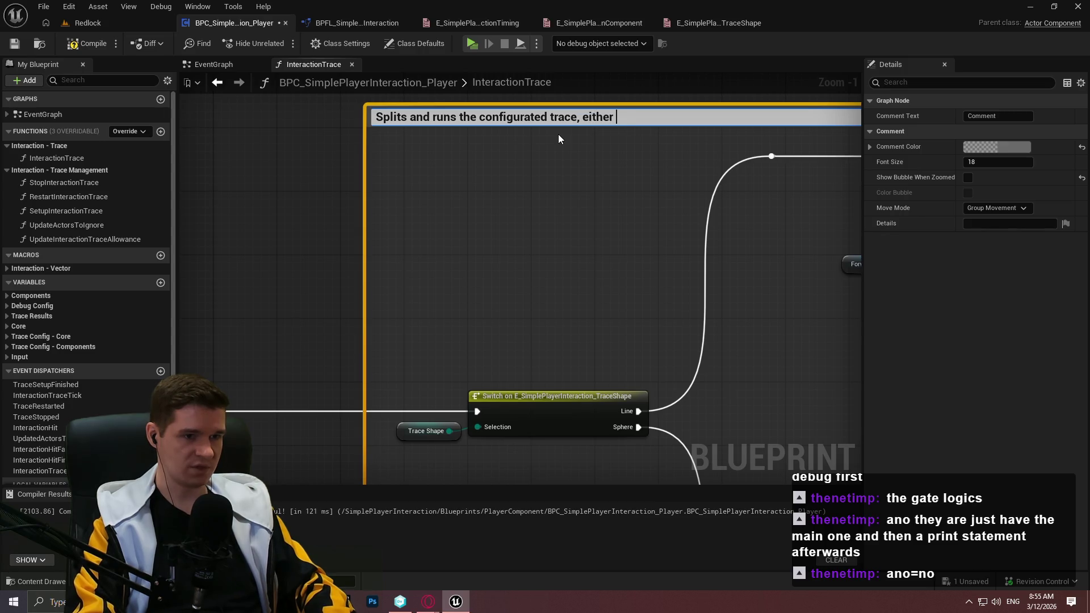
type("a line or sphere trace")
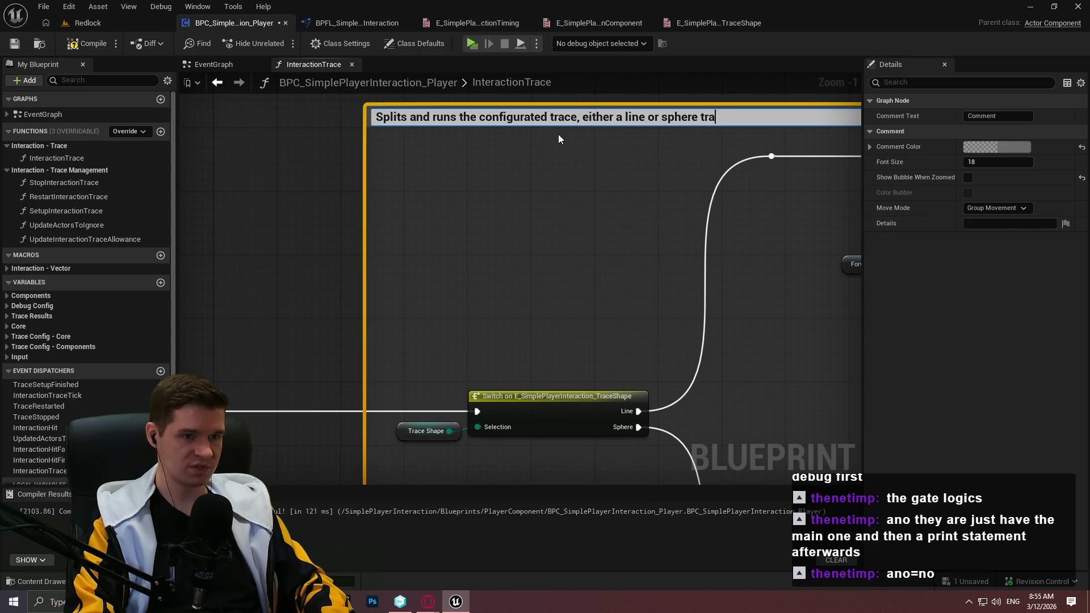
key("Return")
Correct 'configurated' to 'configured' in the comment title
scroll(589, 182, "down", 1)
left_click_drag(589, 182, 454, 238)
mouse_move(454, 238)
left_mouse_down()
mouse_move(329, 176)
mouse_move(268, 117)
left_mouse_up()
scroll(448, 199, "up", 3)
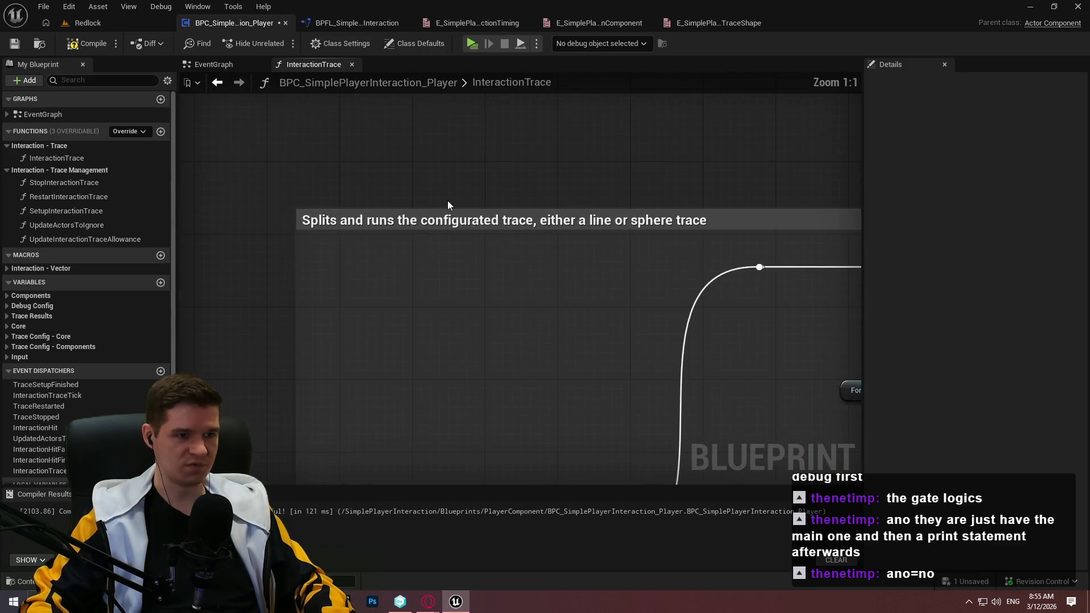
double_click(503, 223)
left_click(503, 223)
mouse_move(504, 223)
left_mouse_down()
mouse_move(451, 223)
mouse_move(466, 223)
left_mouse_up()
type("ured")
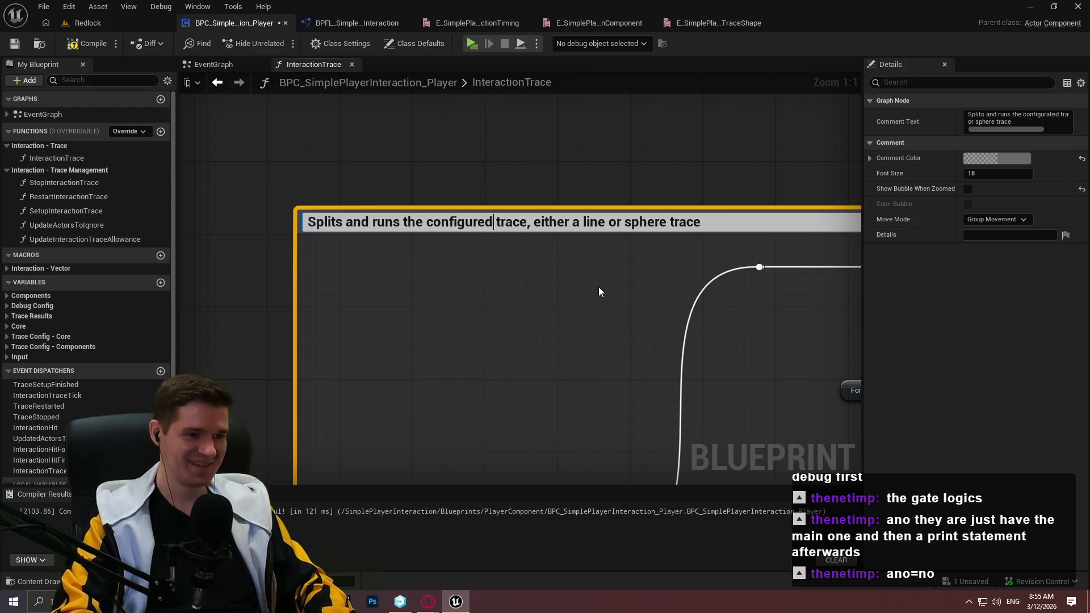
key("Return")
left_click(607, 294)
scroll(688, 345, "down", 5)
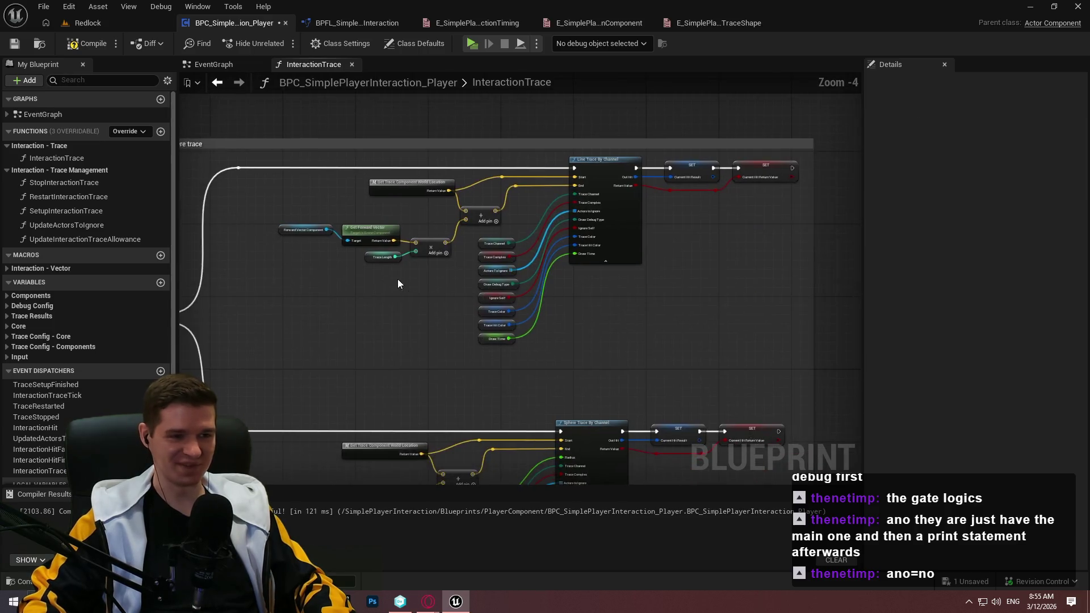
Pan and zoom the graph over to the hit-handling comment around the Sequence and Branch
scroll(397, 273, "up", 2)
scroll(304, 165, "up", 3)
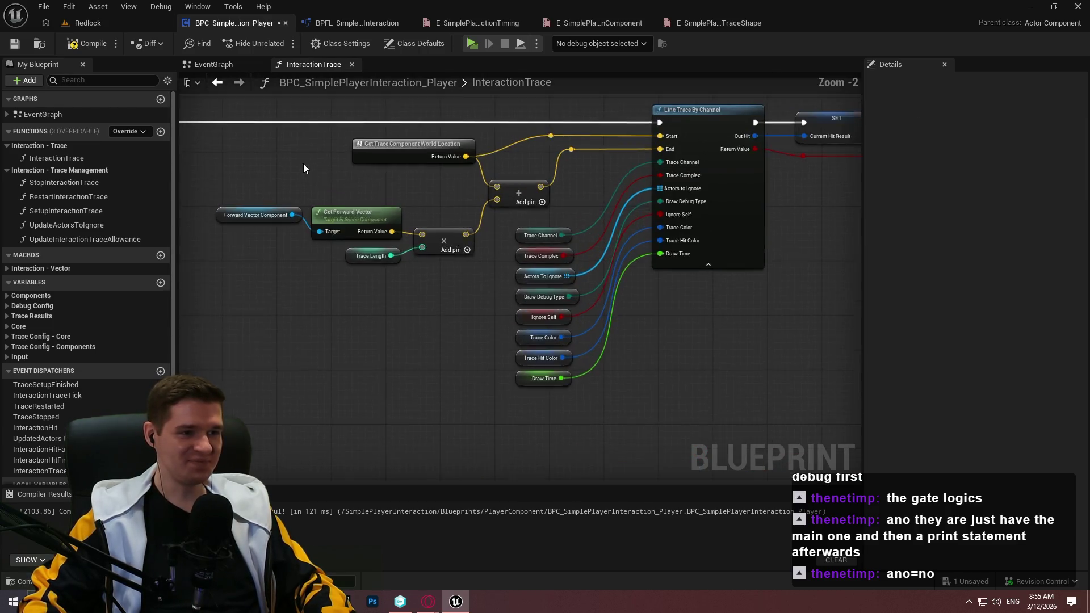
scroll(598, 258, "down", 2)
left_click_drag(669, 281, 301, 235)
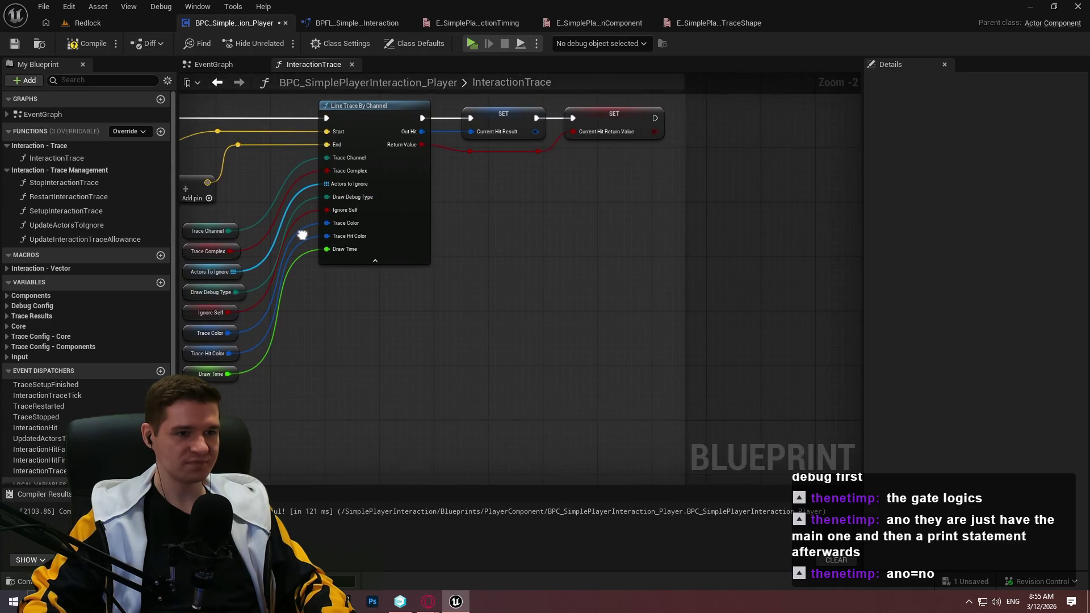
scroll(588, 177, "down", 3)
scroll(675, 333, "up", 1)
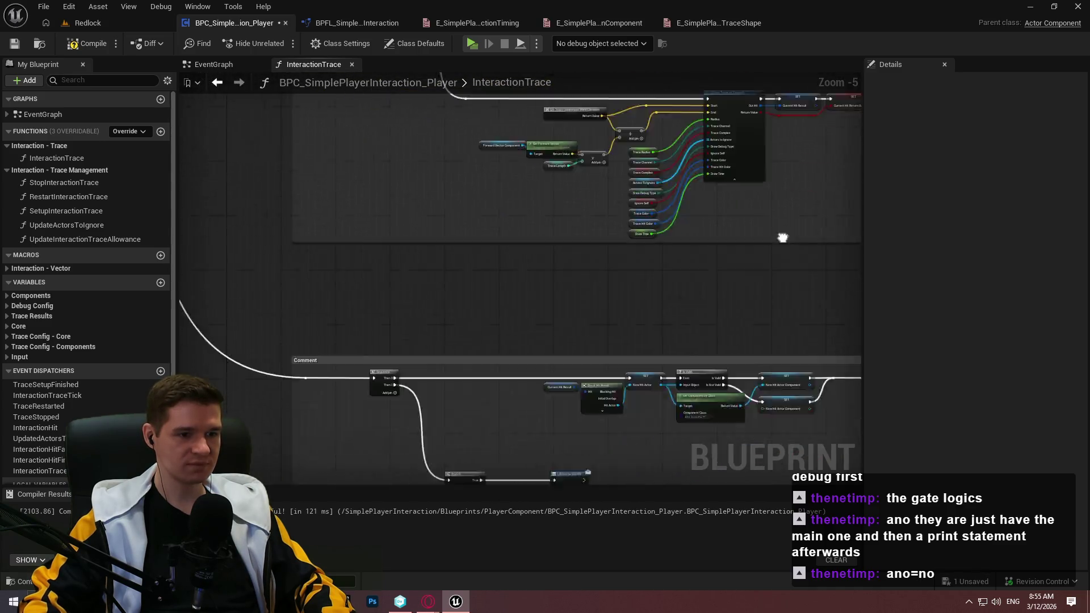
scroll(564, 186, "up", 2)
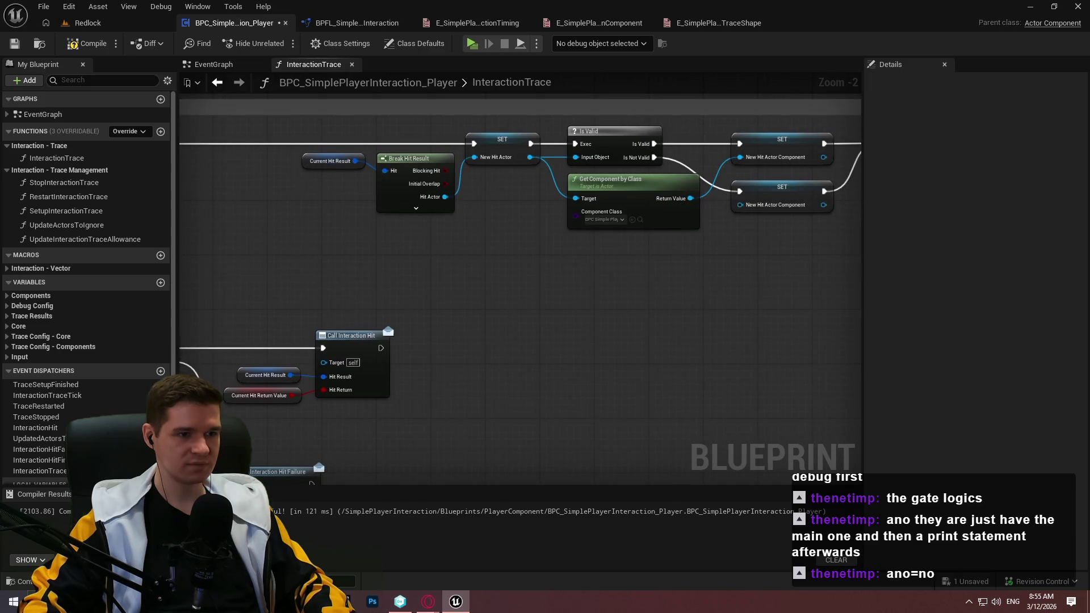
mouse_move(710, 284)
left_mouse_down()
mouse_move(365, 275)
mouse_move(624, 272)
mouse_move(397, 267)
mouse_move(511, 170)
mouse_move(567, 239)
mouse_move(553, 208)
mouse_move(491, 290)
left_mouse_up()
left_click_drag(650, 225, 631, 218)
scroll(632, 218, "down", 2)
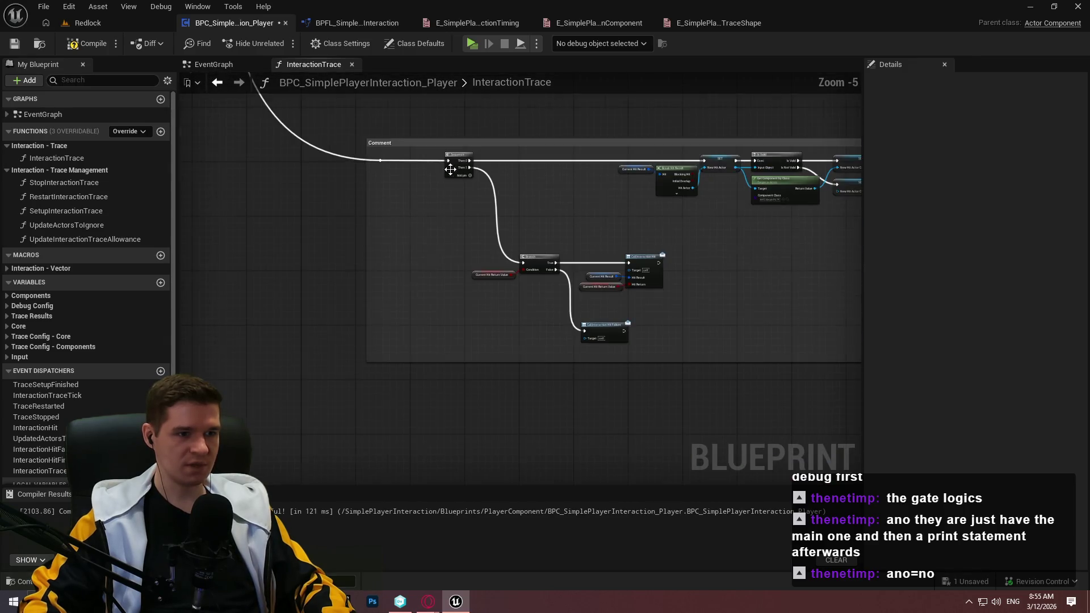
scroll(373, 146, "up", 3)
Retitle the comment 'Logic for handling the hover/unhover hits and BPI messages'
double_click(392, 126)
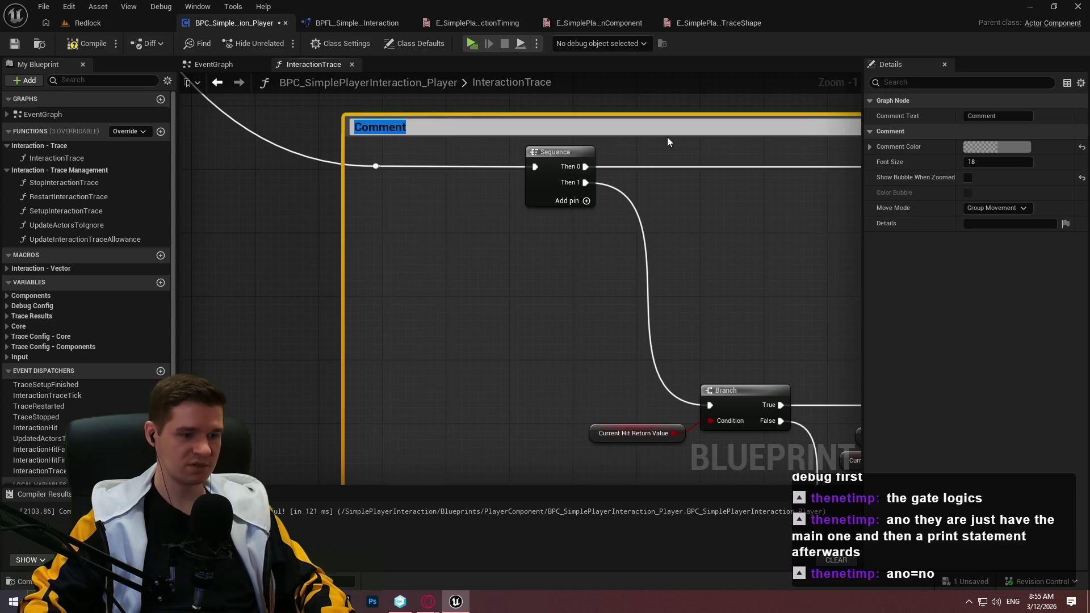
type("Log ic for handling t")
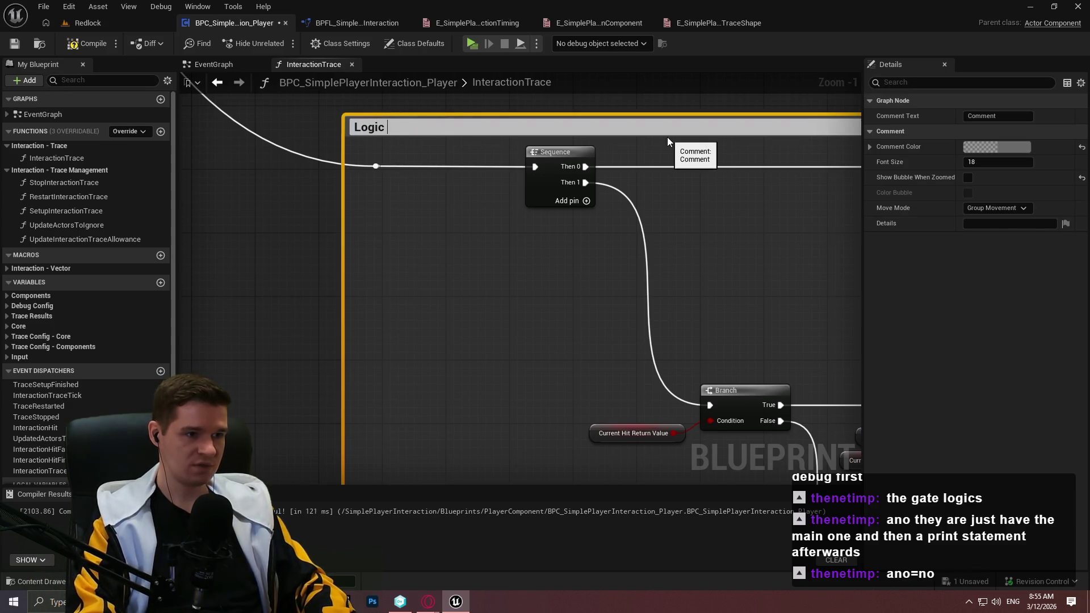
type("over/unhover")
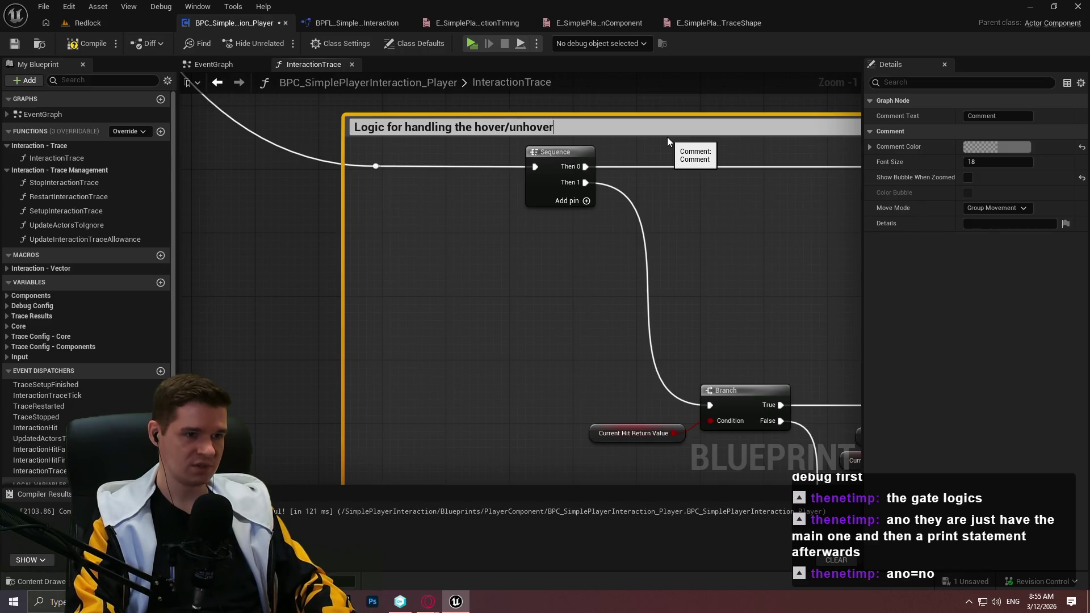
type(" hits")
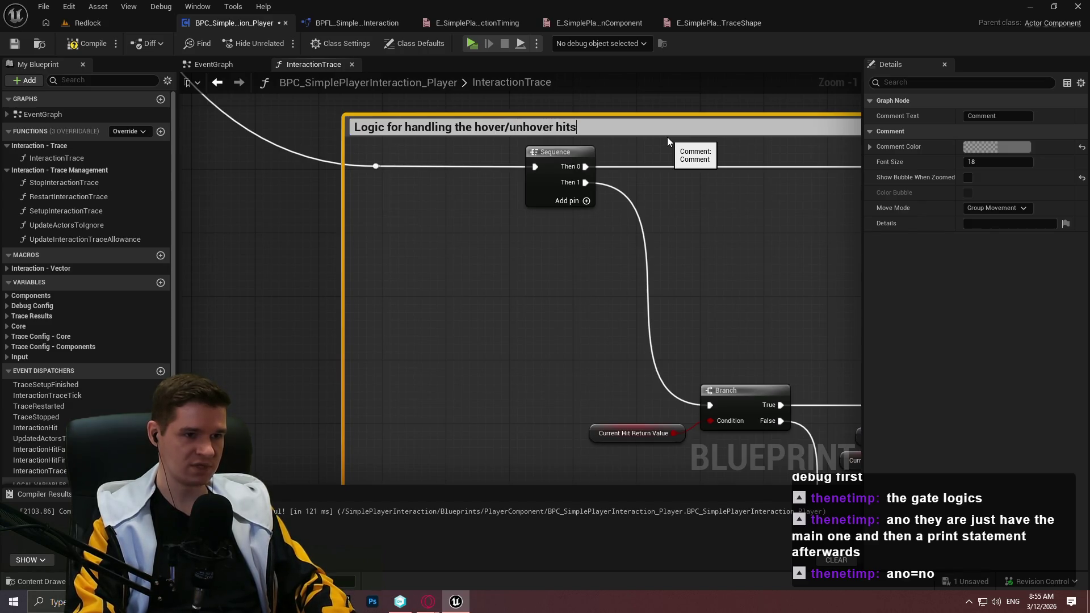
type(" and message")
key("BackSpace")
key("BackSpace")
key("BackSpace")
type("BPI messages")
key("Return")
left_click(716, 217)
Stretch the validity-check comment over the Break Hit Result, Is Valid and SET nodes and commit its title
mouse_move(717, 221)
left_mouse_down()
mouse_move(113, 250)
mouse_move(337, 249)
left_mouse_up()
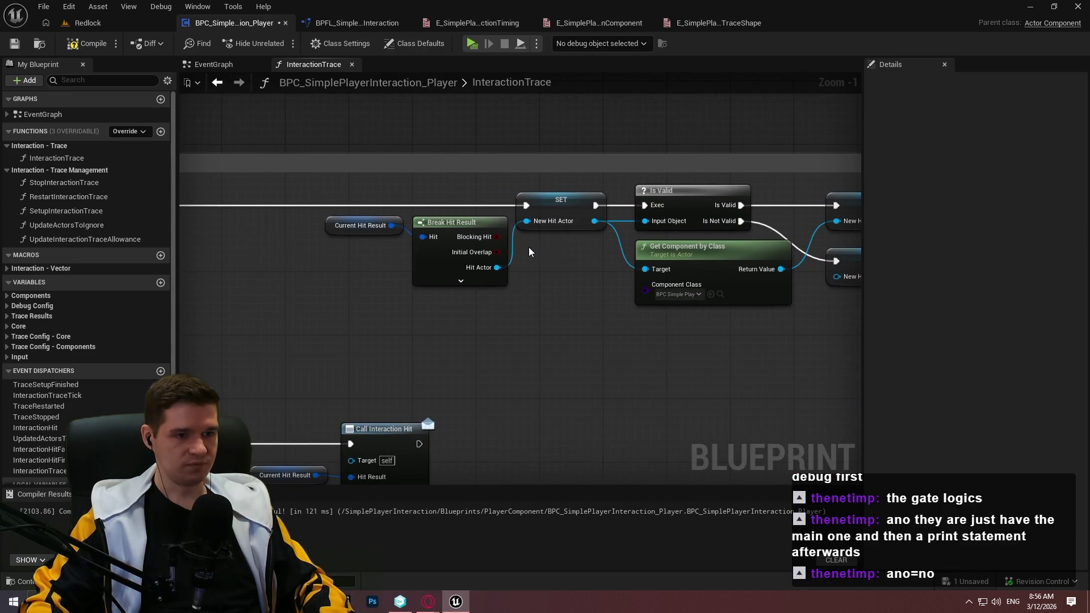
scroll(532, 252, "down", 3)
mouse_move(537, 147)
left_mouse_down()
mouse_move(630, 124)
mouse_move(579, 256)
mouse_move(649, 271)
mouse_move(560, 361)
left_mouse_up()
mouse_move(554, 409)
left_mouse_down()
mouse_move(600, 353)
mouse_move(544, 305)
mouse_move(546, 244)
mouse_move(783, 236)
mouse_move(749, 237)
left_mouse_up()
scroll(822, 373, "up", 2)
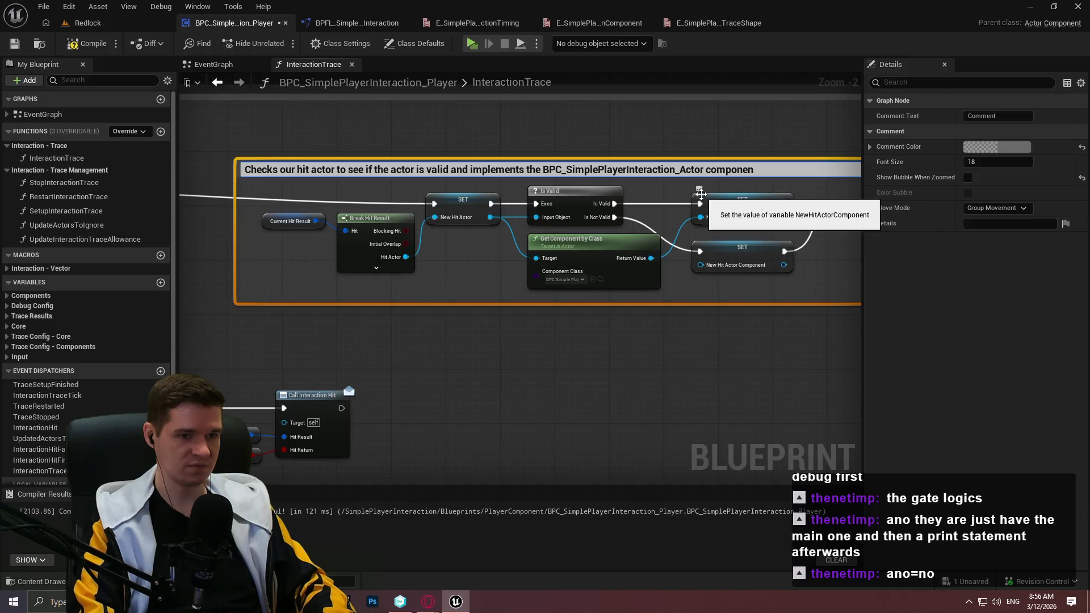
key("Return")
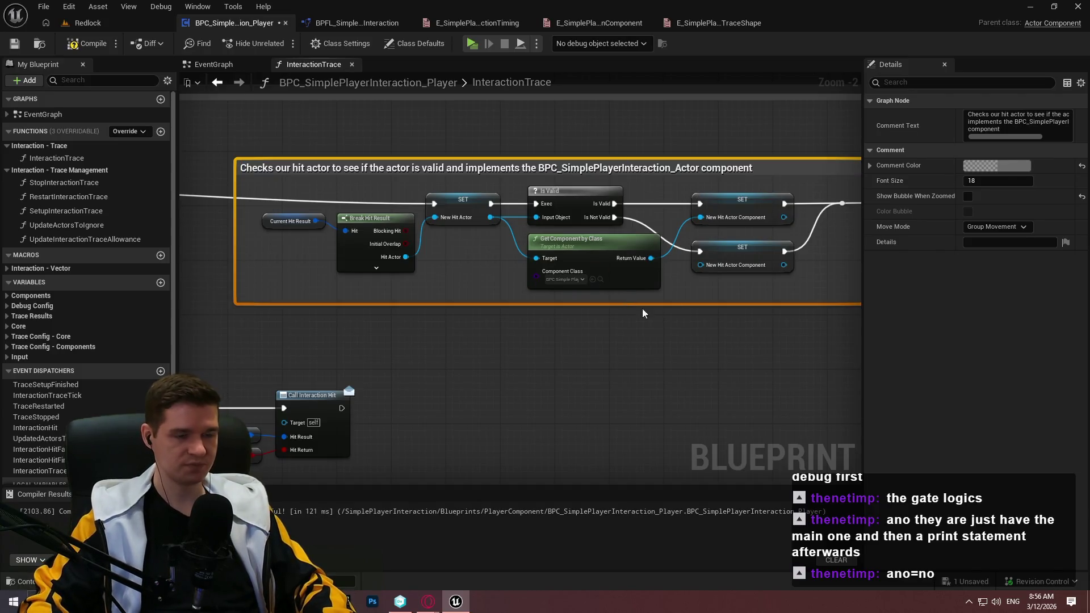
left_click(684, 352)
scroll(647, 315, "down", 1)
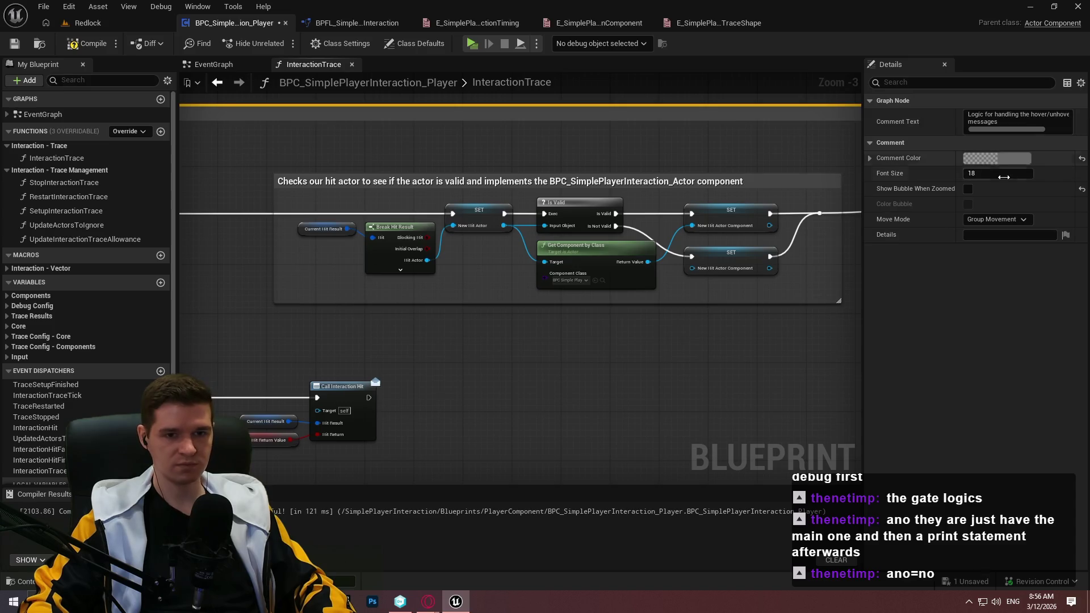
Tint the outer hit-handling comment dark orange-gold and compile the blueprint
left_click(996, 158)
mouse_move(858, 263)
left_mouse_down()
mouse_move(866, 258)
mouse_move(844, 267)
left_mouse_up()
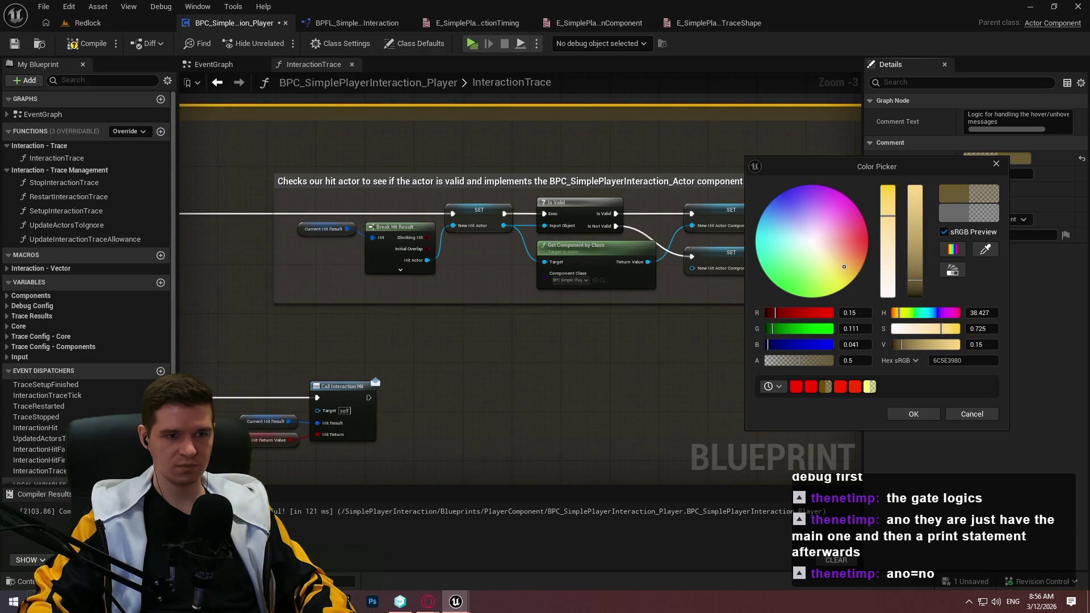
left_click(913, 414)
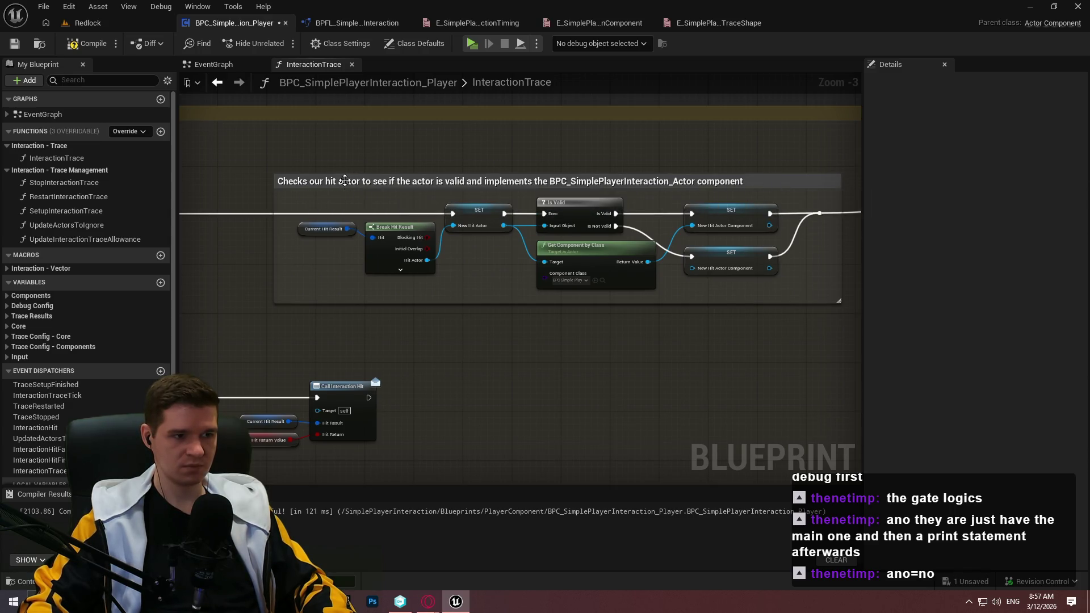
left_click(80, 41)
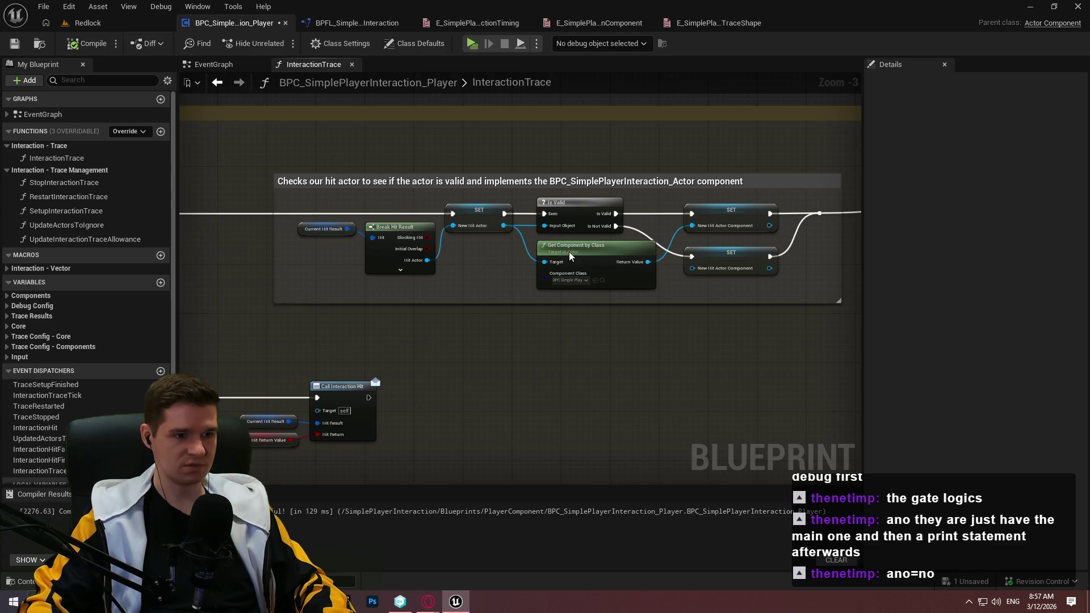
Colour the hit-actor validity comment purple (423A6C80, alpha 0.5)
left_click(690, 207)
left_click(732, 181)
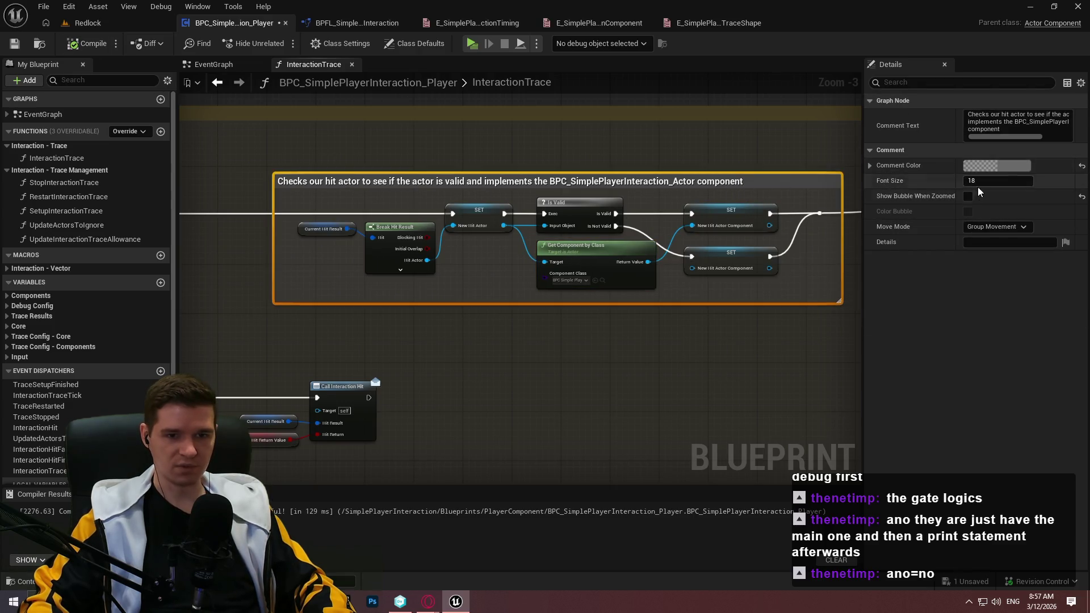
left_click(997, 165)
mouse_move(807, 226)
left_mouse_down()
mouse_move(787, 266)
mouse_move(861, 244)
mouse_move(802, 216)
left_mouse_up()
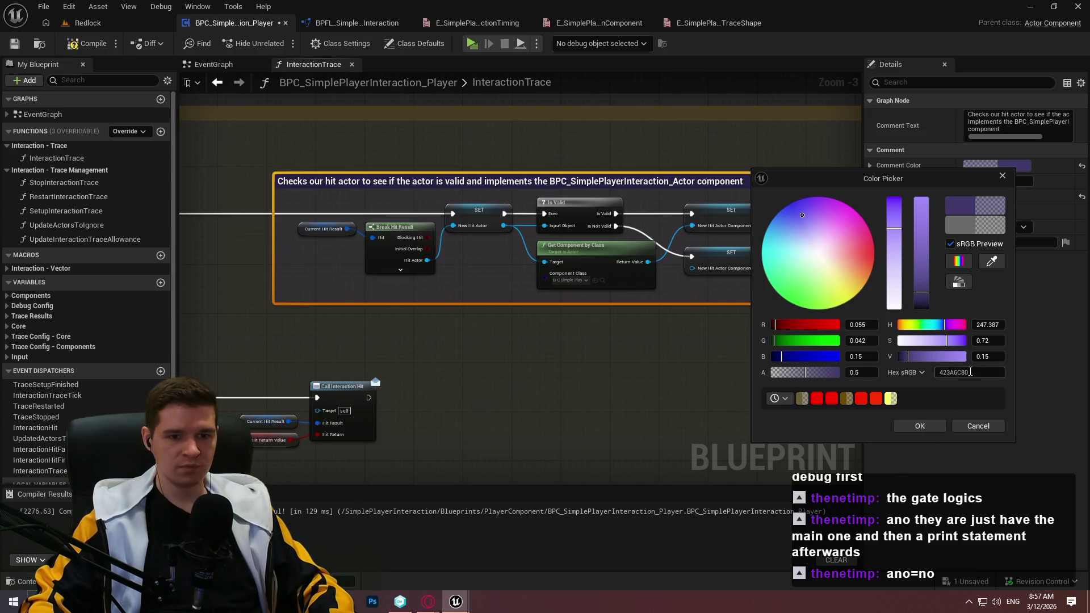
left_click(921, 426)
Move to the Is Valid and comparison nodes and box-select the second Is Valid with its getter
mouse_move(691, 368)
left_mouse_down()
mouse_move(435, 342)
mouse_move(657, 341)
mouse_move(278, 347)
left_mouse_up()
left_click_drag(649, 251, 564, 269)
scroll(564, 269, "up", 1)
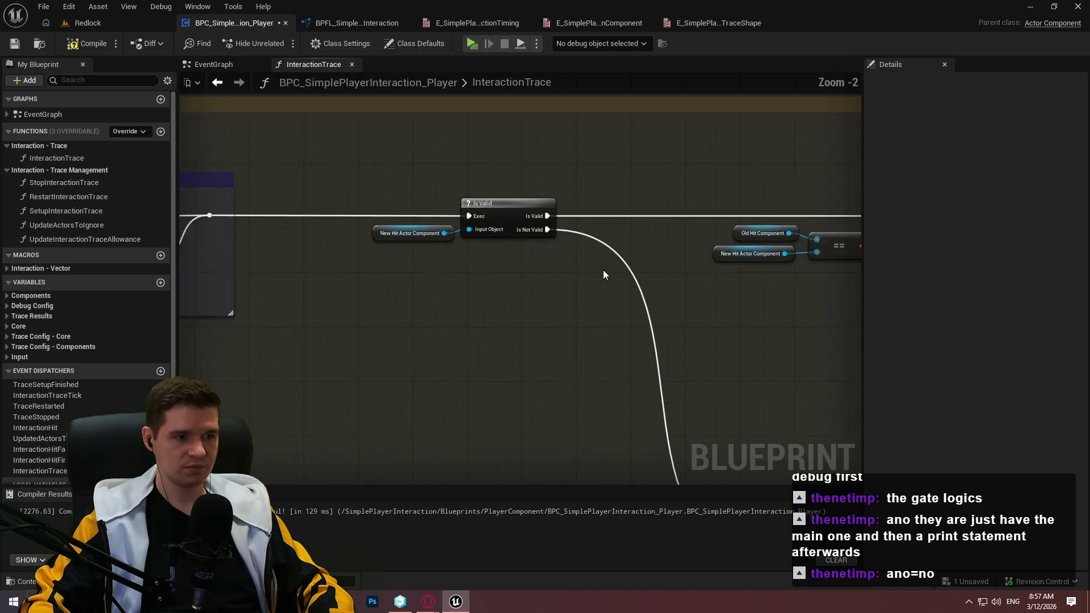
scroll(824, 277, "down", 1)
scroll(440, 297, "up", 1)
scroll(245, 389, "down", 1)
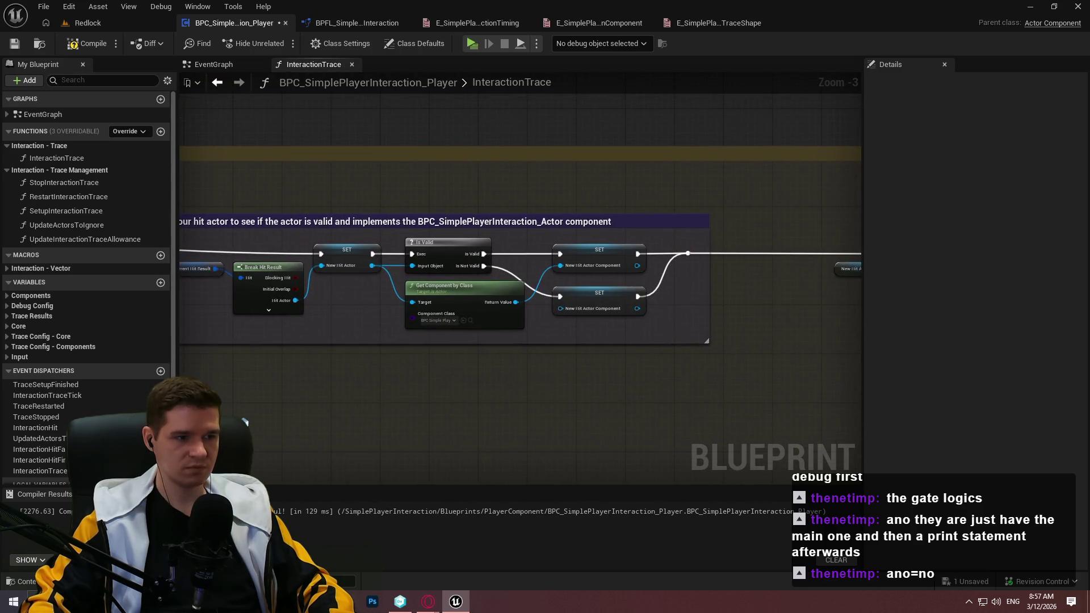
mouse_move(549, 311)
left_mouse_down()
mouse_move(47, 308)
mouse_move(308, 189)
left_mouse_up()
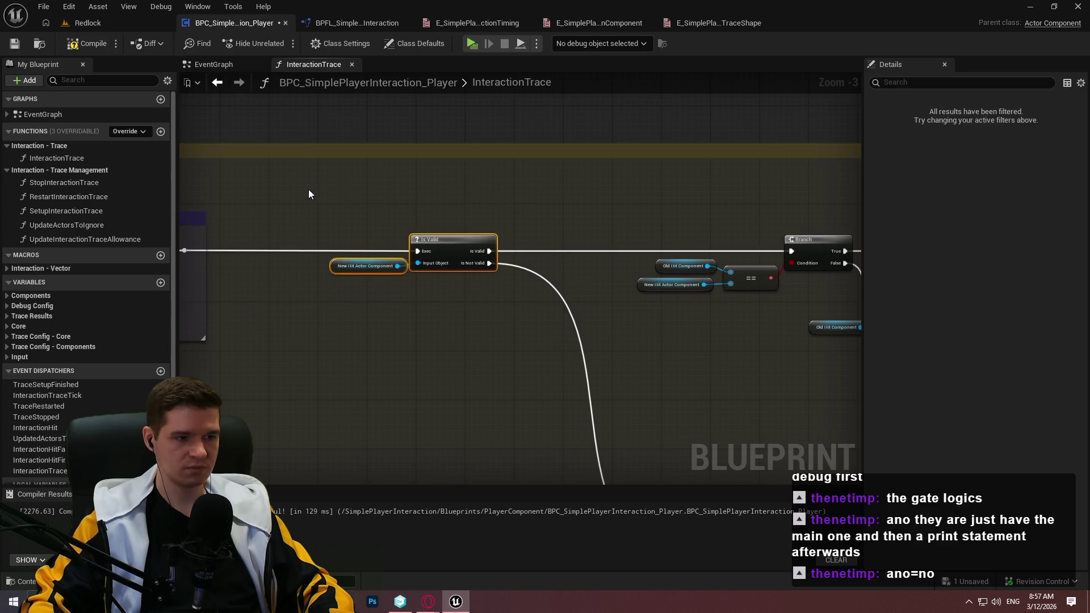
Add a comment titled 'Checks if our new component is valid or not' around the Is Valid node
type("c")
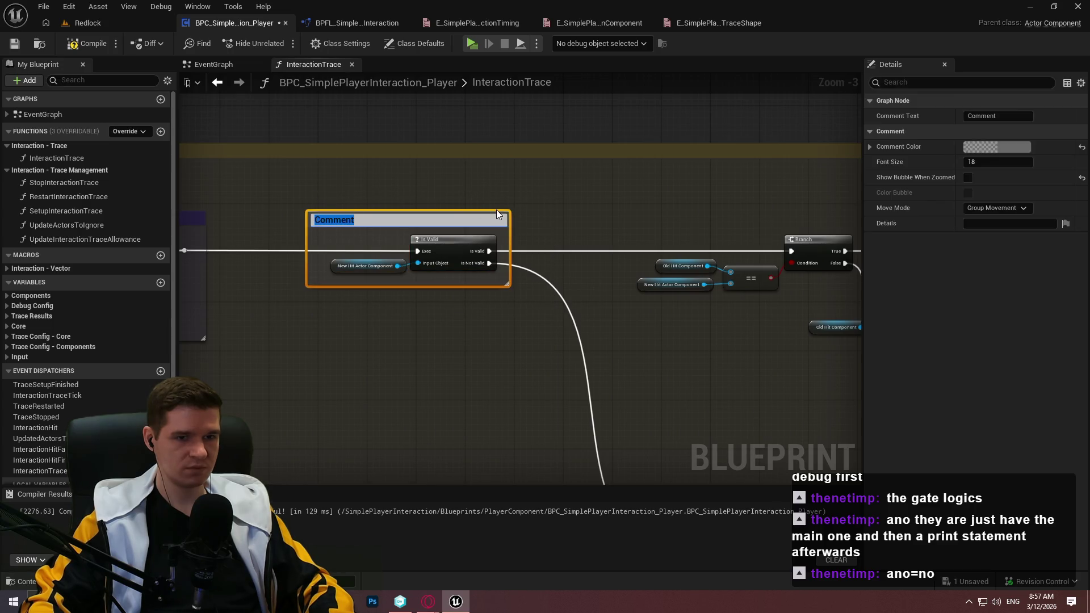
type("Checks if you")
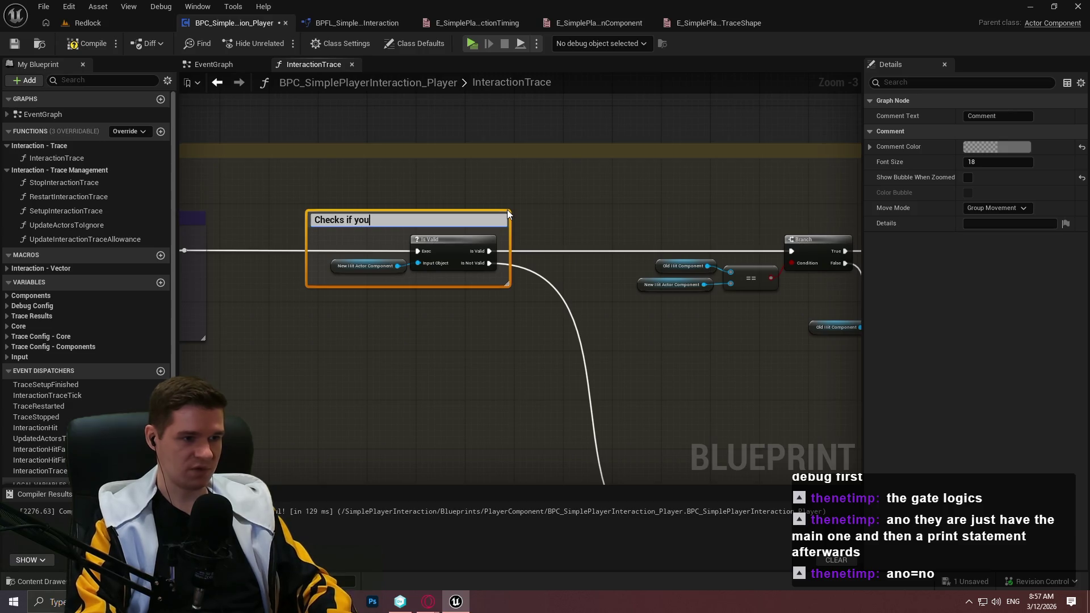
key("BackSpace")
key("BackSpace")
key("BackSpace")
type("our")
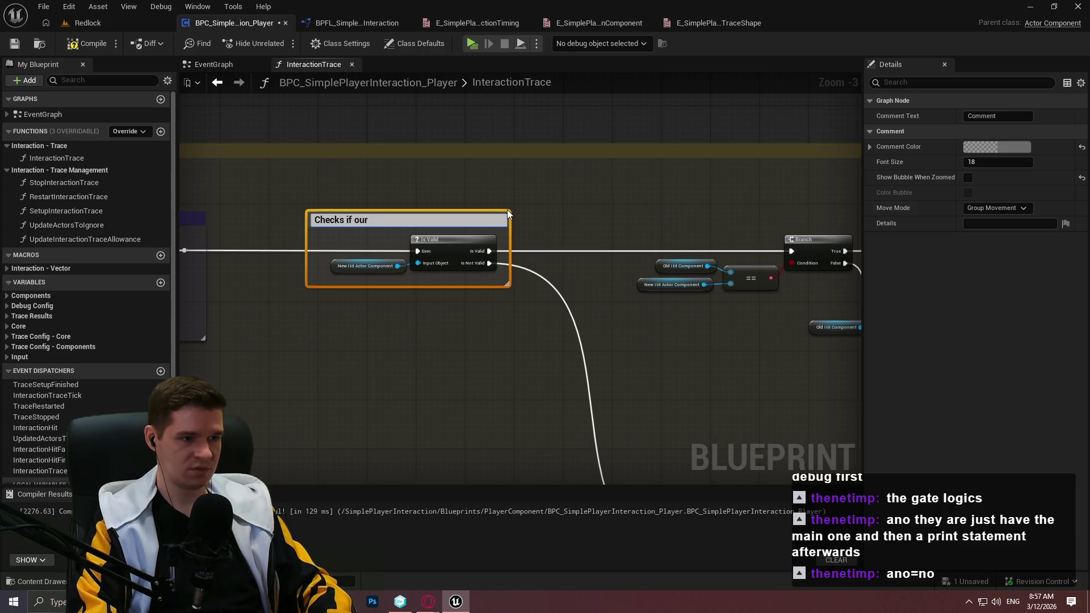
type(" new component is valid or not")
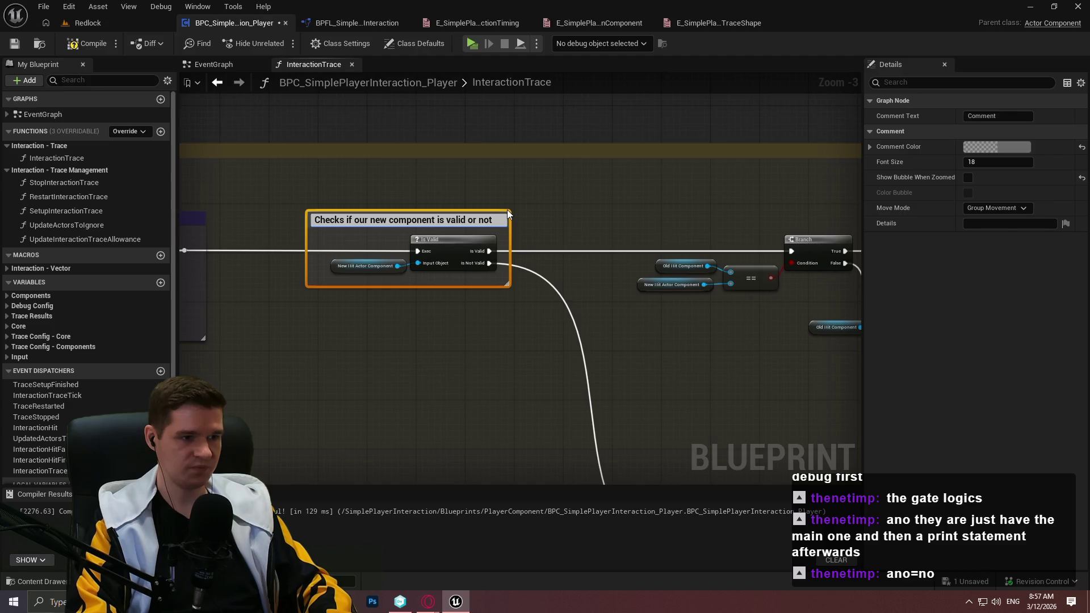
key("Return")
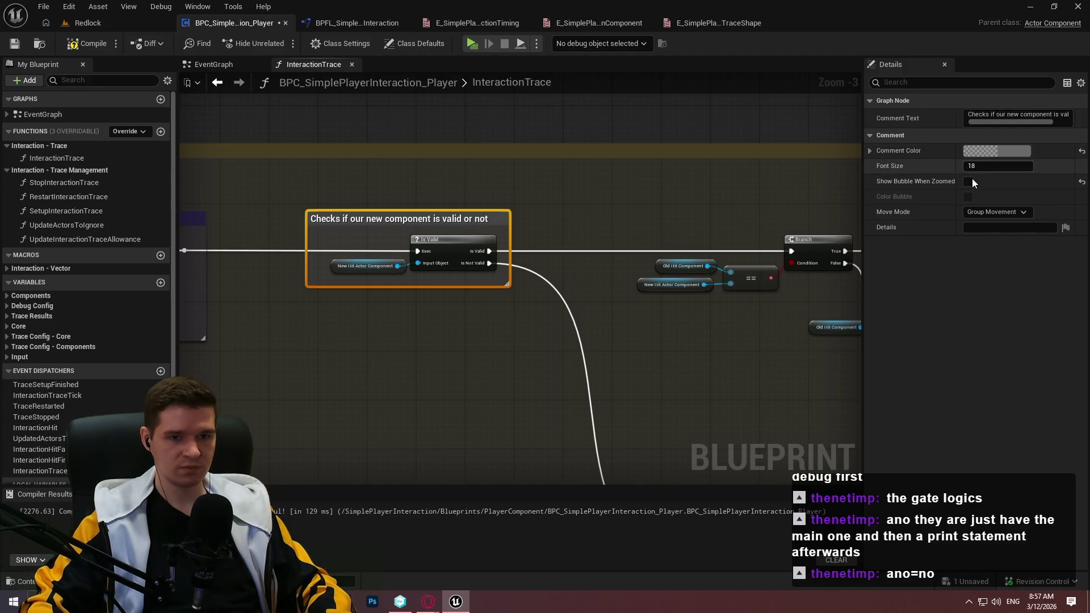
Set that comment's colour to the recent purple swatch
left_click(996, 150)
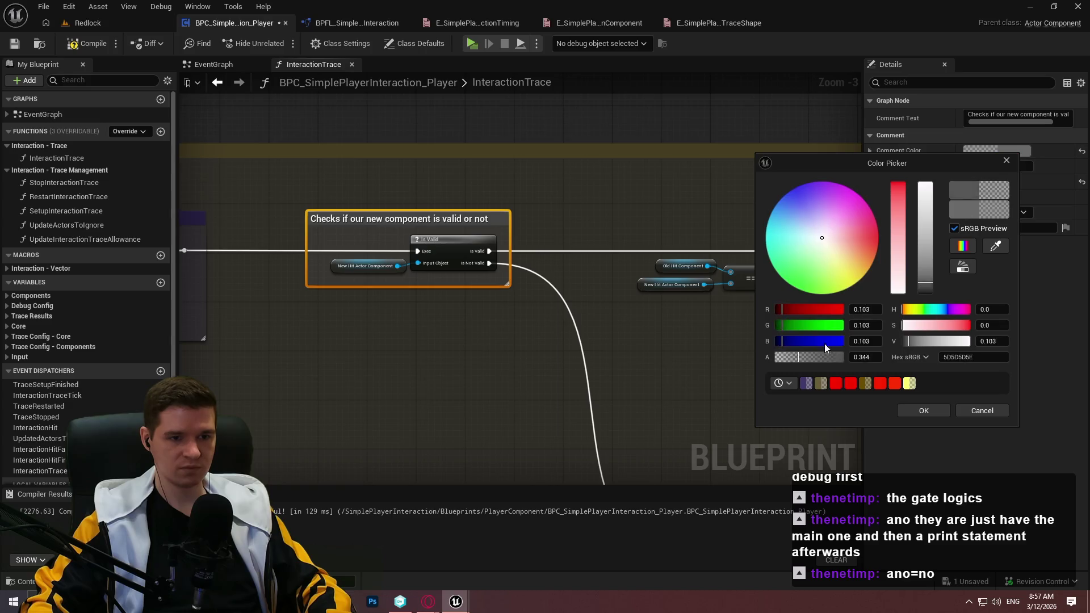
left_click(811, 383)
left_click(929, 411)
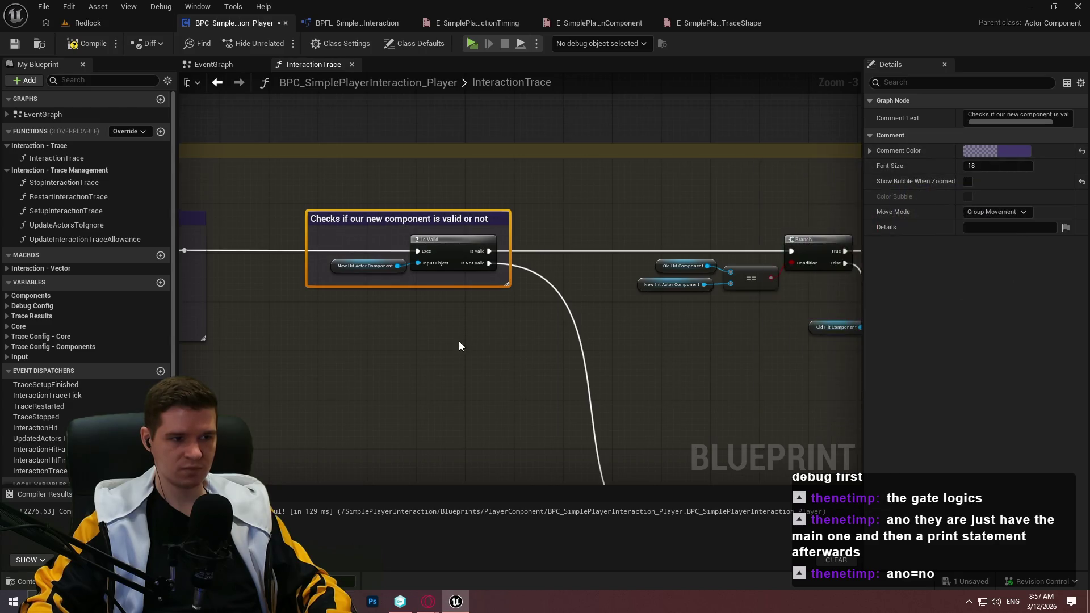
scroll(460, 346, "down", 5)
scroll(567, 285, "up", 4)
scroll(646, 224, "down", 4)
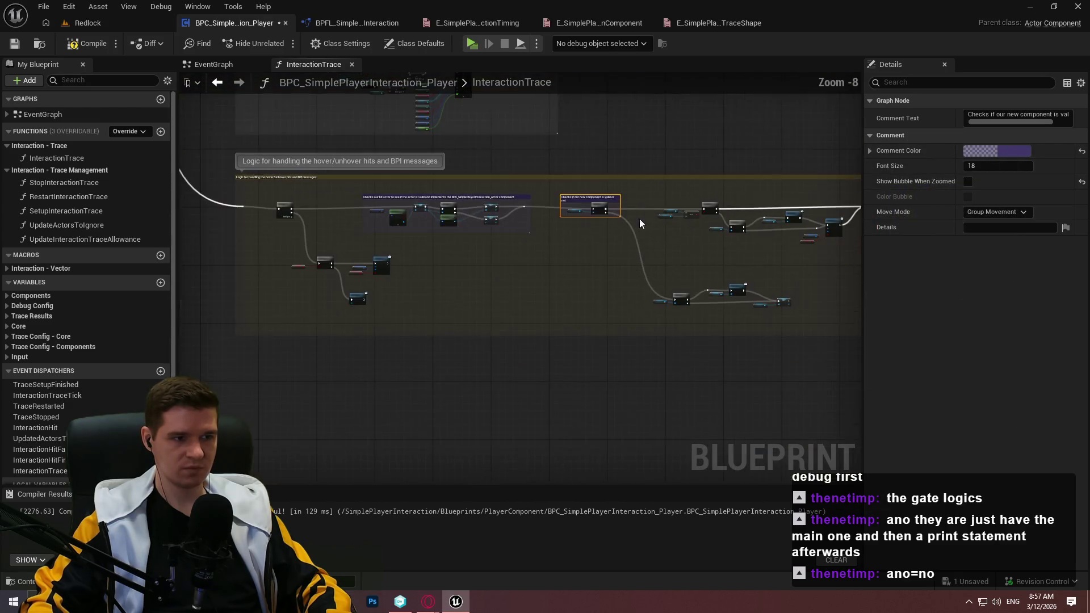
scroll(670, 233, "up", 4)
Comment the lower Is Valid, Unhover Interactable and SET nodes: get the last hit component and fire the BPI unhover message
left_click_drag(569, 379, 643, 299)
left_click_drag(355, 312, 770, 438)
type("c")
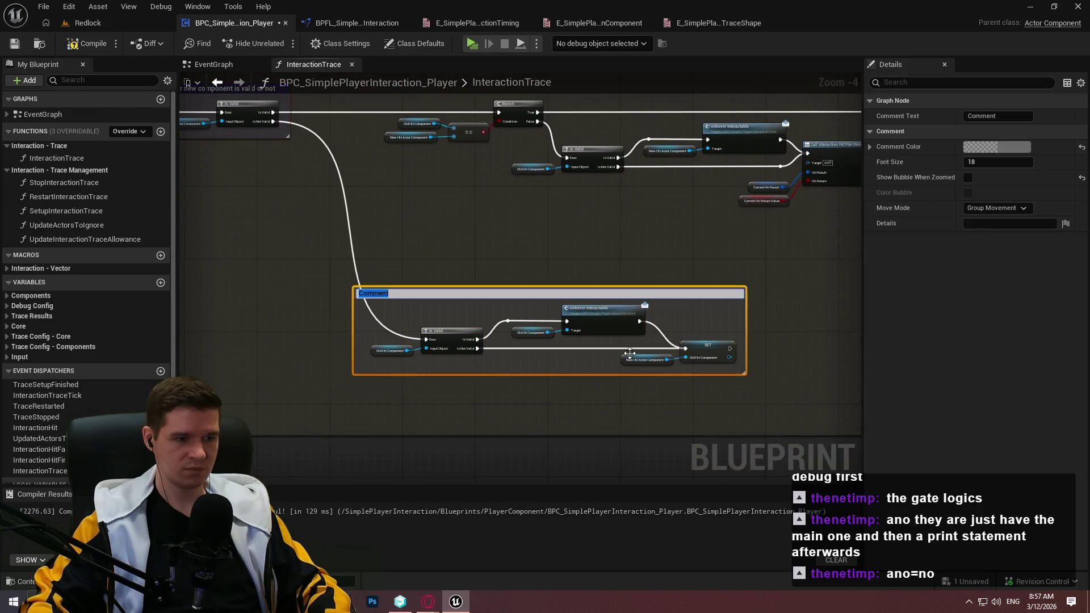
type("If the component is not valid, get the last")
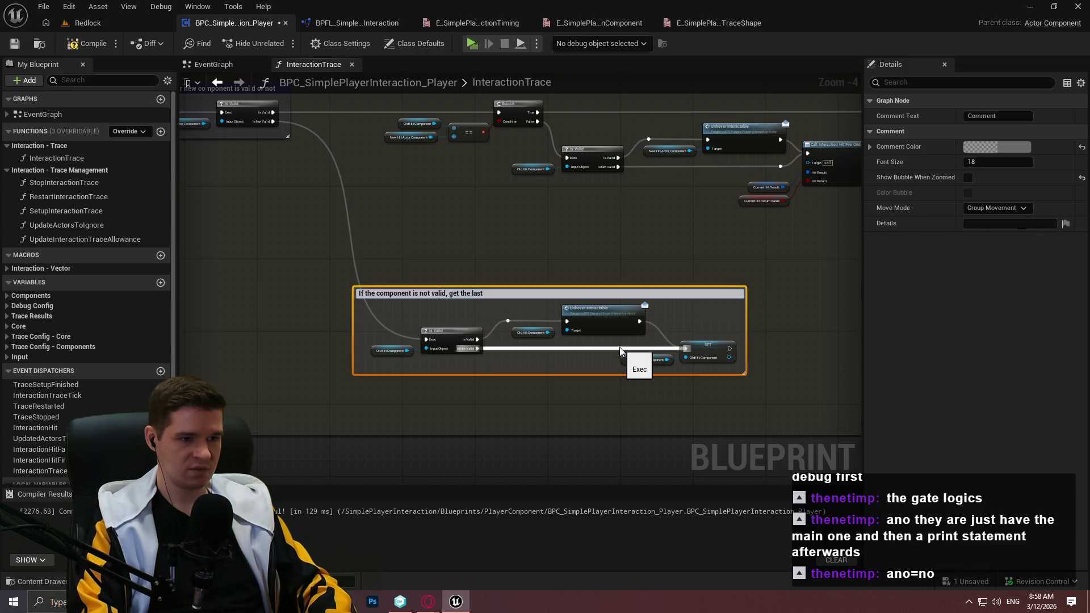
type(" hit")
type(" component ")
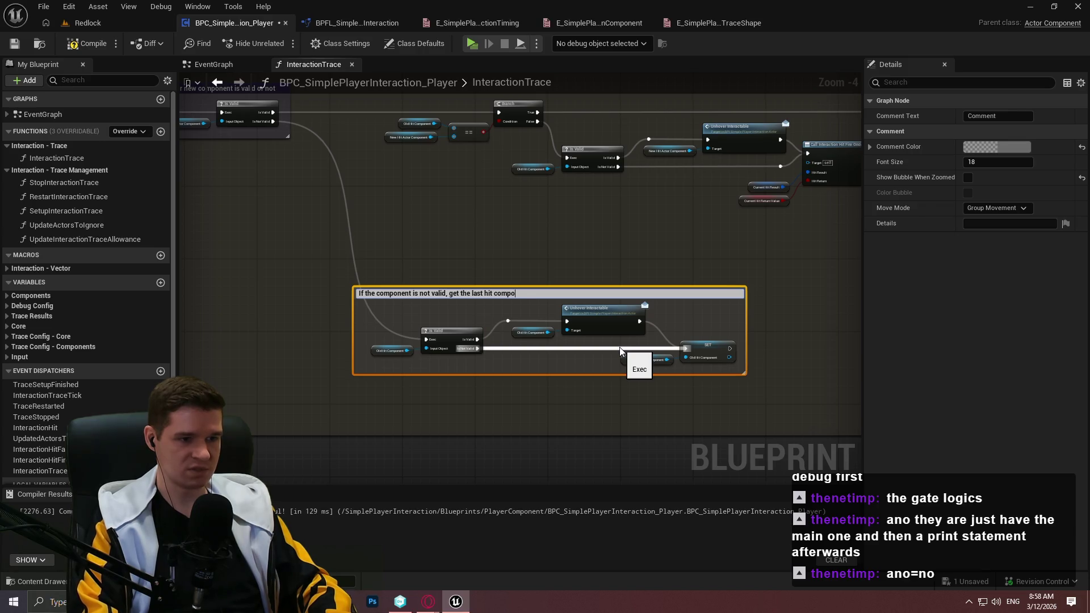
type("and run the '")
type("unhover' lo")
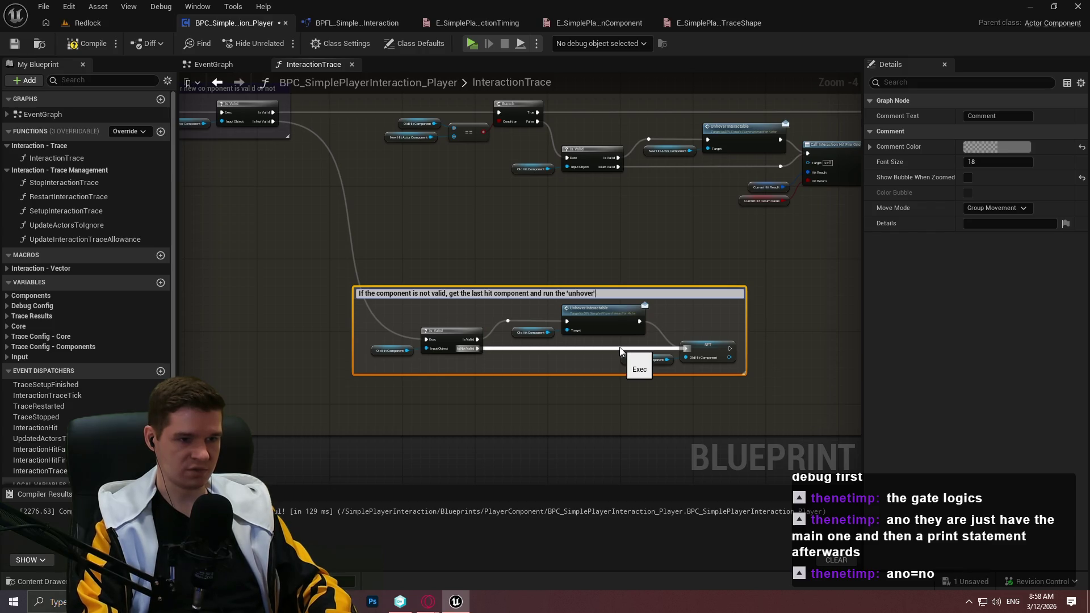
type("gic")
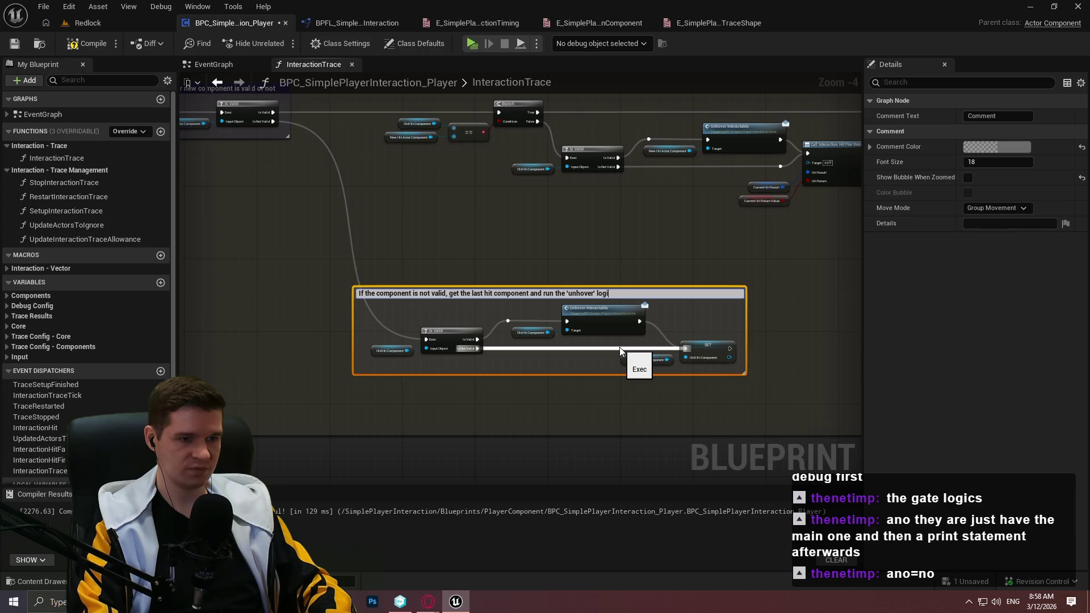
key("BackSpace")
key("BackSpace")
key("BackSpace")
type("fire the BPI message to unhover,")
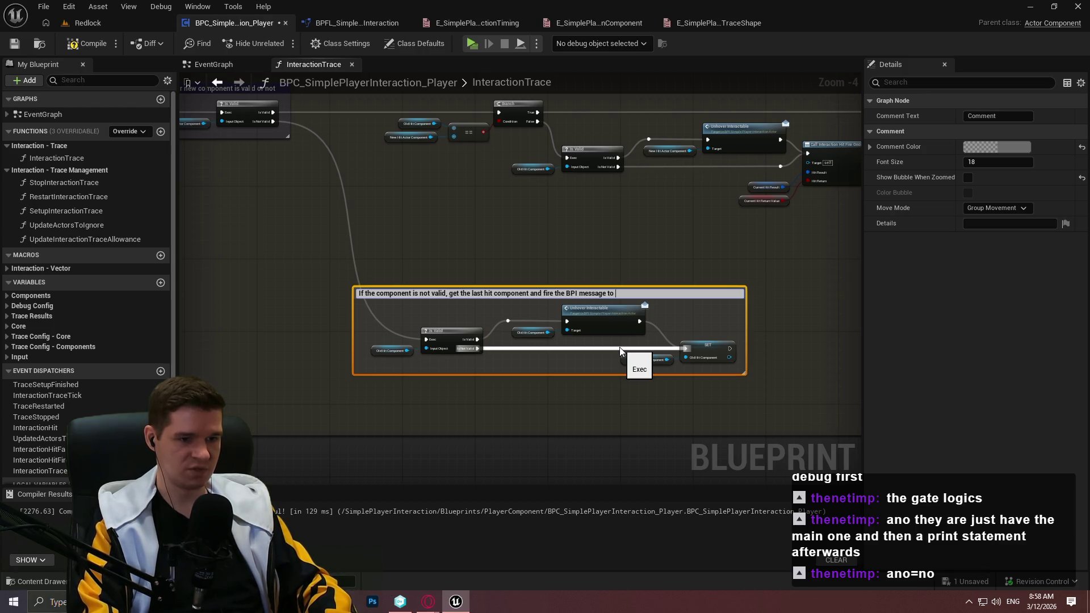
type(" then")
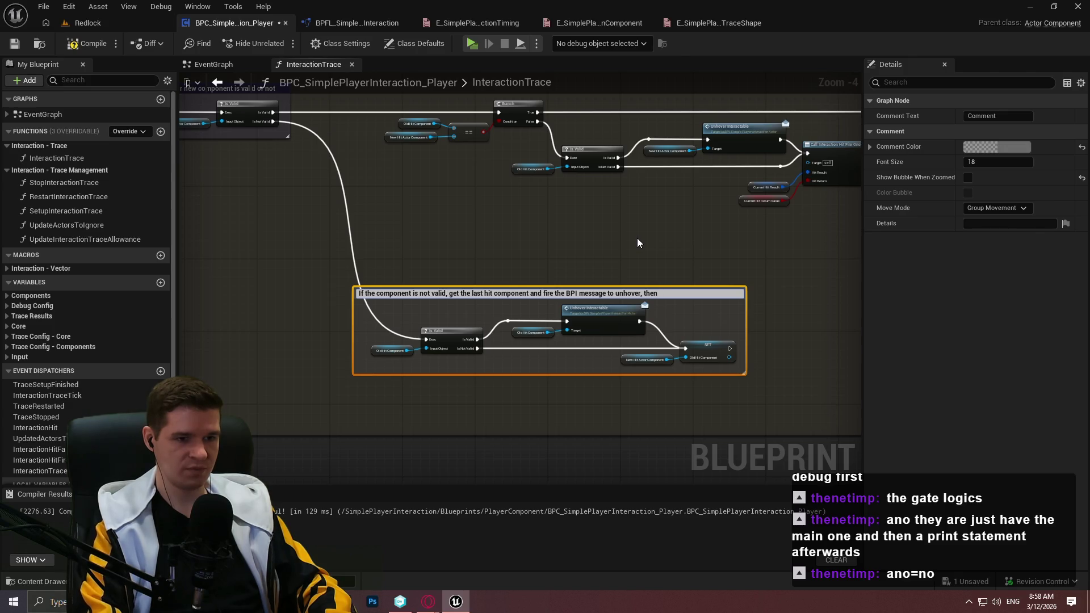
type(" set the")
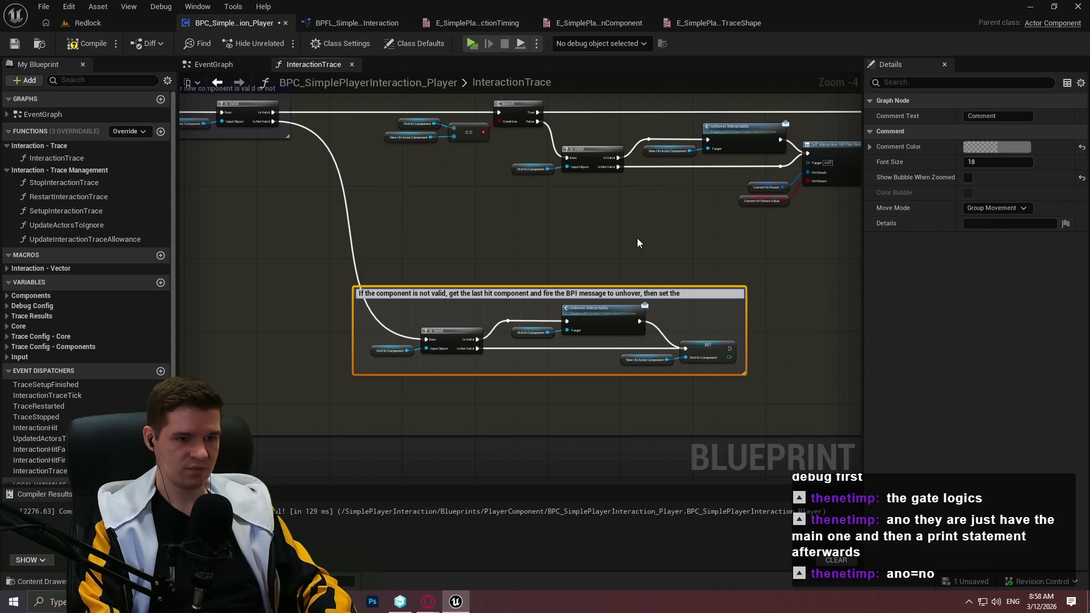
key("BackSpace")
key("BackSpace")
key("BackSpace")
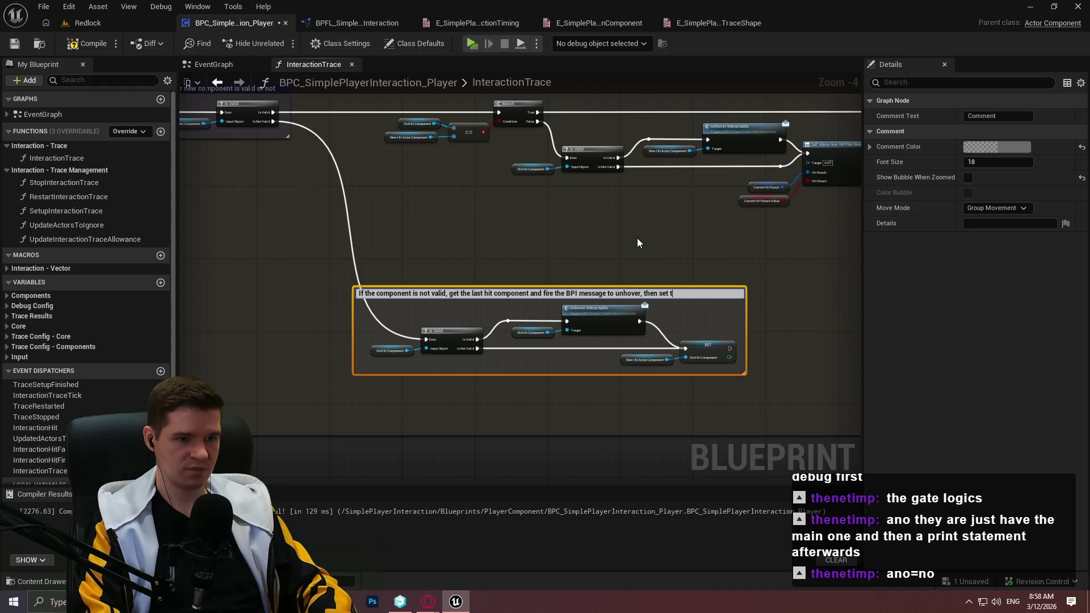
key("BackSpace")
key("BackSpace")
key("BackSpace")
key("Return")
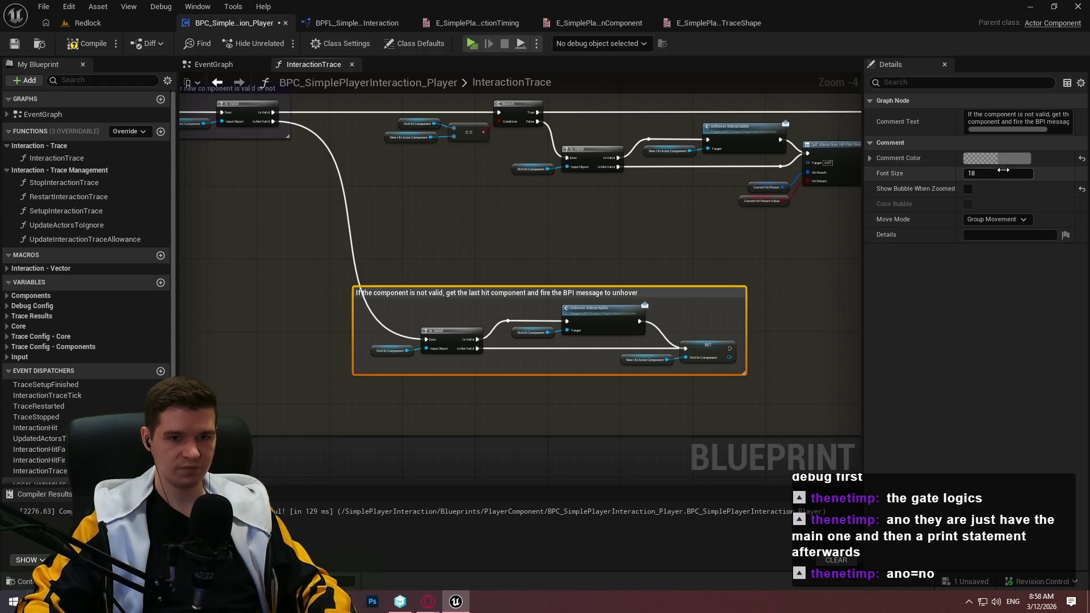
Apply the recent purple swatch to the unhover comment
left_click(997, 157)
left_click(812, 391)
left_click(916, 419)
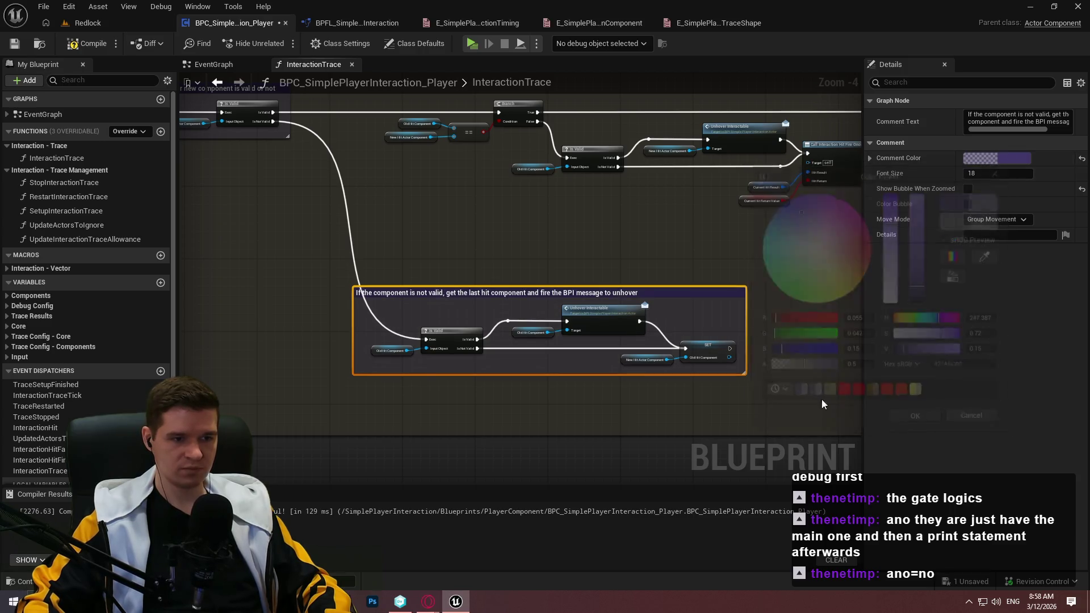
left_click_drag(734, 226, 522, 311)
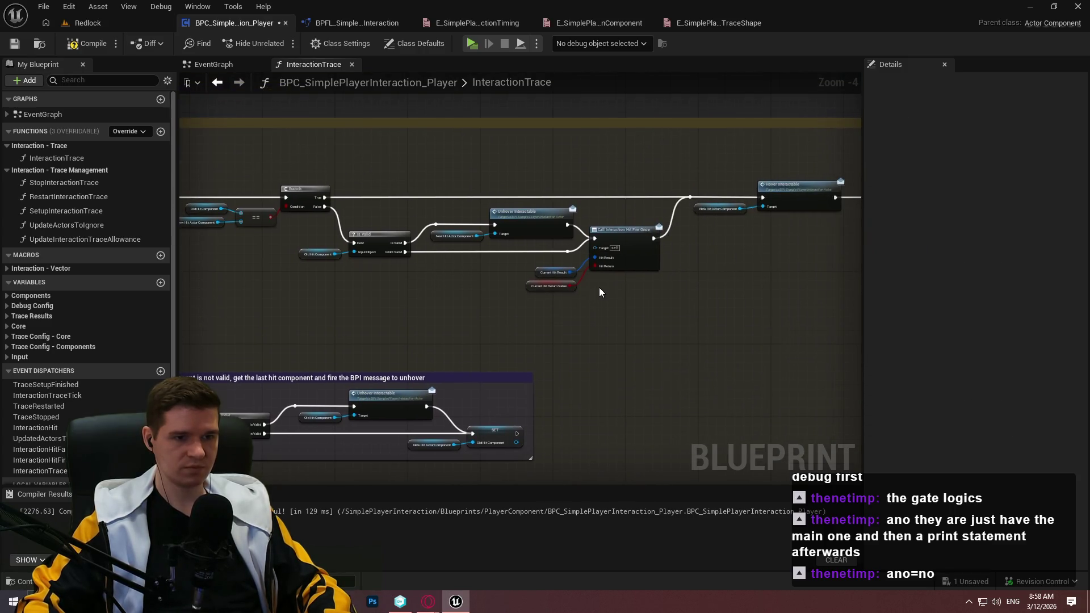
Wrap the Branch, == and getter nodes in a comment 'Checks if the new component is the same as the last checked component'
scroll(364, 207, "up", 2)
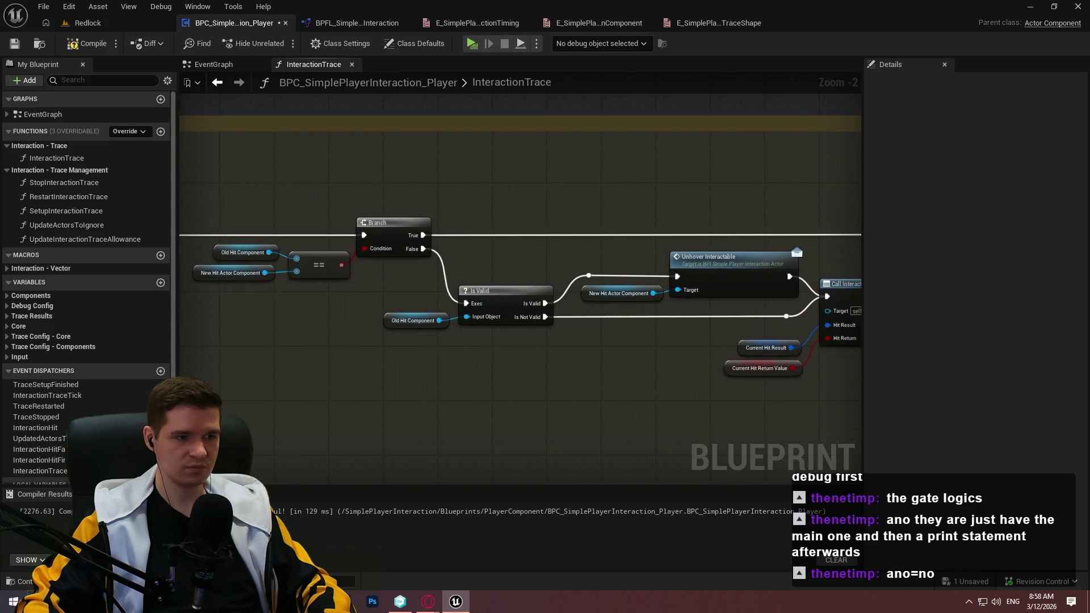
left_click_drag(406, 183, 531, 191)
mouse_move(401, 167)
left_mouse_down()
mouse_move(229, 180)
mouse_move(204, 162)
mouse_move(571, 187)
left_mouse_up()
left_click_drag(359, 202, 649, 300)
type("cChecks if ty")
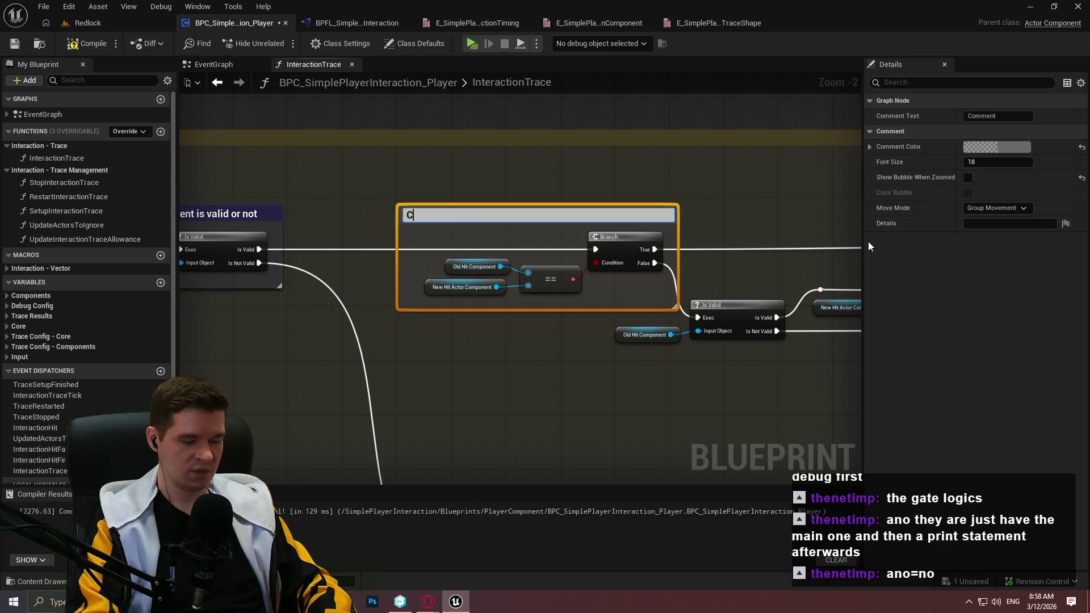
key("BackSpace")
type("he new component is t")
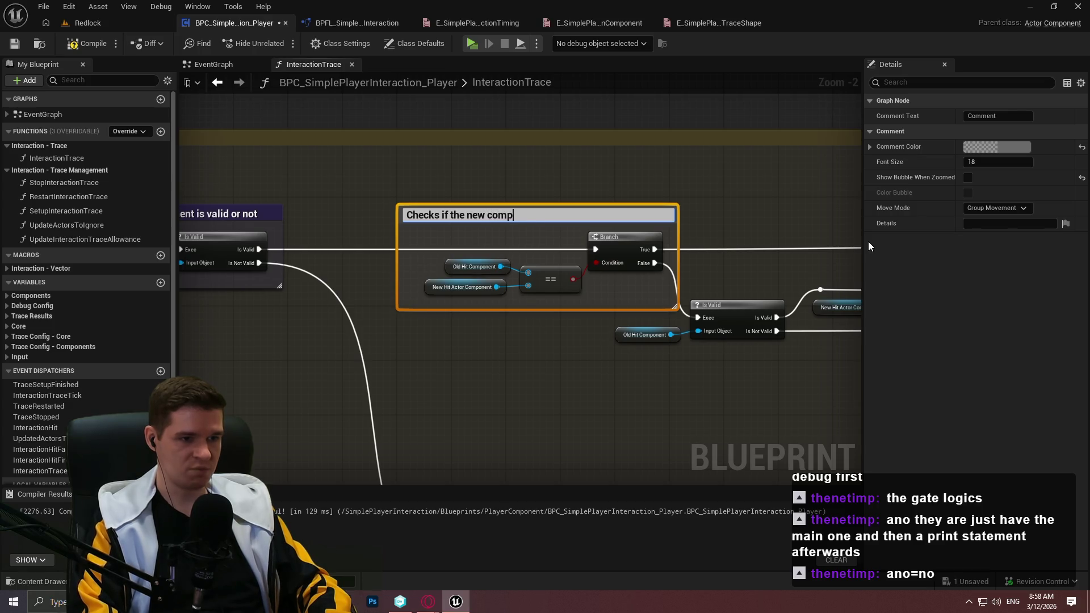
type("he sa")
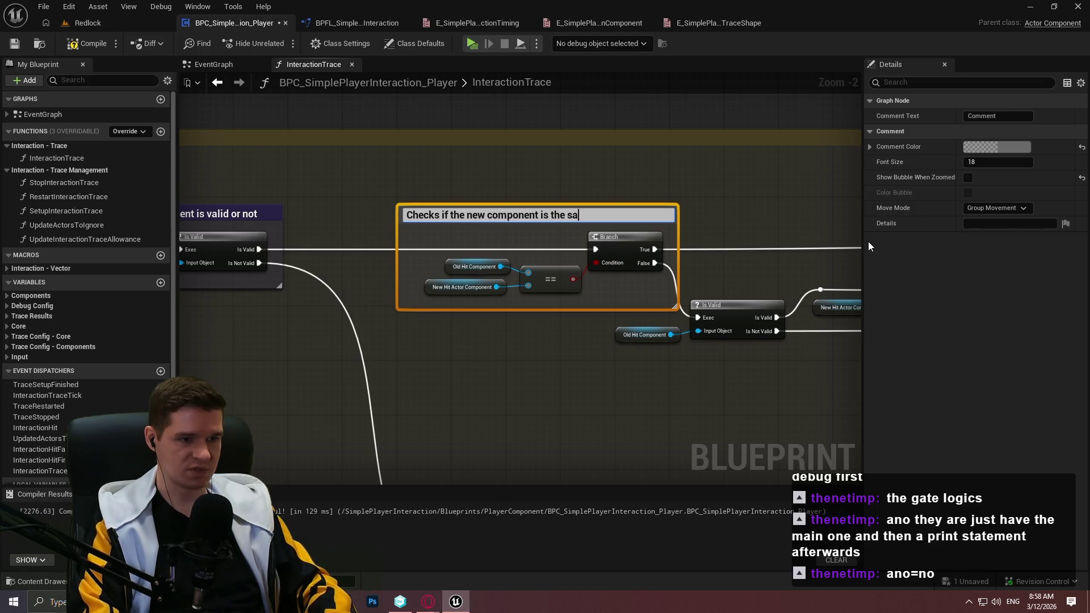
type("me as the last checked compon")
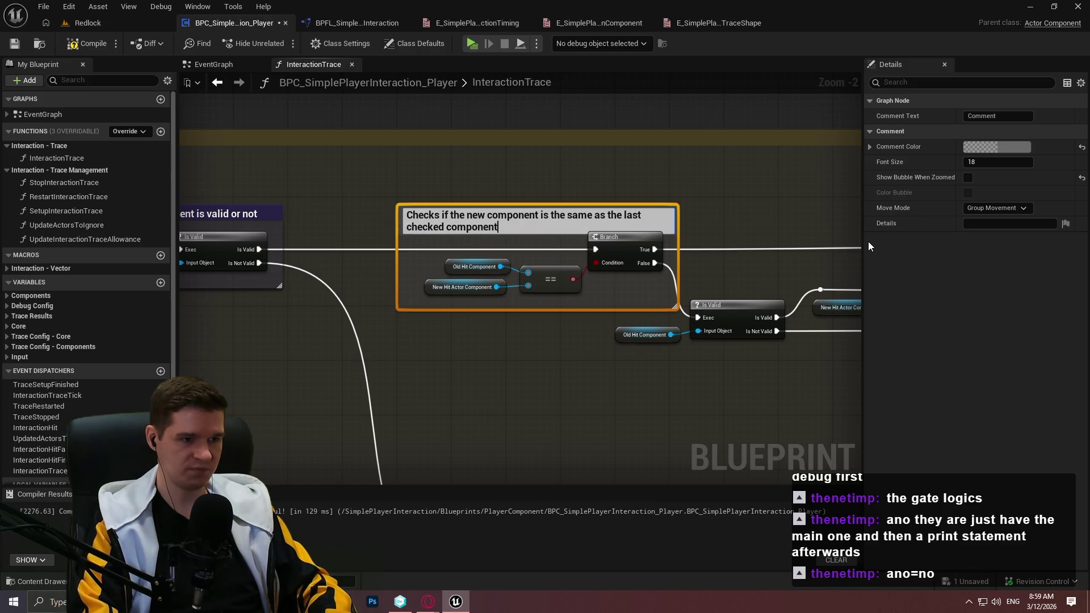
type("ent")
key("Return")
Enable Show Bubble When Zoomed, colour the comment the recent purple and stretch it to fit the title
left_click(968, 188)
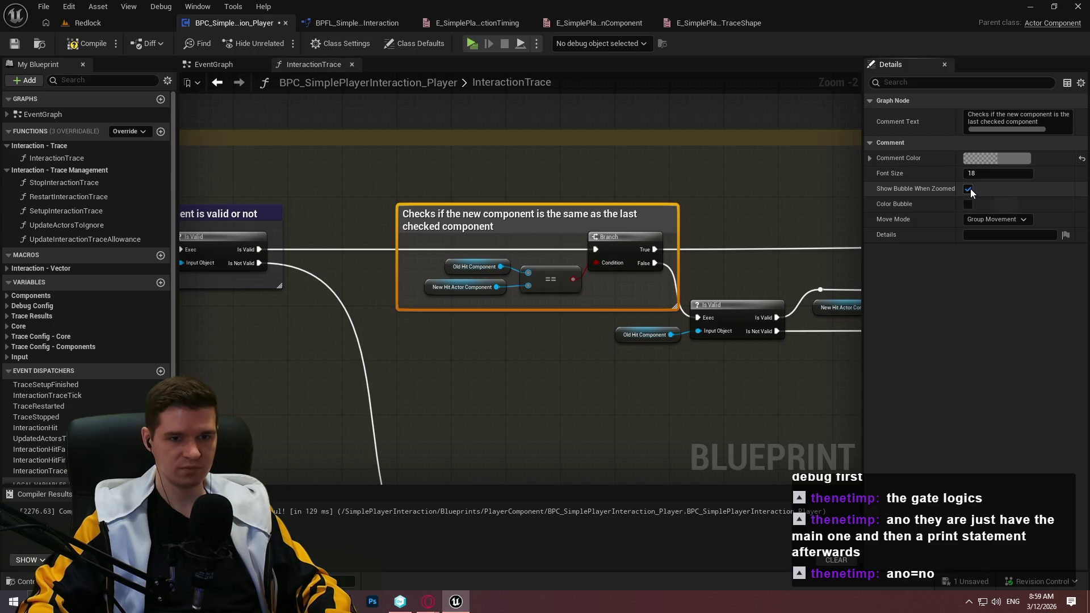
left_click(996, 158)
left_click(830, 387)
left_click(918, 415)
left_click_drag(583, 204, 583, 191)
left_click(794, 229)
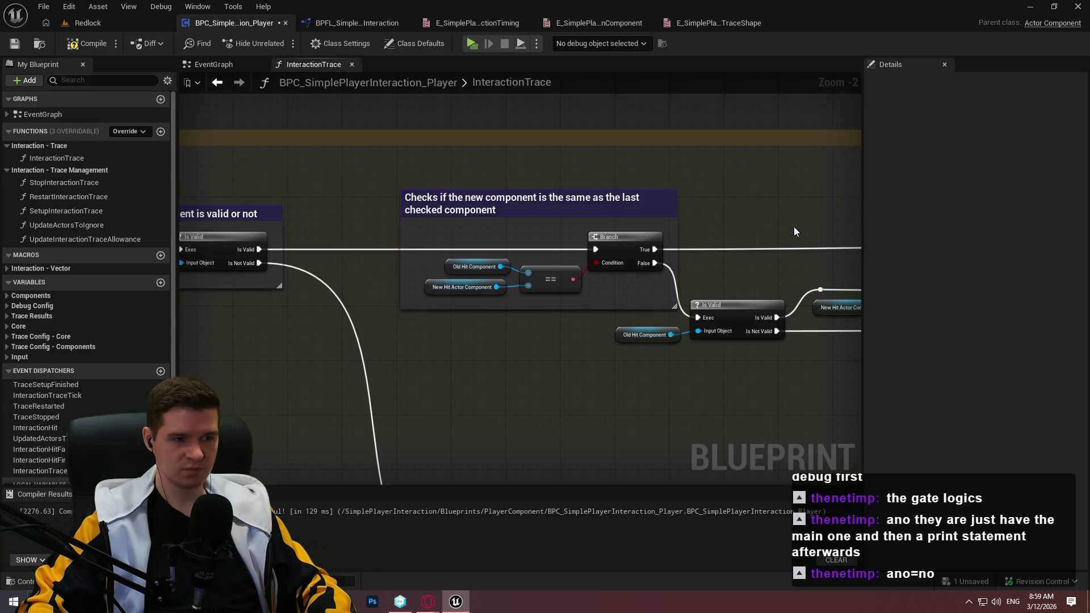
mouse_move(801, 229)
left_mouse_down()
mouse_move(382, 153)
mouse_move(469, 138)
mouse_move(568, 169)
mouse_move(594, 156)
mouse_move(625, 219)
mouse_move(418, 212)
mouse_move(699, 243)
mouse_move(584, 240)
left_mouse_up()
Comment the Hover Interactable and SET nodes, explaining they send the hover message and update the last hit component
left_click_drag(824, 292, 423, 170)
type("c")
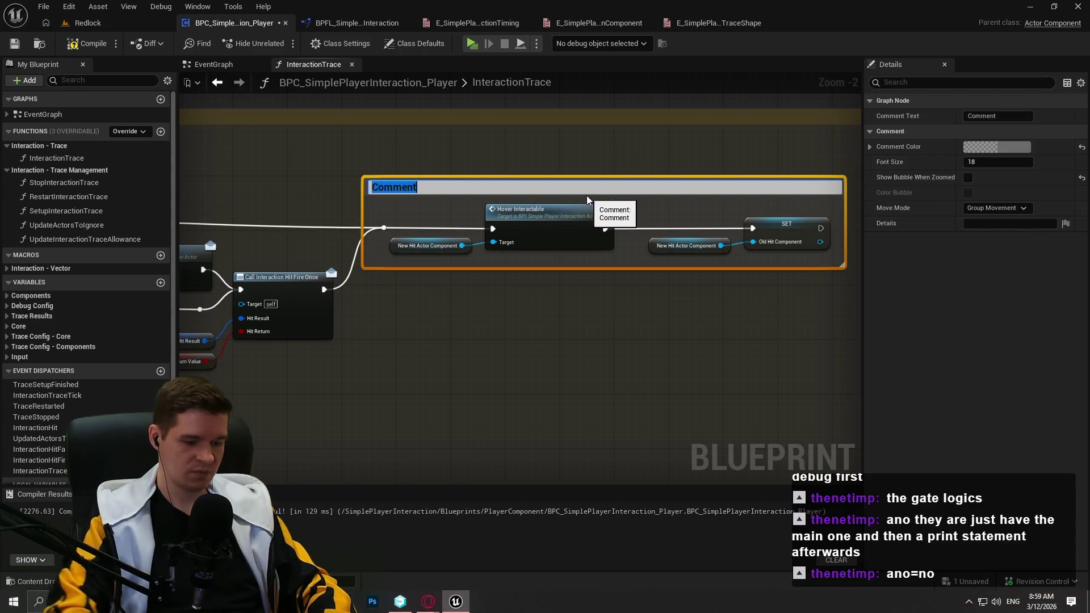
type("If thenew component ")
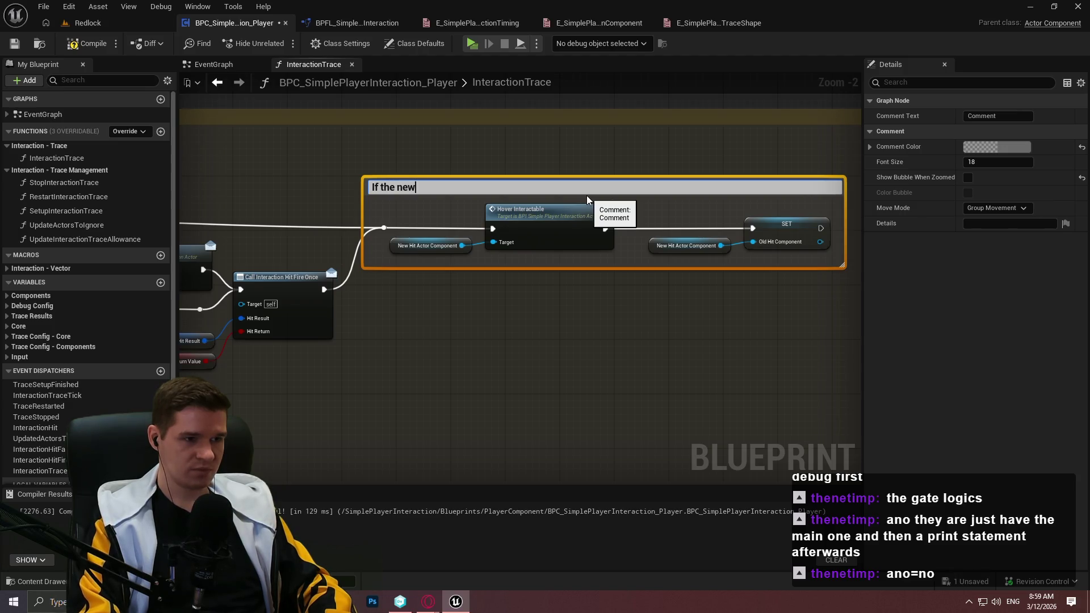
type("is the same as the last, or")
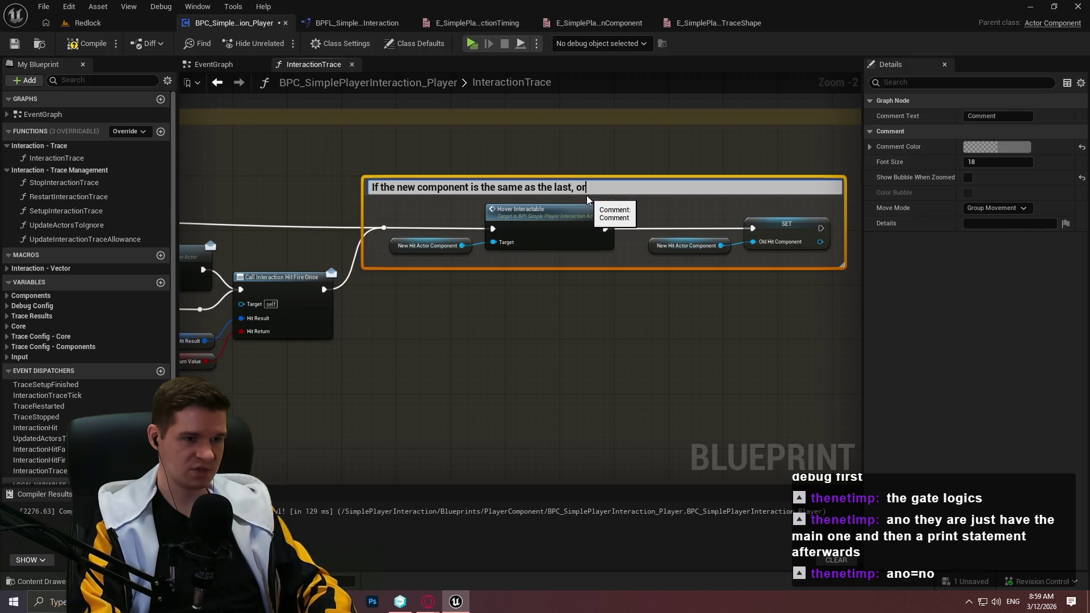
type(" after the")
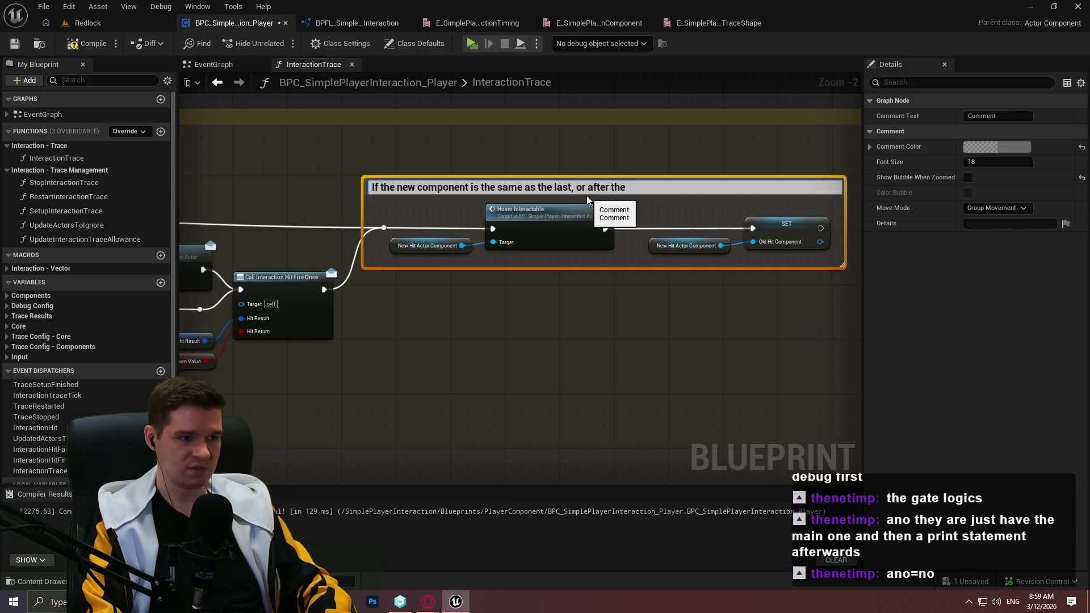
type("i")
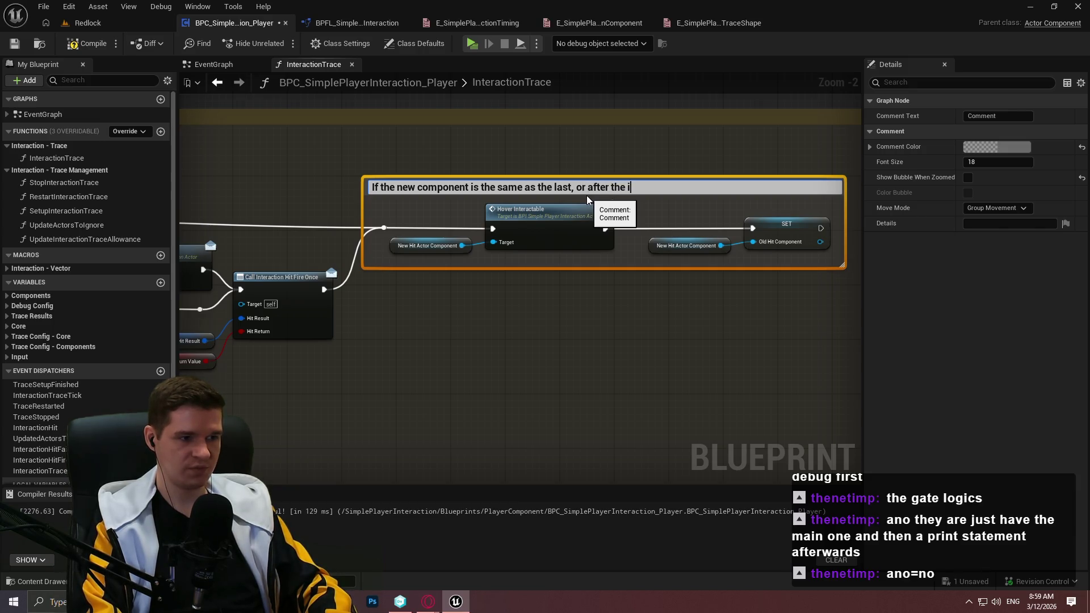
type("nitial interaction")
type(" trace has been fired on the new compon")
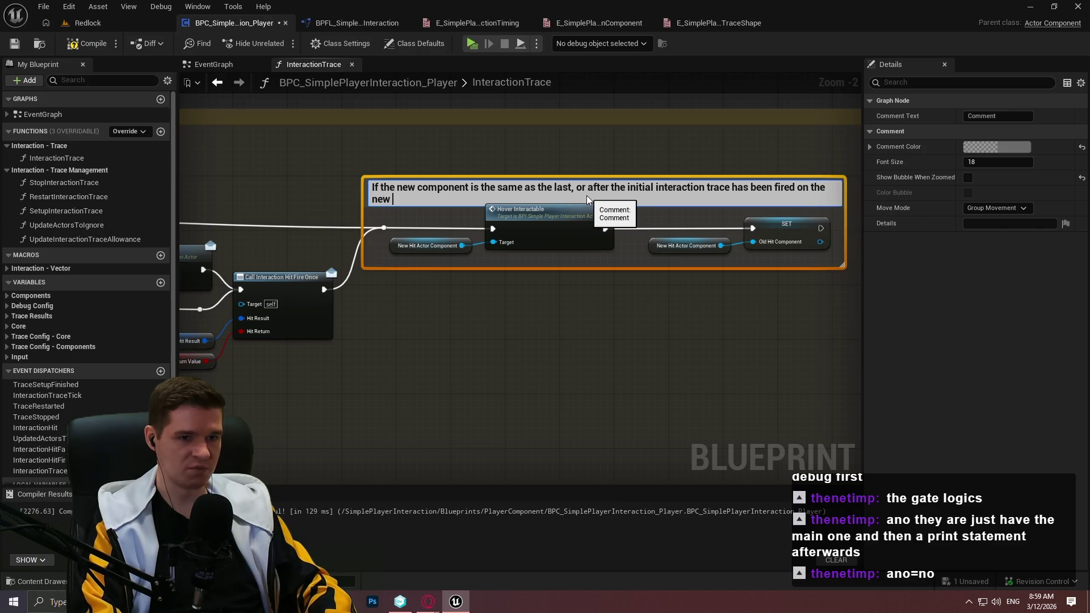
type("ent for the")
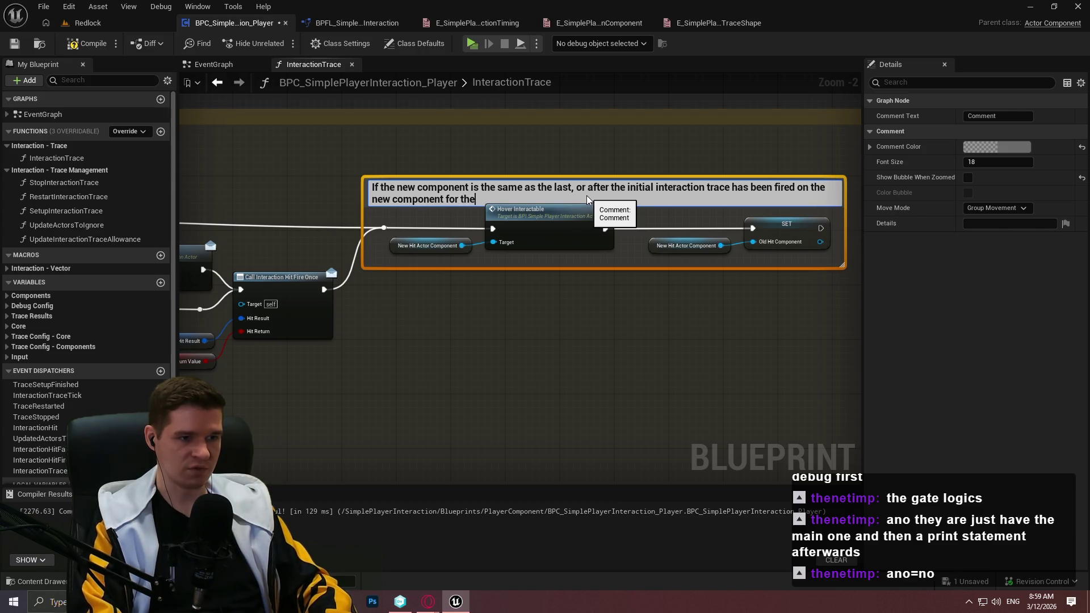
type(" first time, ")
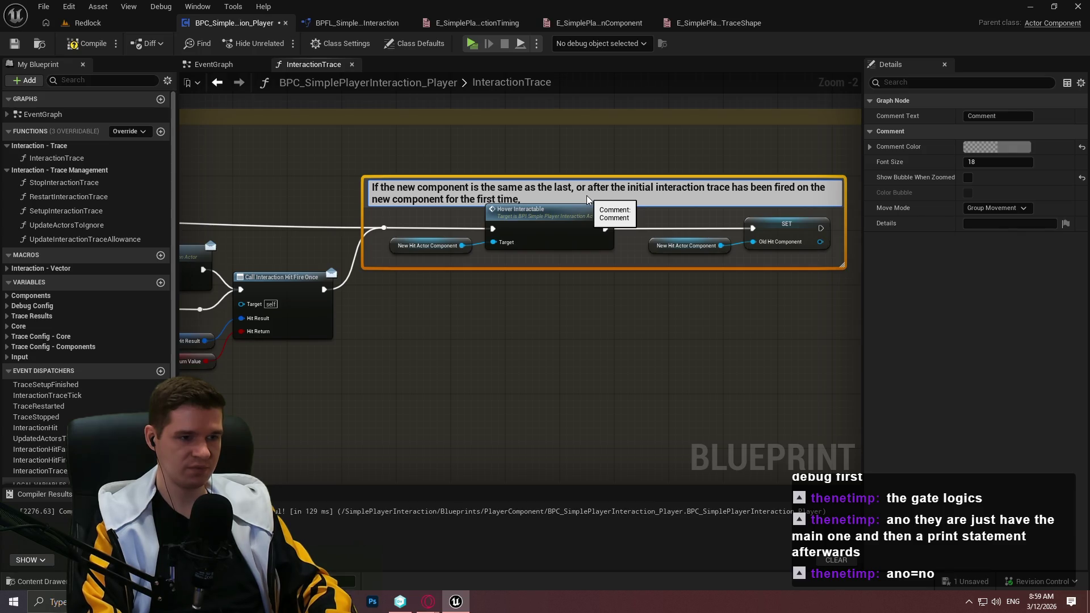
type("send a message to in")
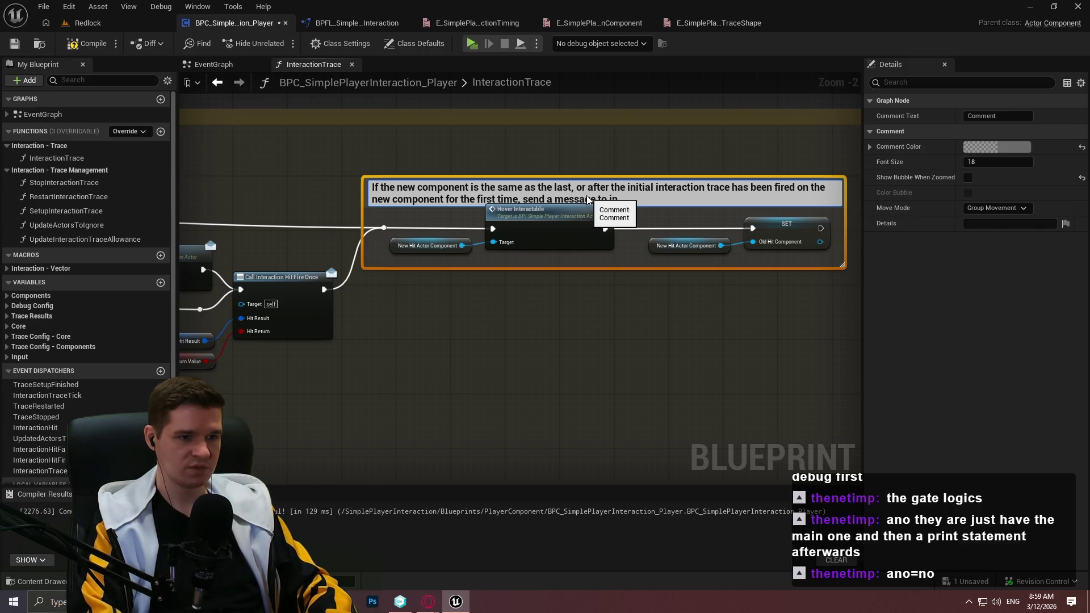
key("BackSpace")
key("BackSpace")
type("hover")
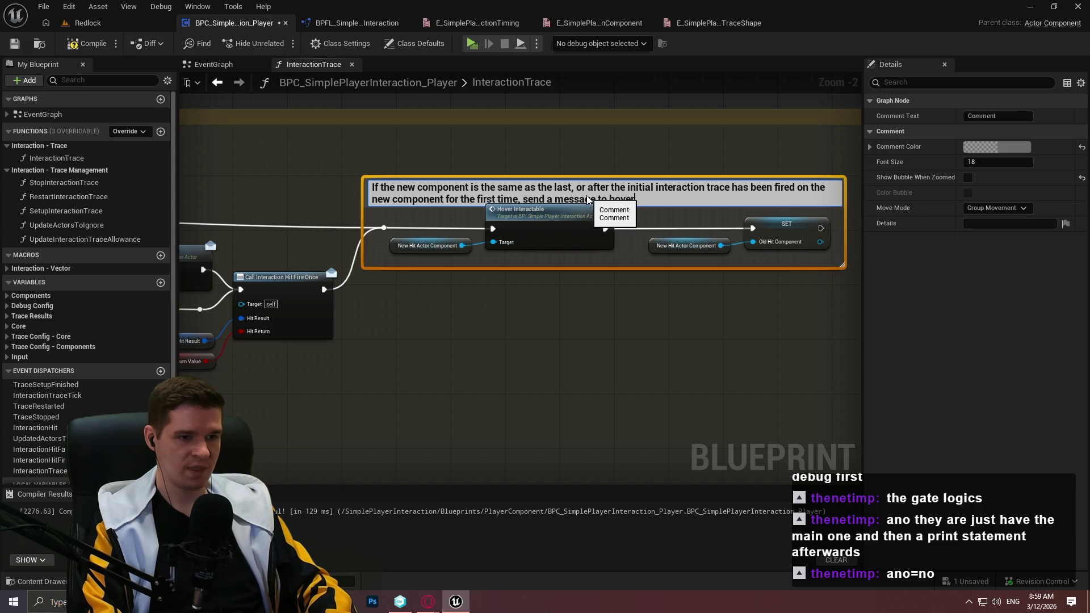
type(" the interactab")
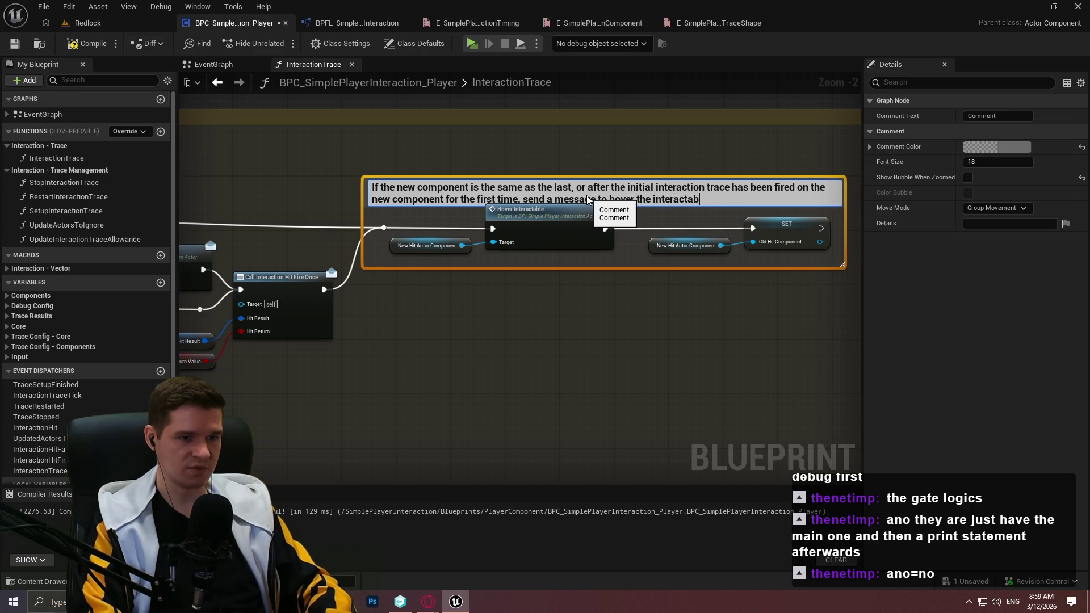
type("le and update the")
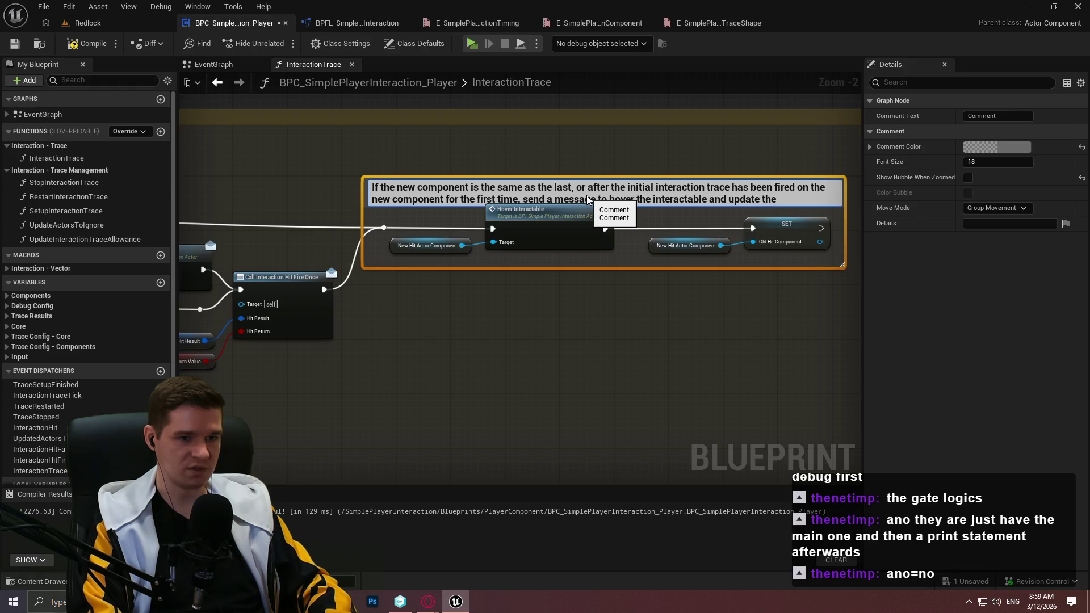
type("new")
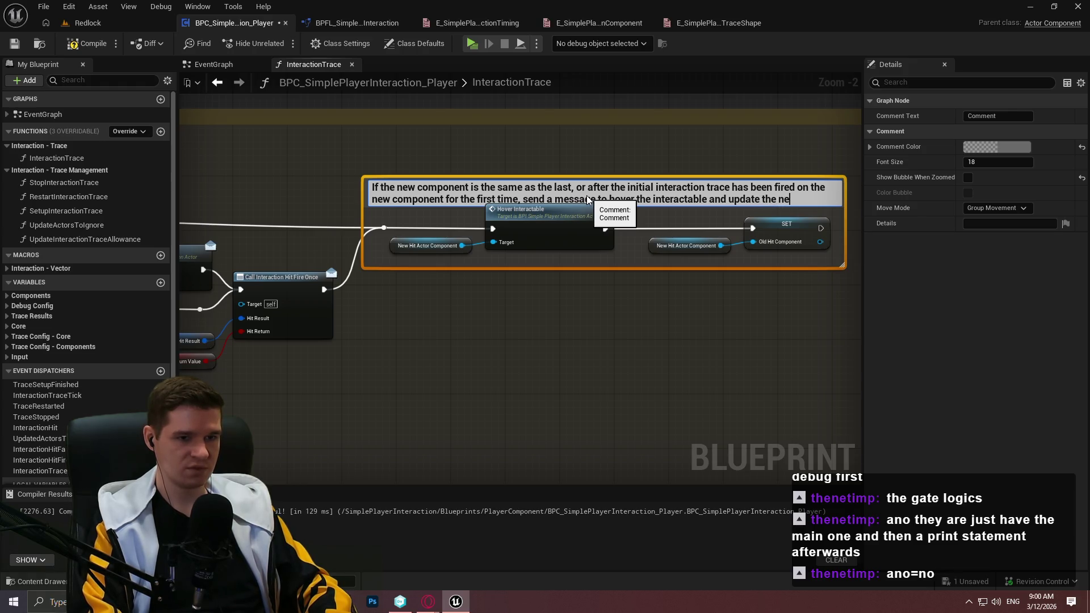
type("last hit compon")
type("ent")
key("Return")
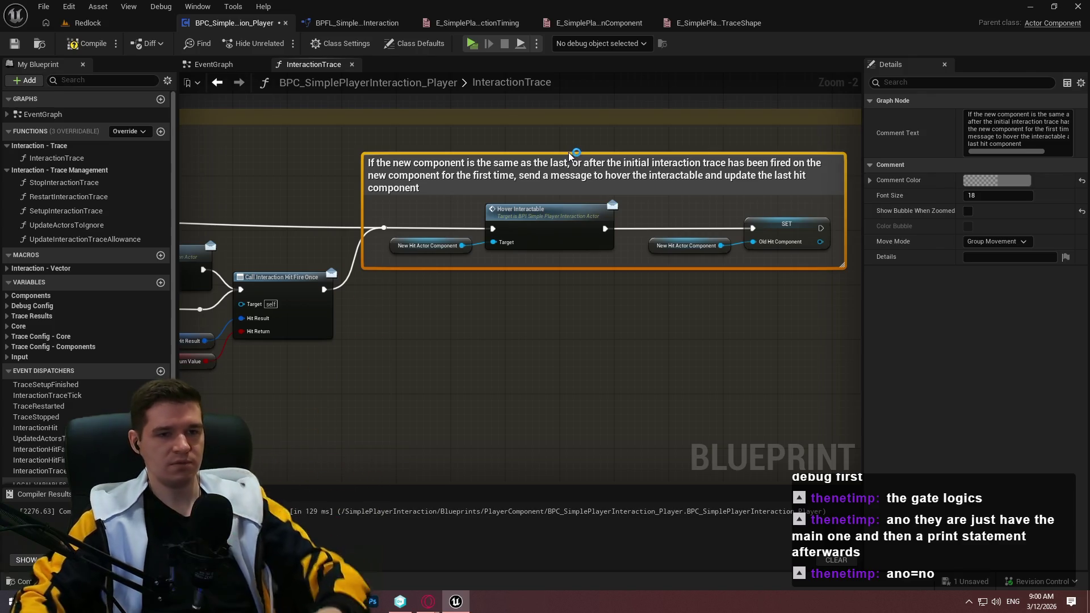
Give the Hover Interactable comment the recent purple swatch colour
left_click(999, 180)
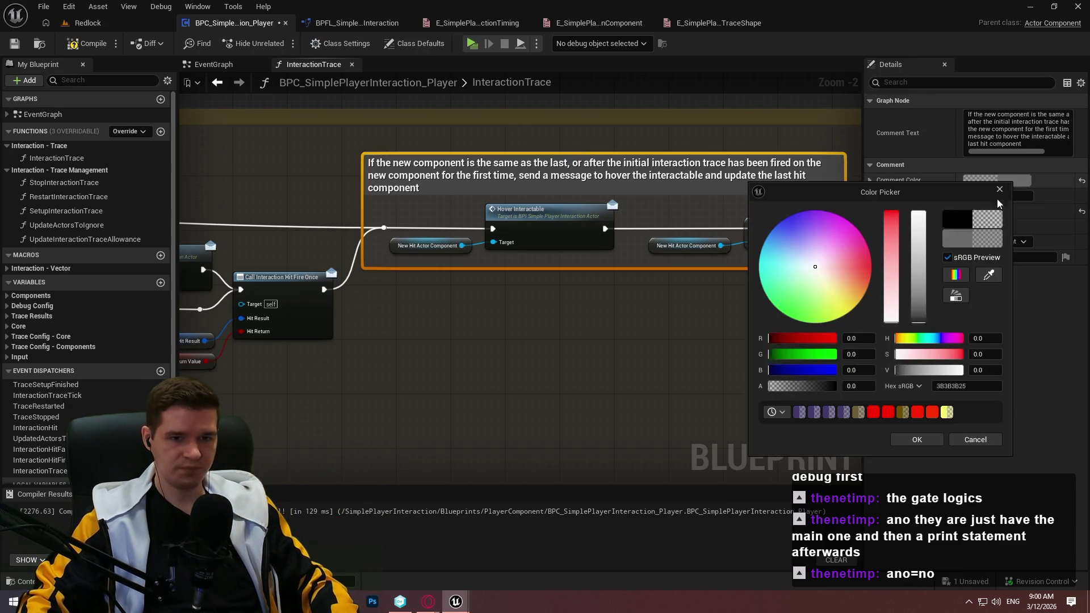
left_click(849, 413)
left_click(916, 440)
left_click_drag(461, 352, 785, 340)
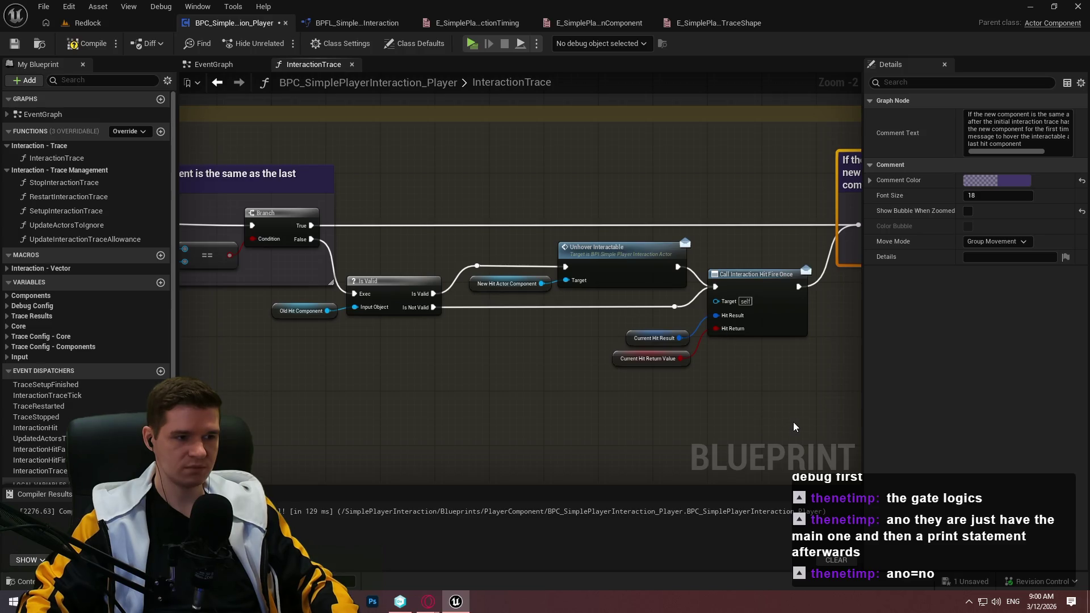
scroll(786, 374, "down", 1)
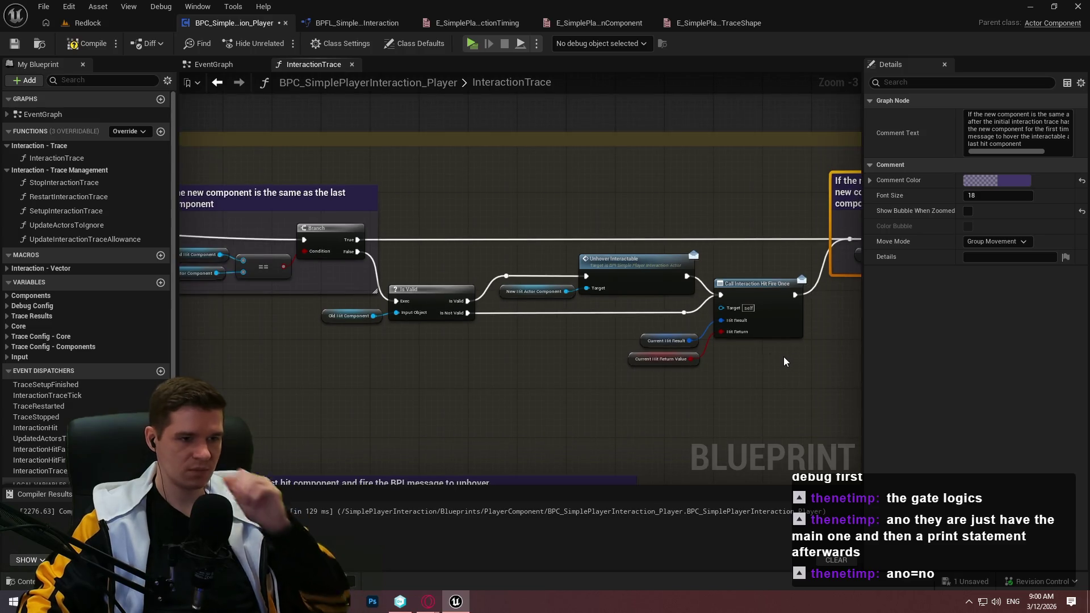
scroll(630, 329, "up", 1)
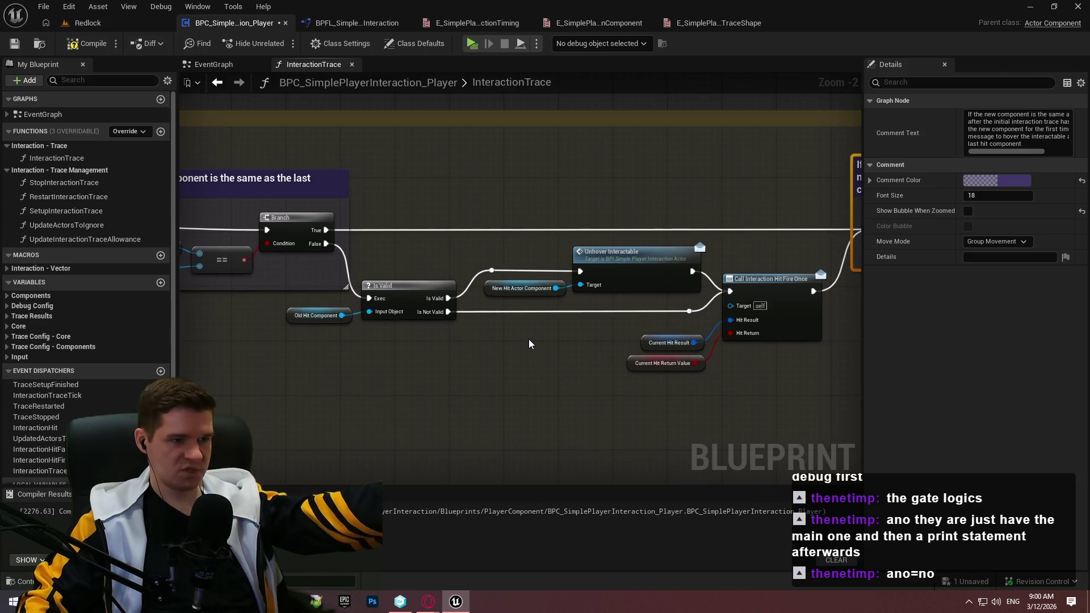
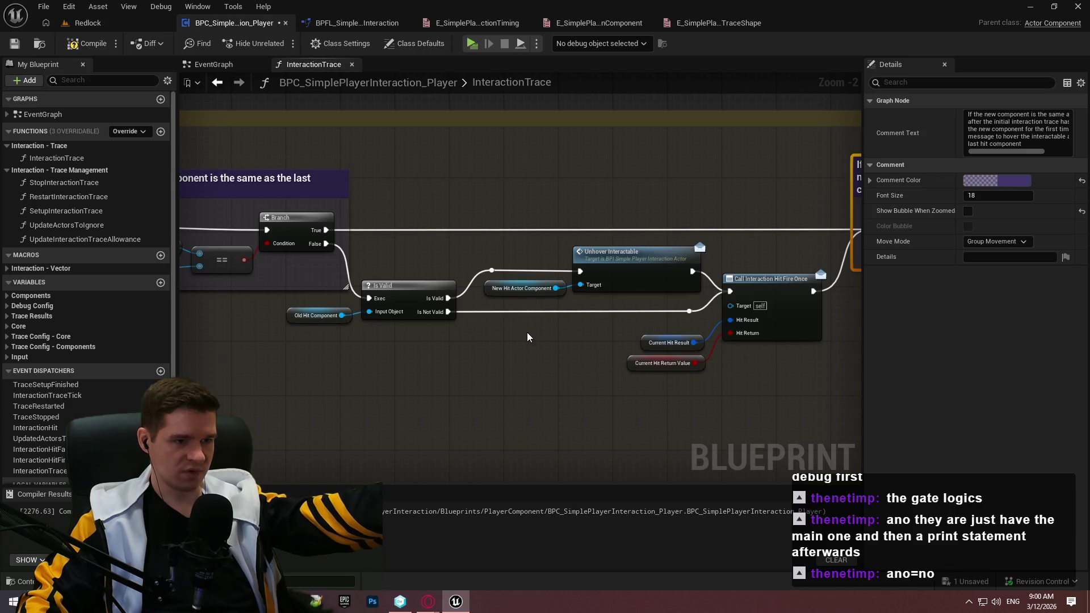
Inspect the Is Valid and Unhover Interactable nodes in the InteractionTrace graph
left_click_drag(527, 337, 714, 347)
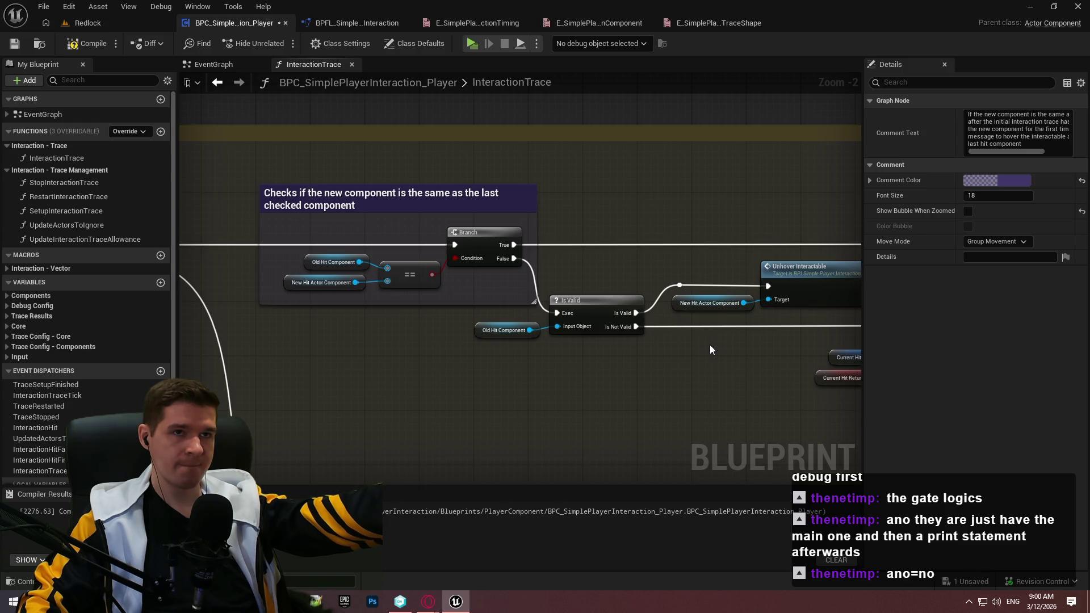
mouse_move(709, 346)
left_mouse_down()
mouse_move(481, 299)
mouse_move(959, 333)
mouse_move(501, 309)
left_mouse_up()
left_click_drag(462, 254, 604, 281)
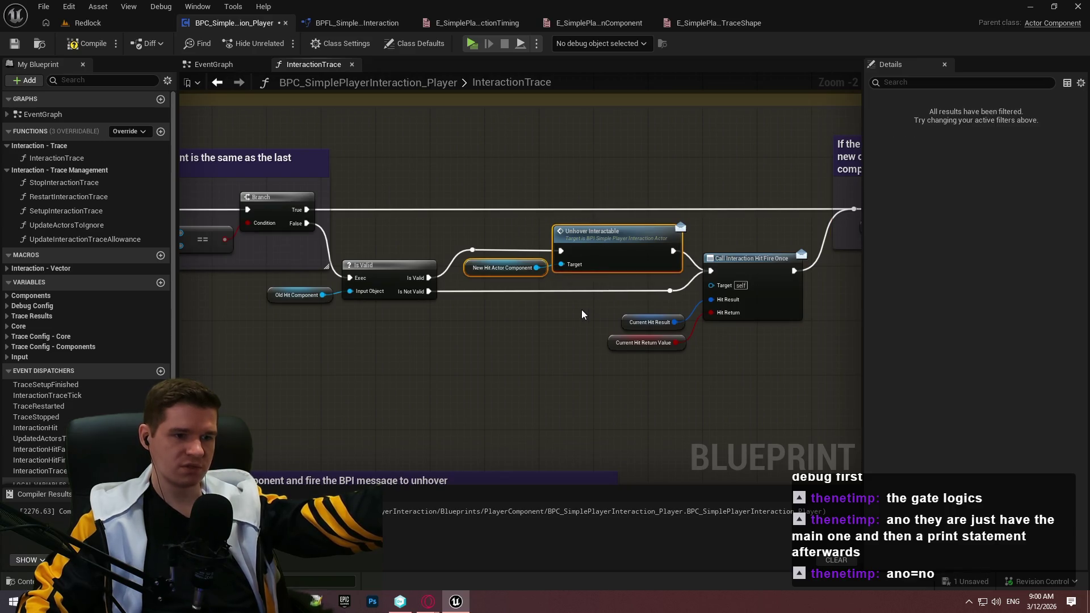
left_click(581, 310)
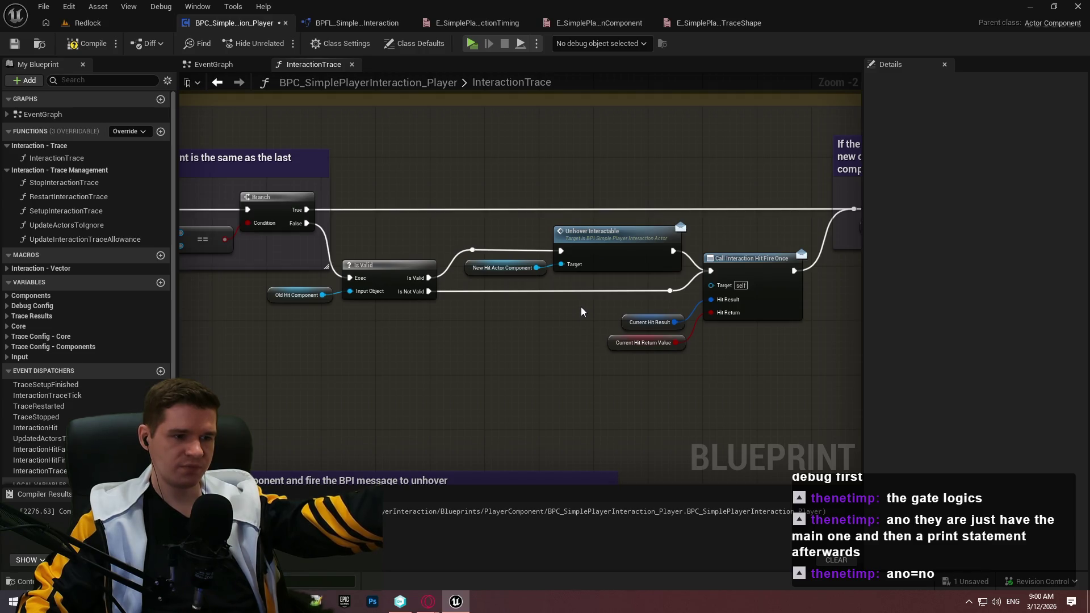
left_click_drag(578, 304, 536, 273)
left_click(547, 294)
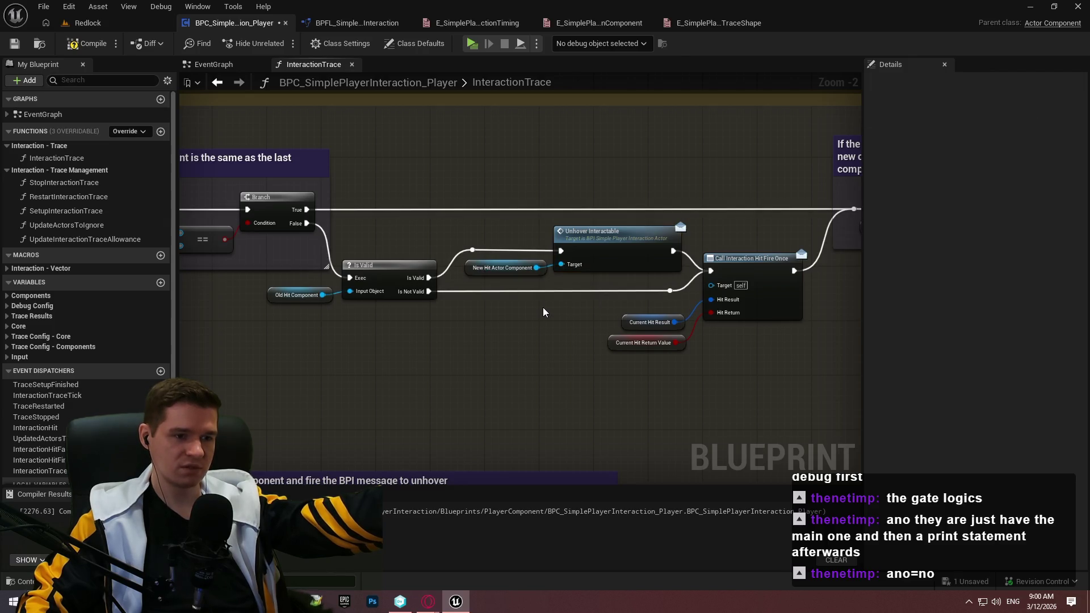
Compile and save the BPC_SimplePlayerInteraction_Player blueprint
left_click(85, 44)
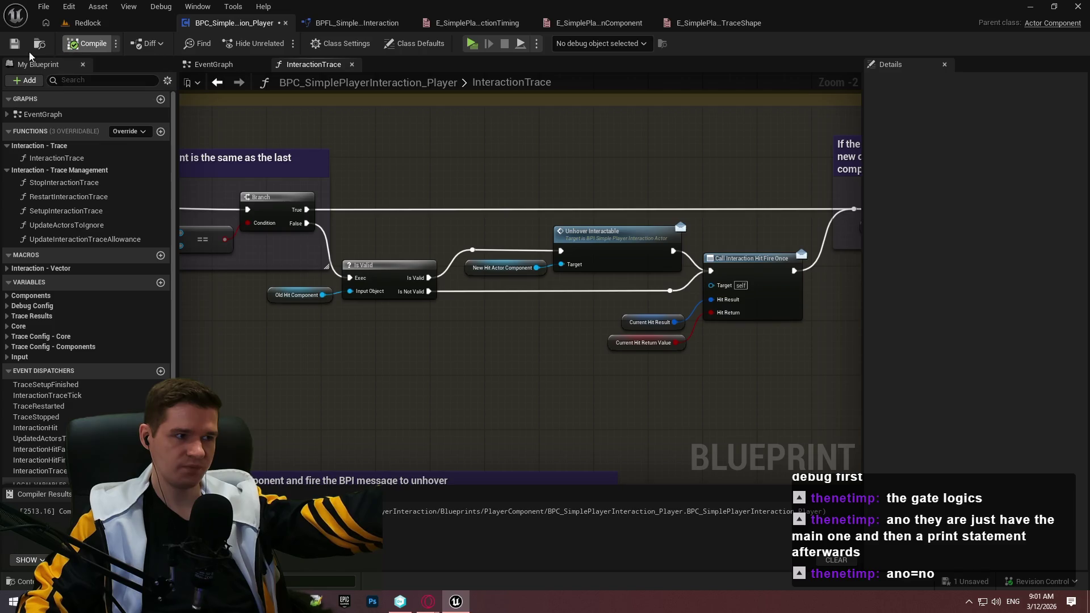
left_click(20, 50)
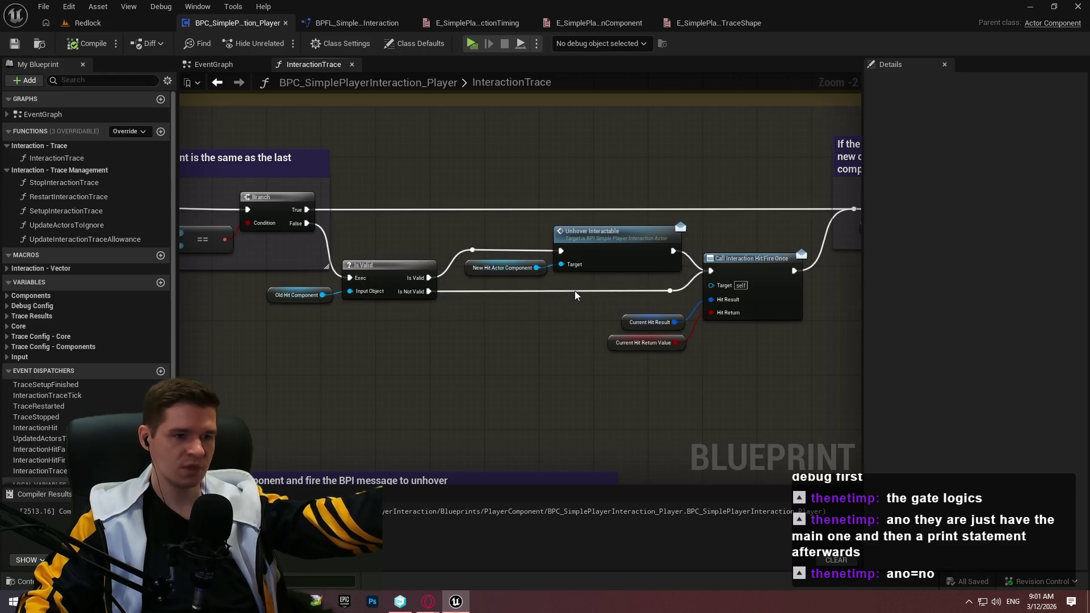
mouse_move(463, 226)
left_mouse_down()
mouse_move(589, 274)
mouse_move(598, 294)
left_mouse_up()
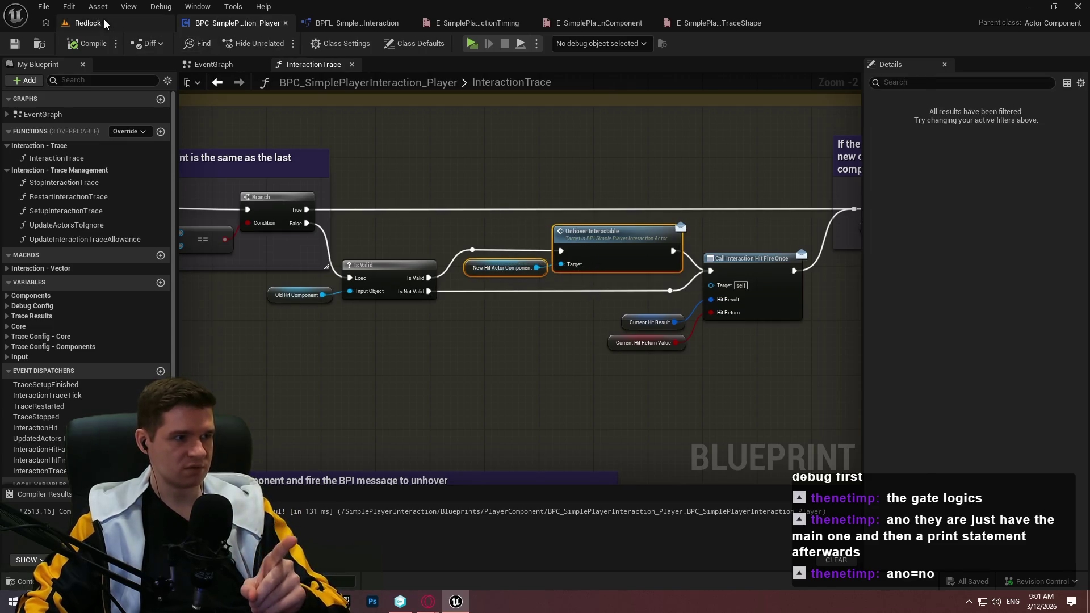
Open ALS_AnimMan_CharacterBP from AdvancedLocomotionV4 > Blueprints > CharacterLogic
left_click(85, 23)
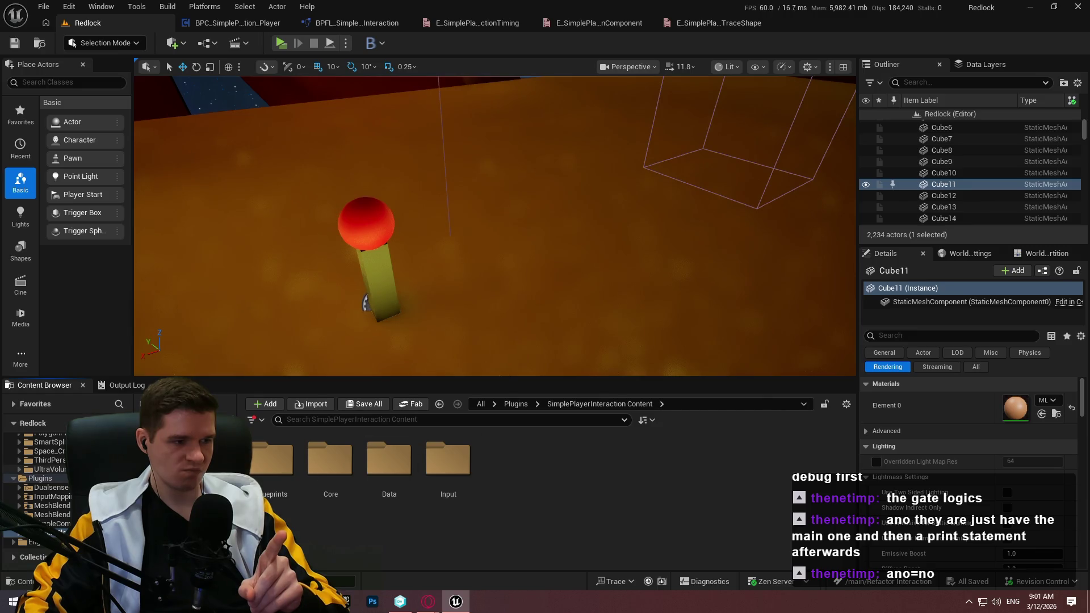
scroll(85, 488, "up", 10)
left_click(85, 458)
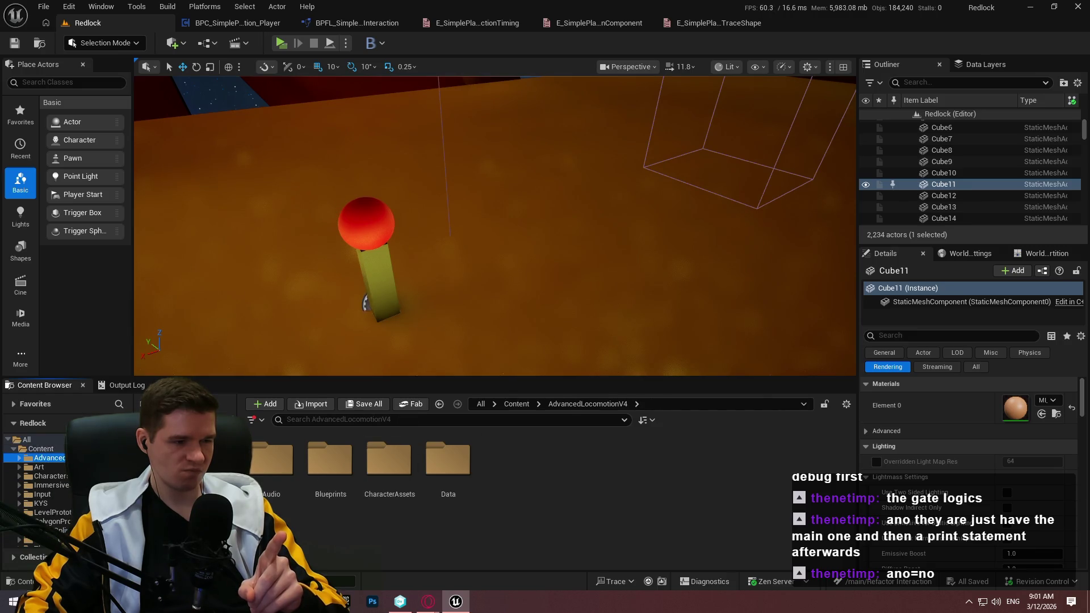
double_click(330, 461)
left_click(430, 495)
double_click(429, 496)
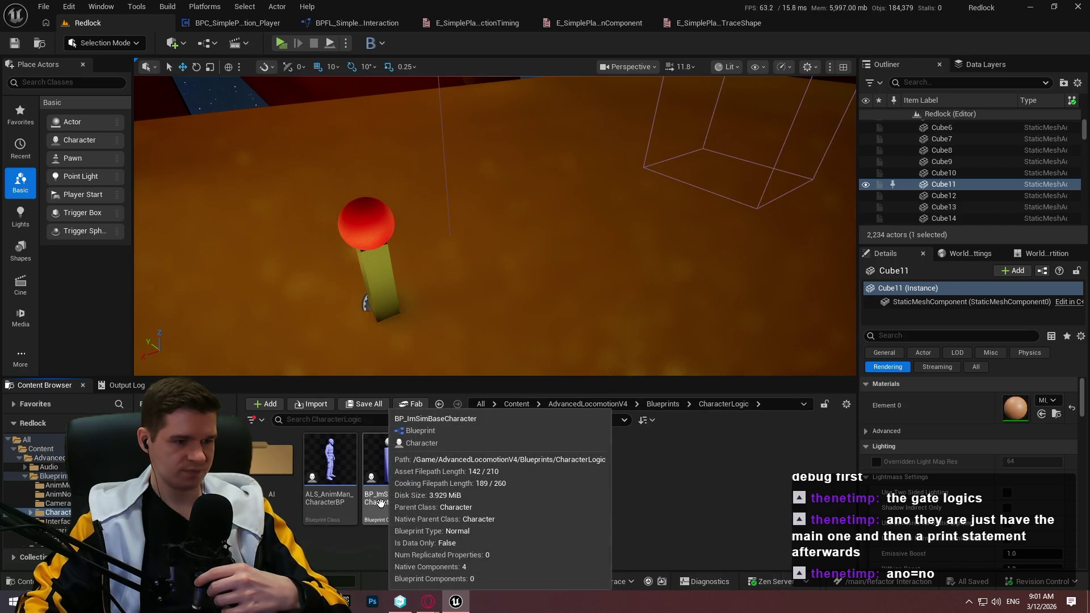
double_click(329, 502)
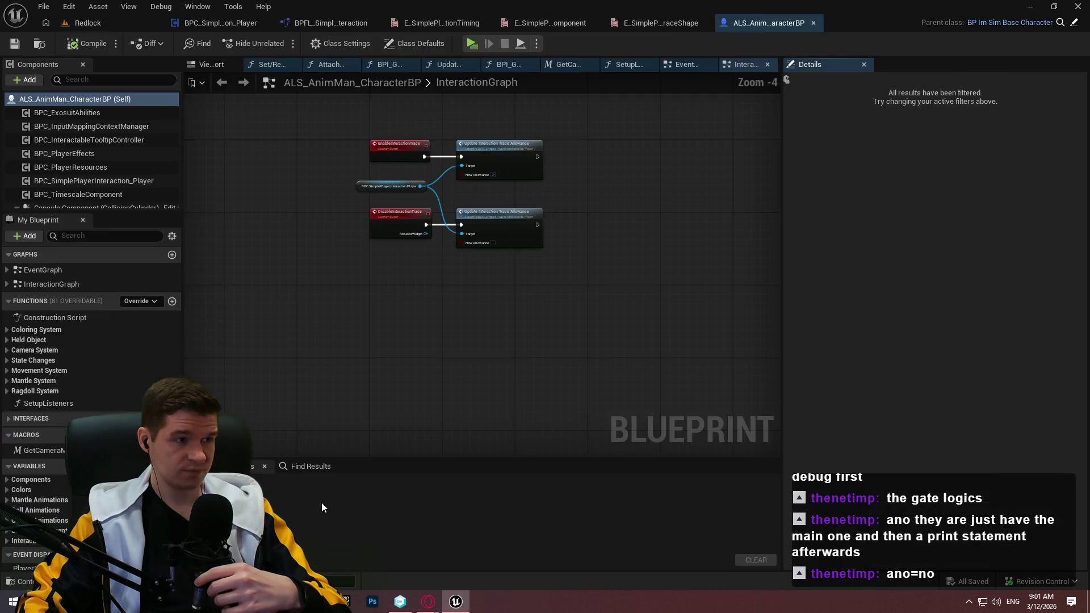
Diff the InteractionGraph against revision 155, then close the diff and the character blueprint
left_click(148, 43)
left_click(177, 104)
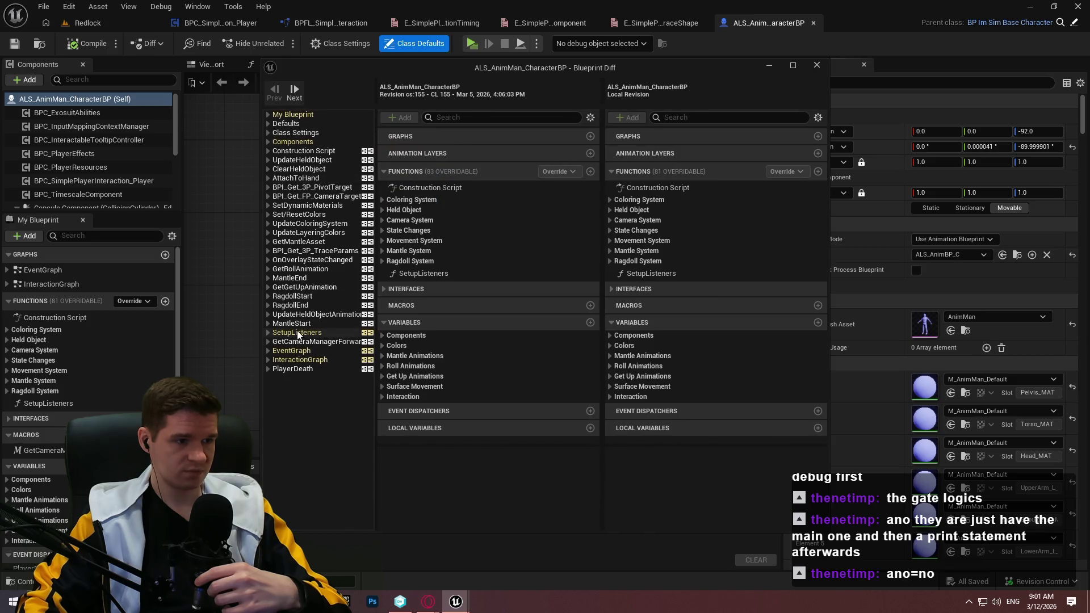
left_click(301, 360)
double_click(652, 70)
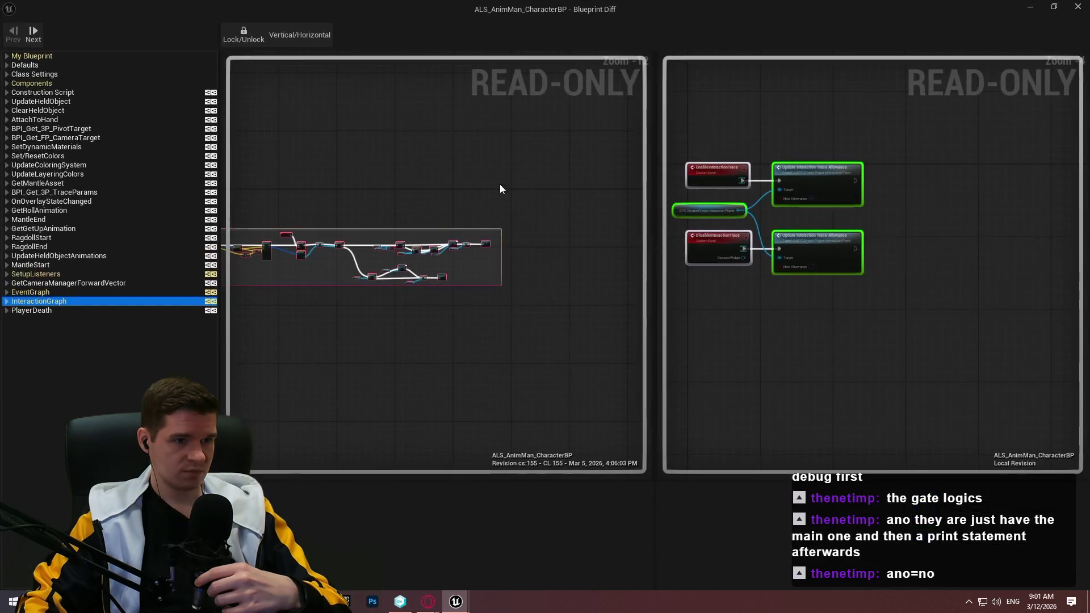
scroll(451, 237, "up", 12)
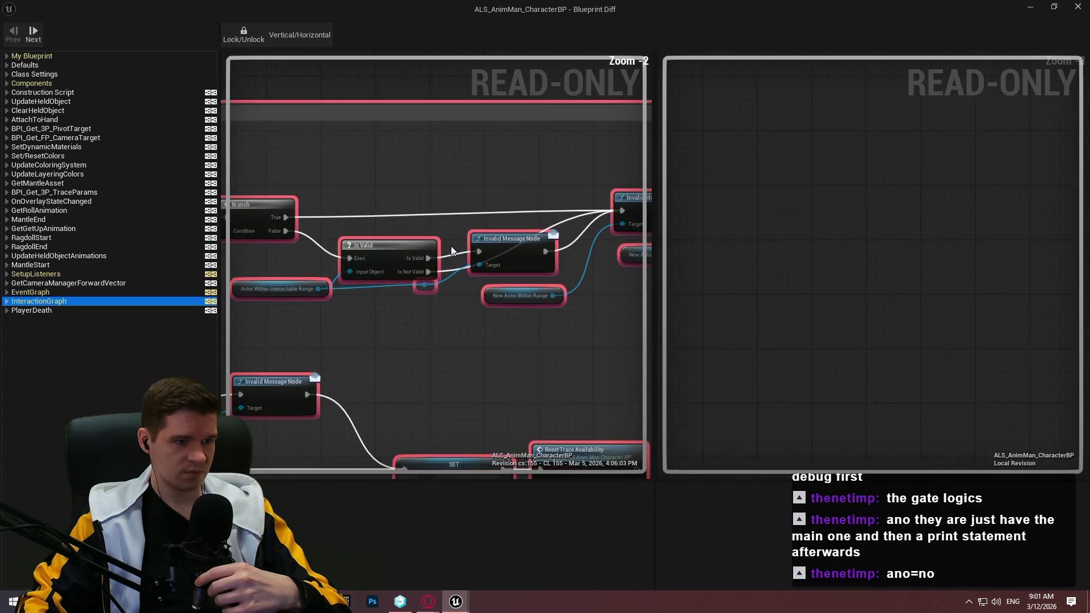
mouse_move(430, 311)
left_mouse_down()
mouse_move(536, 308)
mouse_move(348, 300)
mouse_move(325, 333)
mouse_move(281, 332)
mouse_move(620, 318)
left_mouse_up()
left_click_drag(451, 296, 304, 351)
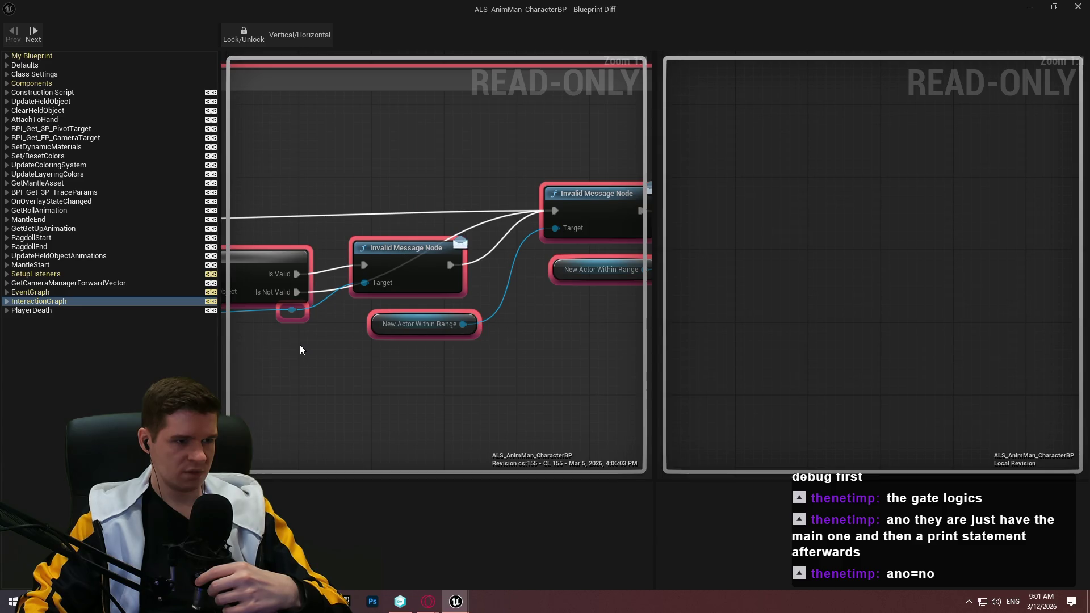
left_click(1076, 13)
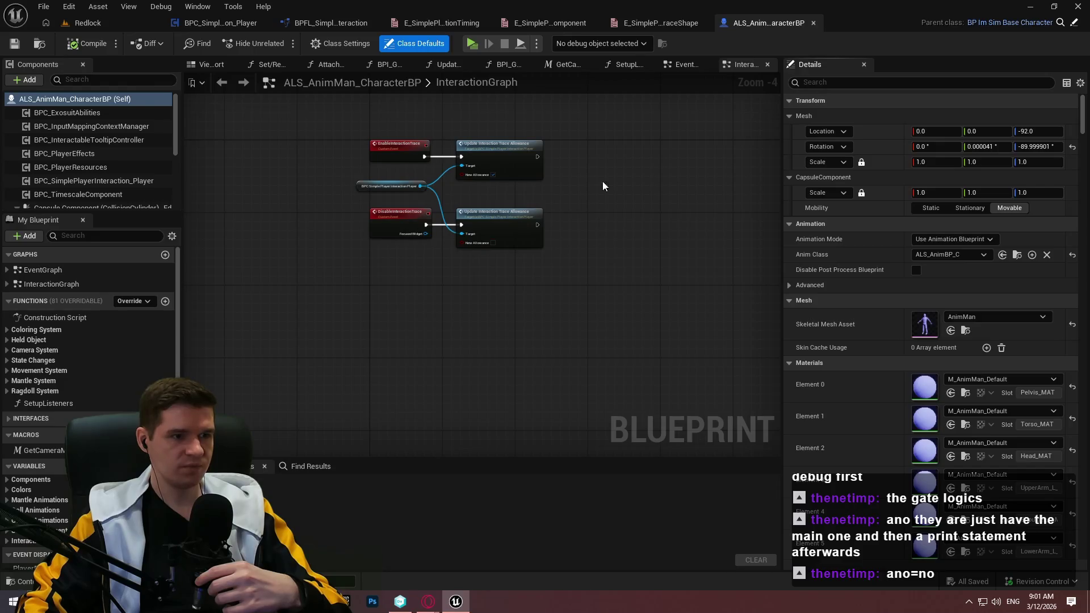
left_click(812, 23)
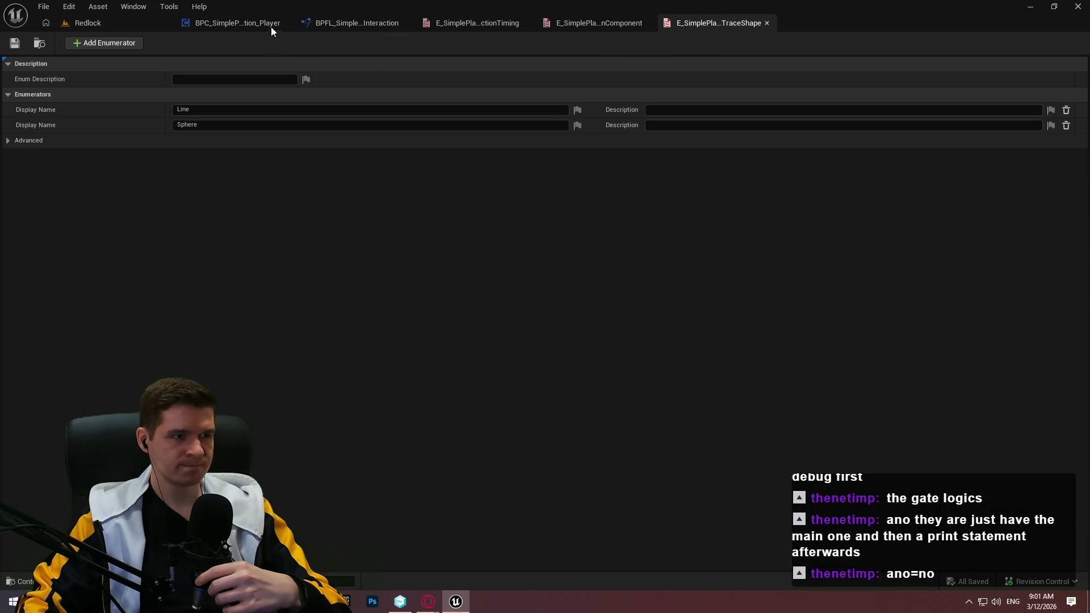
Duplicate the Old Hit Component getter and wire it into Unhover Interactable's Target
left_click(239, 23)
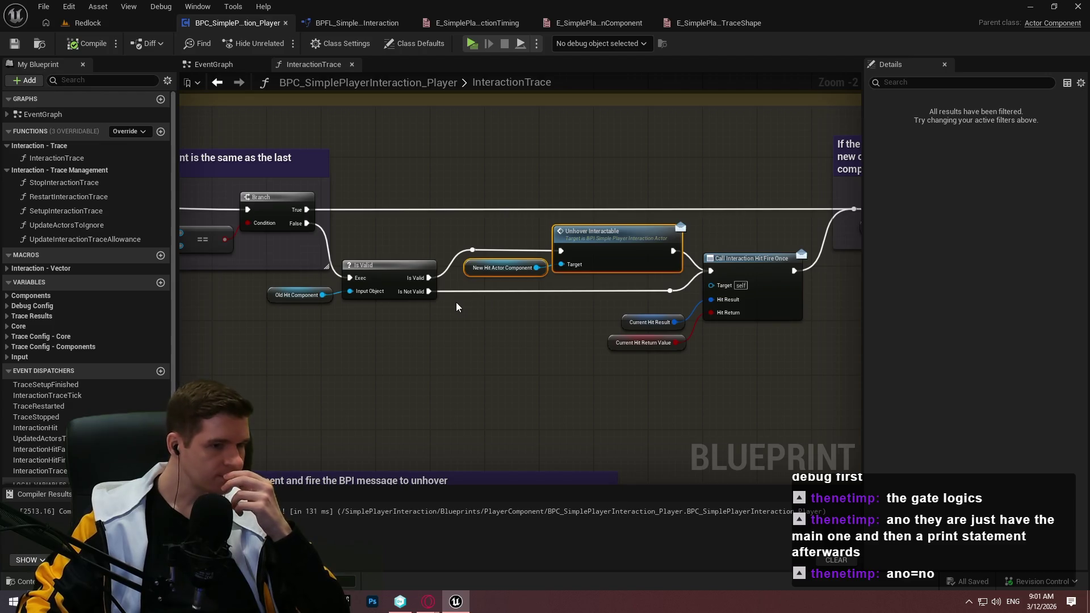
left_click_drag(314, 326, 284, 292)
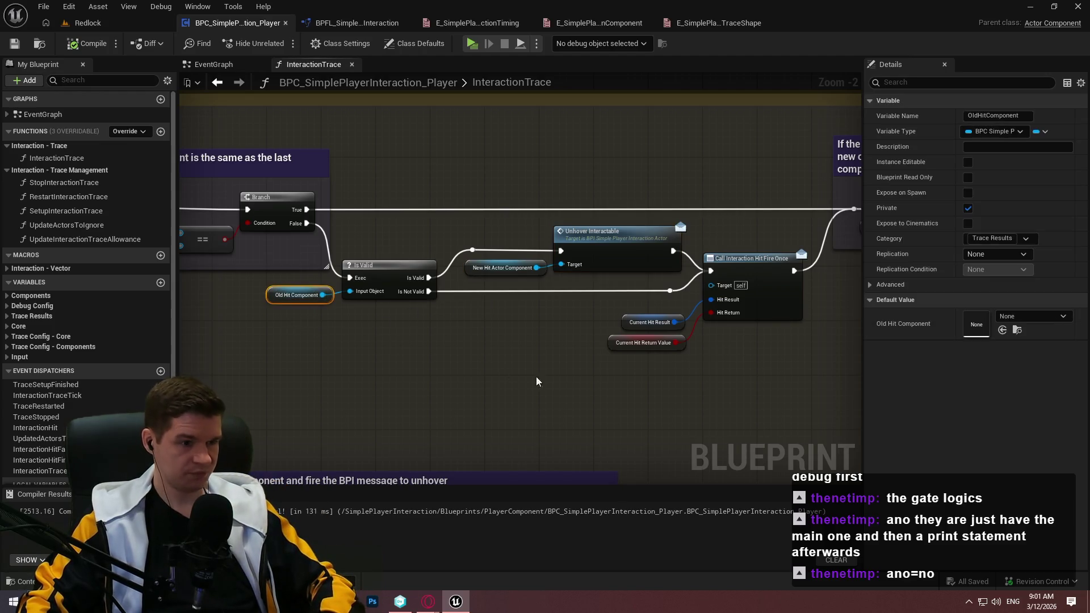
key("ctrl+c")
key("ctrl+v")
left_click_drag(520, 301, 572, 267)
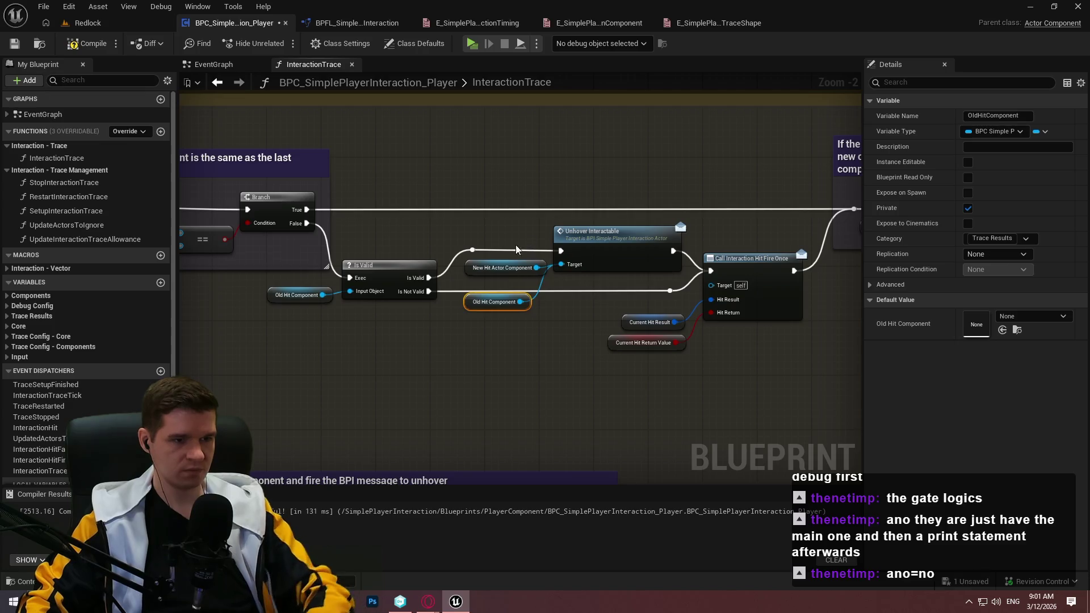
left_click(542, 284)
left_click_drag(494, 302, 508, 267)
left_click(555, 369)
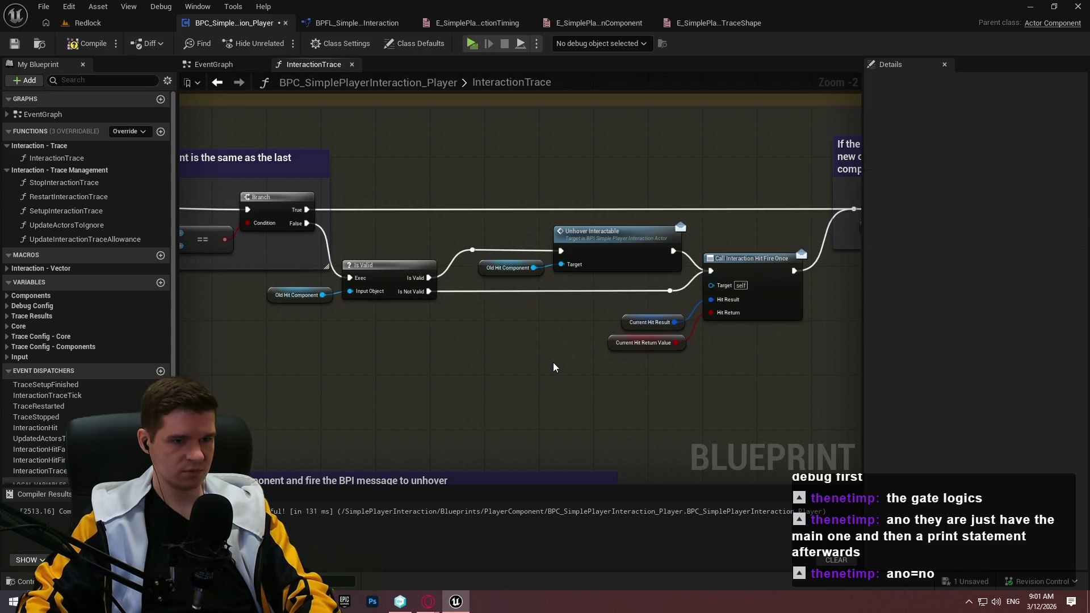
Shift the unhover nodes and the hover comment box to the right
scroll(417, 339, "down", 2)
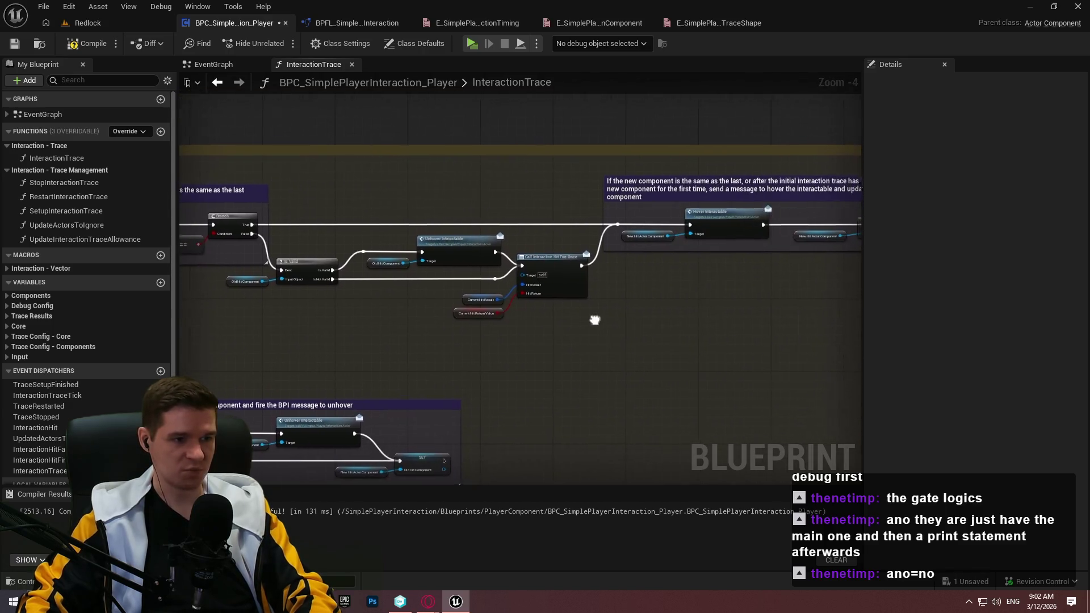
mouse_move(283, 210)
left_mouse_down()
mouse_move(120, 172)
mouse_move(442, 168)
mouse_move(316, 161)
left_mouse_up()
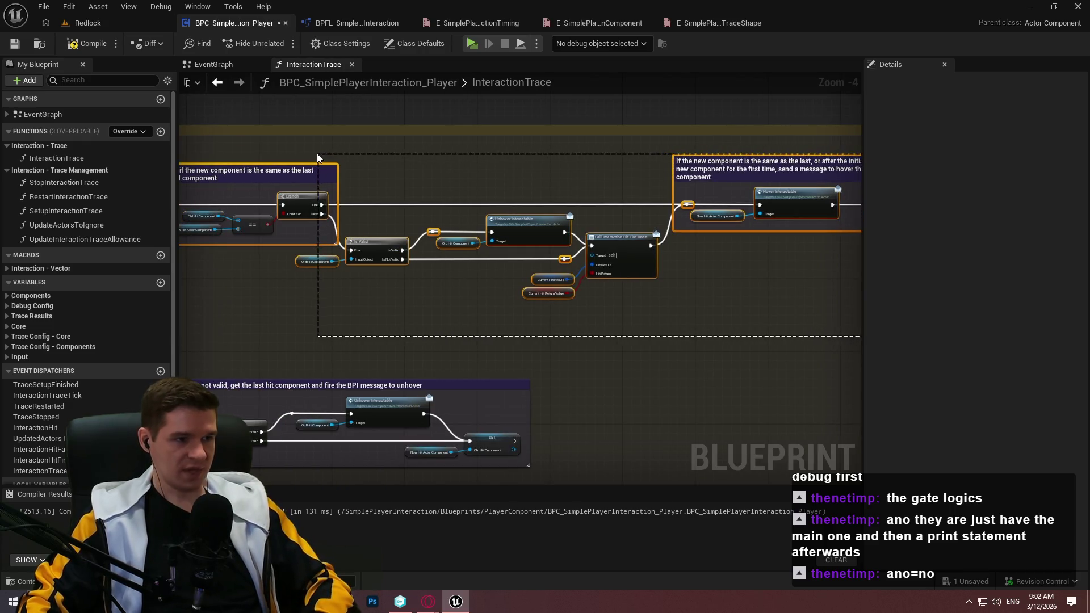
left_click_drag(317, 156, 317, 156)
left_click_drag(366, 242, 423, 243)
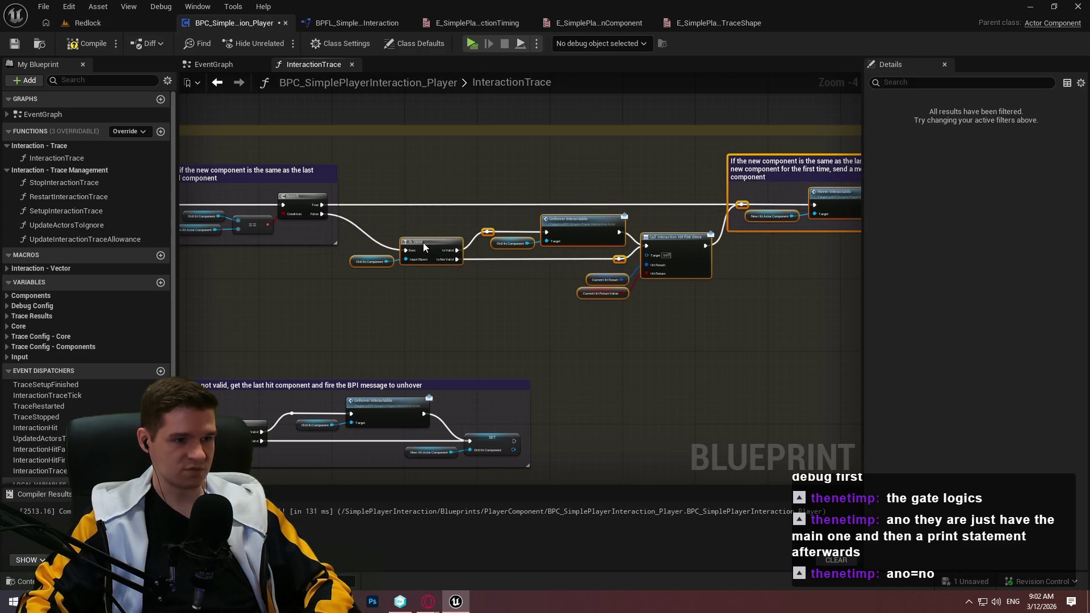
left_click_drag(615, 179, 334, 190)
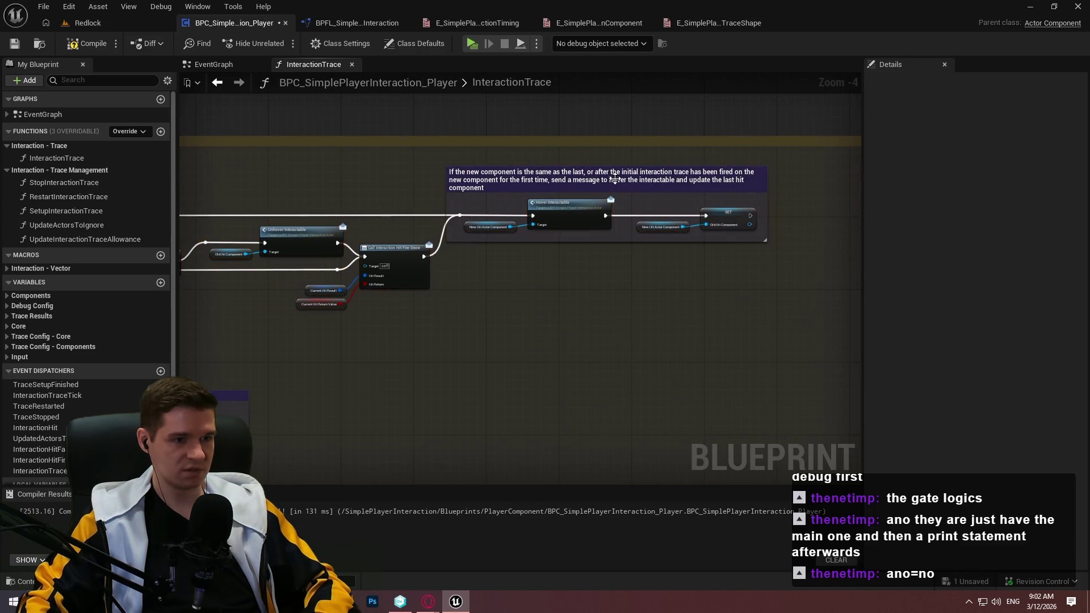
left_click_drag(613, 189, 655, 196)
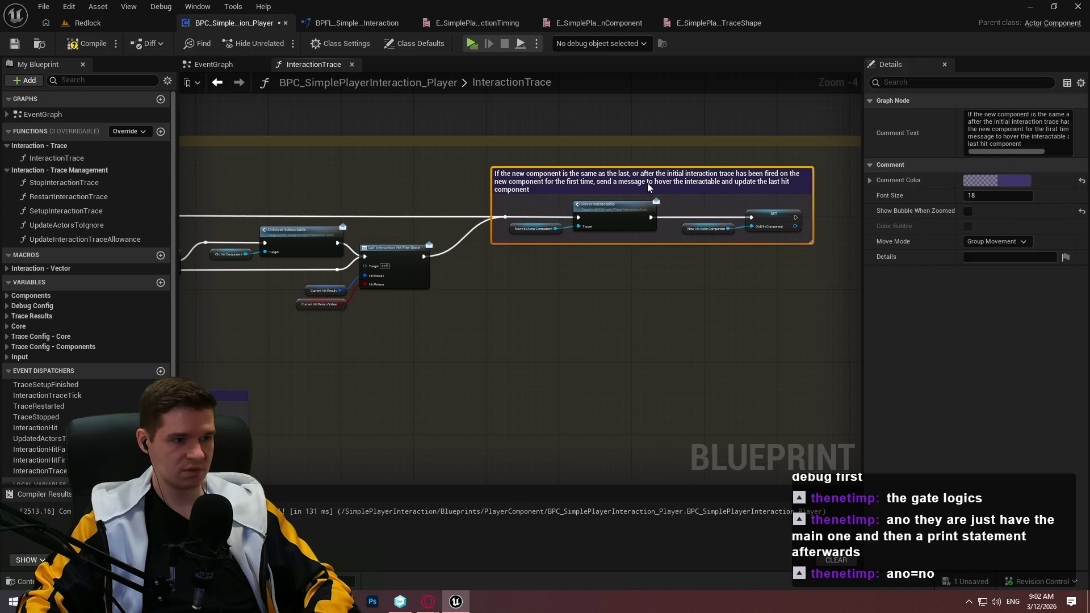
left_click(693, 223)
Wrap the Is Valid, Unhover and call nodes in a new comment
scroll(692, 223, "up", 2)
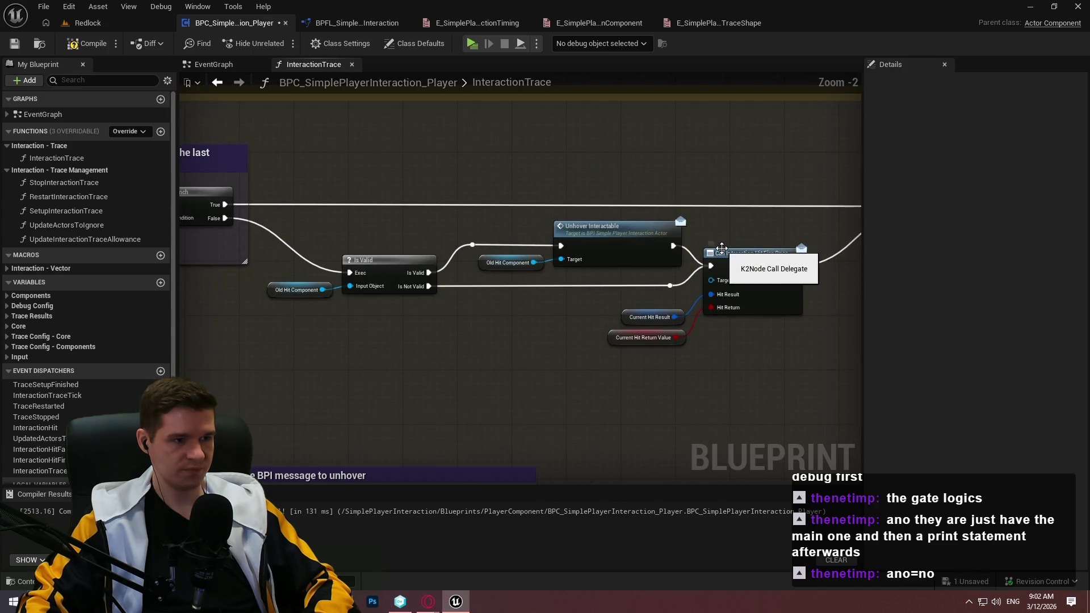
left_click_drag(815, 371, 276, 222)
key("c")
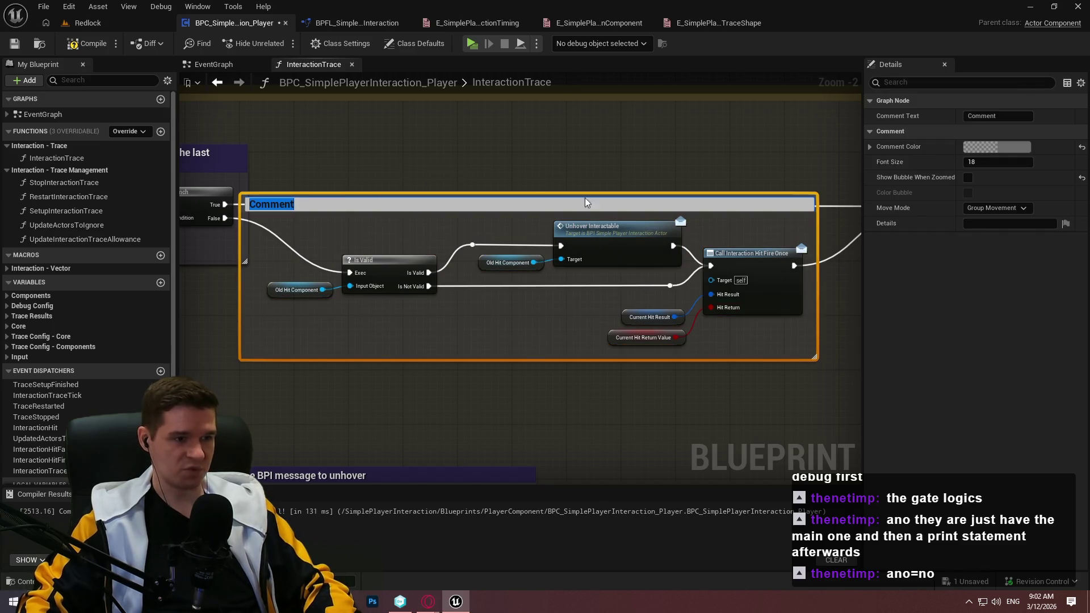
Make the new comment purple and move it right and down
left_click(606, 199)
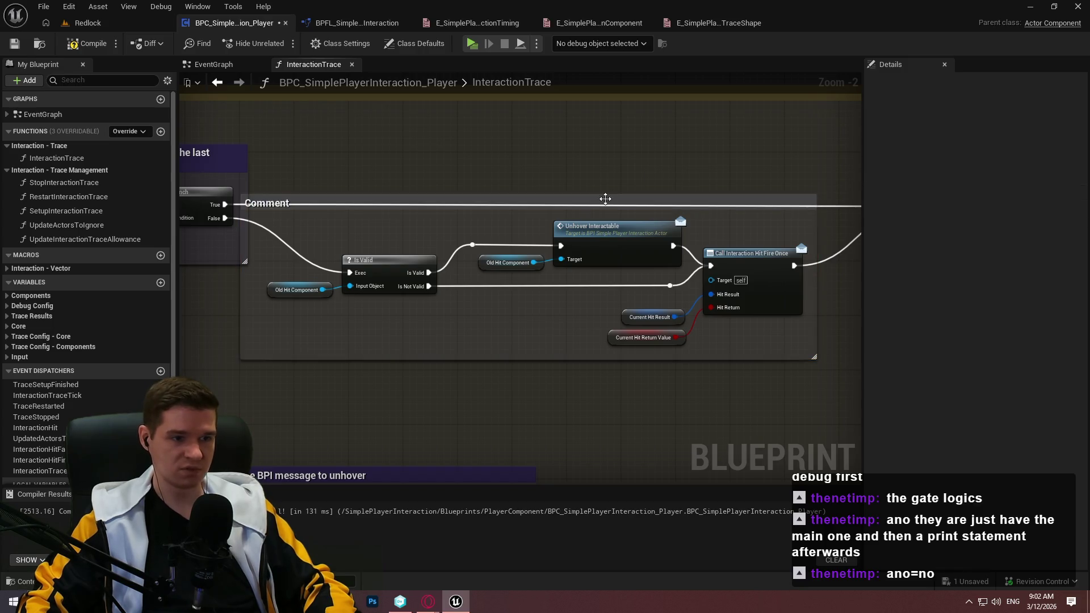
left_click(990, 146)
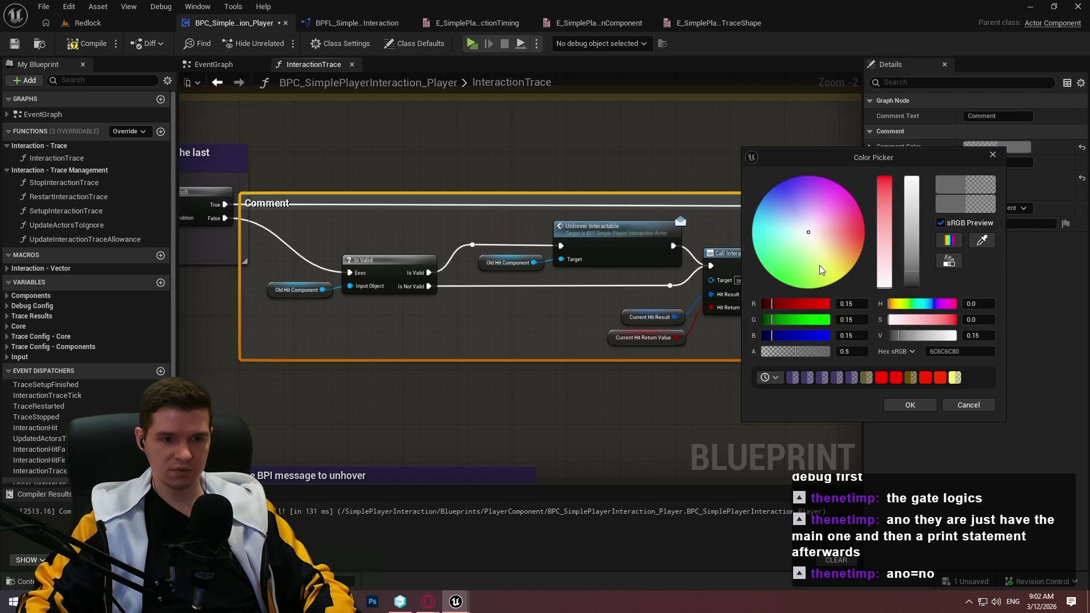
left_click(830, 378)
left_click(910, 405)
scroll(523, 202, "down", 1)
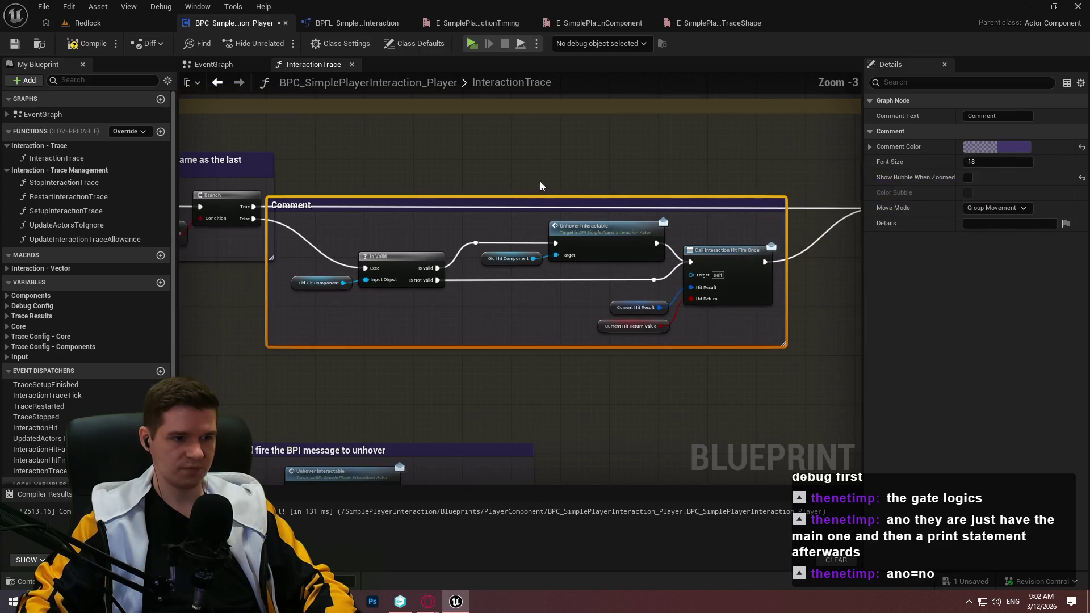
left_click_drag(523, 203, 570, 246)
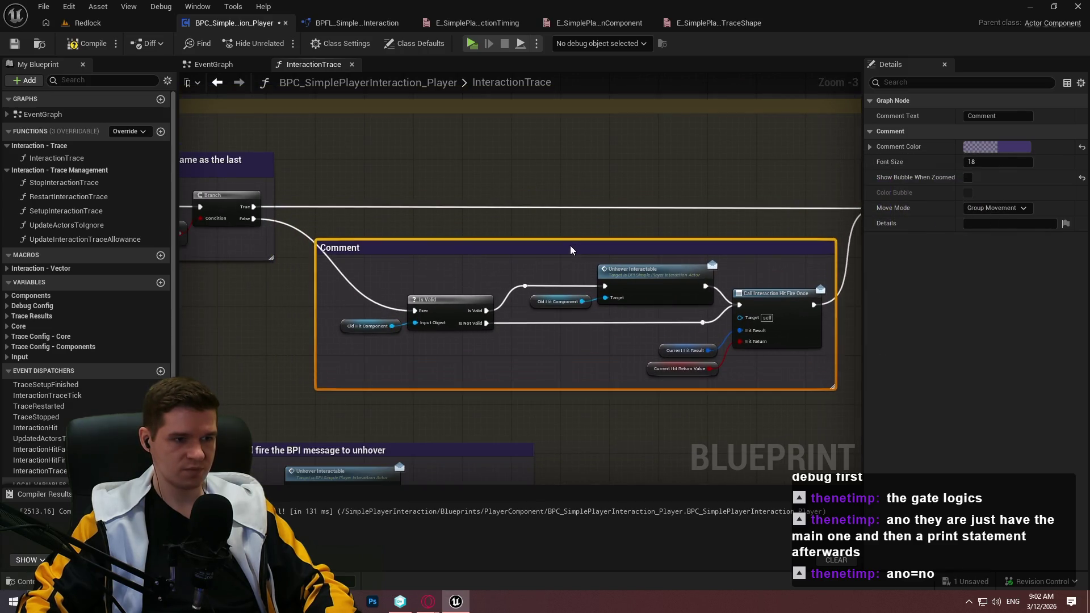
Add a reroute knot on the Branch to Is Valid wire
double_click(376, 301)
left_click_drag(376, 302, 338, 311)
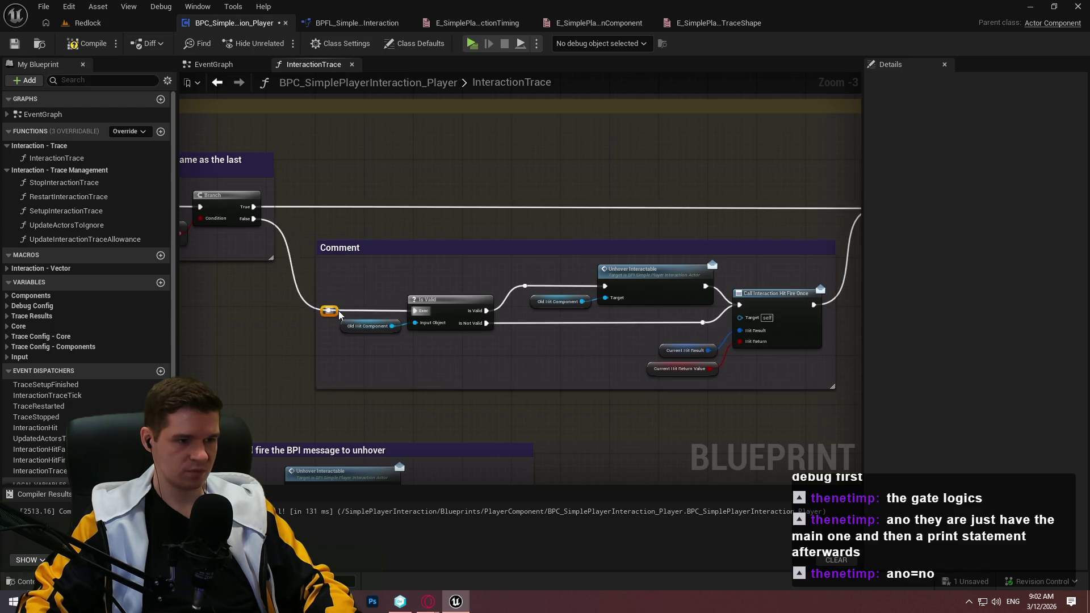
left_click_drag(614, 362, 249, 331)
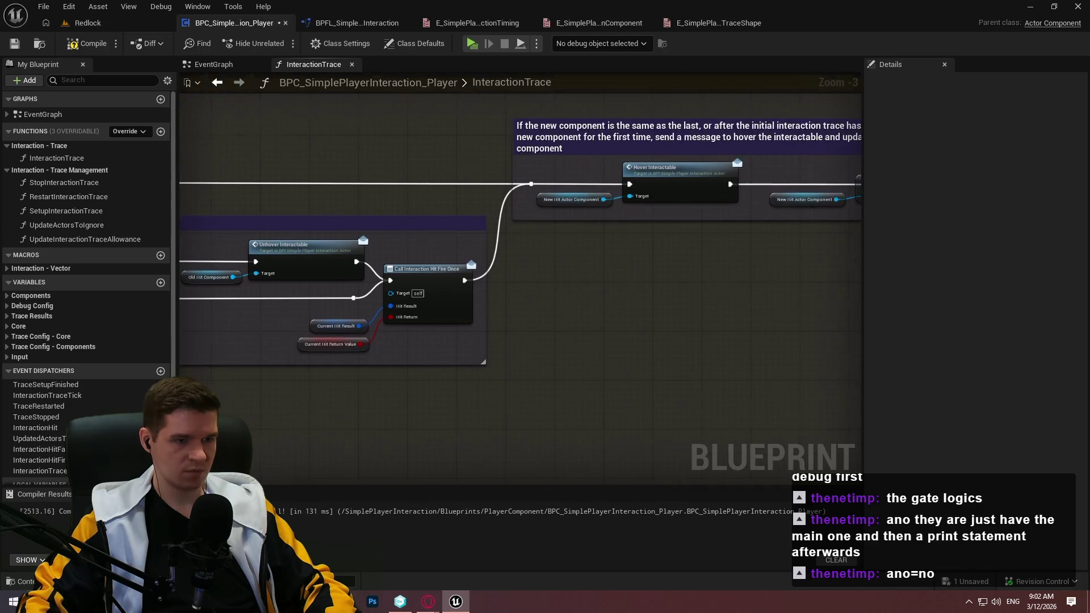
Nudge the hover comment group slightly to the right
scroll(620, 295, "down", 2)
left_click(553, 212)
left_click_drag(553, 213, 571, 214)
left_click(660, 278)
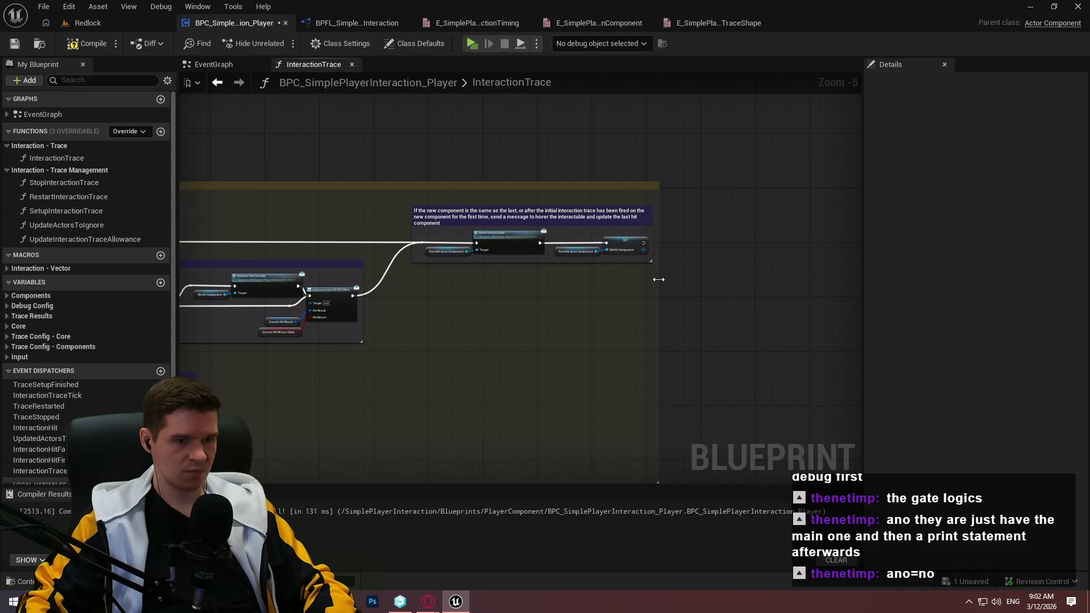
left_click_drag(417, 281, 683, 286)
scroll(409, 278, "up", 2)
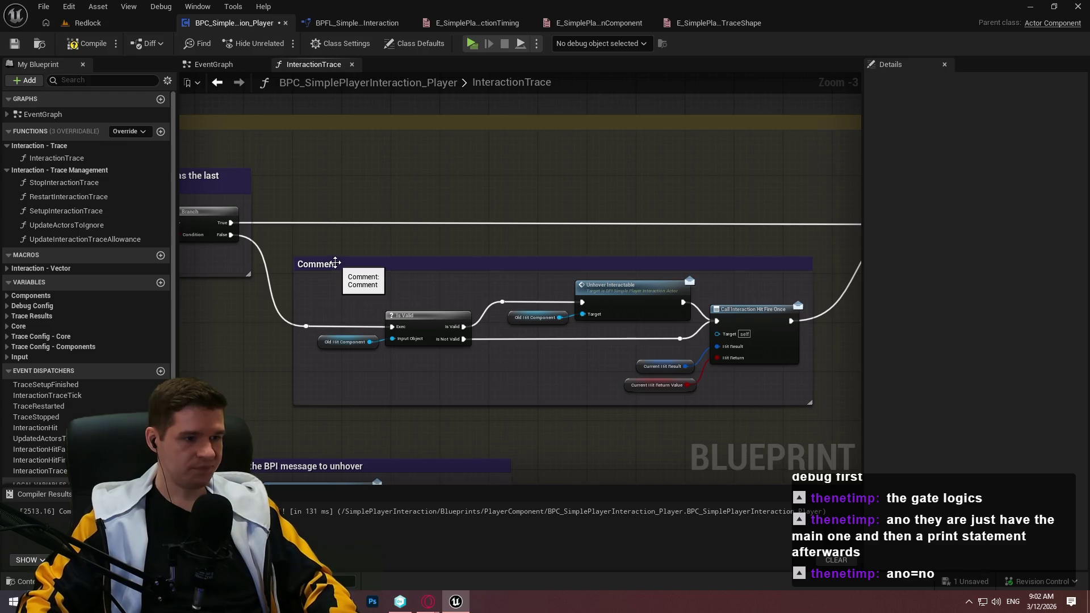
Begin editing the purple comment's caption
double_click(335, 264)
left_click_drag(310, 248, 362, 259)
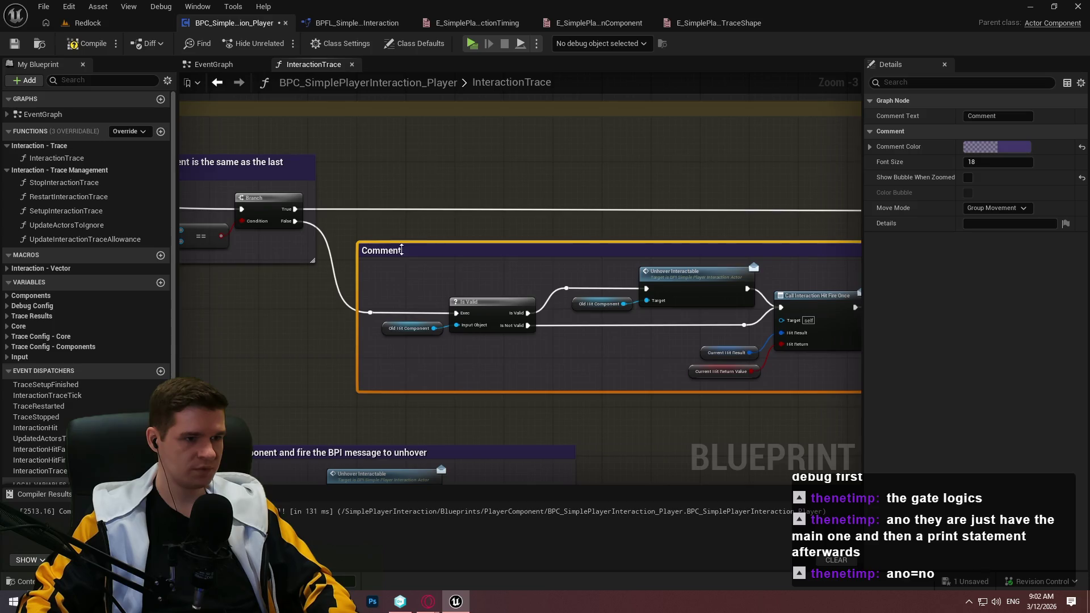
double_click(564, 260)
Caption the purple comment: if components differ, unhover a valid old component, fire the initial-hover dispatcher
type("If th")
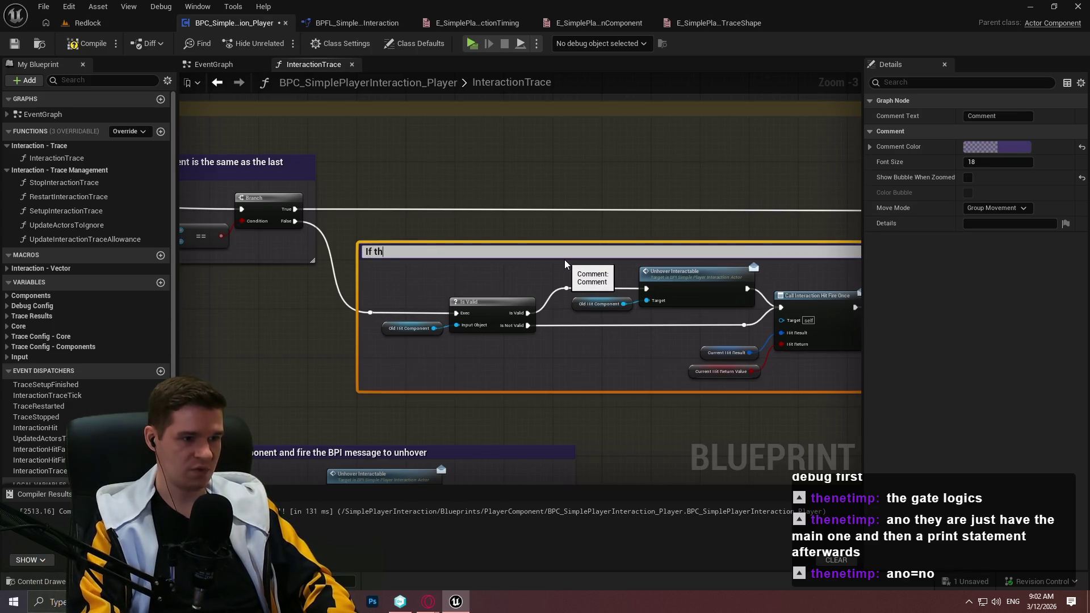
type("e new and old")
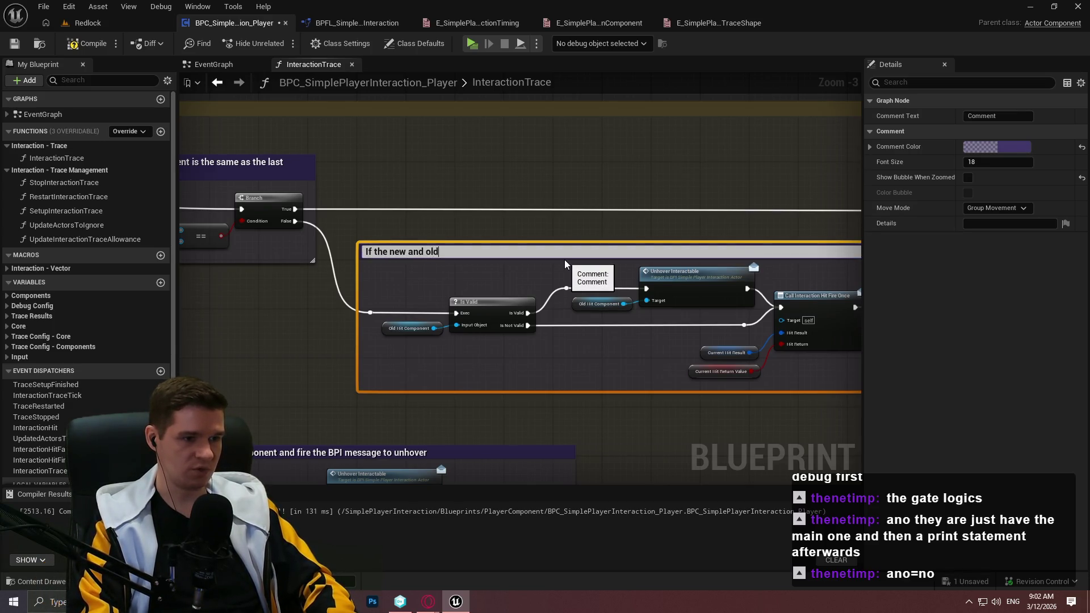
type(" components are dif")
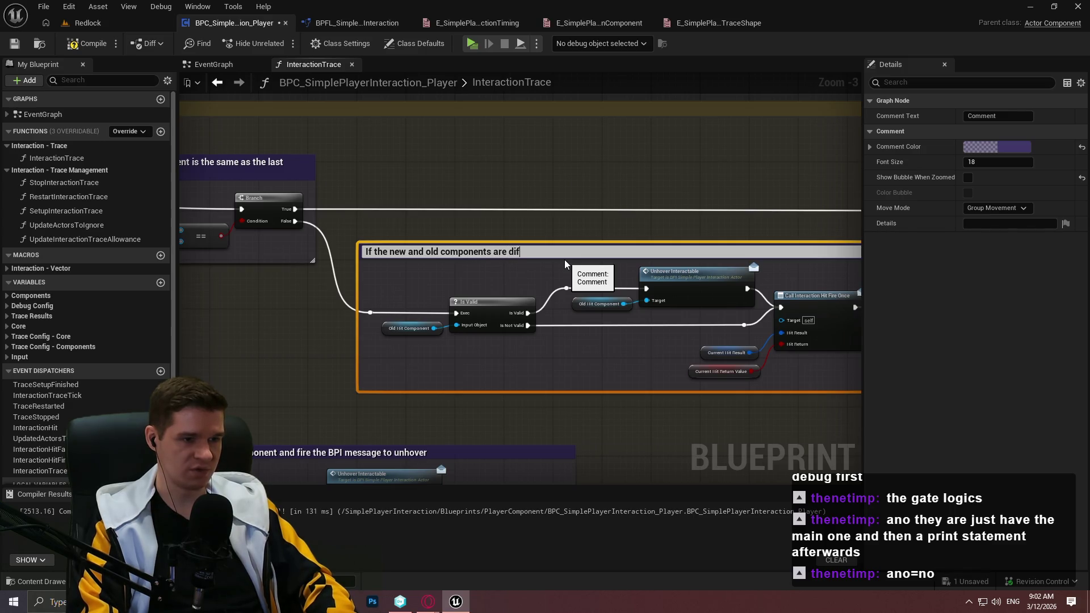
type("ferent, check if t")
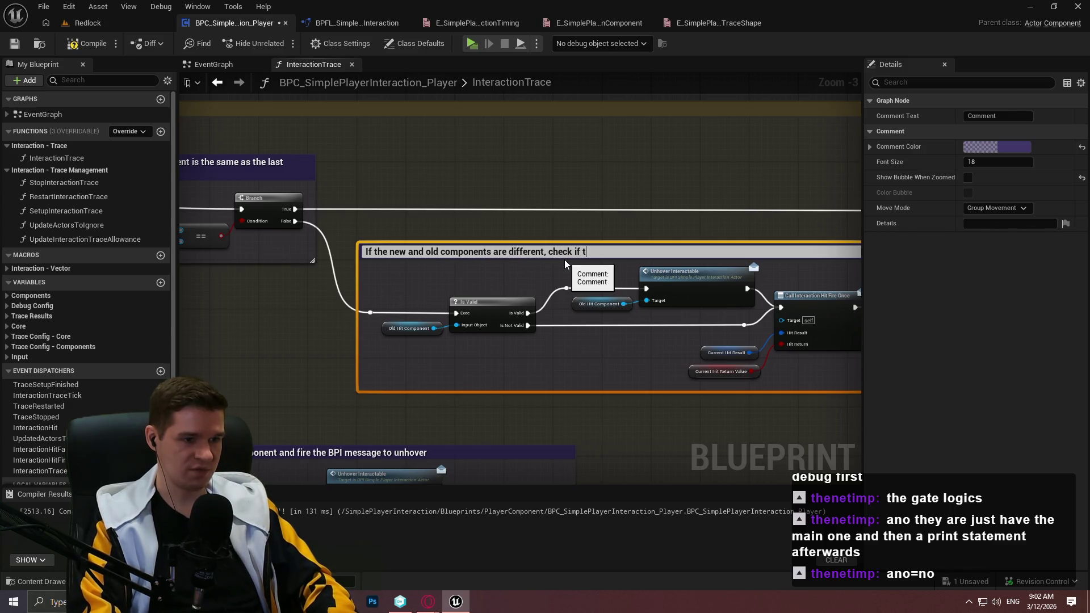
type("he old component is still valid, ")
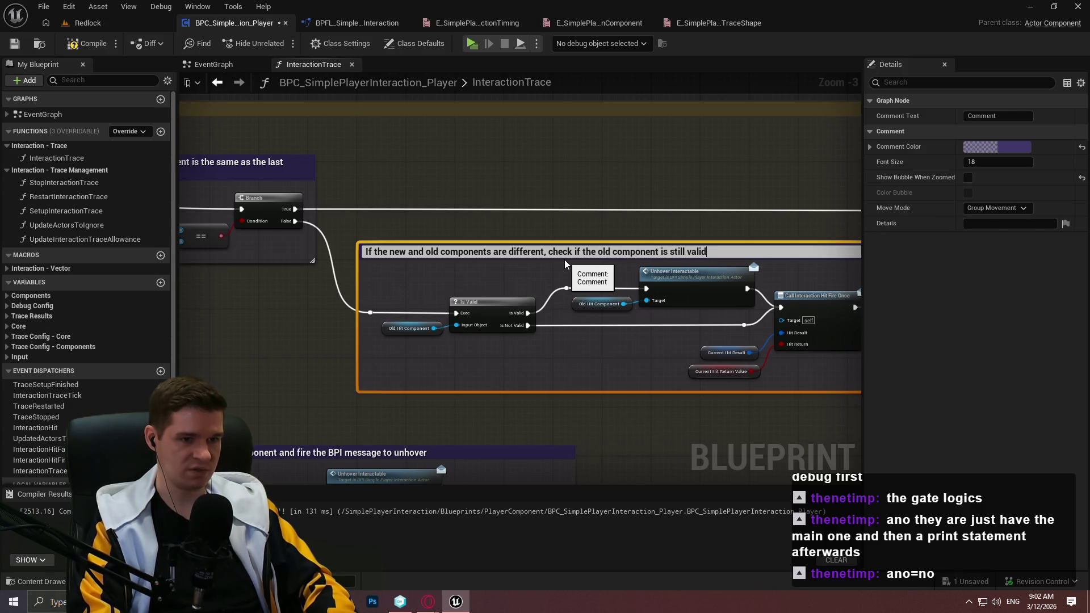
type("sen")
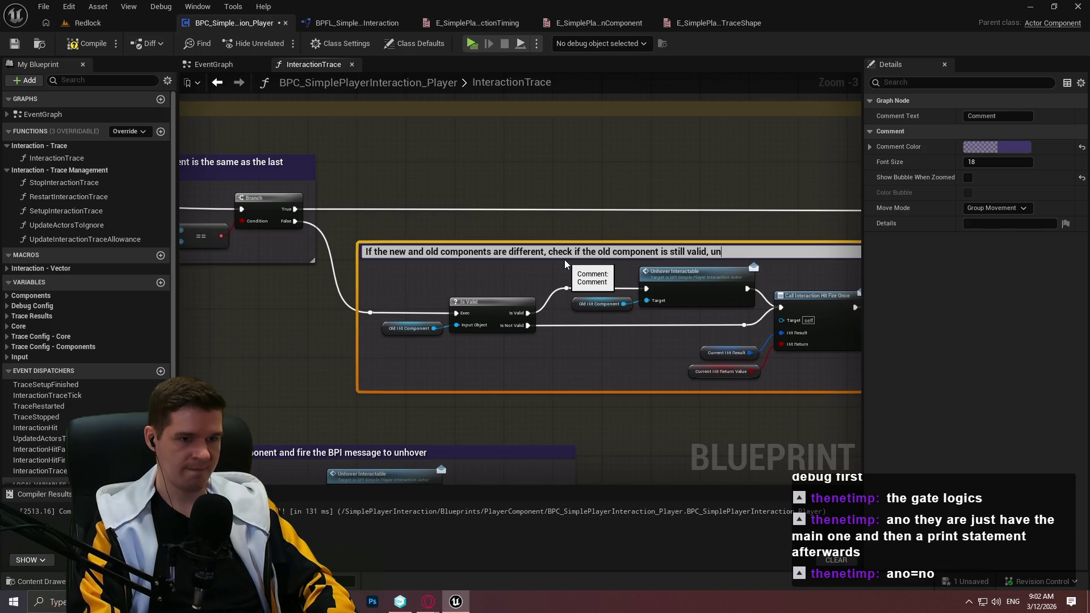
type("ding an unhover message is")
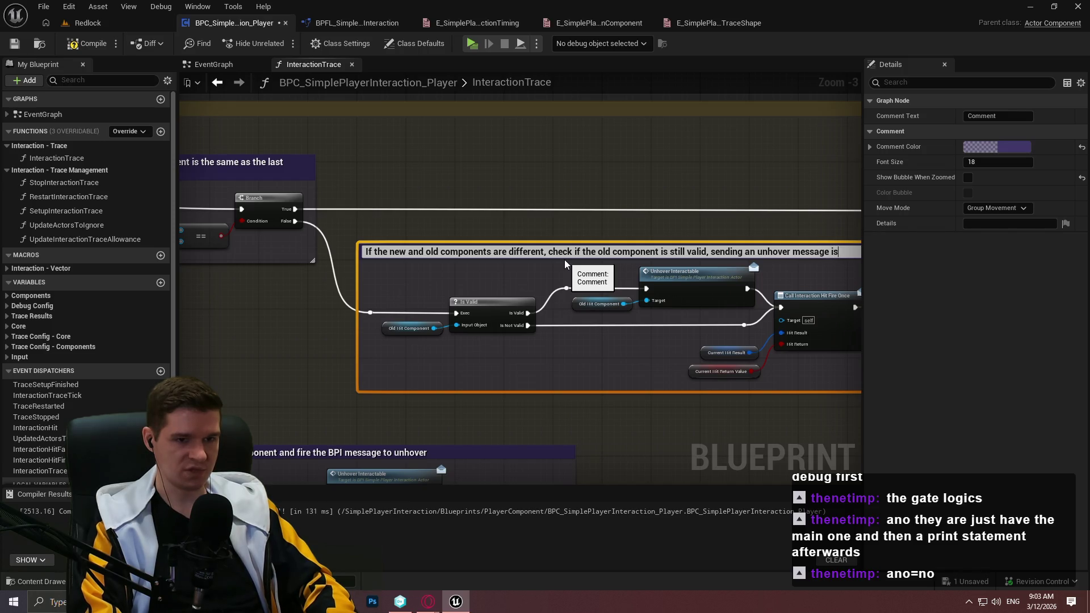
key("BackSpace")
type("f so")
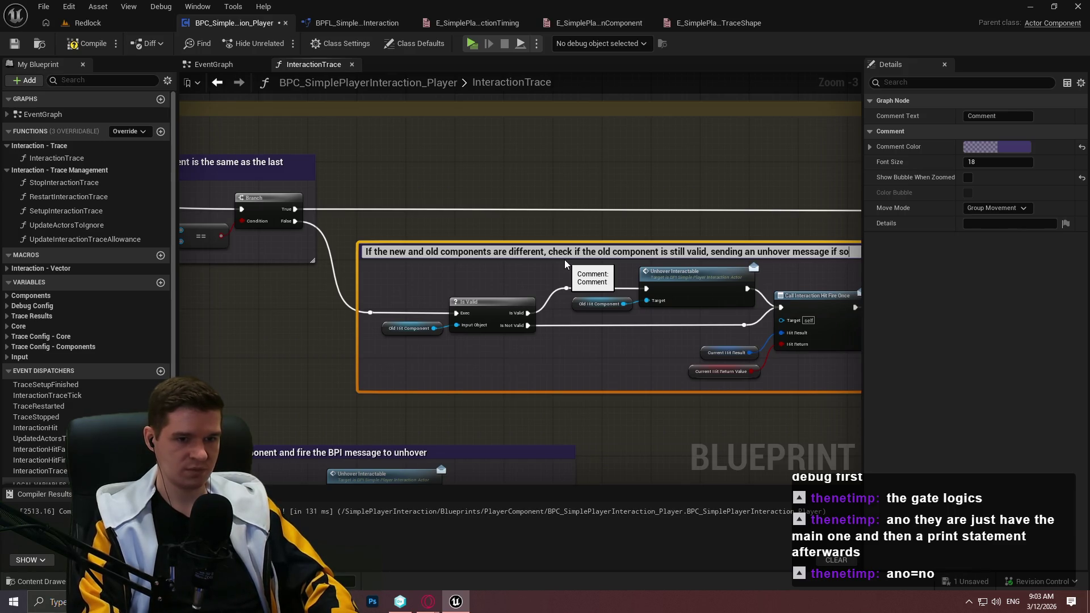
type(", and then firing the dispatch")
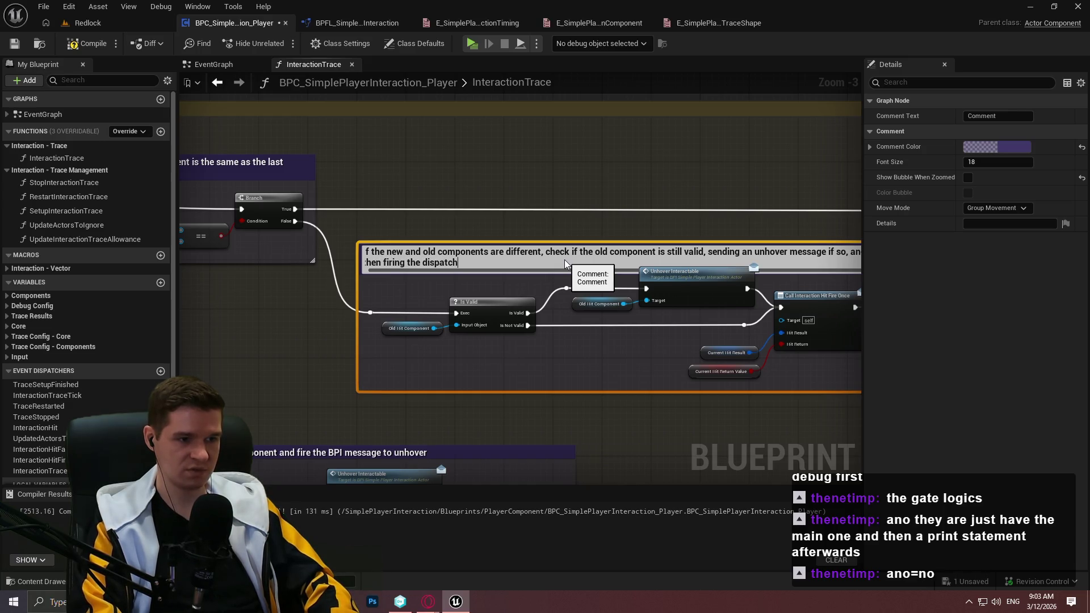
type("initial in")
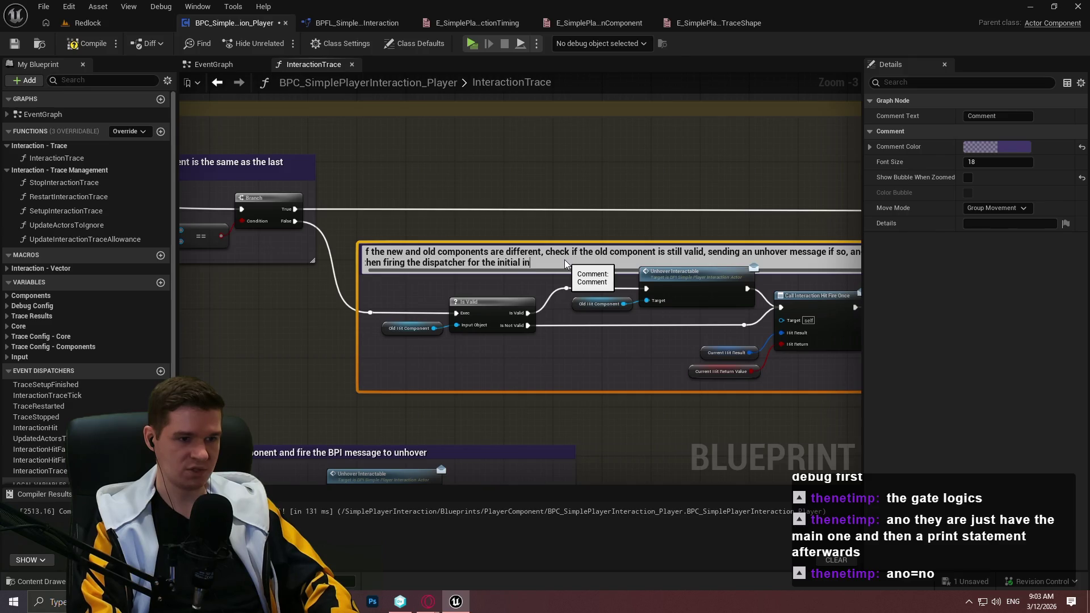
type("teraction hover fo")
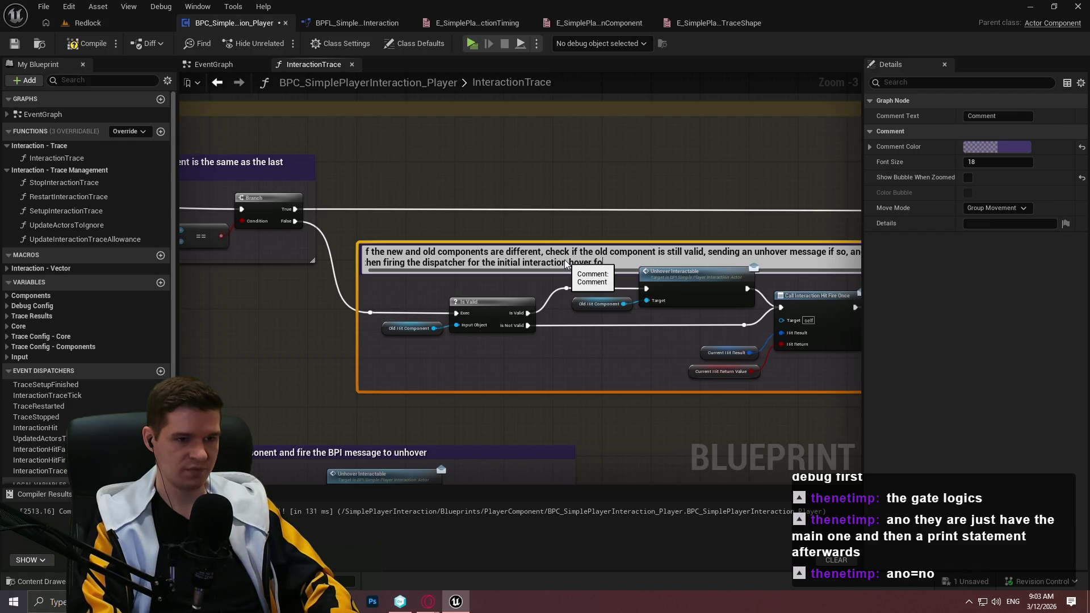
type("r t")
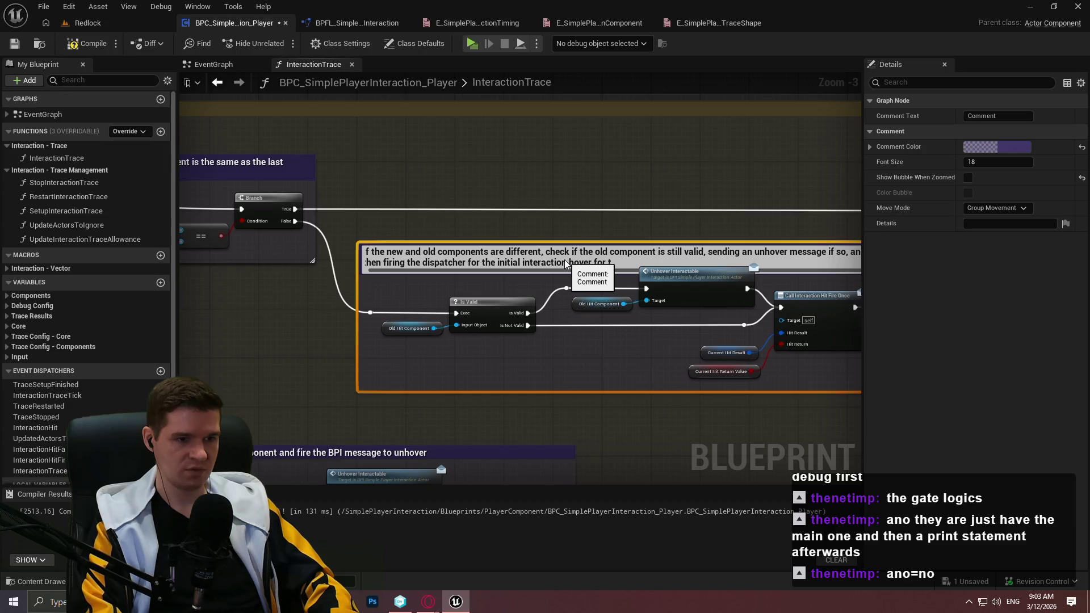
key("Return")
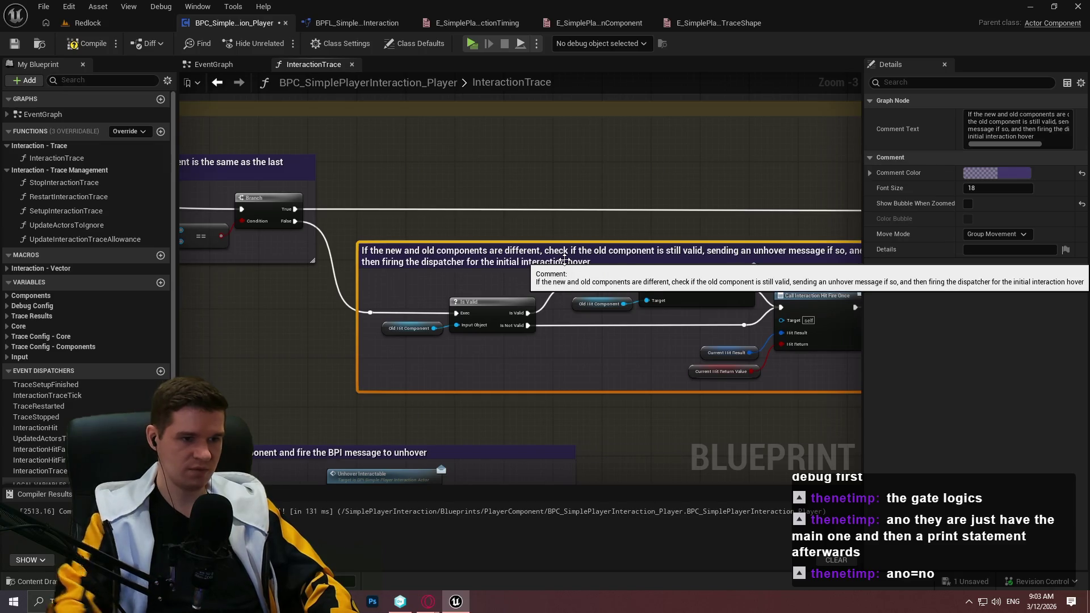
mouse_move(631, 248)
left_mouse_down()
mouse_move(442, 222)
mouse_move(450, 204)
left_mouse_up()
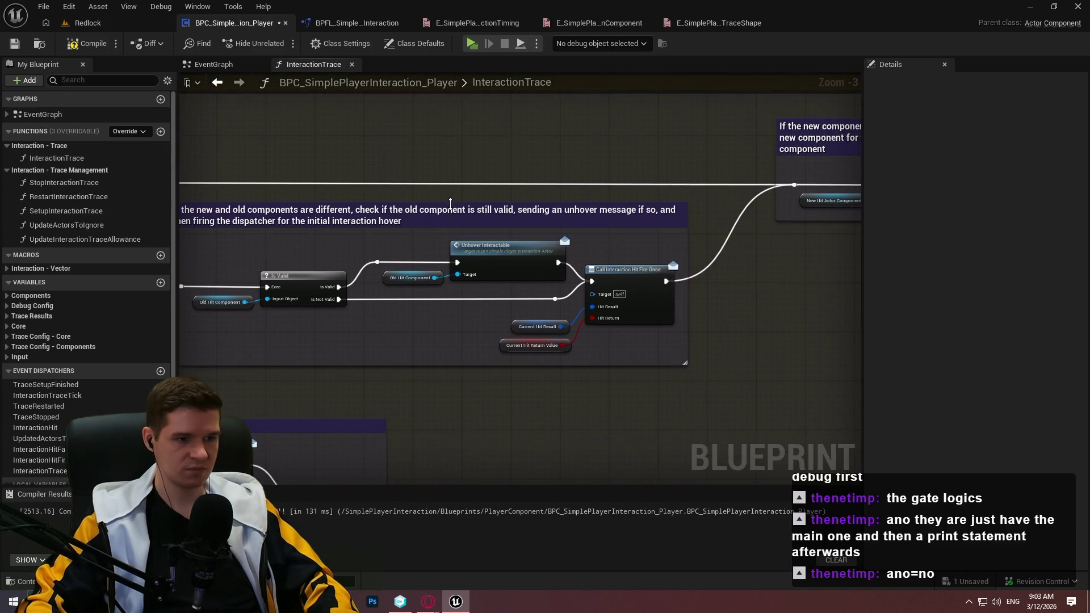
Add a reroute knot on the exec wire into the 'If the component is not valid' group
scroll(740, 284, "down", 2)
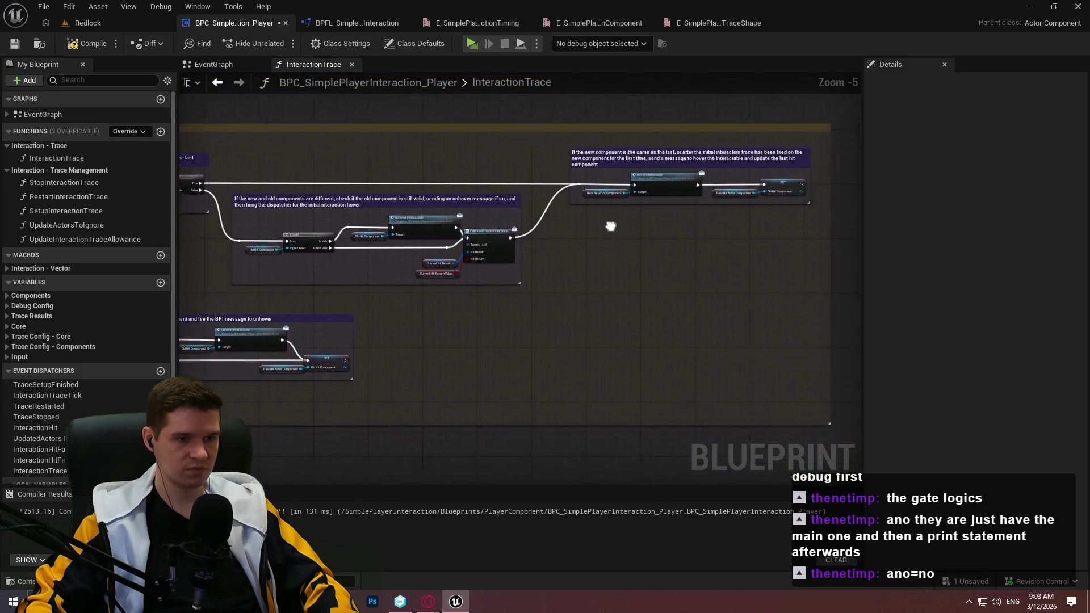
scroll(533, 247, "up", 3)
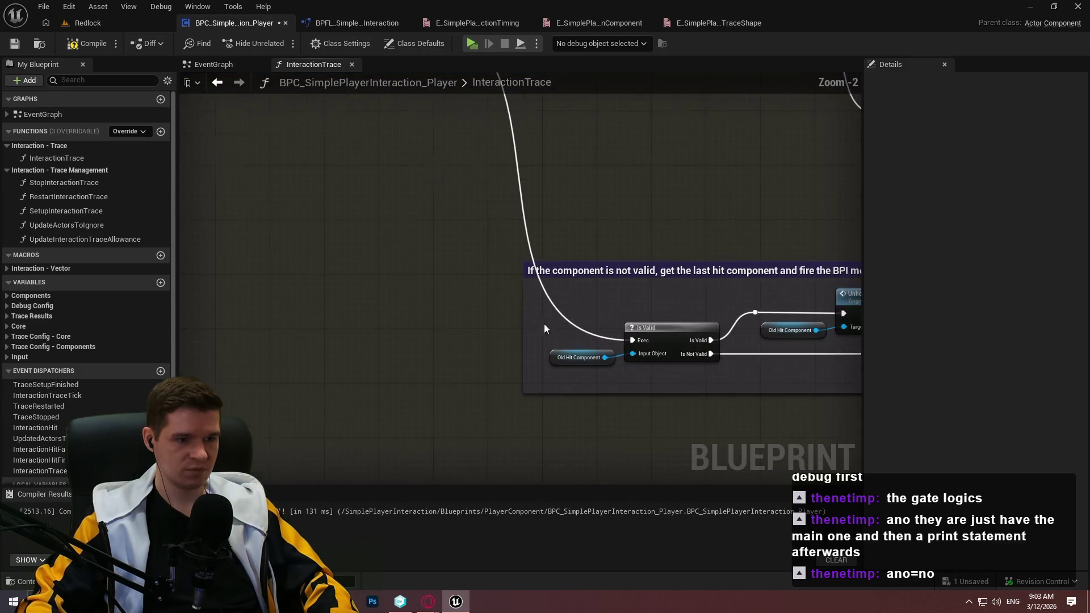
double_click(566, 321)
left_click_drag(566, 320, 536, 341)
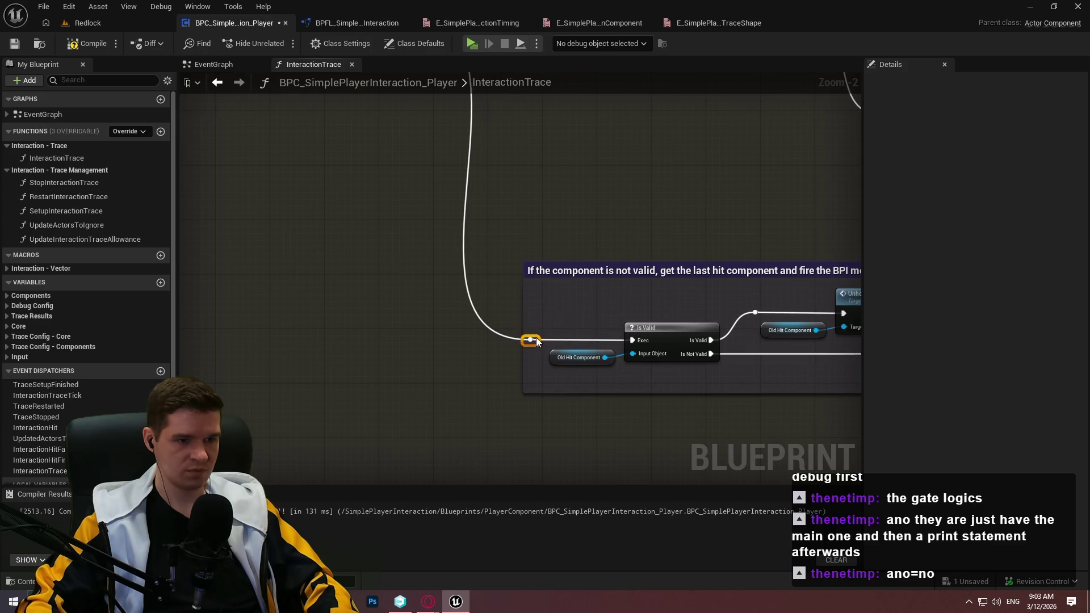
Wrap the Sequence node in a comment captioned 'First, run the hover/unhover logic'
scroll(546, 225, "down", 1)
mouse_move(546, 225)
left_mouse_down()
mouse_move(439, 267)
mouse_move(475, 266)
mouse_move(477, 250)
left_mouse_up()
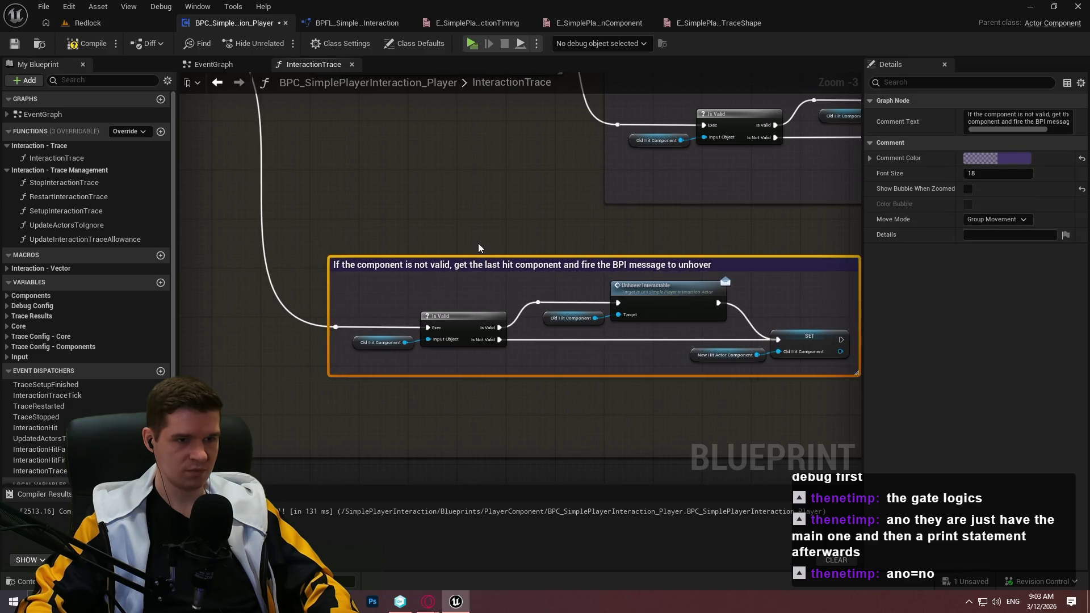
mouse_move(365, 343)
left_mouse_down()
mouse_move(417, 359)
mouse_move(530, 323)
mouse_move(788, 350)
mouse_move(557, 348)
mouse_move(647, 277)
left_mouse_up()
scroll(659, 295, "up", 1)
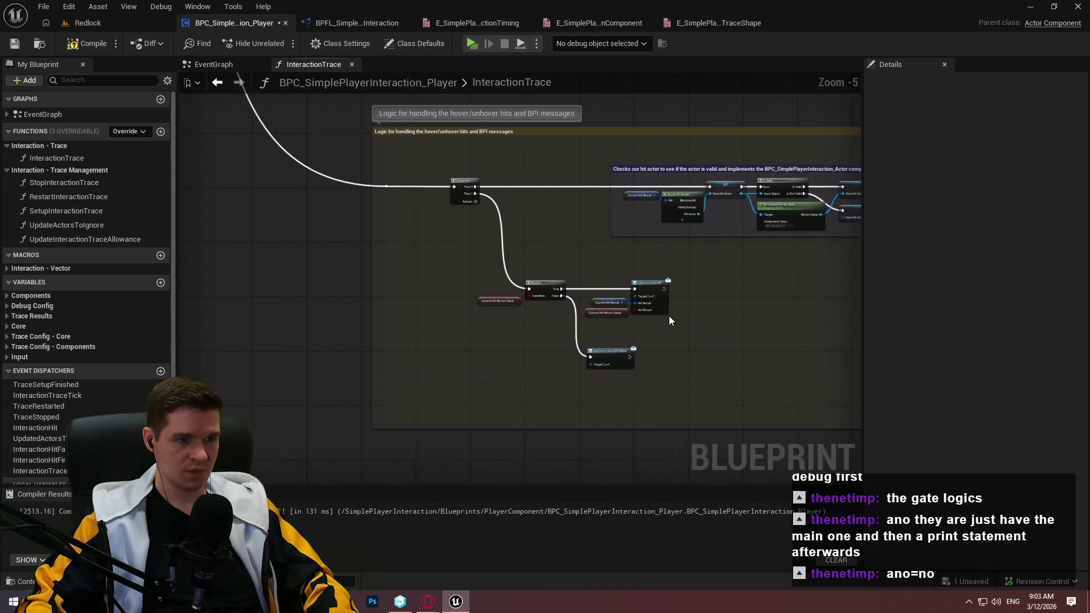
left_click_drag(683, 339, 770, 353)
mouse_move(775, 407)
left_mouse_down()
mouse_move(257, 195)
mouse_move(290, 172)
mouse_move(541, 370)
mouse_move(358, 267)
mouse_move(374, 280)
left_mouse_up()
type("cFirst, ")
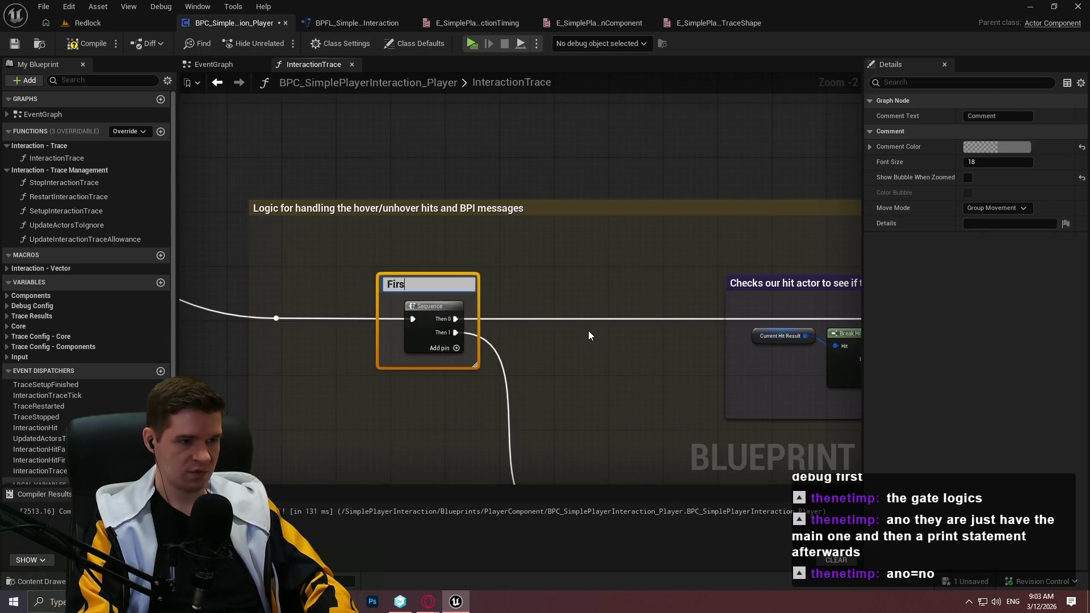
type("run t")
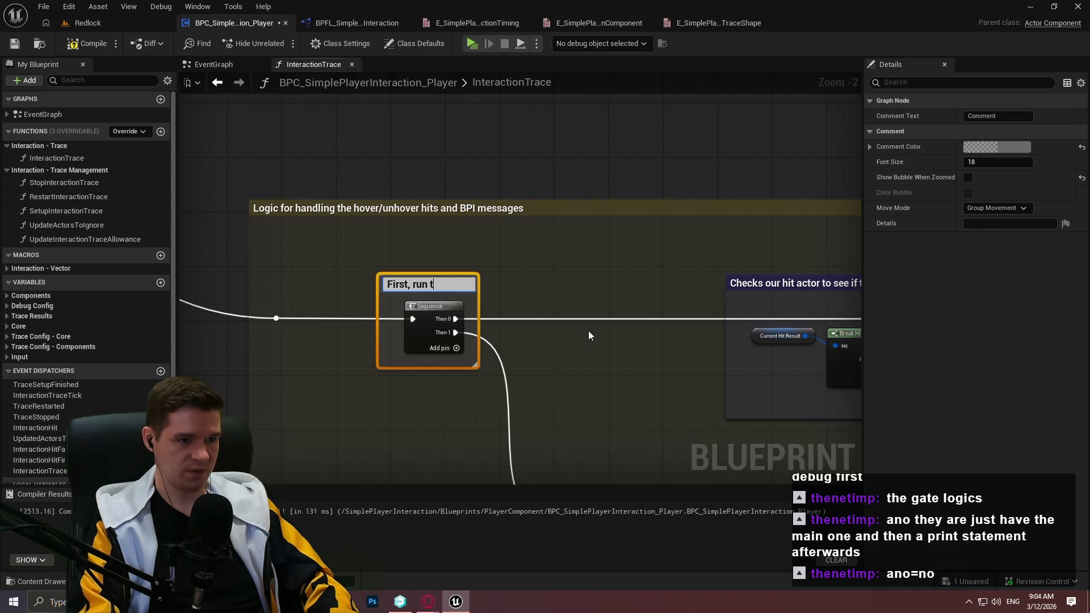
type("he hover/un")
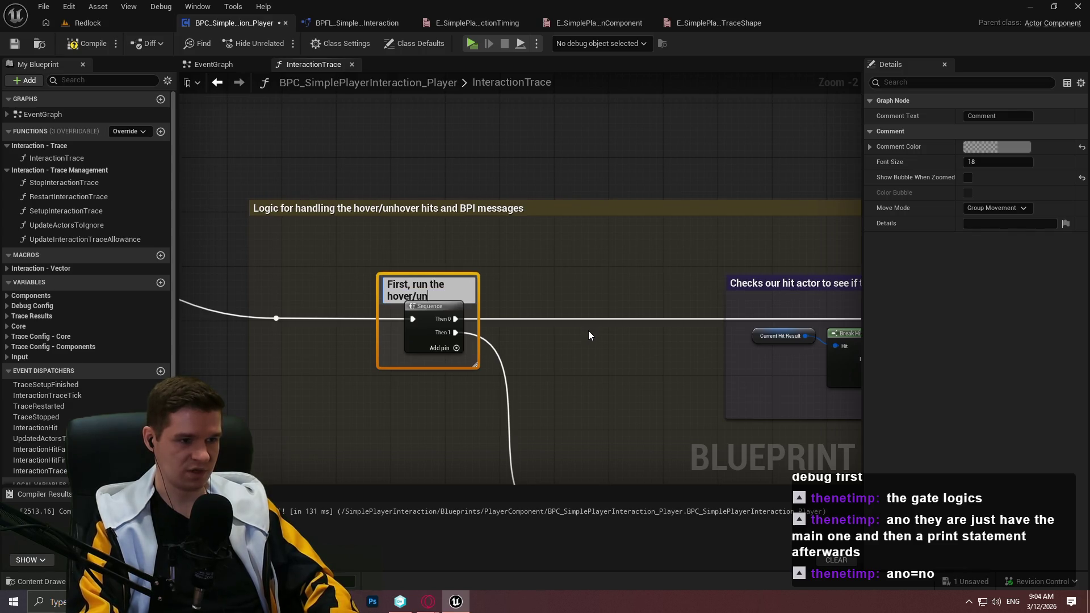
type("hover logi")
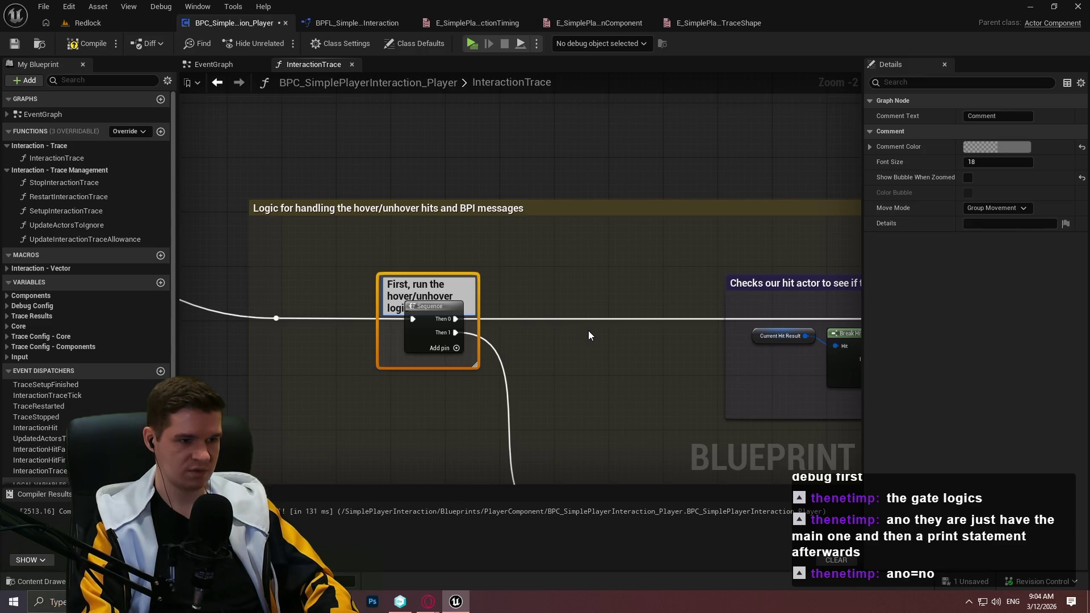
Finish the 'First, run the hover/unhover logic' caption and drag the comment's edge to resize it
type("c")
key("Return")
left_click(490, 290)
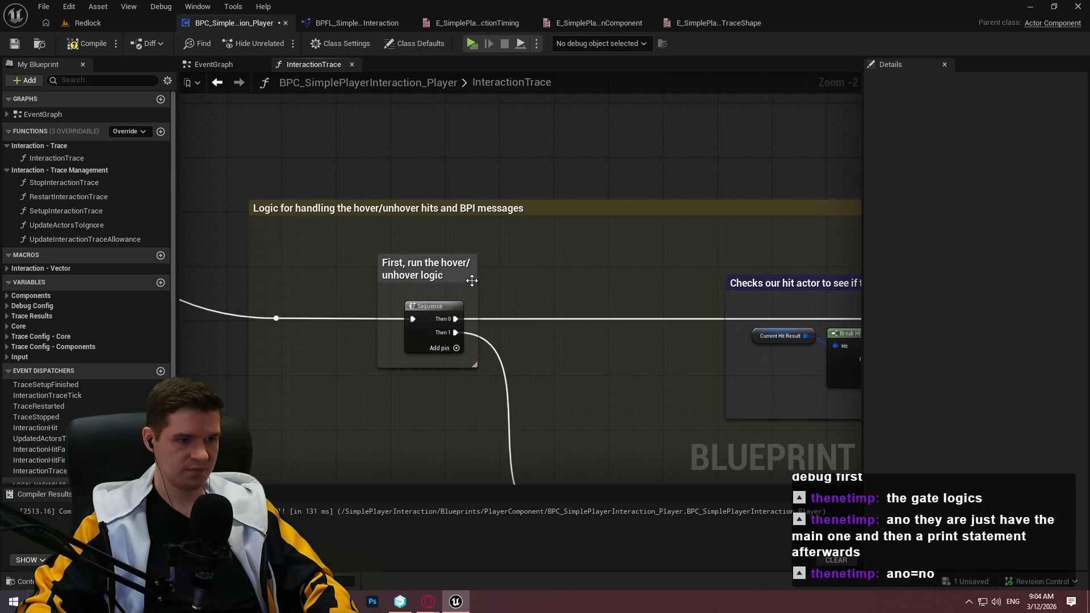
left_click_drag(551, 291, 529, 290)
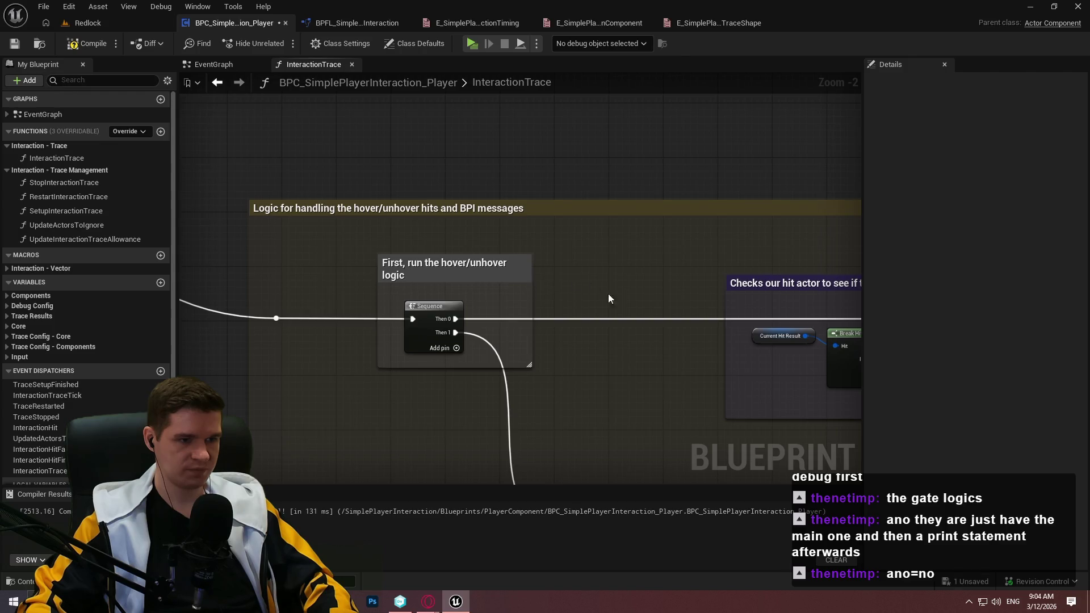
scroll(607, 295, "down", 2)
left_click_drag(674, 403, 331, 230)
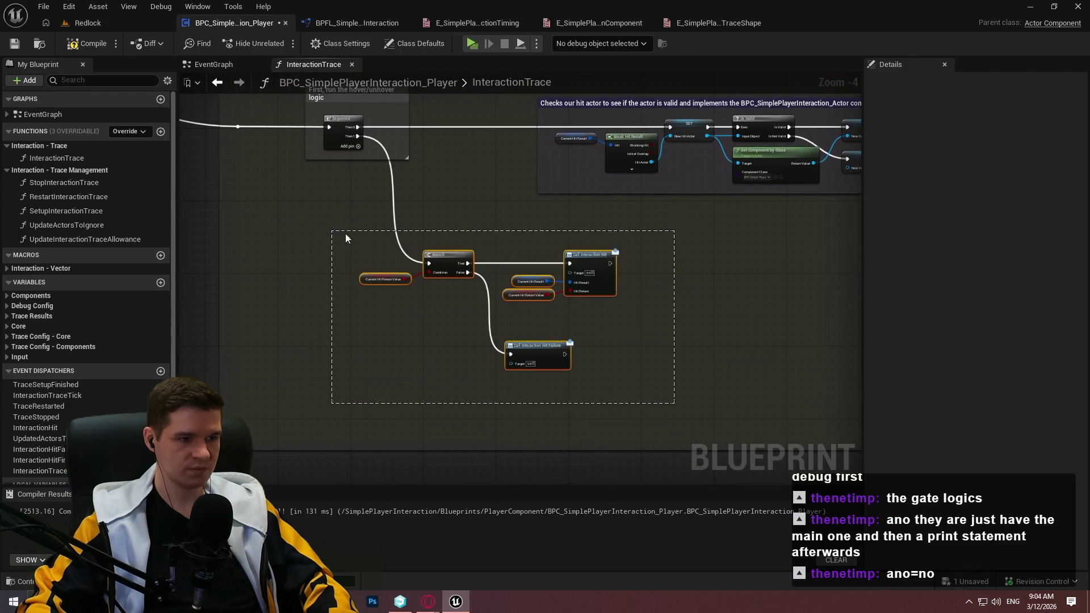
Comment the Branch and hit dispatchers: send a good hit on success, otherwise a failed hit
scroll(369, 241, "up", 2)
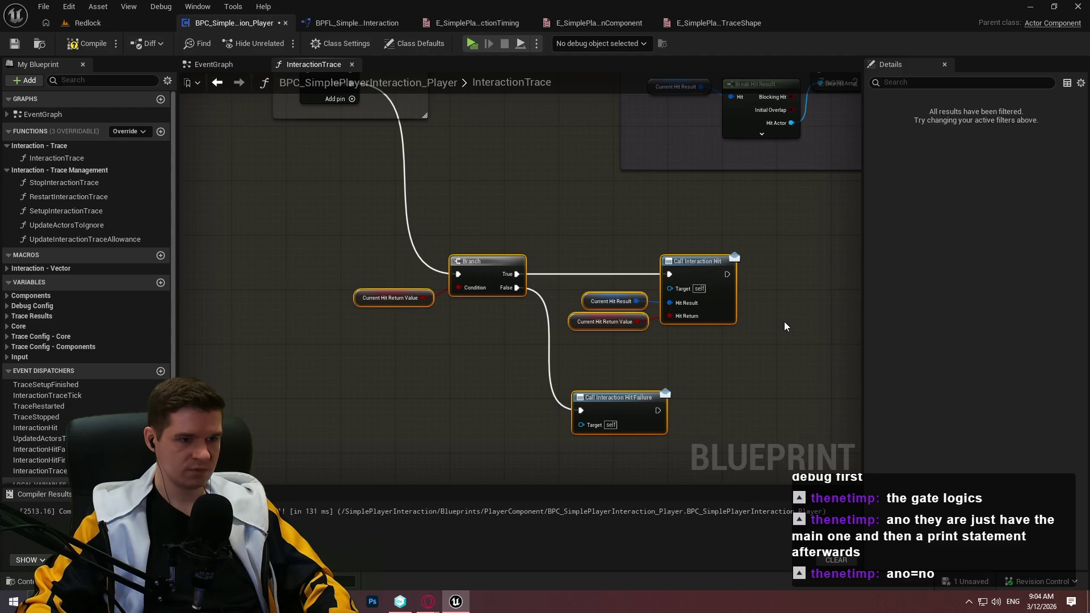
type("c")
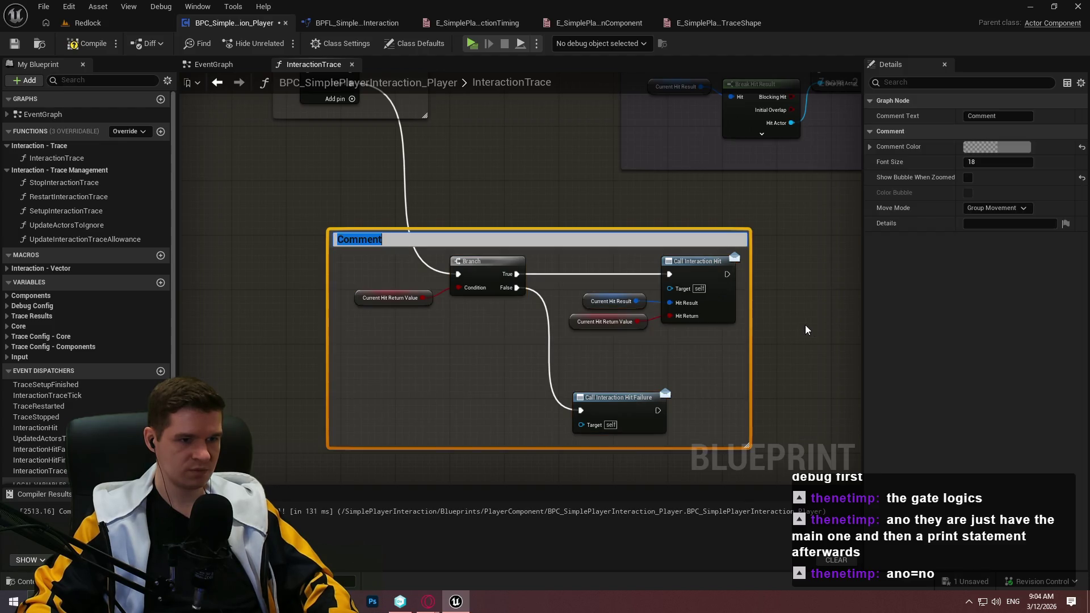
type("If we succes")
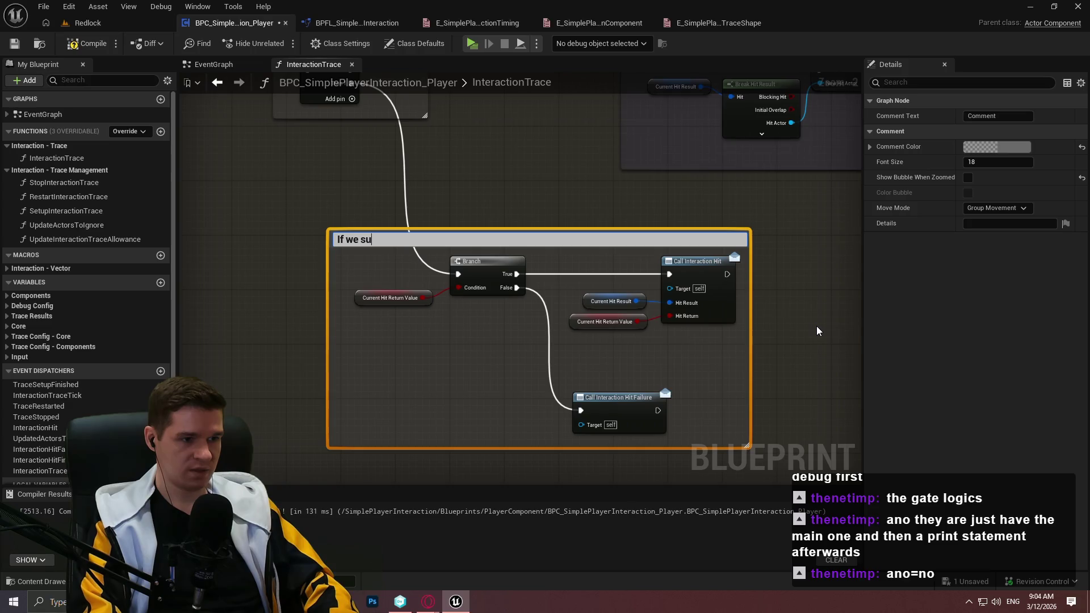
type("sfully hit something")
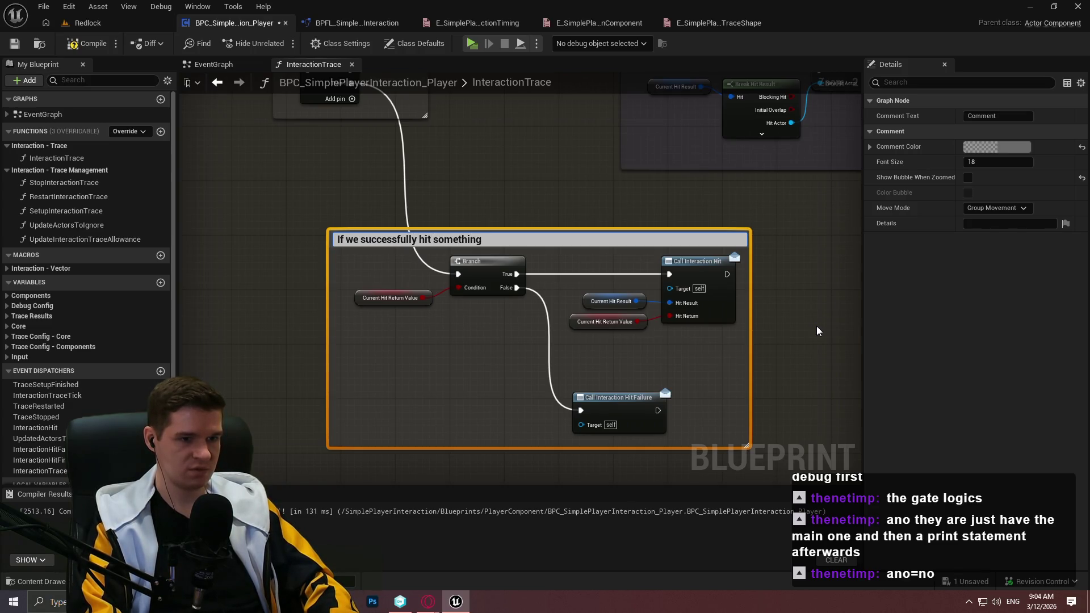
type(", send a ")
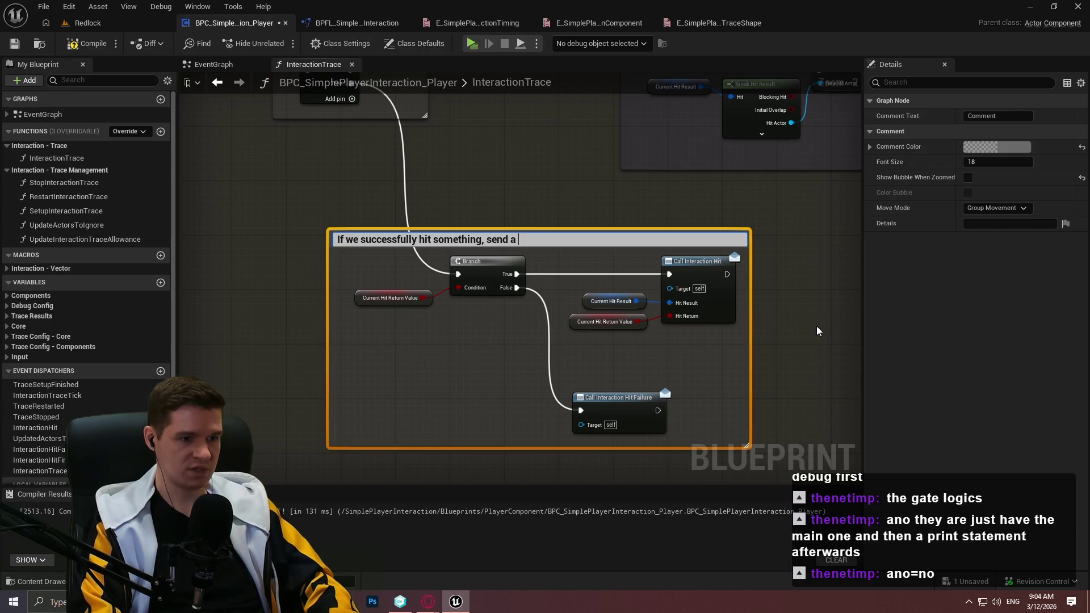
type("tchre")
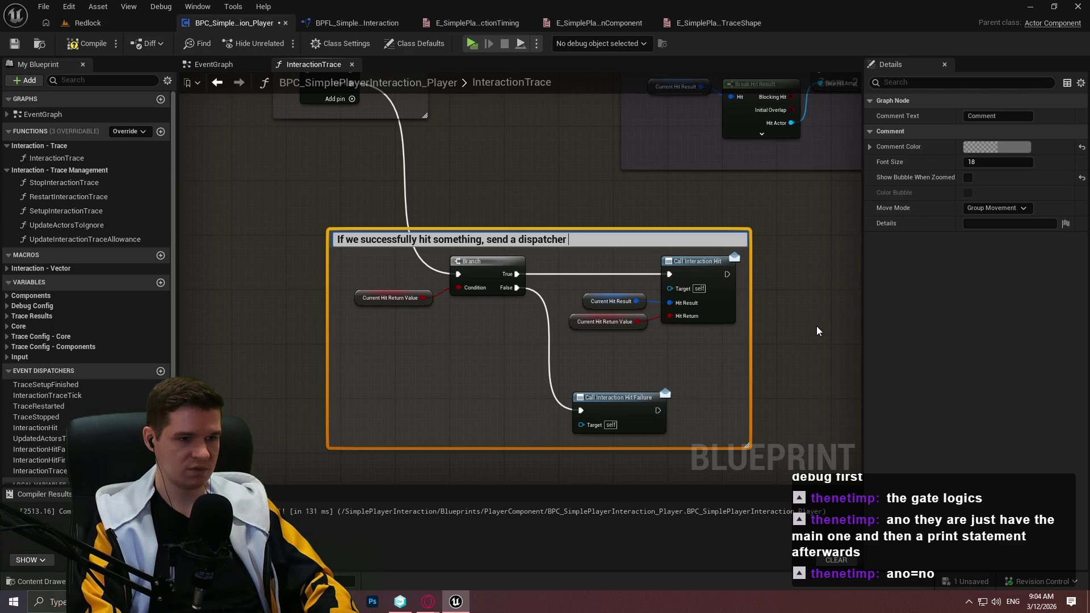
type("a good")
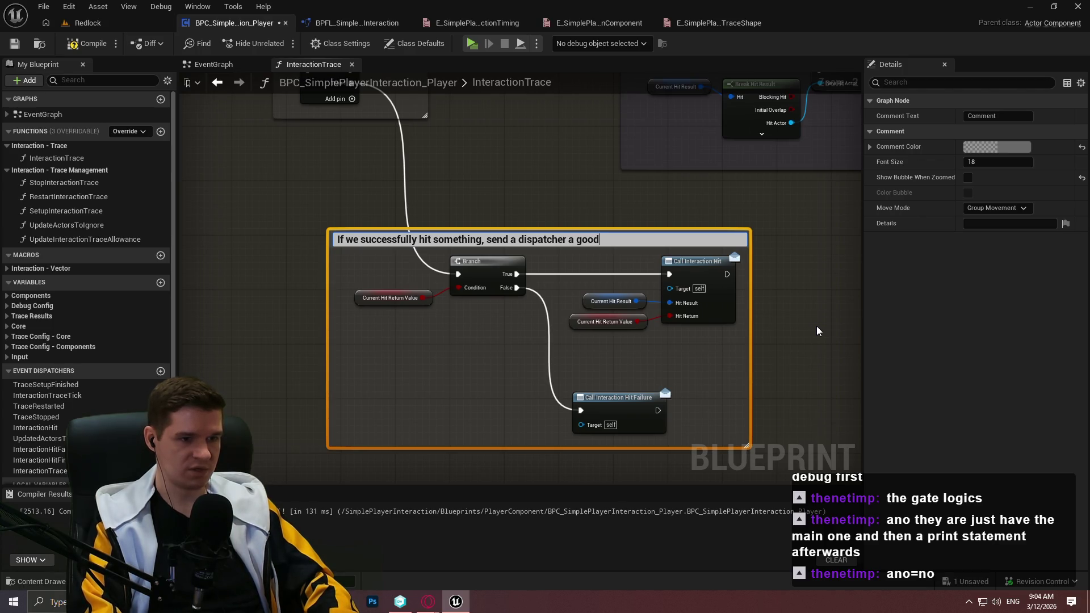
type(" hit, otherwise")
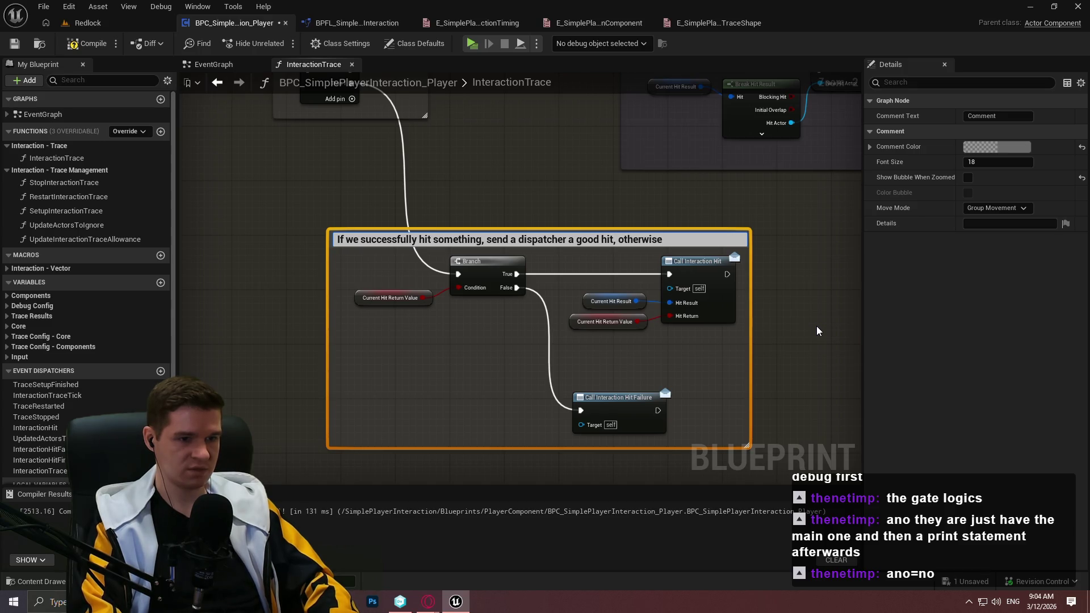
type(" send one for a b")
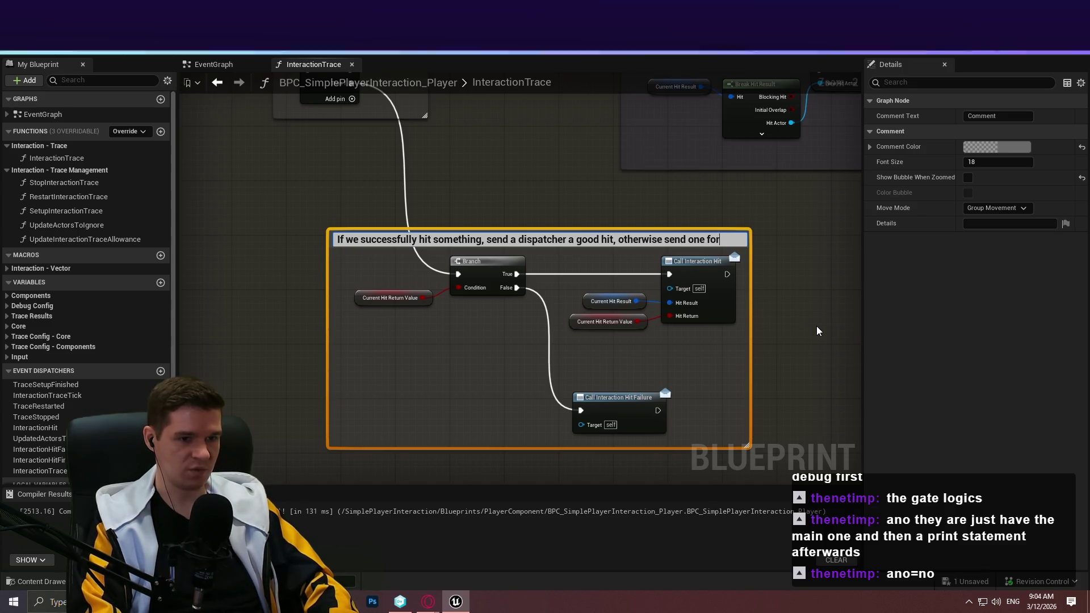
key("BackSpace")
type("faile")
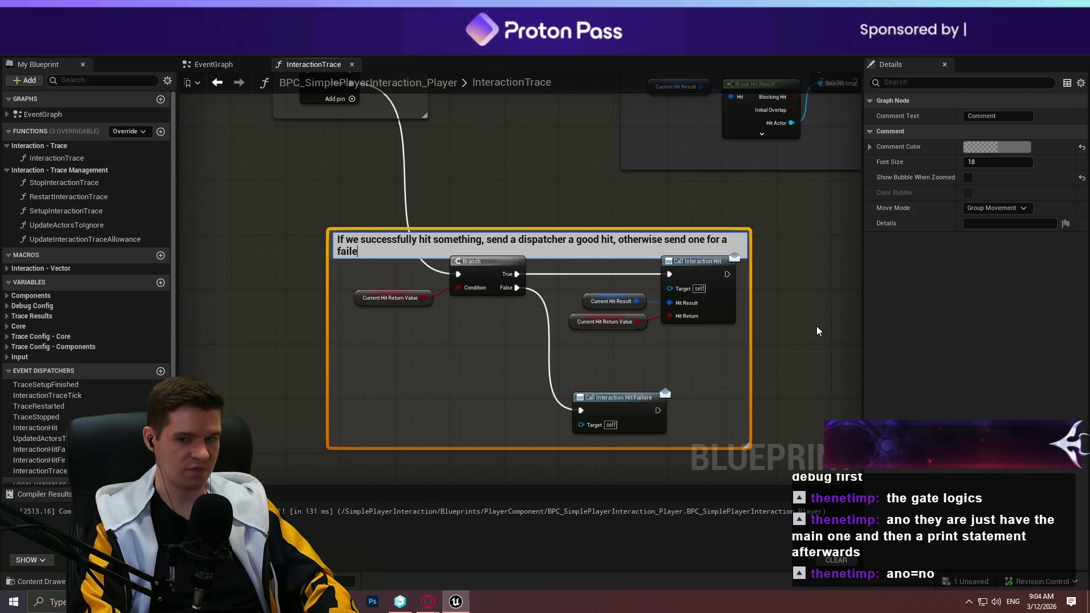
type("d hit")
key("Return")
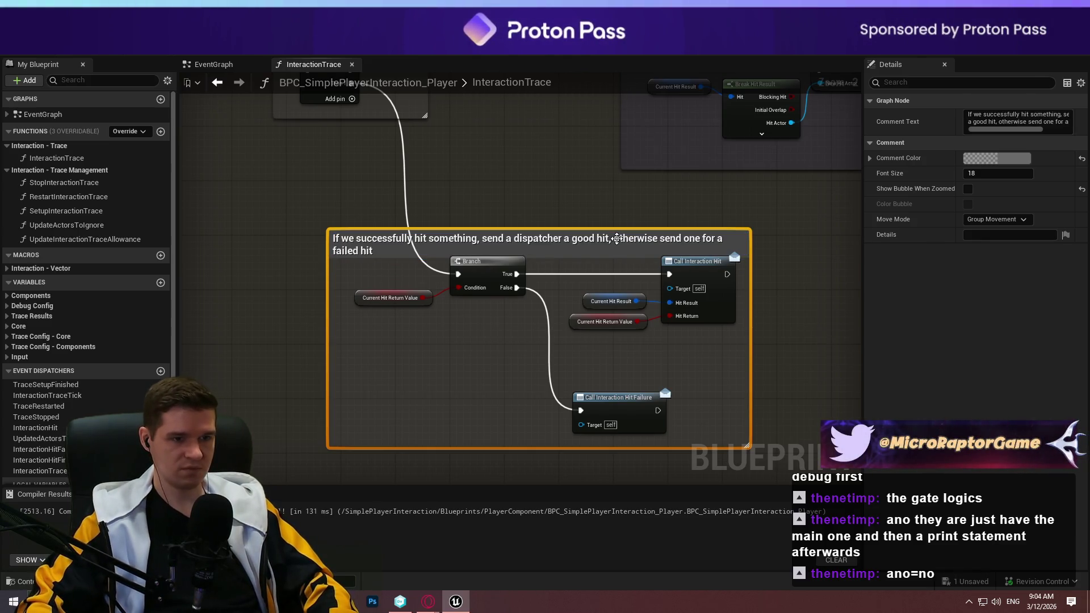
left_click_drag(617, 230, 617, 218)
mouse_move(750, 243)
left_mouse_down()
mouse_move(796, 241)
mouse_move(771, 252)
left_mouse_up()
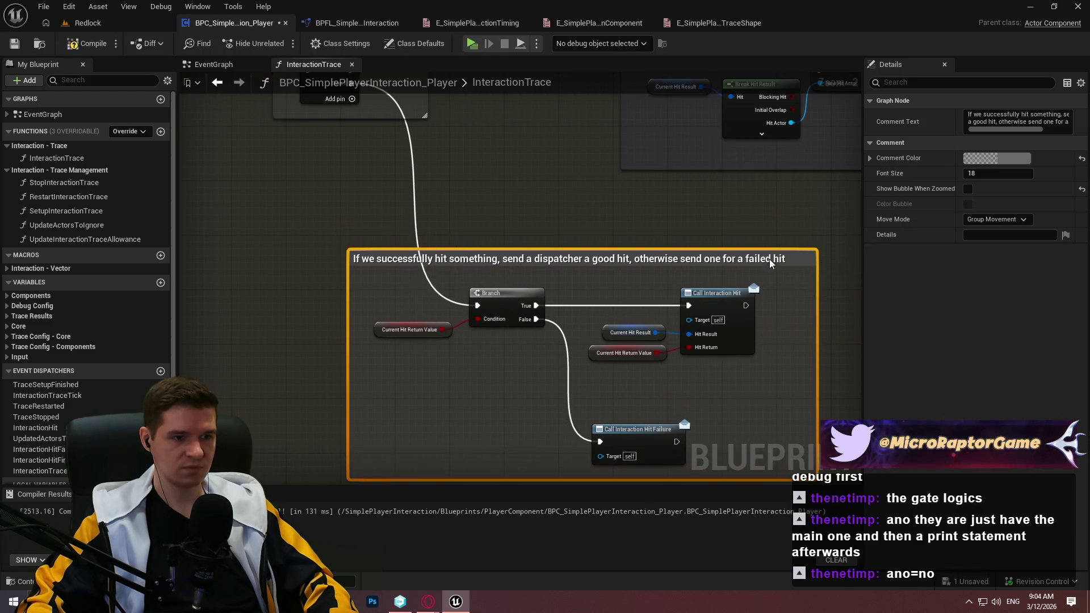
Make the hit-dispatch comment purple
left_click(997, 158)
left_click(868, 392)
left_click(914, 416)
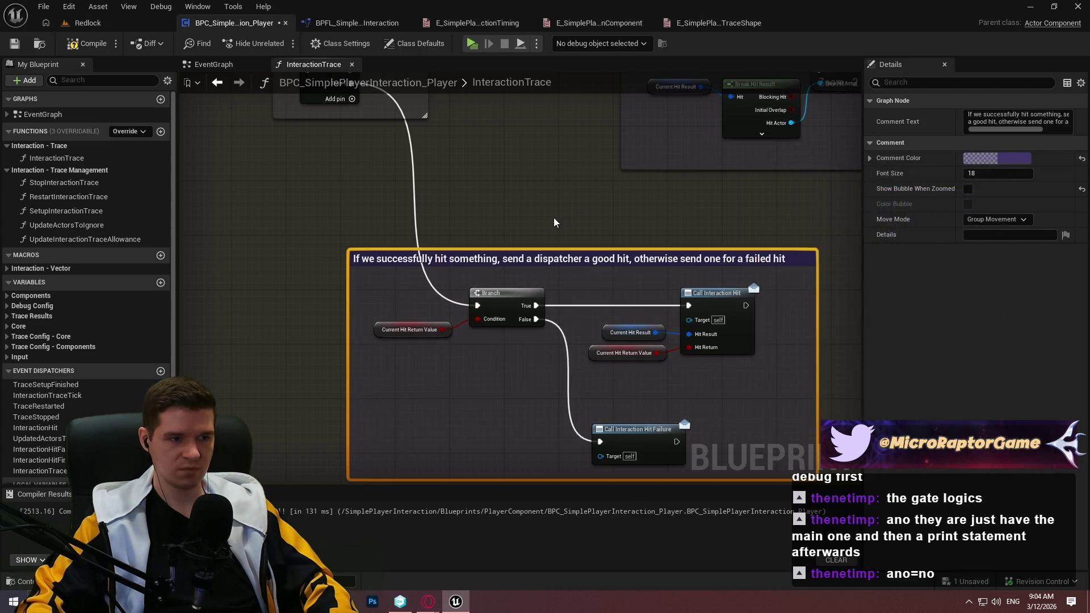
left_click(553, 219)
scroll(584, 189, "down", 5)
scroll(584, 188, "up", 3)
scroll(266, 224, "down", 3)
scroll(426, 137, "up", 3)
scroll(516, 311, "down", 2)
scroll(484, 198, "up", 1)
scroll(431, 266, "up", 5)
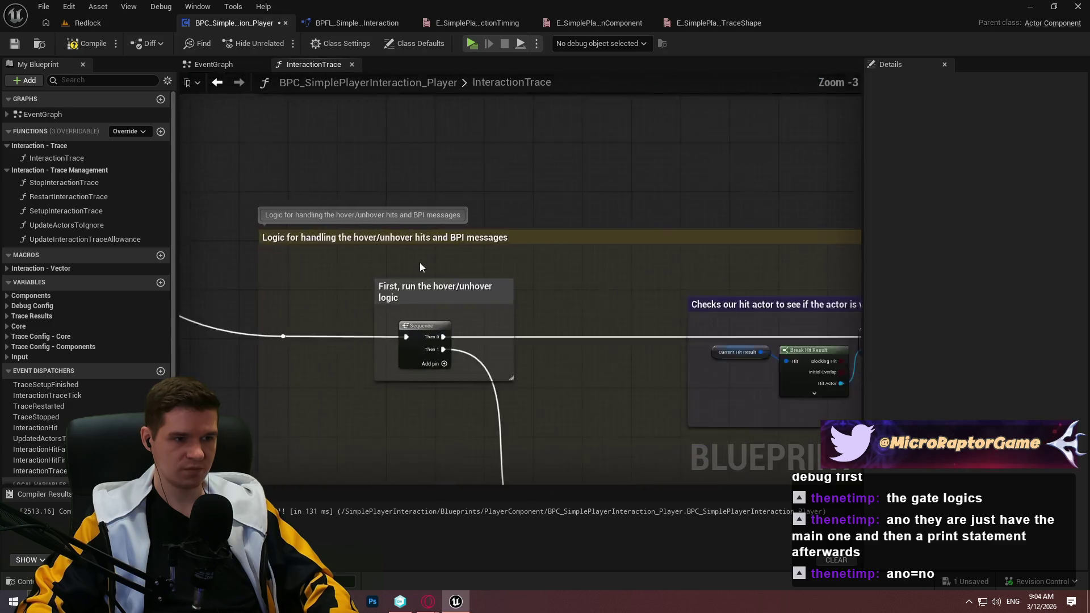
Recompile the blueprint with the new comments
left_click(461, 300)
left_click(736, 320)
scroll(704, 387, "down", 5)
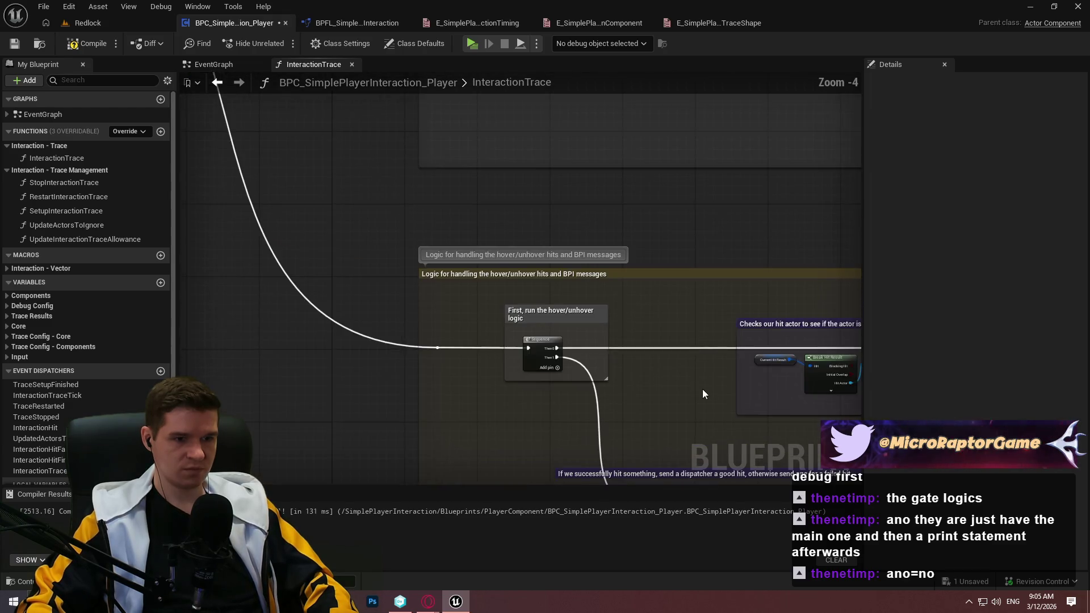
mouse_move(476, 252)
left_mouse_down()
mouse_move(509, 320)
mouse_move(345, 340)
left_mouse_up()
left_click(88, 43)
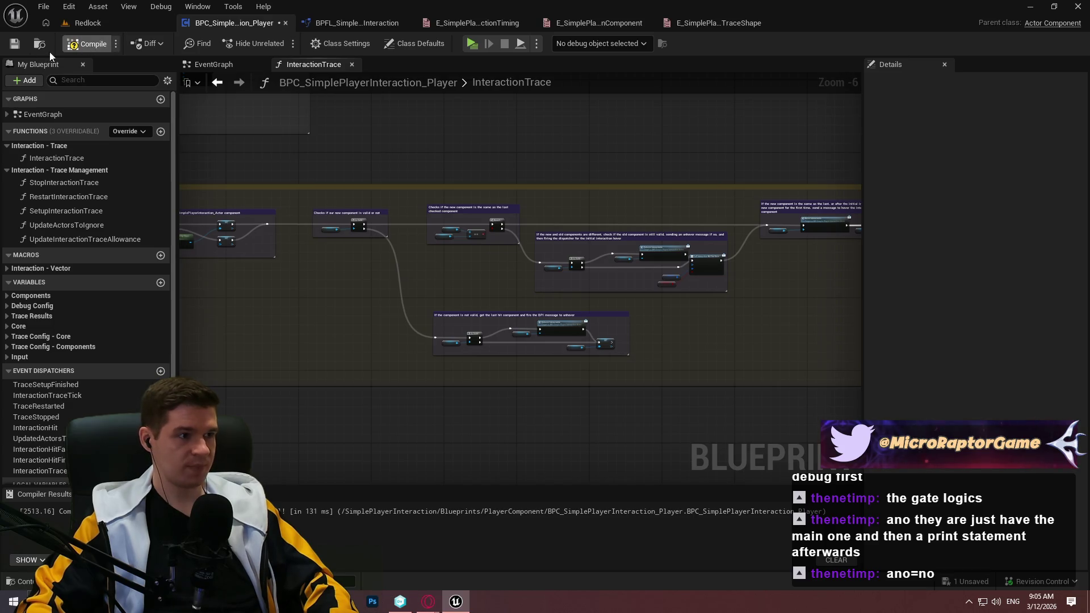
scroll(305, 323, "down", 4)
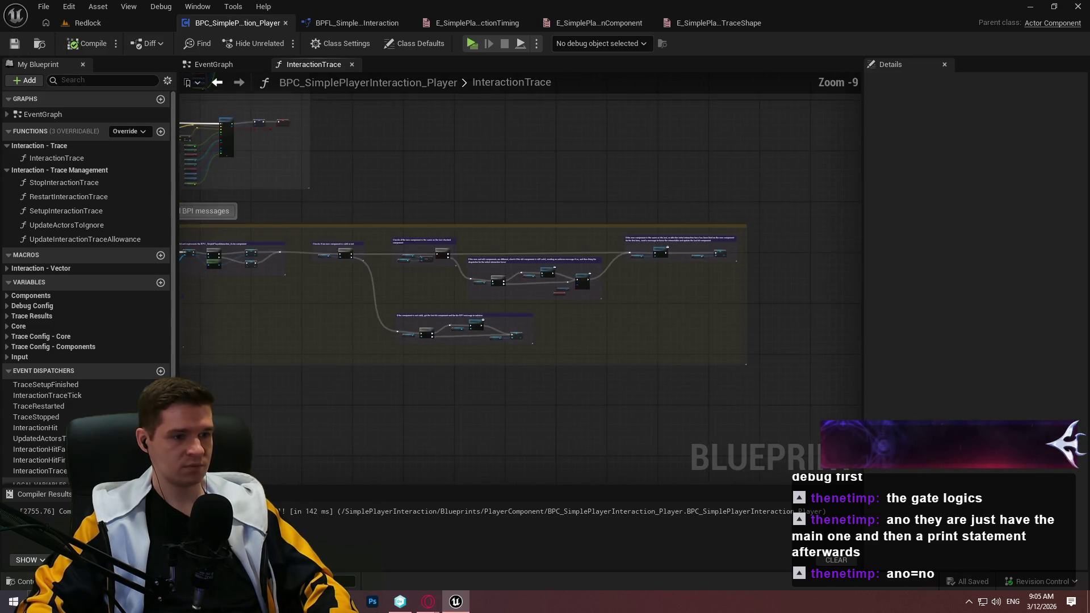
scroll(774, 428, "up", 2)
left_click_drag(774, 428, 464, 232)
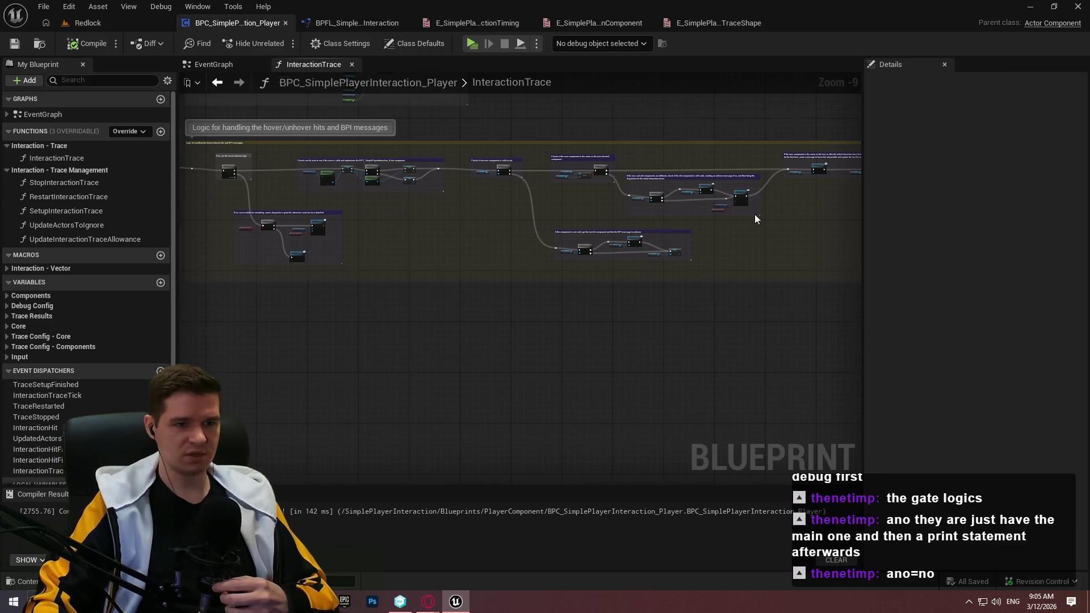
scroll(672, 196, "up", 5)
scroll(674, 160, "up", 4)
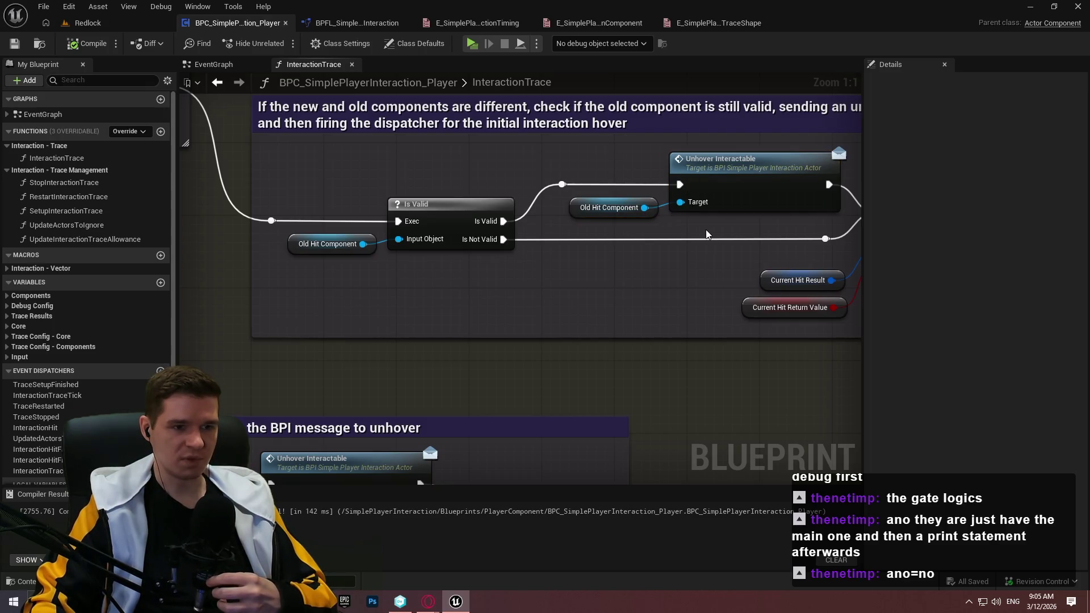
left_click_drag(738, 229, 494, 227)
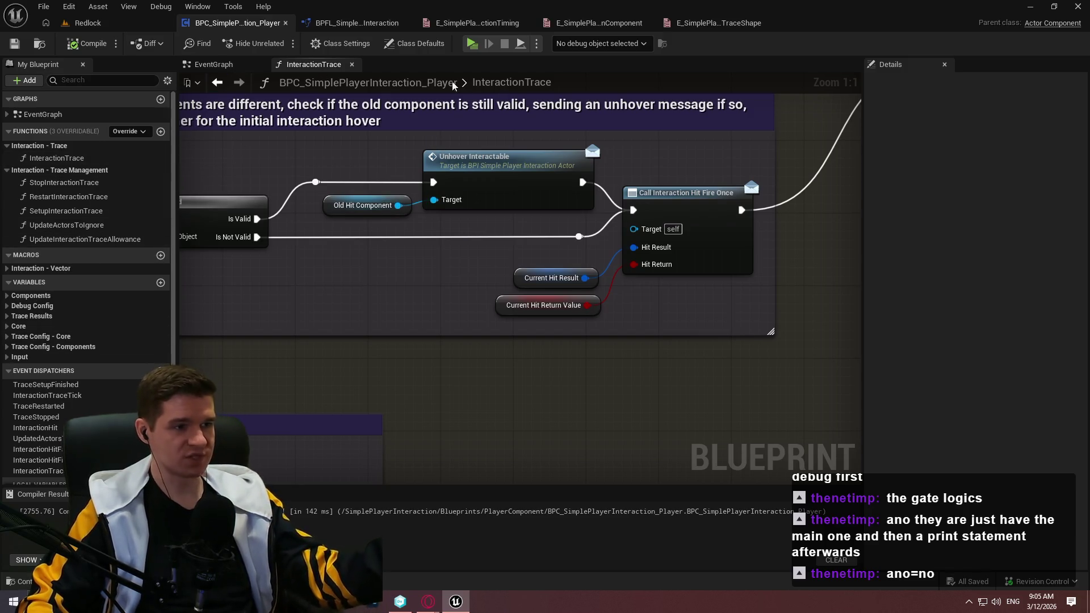
left_click(351, 64)
Wrap all StopInteractionTrace nodes in a comment about clearing a valid trace timer and firing the trace-stopped dispatcher
double_click(56, 182)
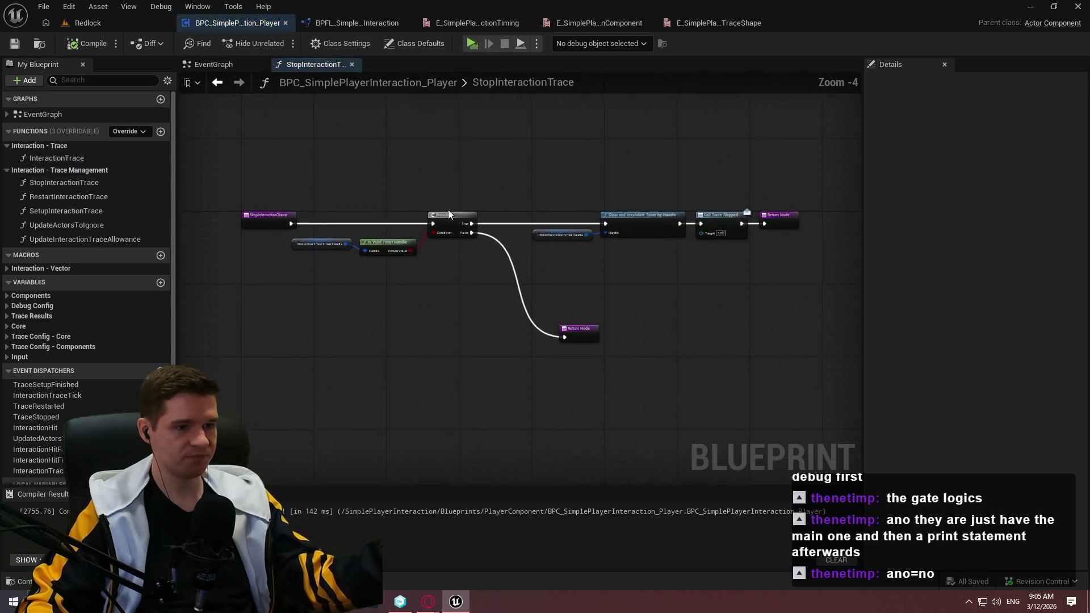
scroll(354, 233, "up", 3)
scroll(522, 299, "down", 4)
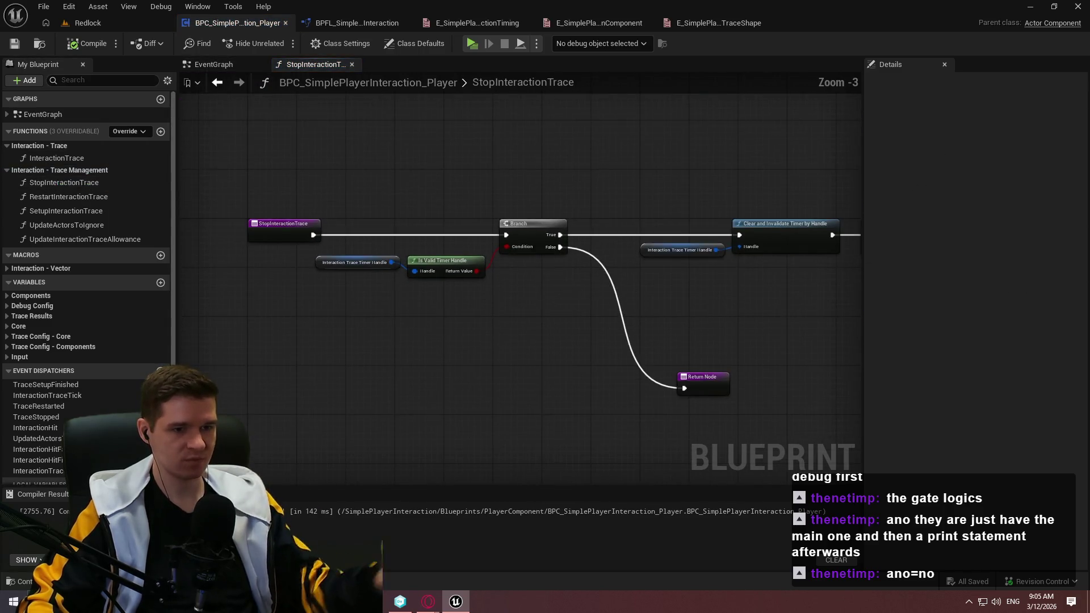
left_click_drag(684, 363, 186, 187)
type("c")
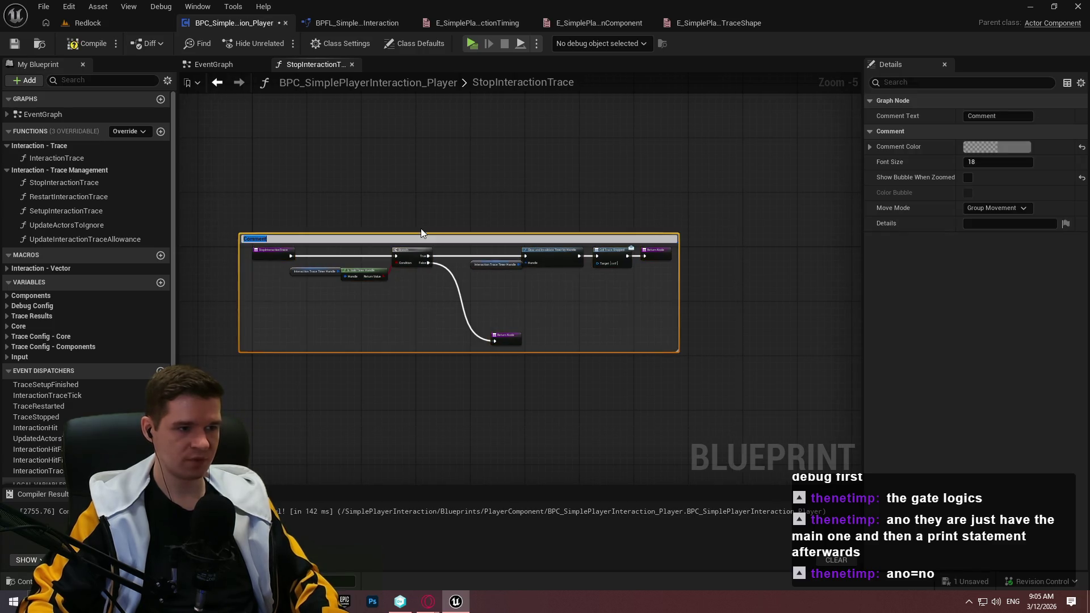
type("Checks if we ")
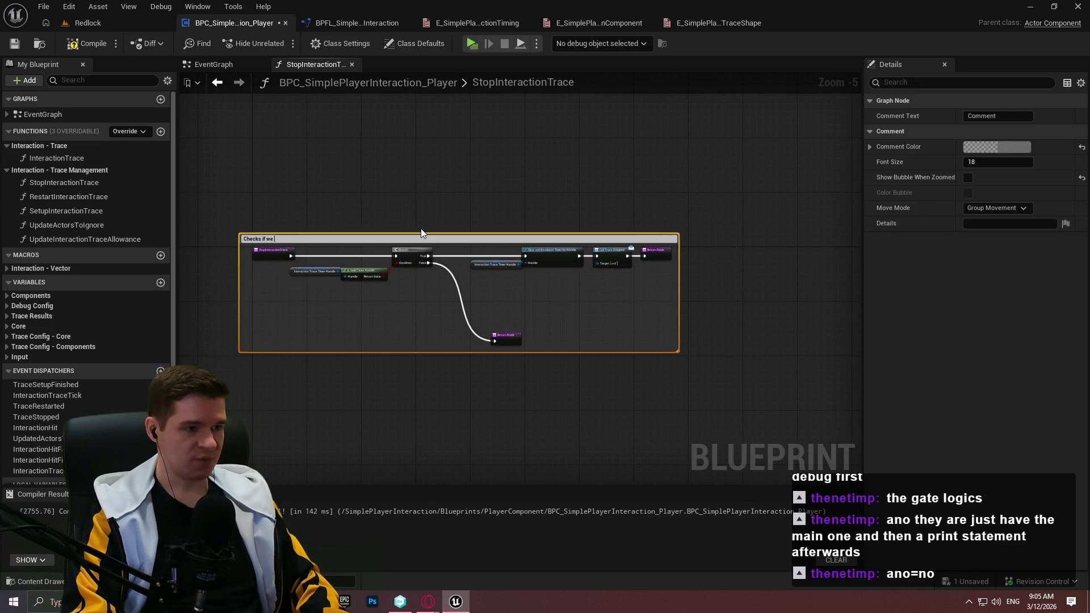
type("have a valid")
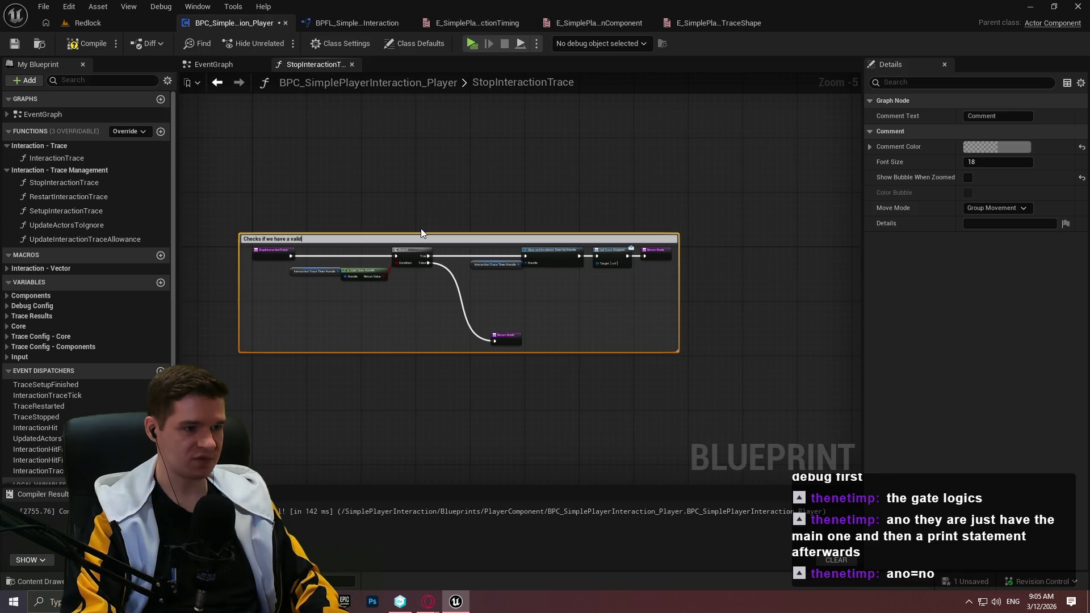
type(" timer on the interact")
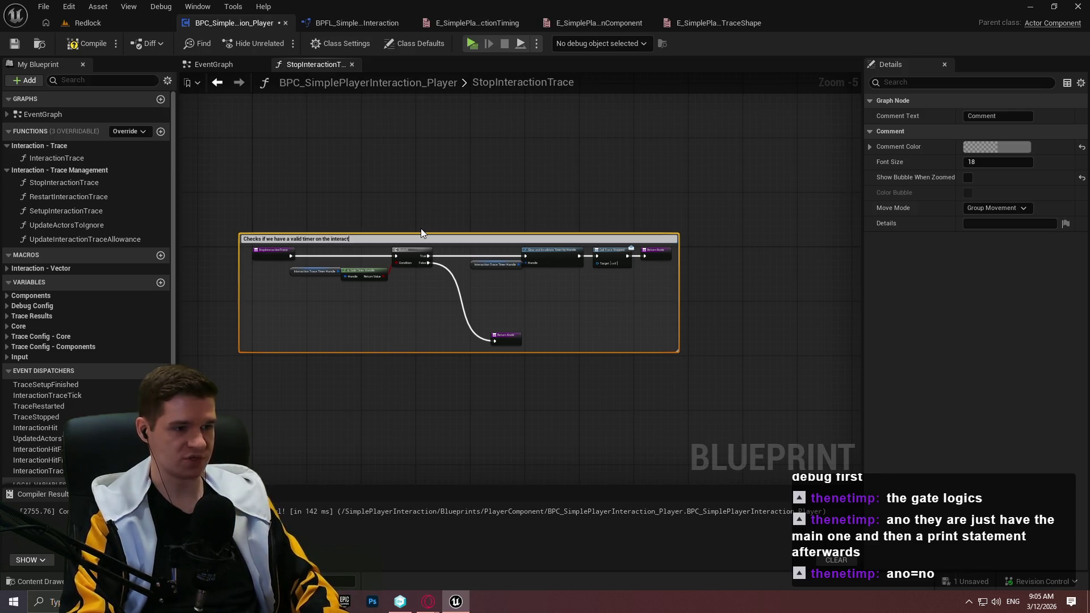
type("ion trace")
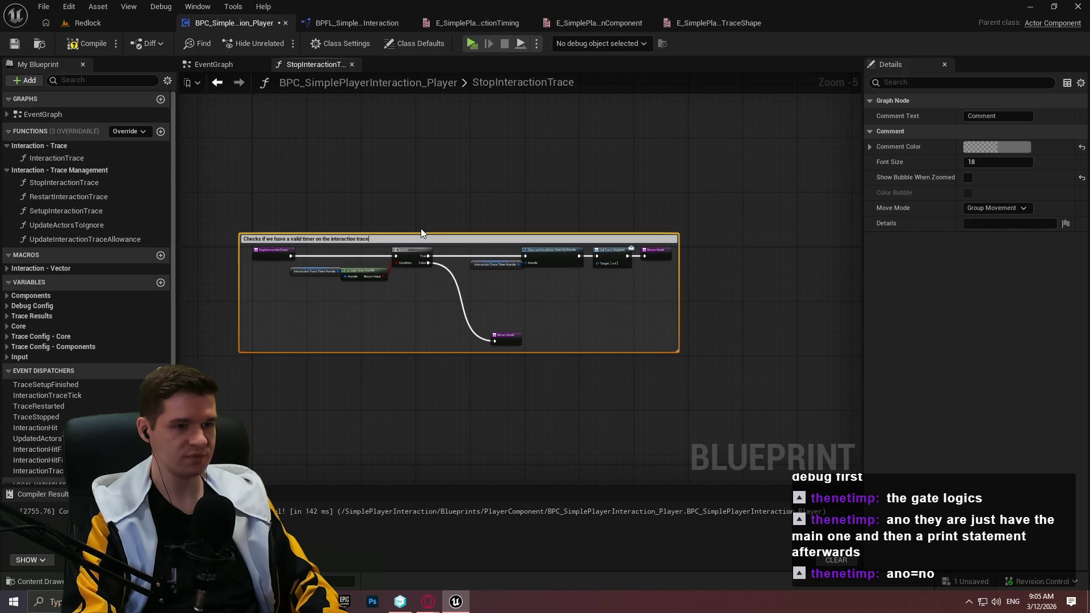
type(", clearing it if true and calling a disp")
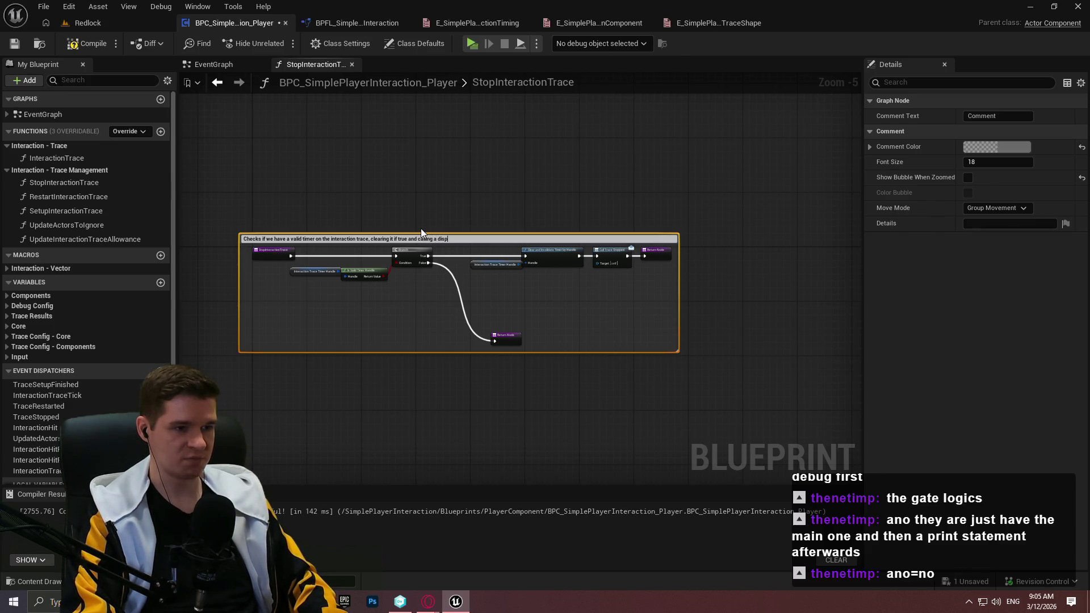
type("atcher for")
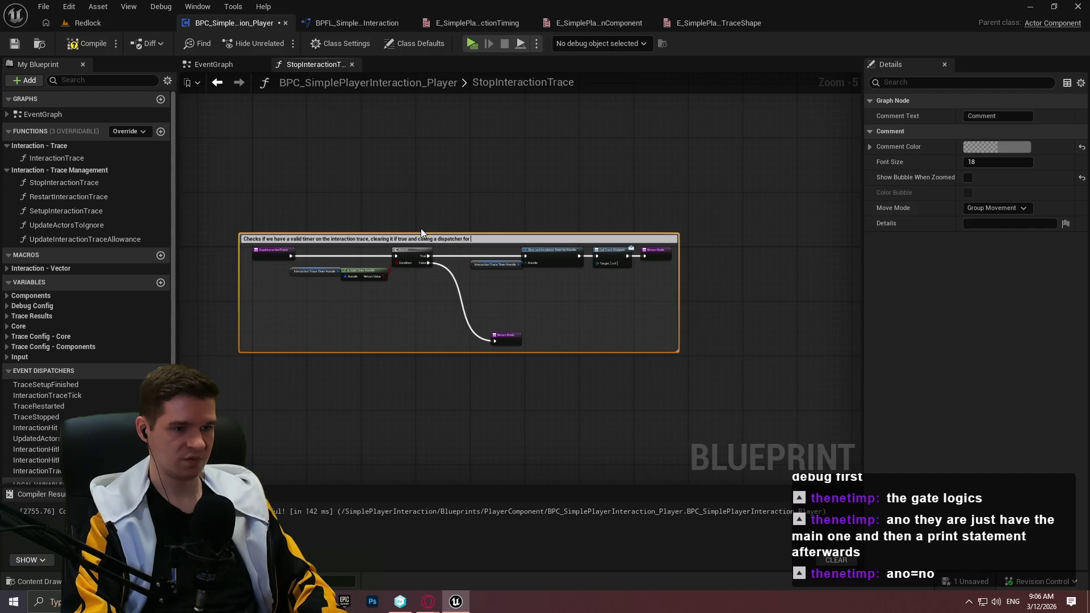
type(" the trace getting stopped")
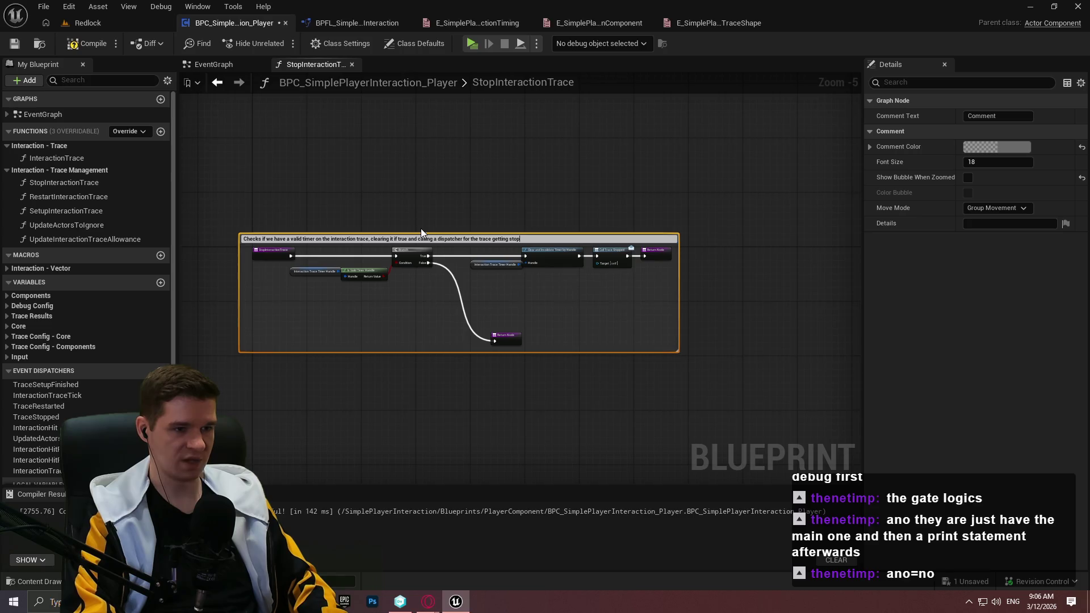
key("Return")
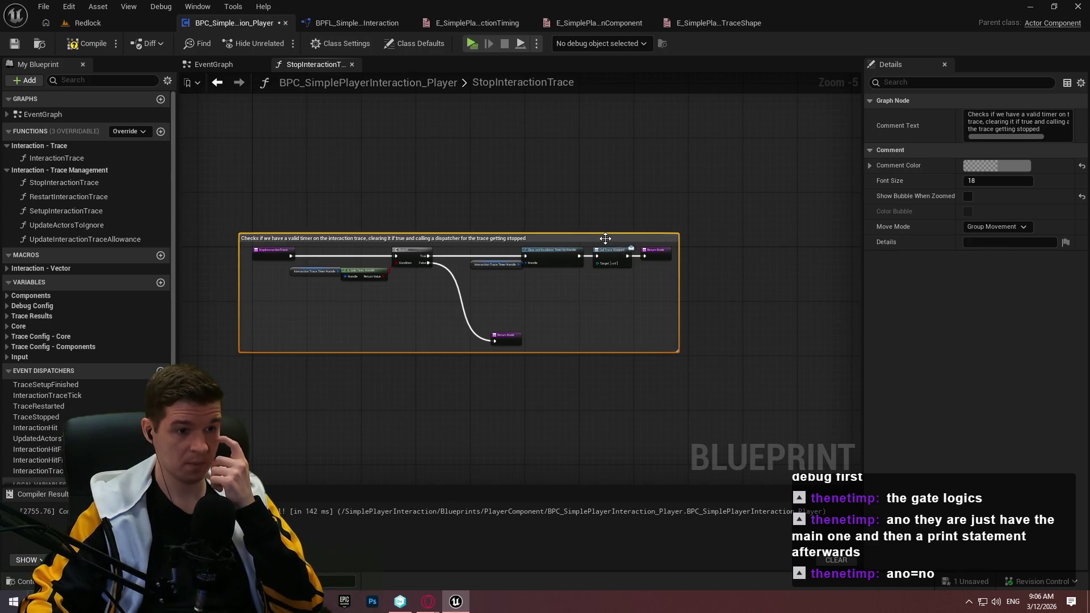
Search the Timer Handle pin's actions for 'bind'
scroll(605, 238, "up", 6)
left_click_drag(360, 302, 406, 360)
type("bind")
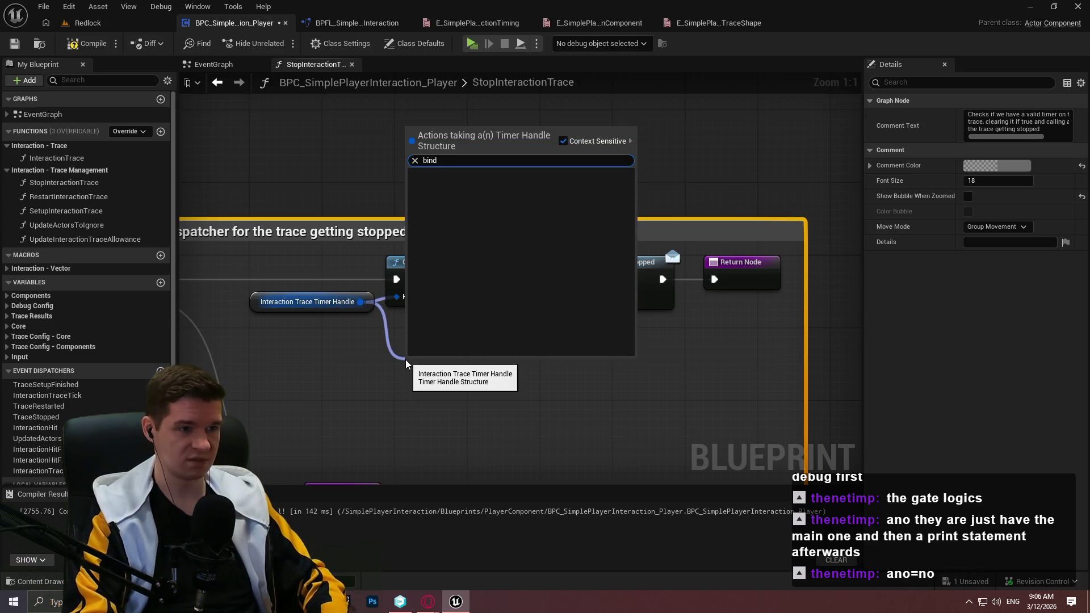
left_click(348, 355)
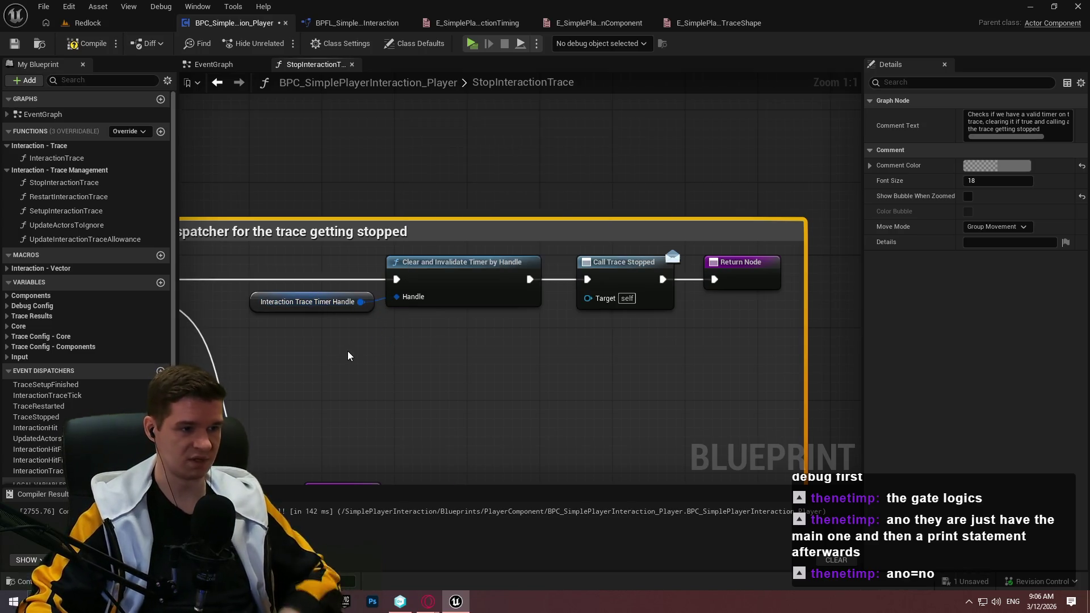
left_click(398, 238)
mouse_move(361, 302)
left_mouse_down()
mouse_move(377, 324)
mouse_move(423, 338)
left_mouse_up()
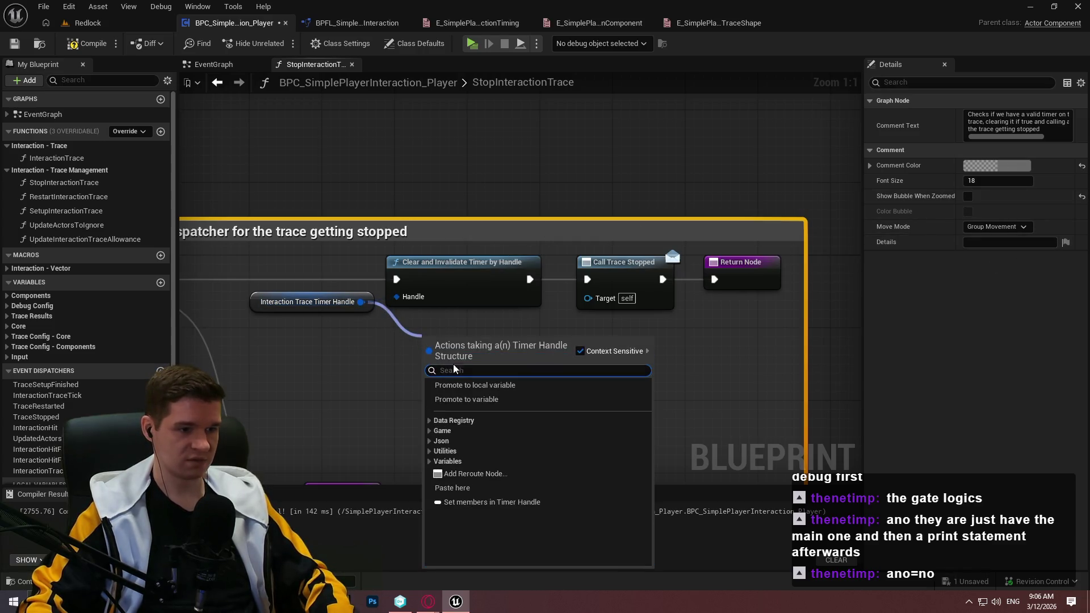
left_click(432, 424)
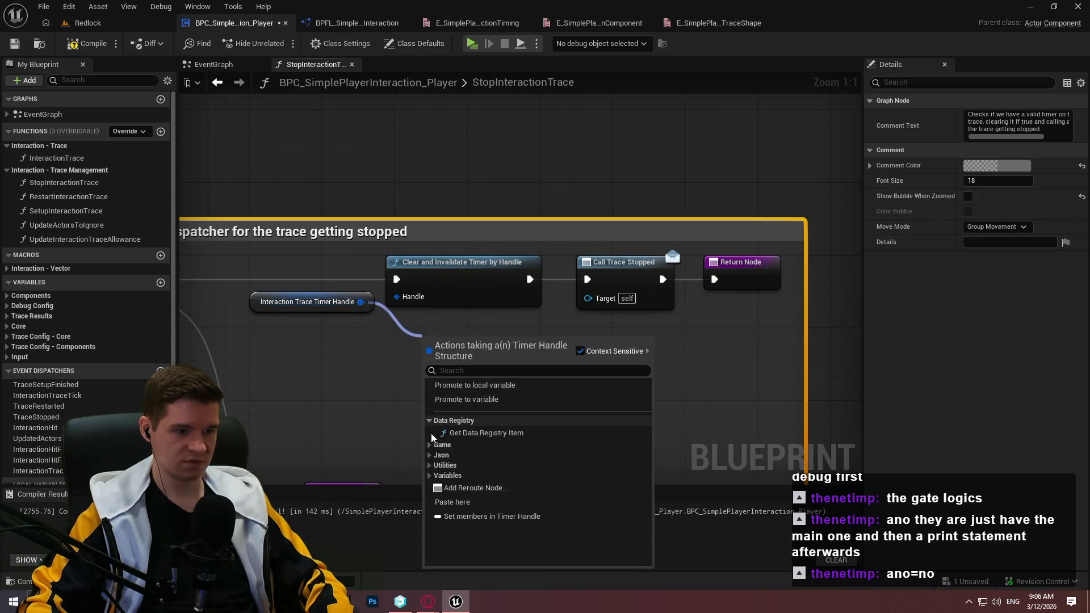
left_click(429, 445)
left_click(435, 455)
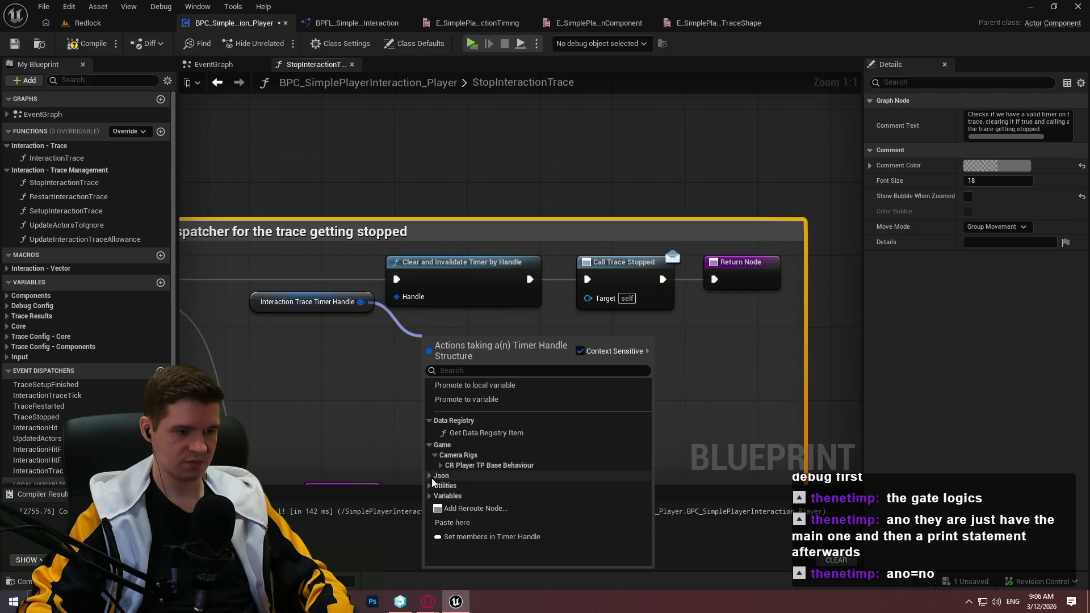
left_click(429, 485)
scroll(445, 501, "down", 2)
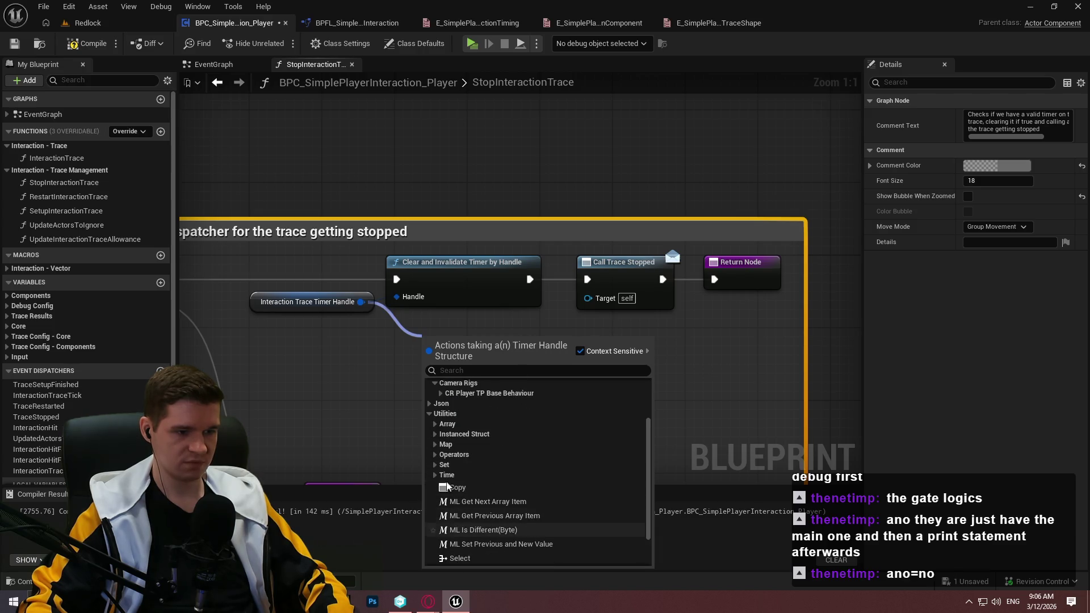
left_click(438, 475)
scroll(529, 479, "down", 3)
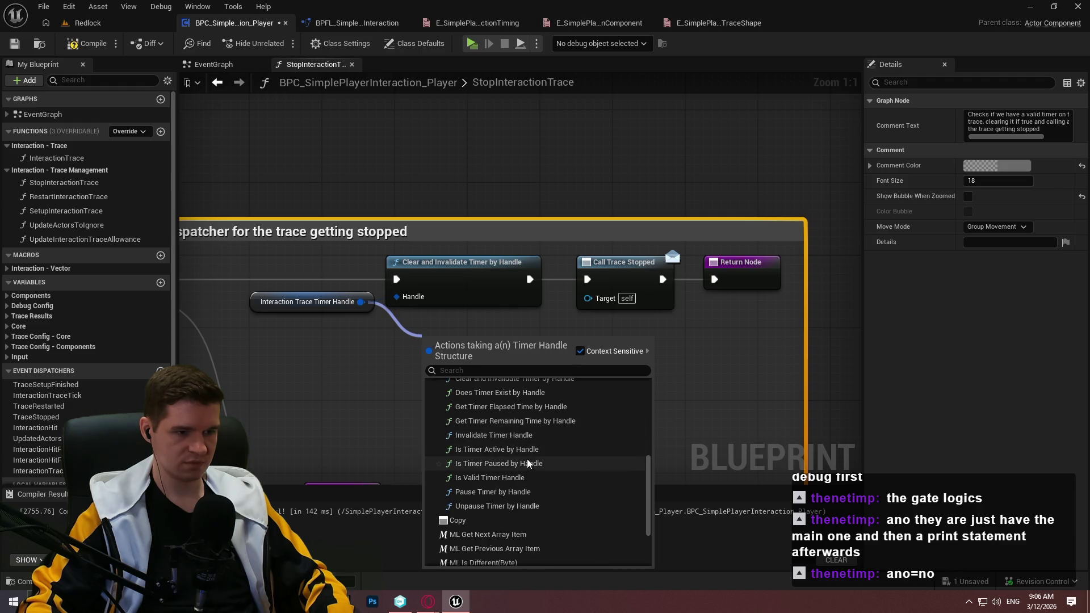
scroll(533, 476, "down", 3)
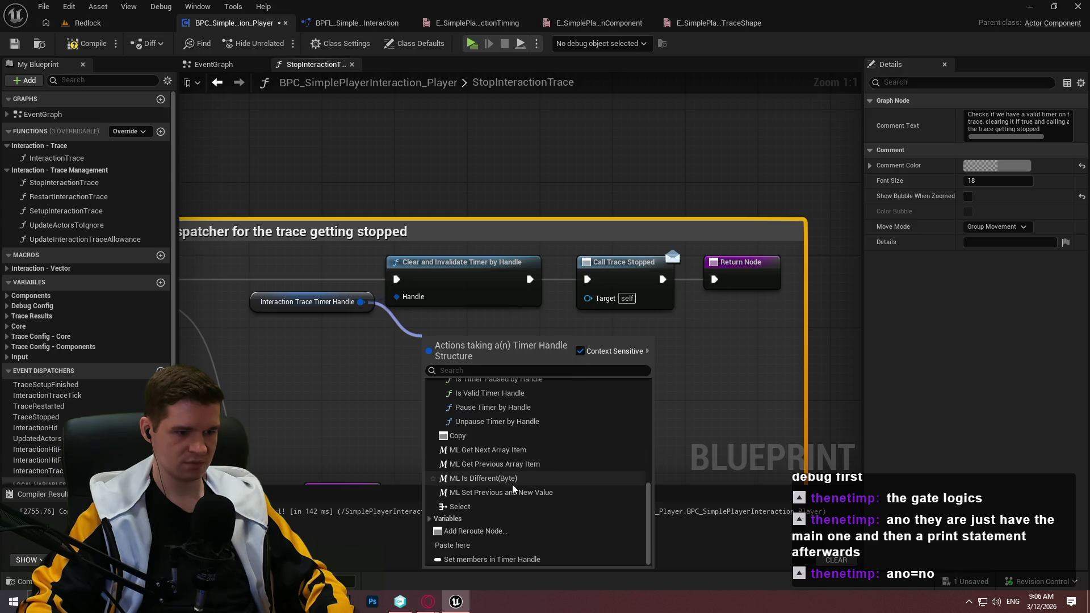
left_click(429, 518)
left_click(435, 528)
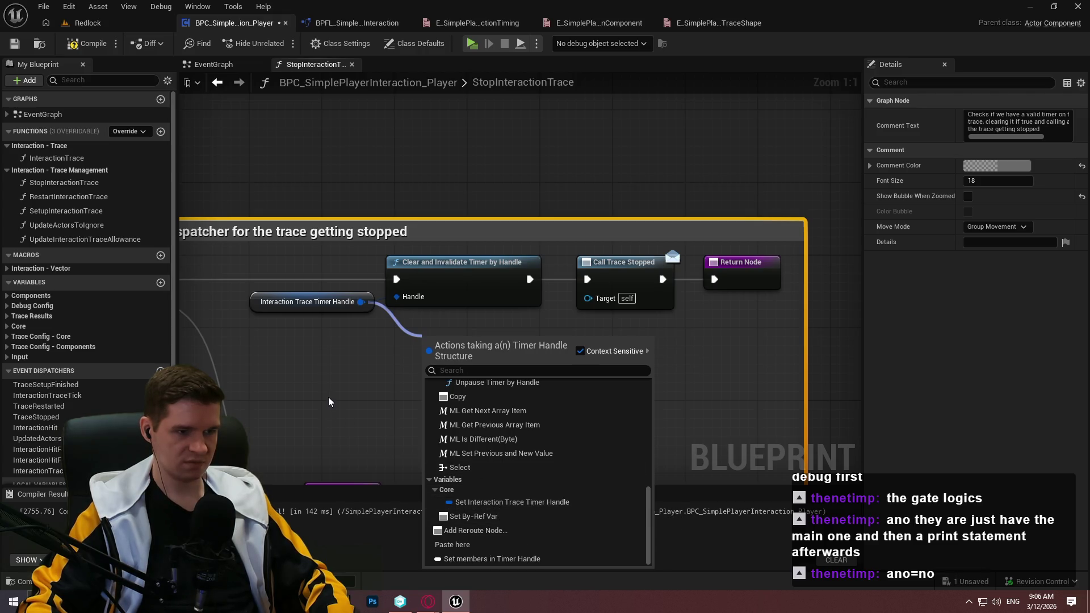
left_click(387, 348)
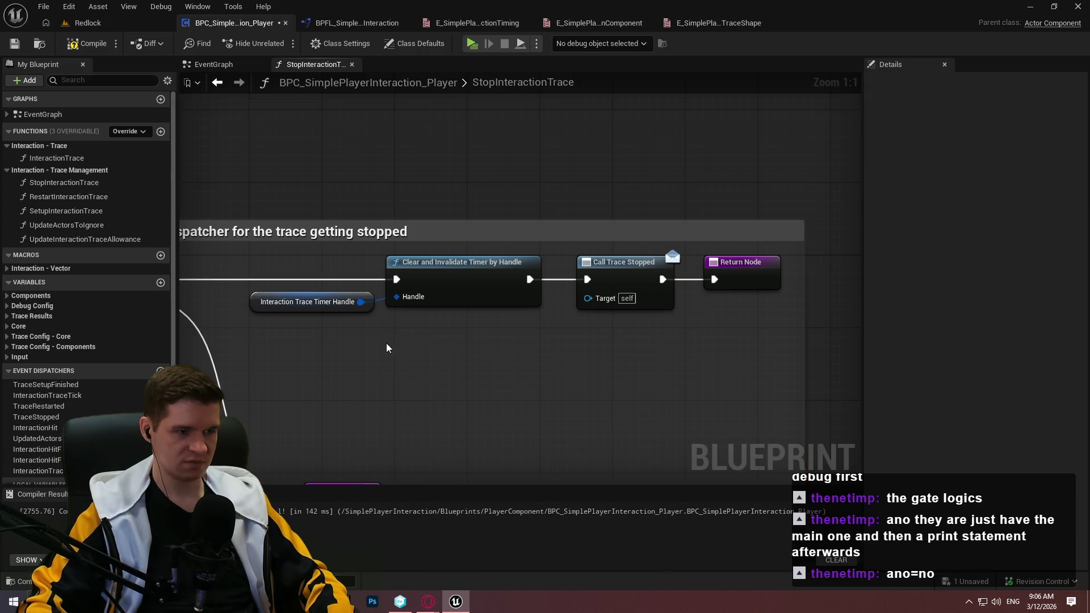
left_click(429, 230)
left_click(590, 203)
Frame the graph, save the blueprint, then open RestartInteractionTrace from the My Blueprint functions list
key("Home")
left_click(12, 44)
left_click(62, 158)
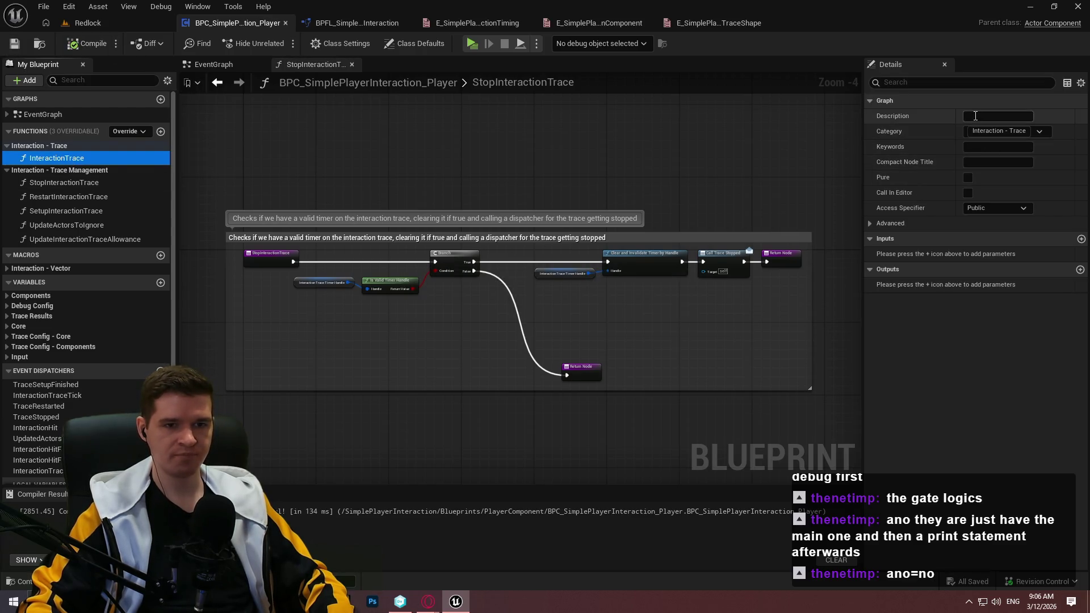
left_click(62, 198)
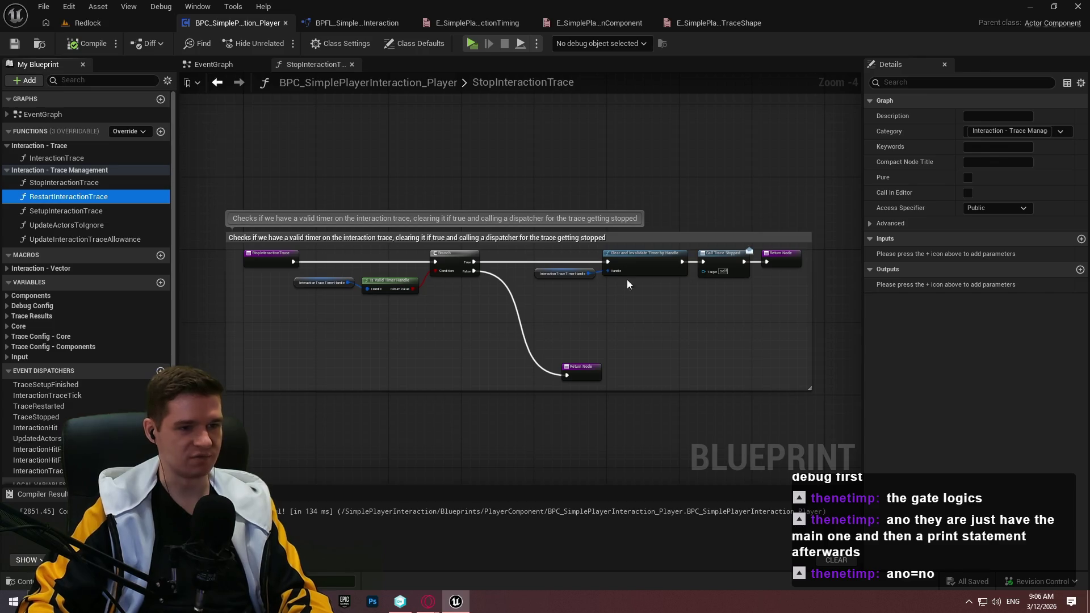
scroll(642, 283, "up", 4)
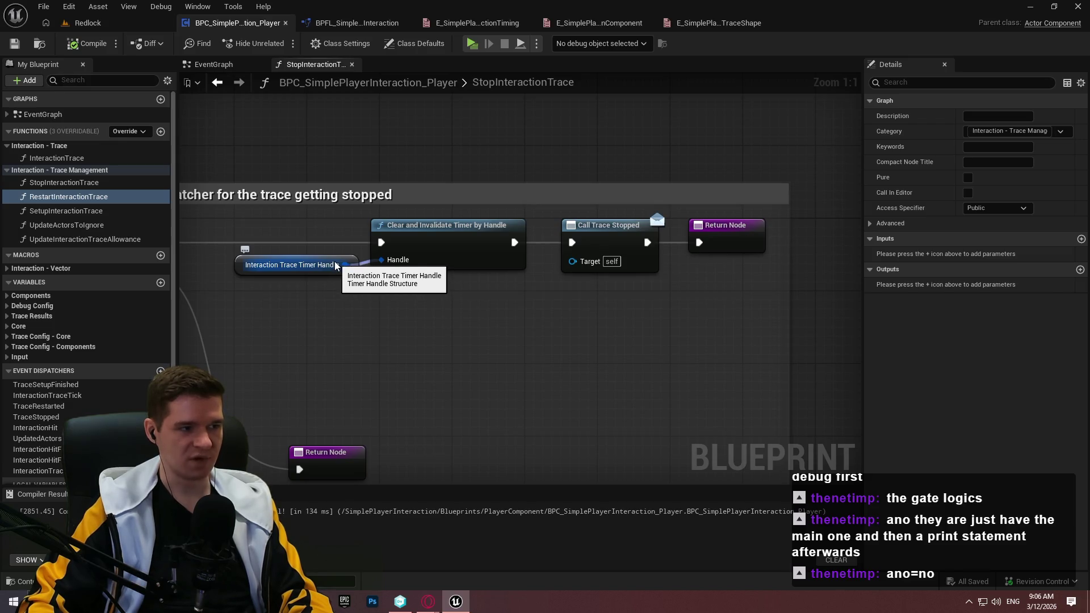
mouse_move(345, 266)
left_mouse_down()
mouse_move(365, 311)
mouse_move(353, 304)
mouse_move(350, 273)
left_mouse_up()
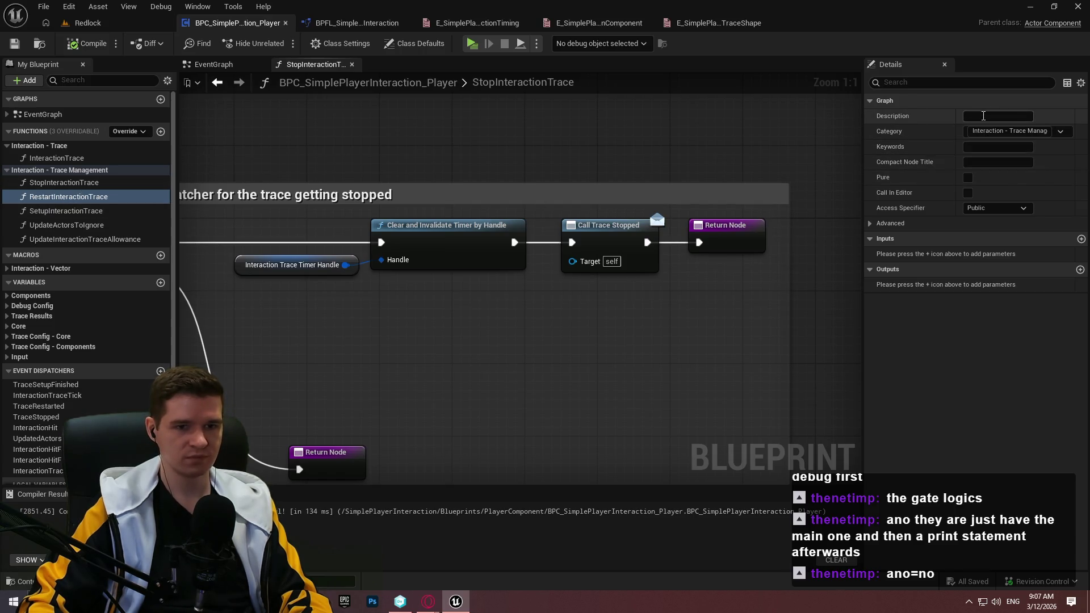
double_click(62, 196)
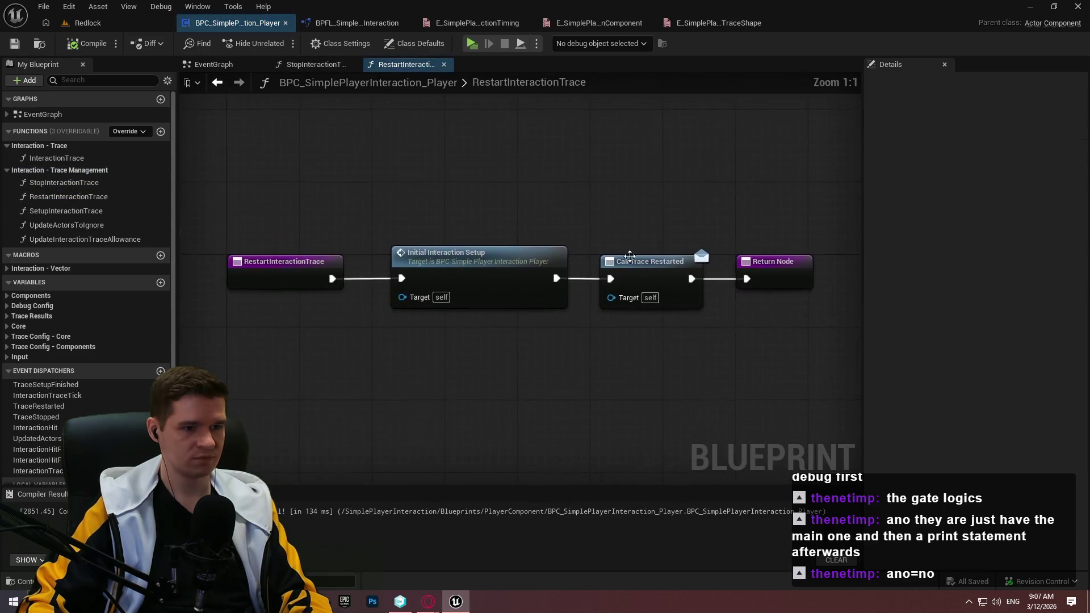
Check the InitialInteractionSetup event definition, then return to the RestartInteractionTrace graph
left_click_drag(839, 373, 303, 205)
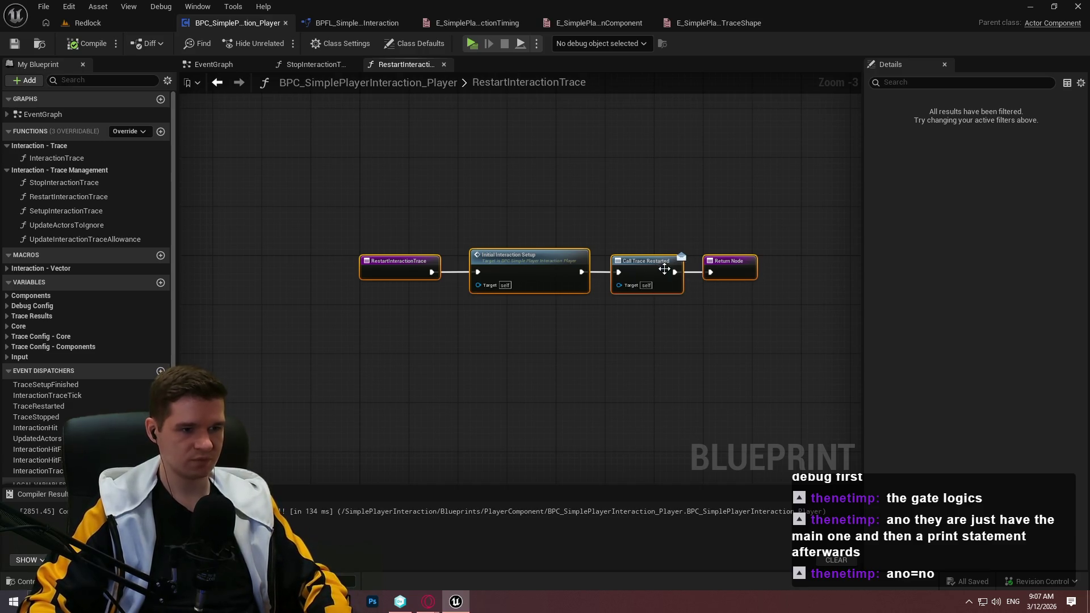
left_click(584, 225)
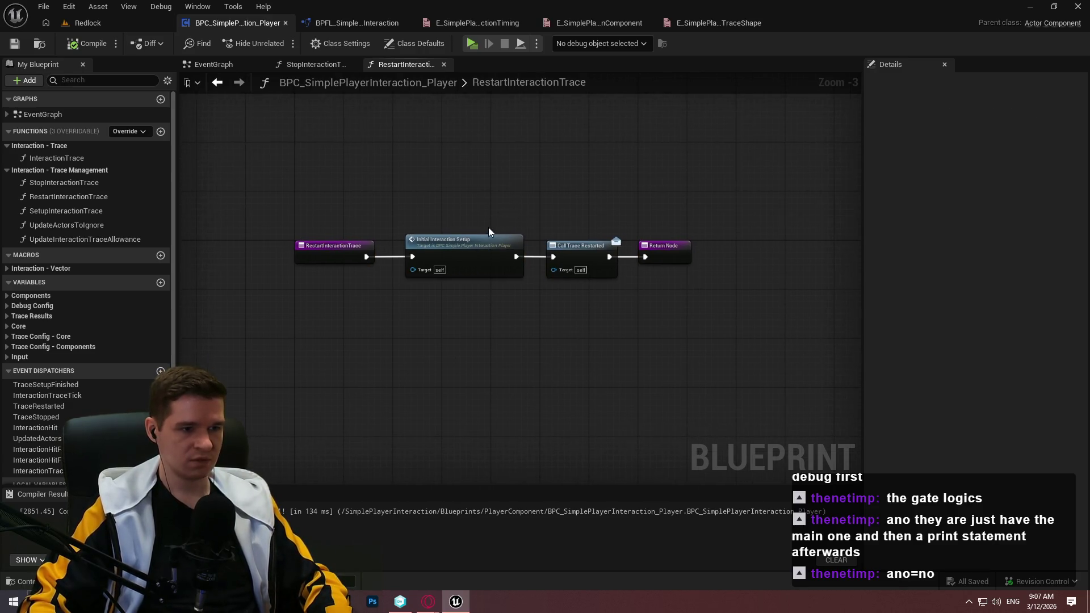
scroll(474, 251, "up", 3)
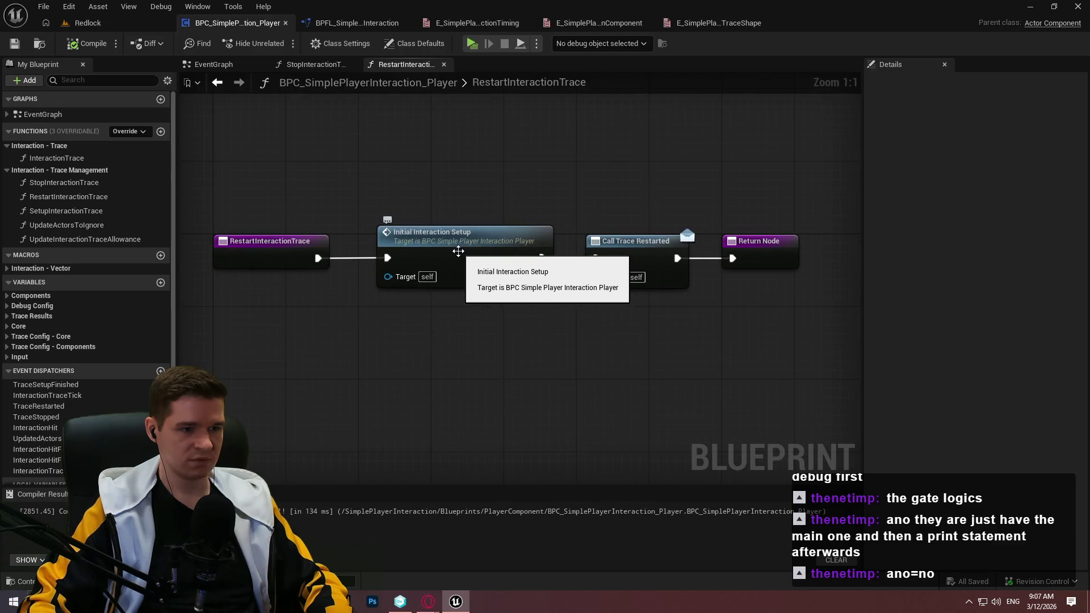
double_click(457, 251)
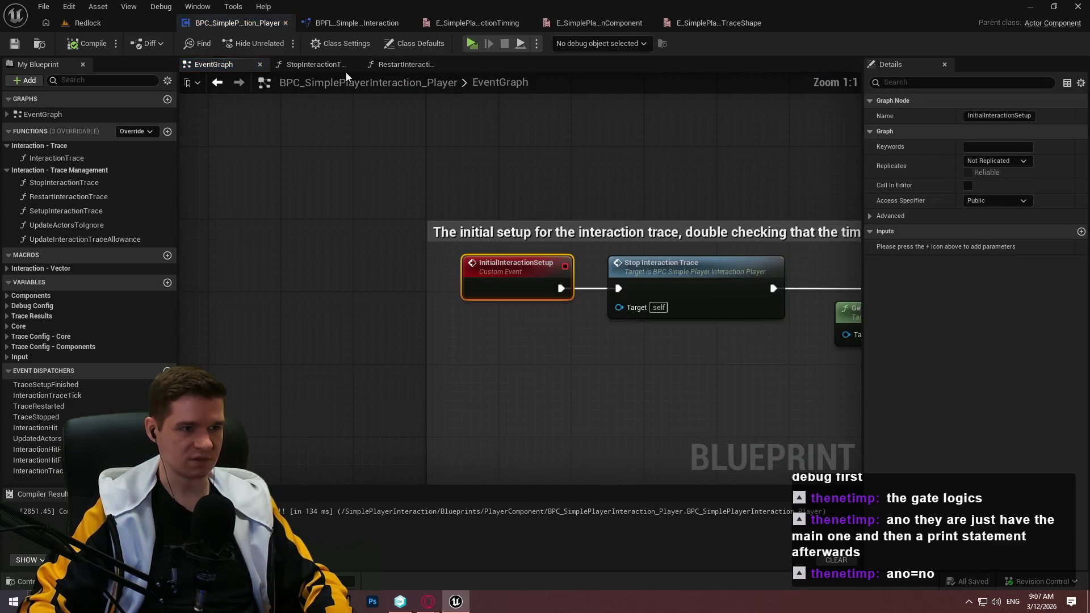
double_click(65, 196)
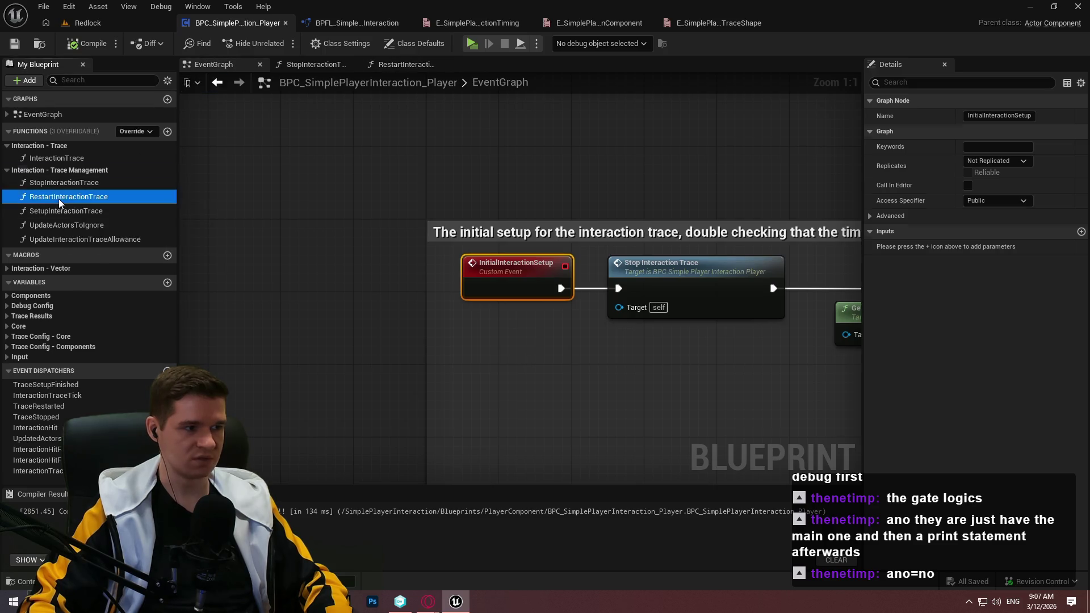
scroll(698, 320, "down", 3)
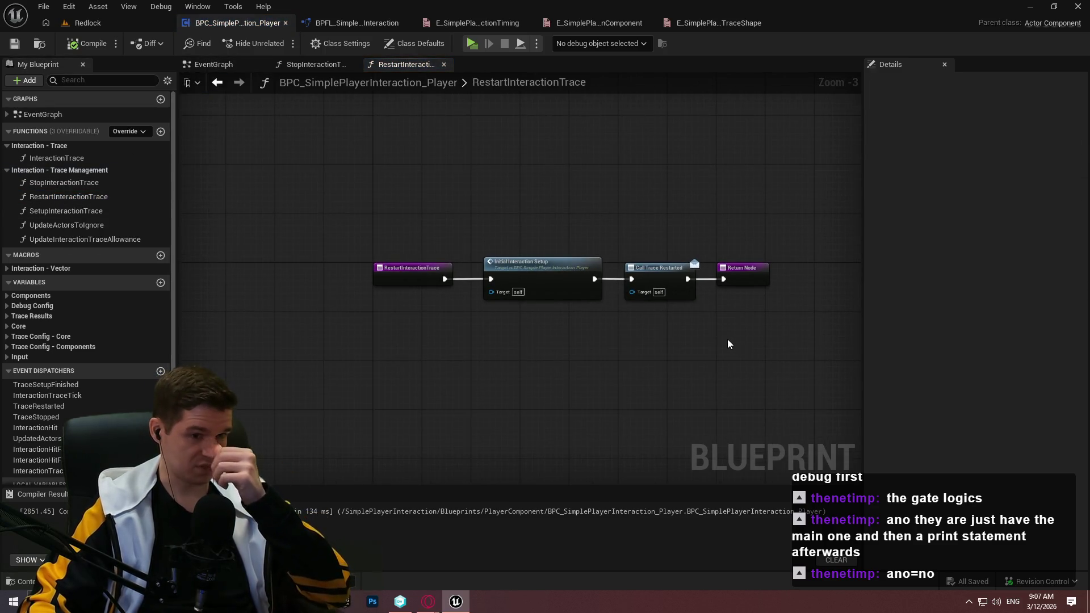
Wrap the four nodes in a comment: stop timer, rerun setup, restart timer, call restart dispatcher
left_click_drag(399, 219, 741, 310)
type("c")
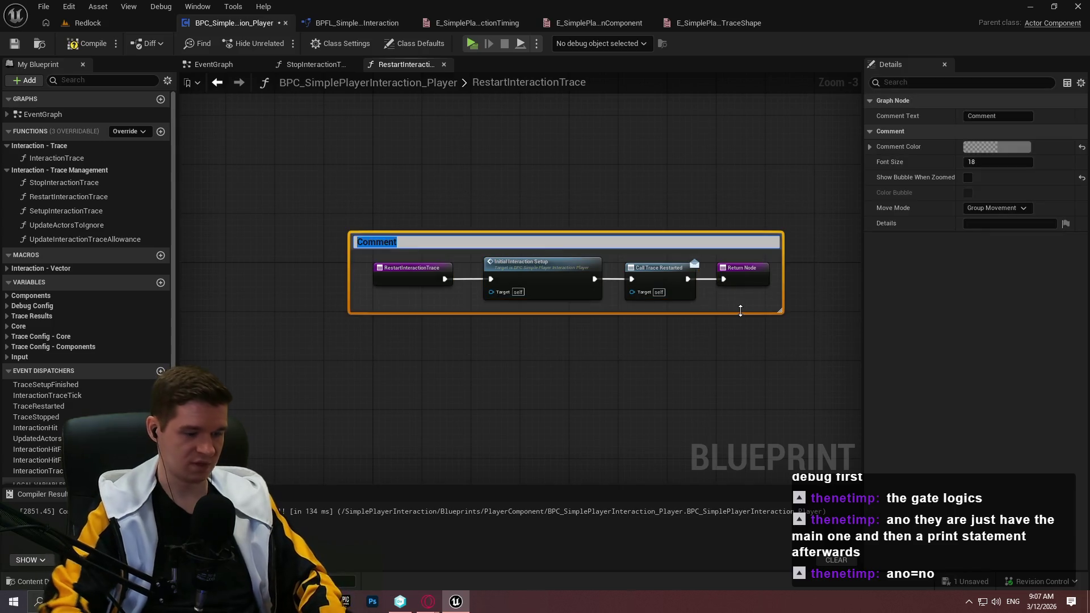
type("St")
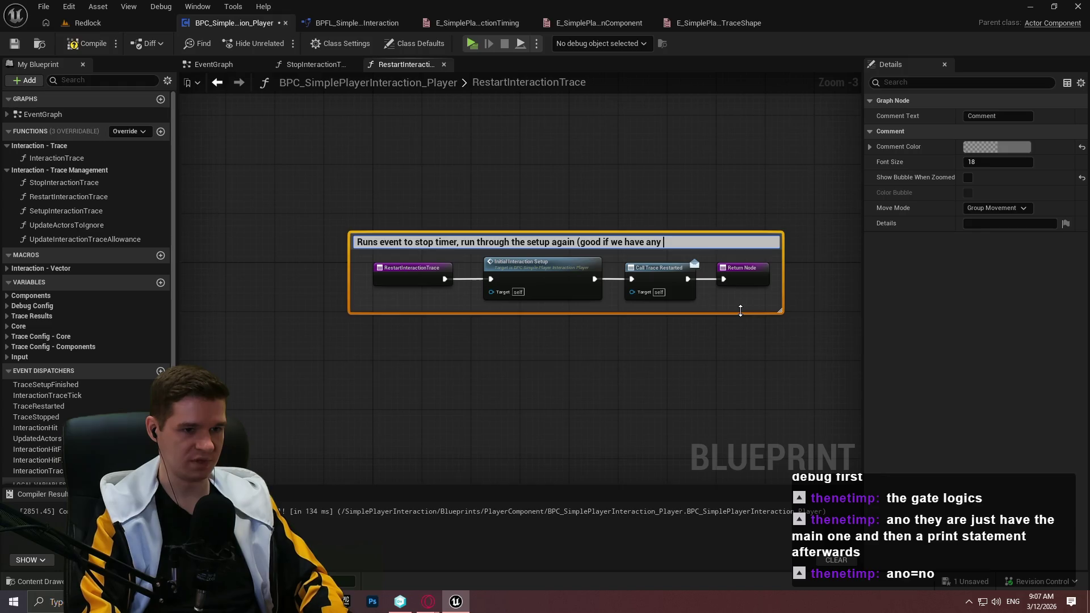
type("y ab")
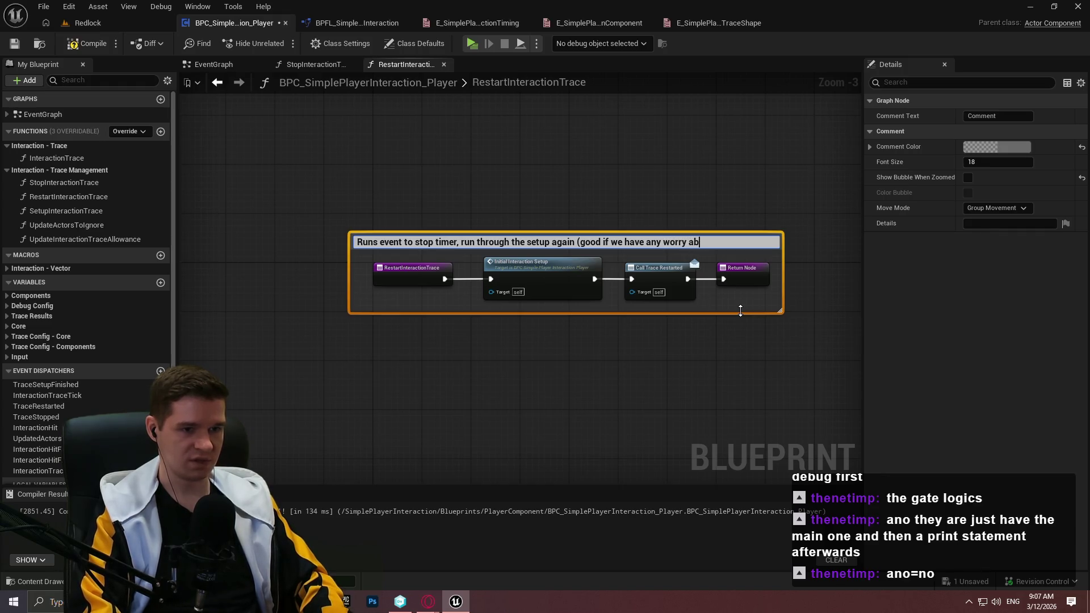
type("out comp")
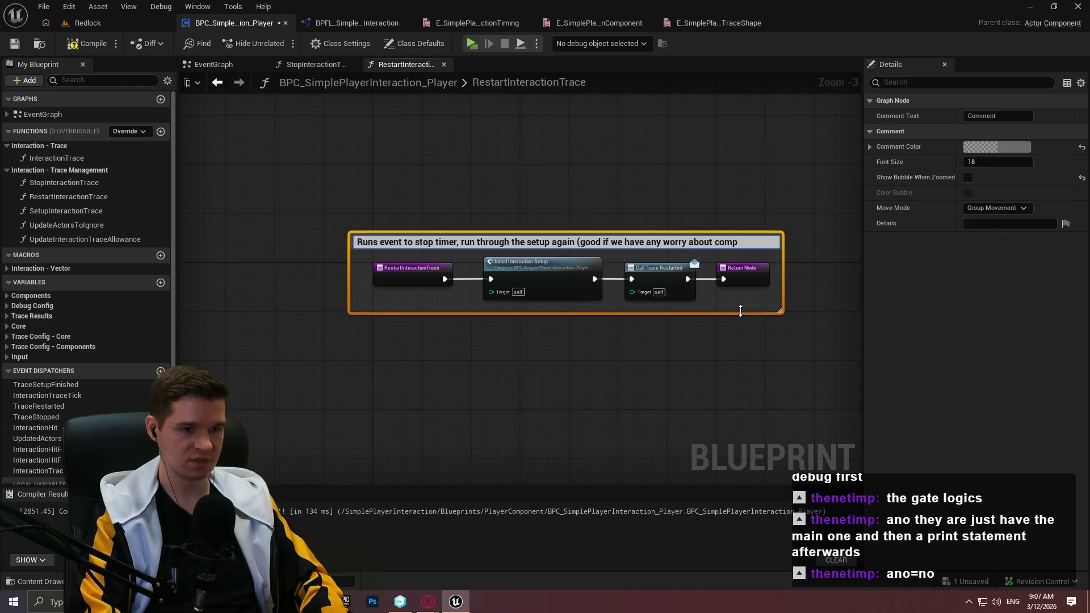
type("onent invalidation)")
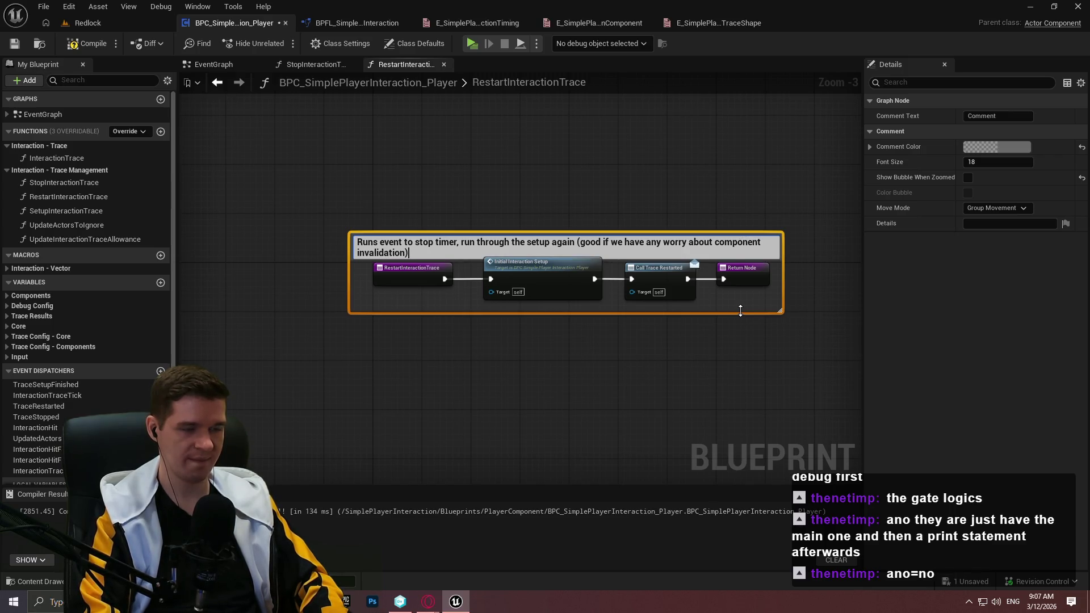
type(", and then re")
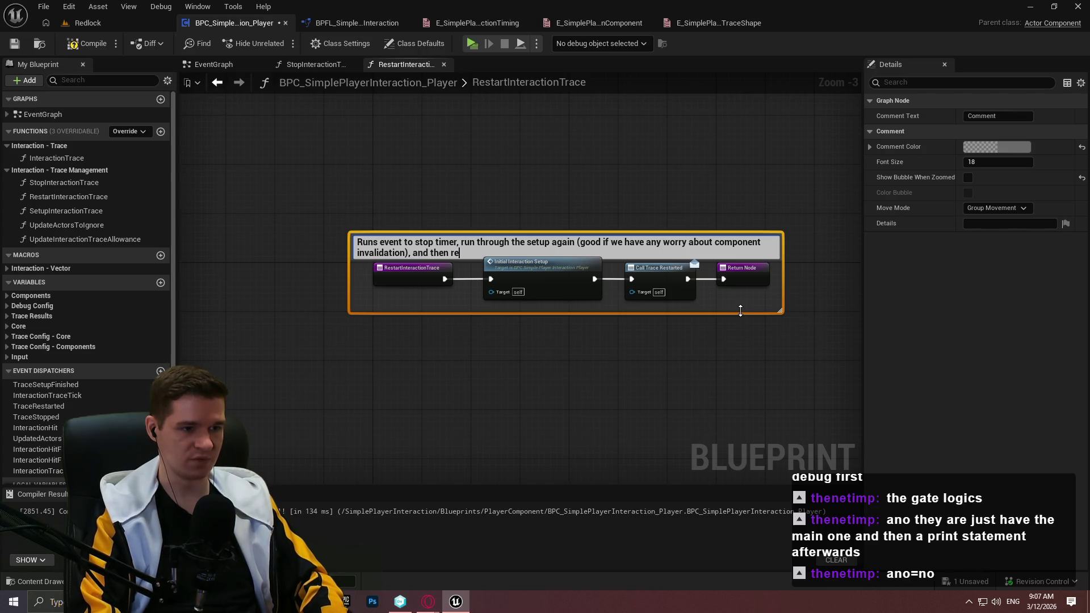
type("starts the timer")
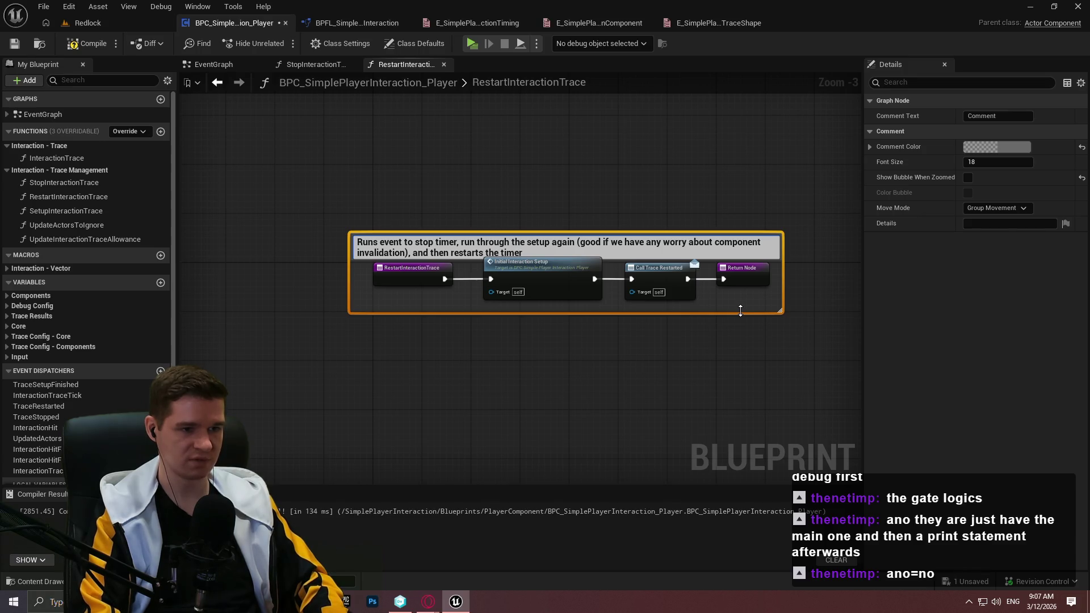
type(", calling a dispatc")
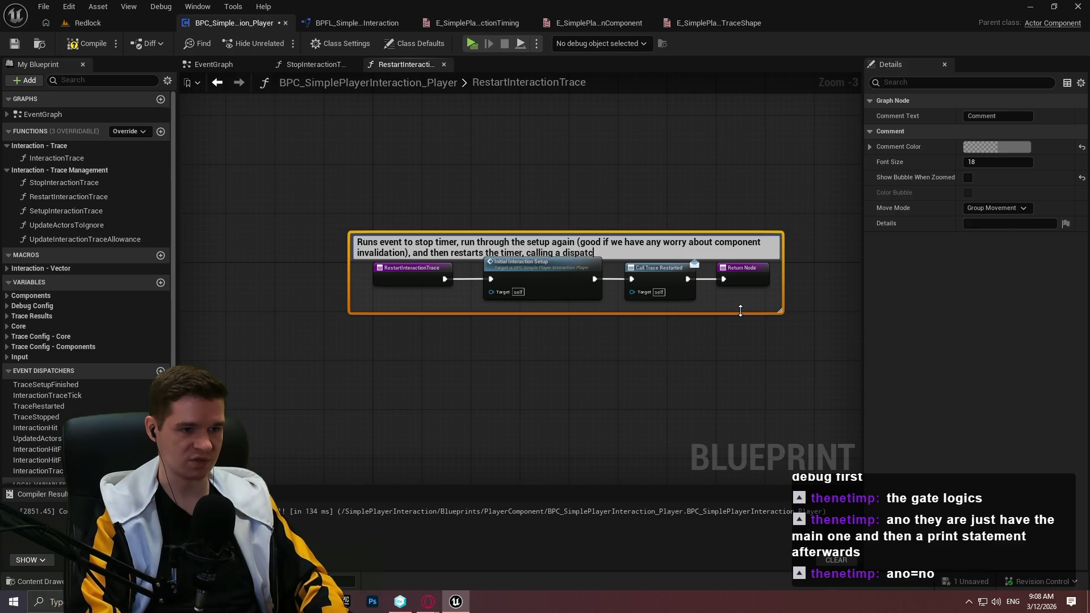
type("her for trace restart")
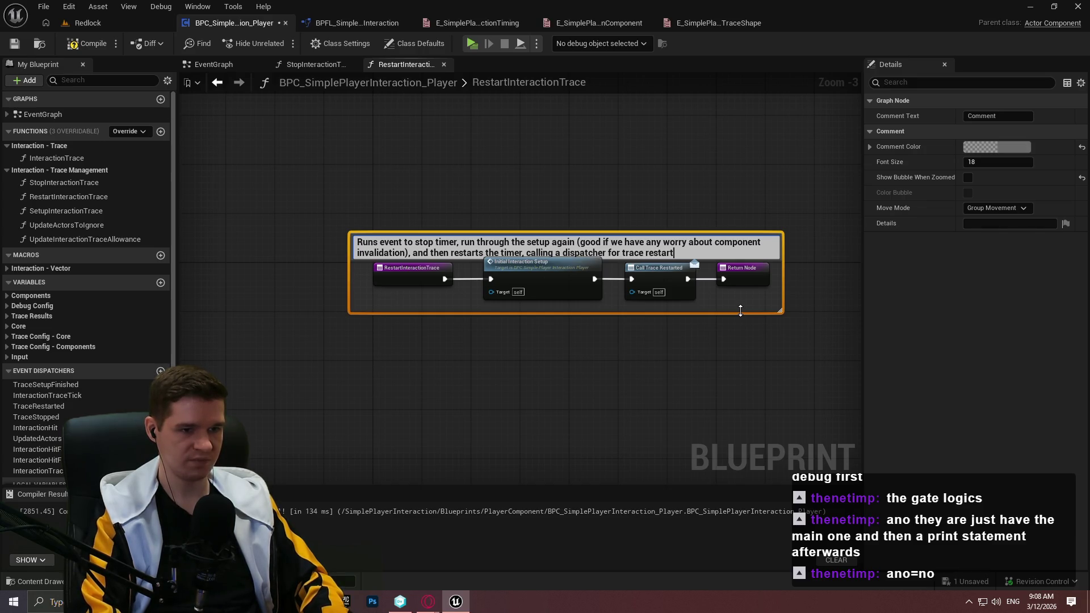
key("Return")
left_click(706, 171)
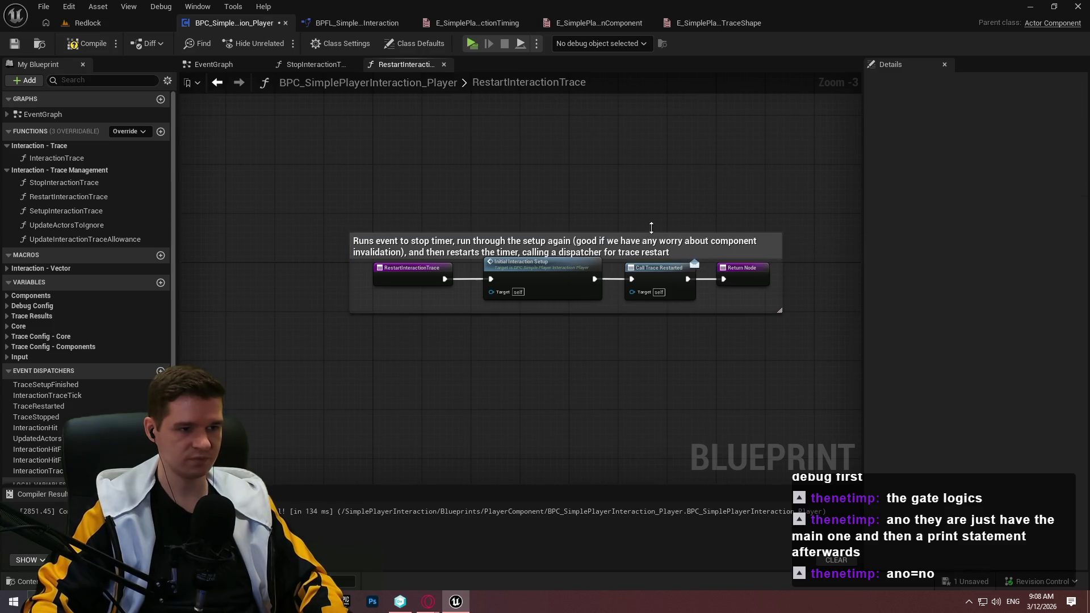
Reposition the RestartInteractionTrace comment box with its nodes
mouse_move(525, 242)
left_mouse_down()
mouse_move(536, 276)
mouse_move(550, 278)
mouse_move(395, 208)
left_mouse_up()
left_click(525, 237)
left_click(215, 211)
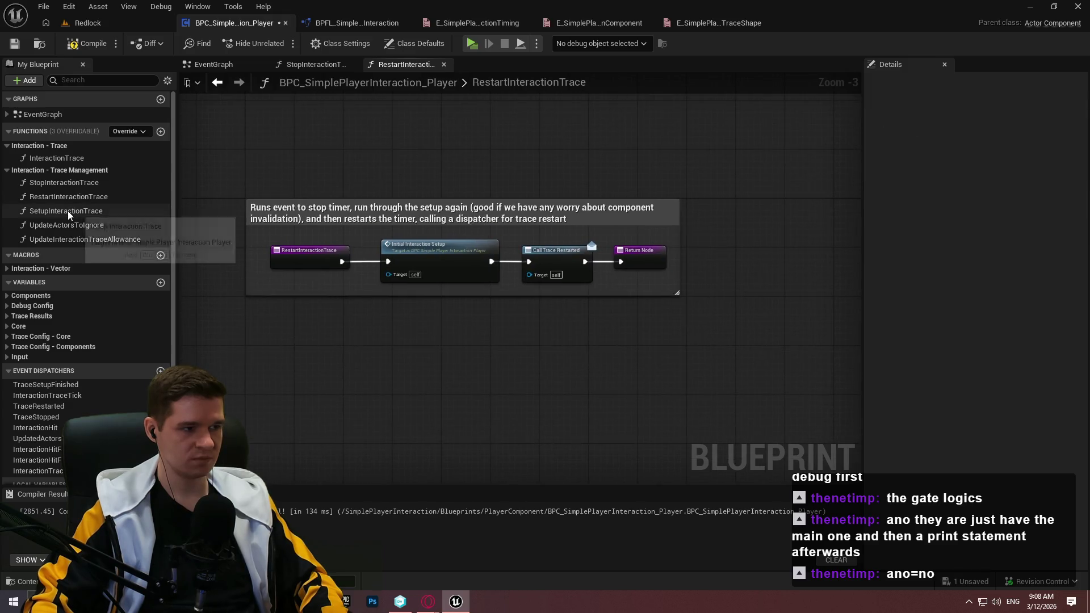
Open the SetupInteractionTrace function graph, then compile and save the blueprint
double_click(67, 211)
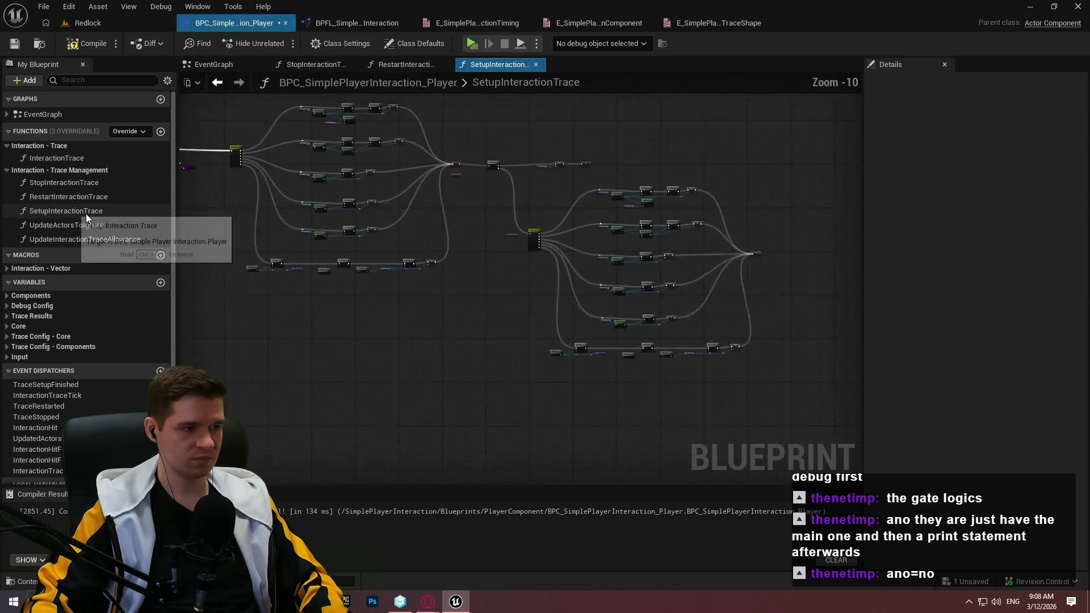
left_click(101, 45)
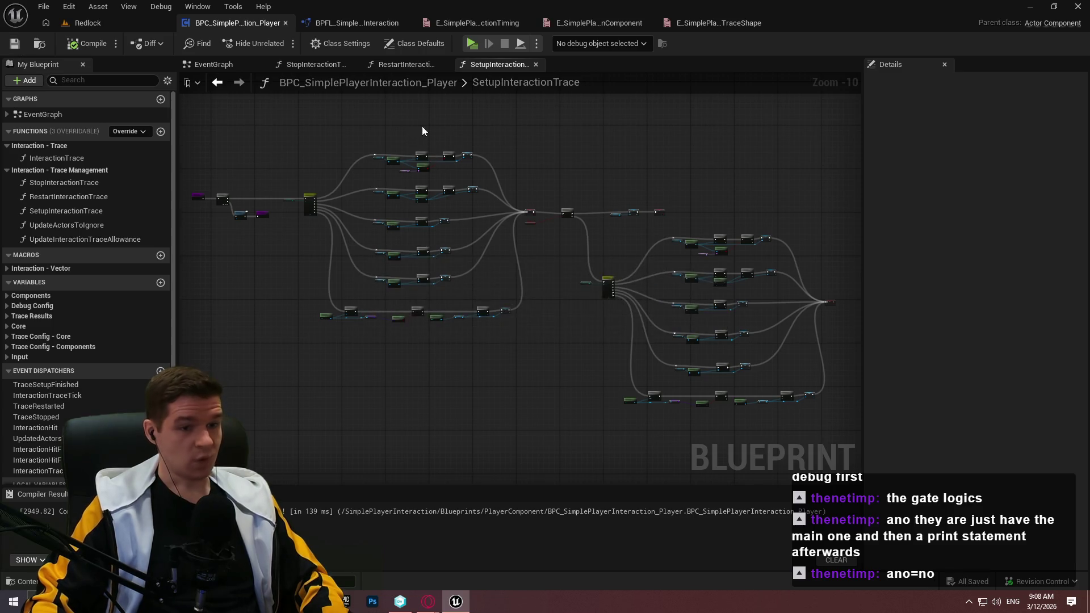
scroll(761, 206, "up", 3)
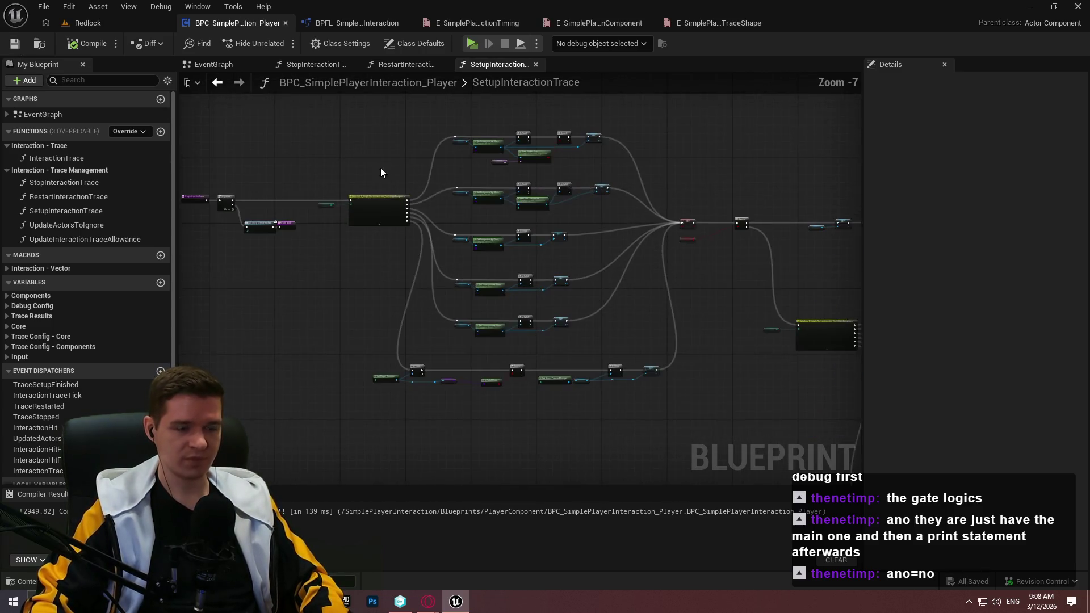
scroll(377, 197, "up", 3)
scroll(341, 142, "down", 4)
scroll(352, 165, "up", 2)
Move the left node chain and shift the three small nodes to the left
mouse_move(329, 166)
left_mouse_down()
mouse_move(566, 278)
mouse_move(589, 251)
mouse_move(483, 214)
mouse_move(475, 233)
mouse_move(488, 252)
mouse_move(492, 242)
left_mouse_up()
left_click(547, 263)
mouse_move(547, 263)
left_mouse_down()
mouse_move(645, 311)
mouse_move(580, 292)
mouse_move(601, 304)
left_mouse_up()
mouse_move(509, 254)
left_mouse_down()
mouse_move(443, 256)
mouse_move(447, 249)
mouse_move(497, 275)
left_mouse_up()
scroll(447, 249, "up", 3)
mouse_move(713, 309)
left_mouse_down()
mouse_move(462, 246)
mouse_move(608, 281)
mouse_move(695, 206)
mouse_move(398, 150)
left_mouse_up()
scroll(462, 246, "down", 3)
scroll(695, 206, "down", 2)
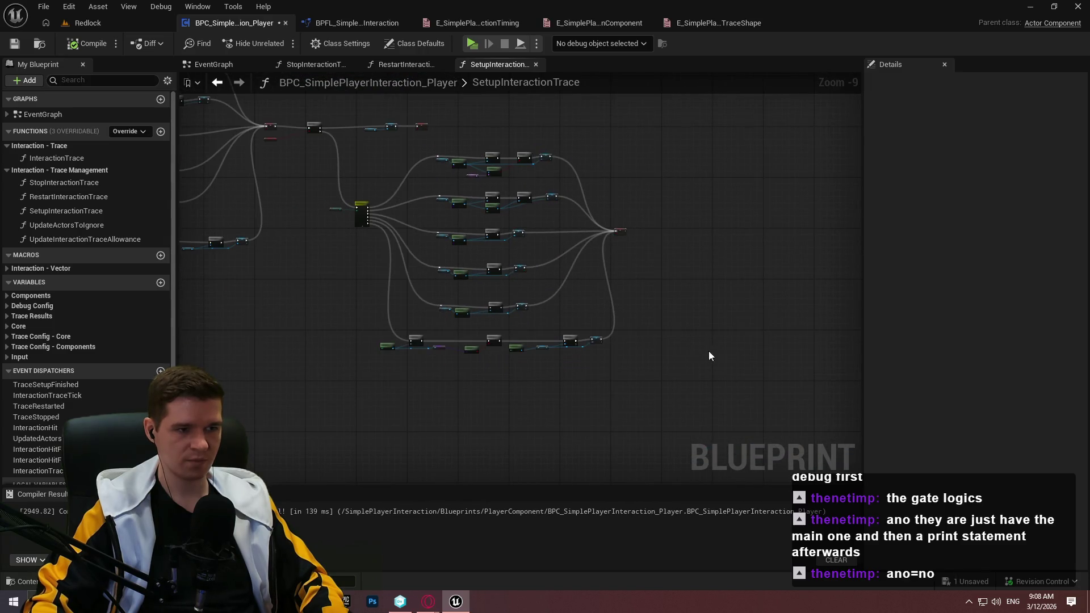
Nudge all node groups slightly and move the green-header node left and down
left_click_drag(767, 406, 291, 155)
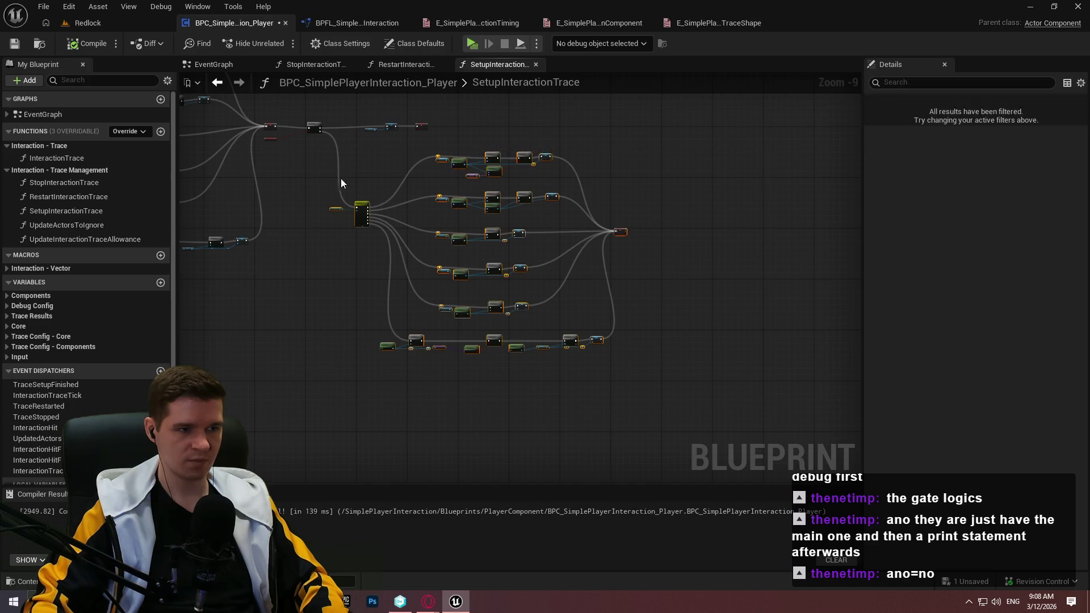
mouse_move(361, 204)
left_mouse_down()
mouse_move(418, 239)
mouse_move(400, 215)
left_mouse_up()
left_click(458, 179)
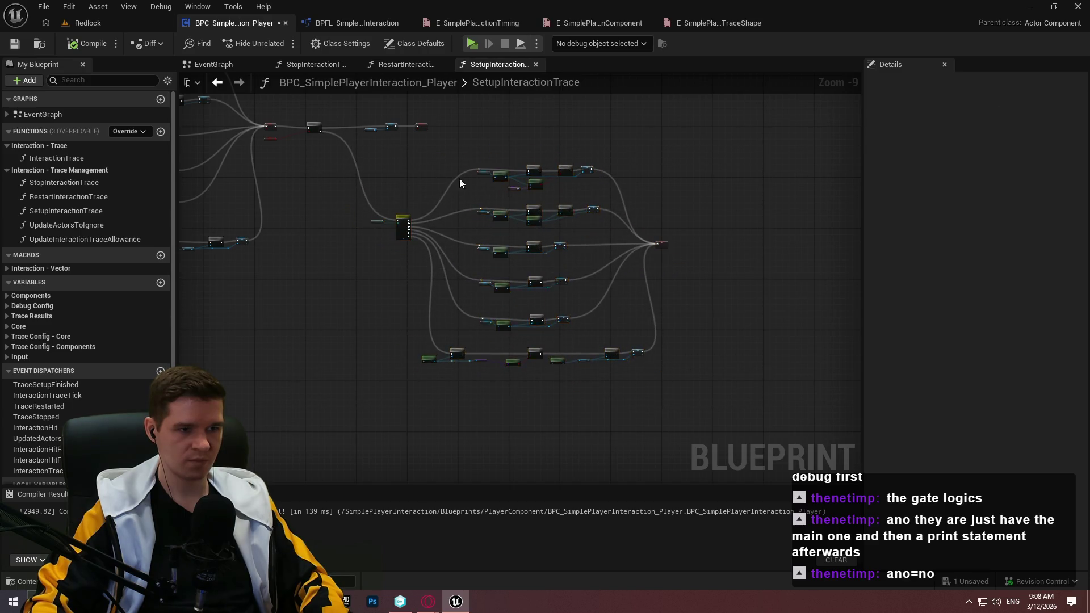
scroll(505, 184, "up", 4)
scroll(431, 250, "down", 1)
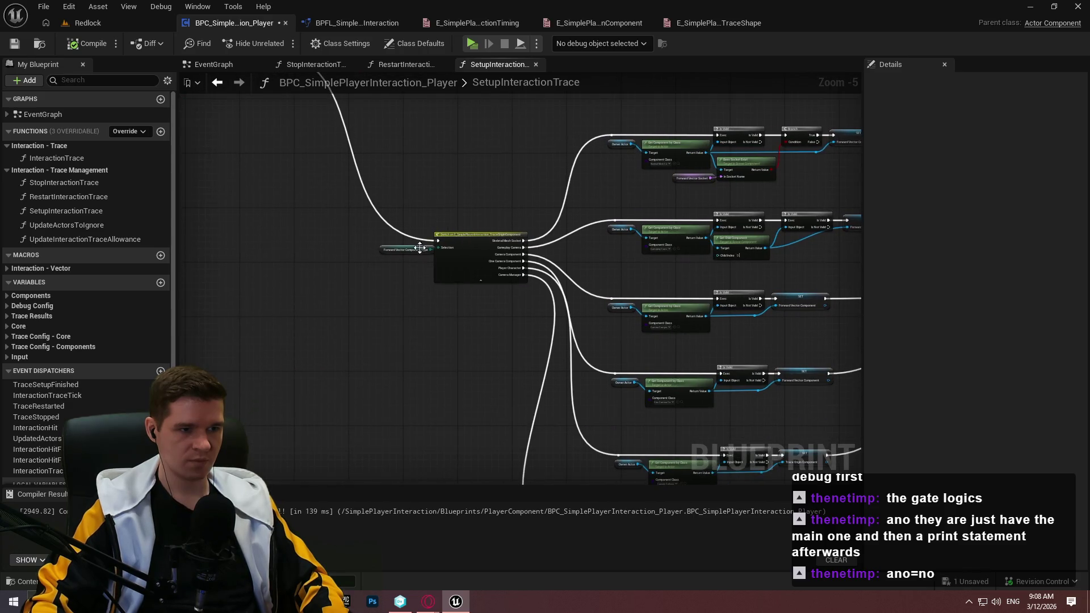
scroll(420, 251, "up", 2)
scroll(374, 187, "down", 2)
mouse_move(341, 188)
left_mouse_down()
mouse_move(465, 243)
mouse_move(417, 250)
left_mouse_up()
scroll(545, 252, "down", 3)
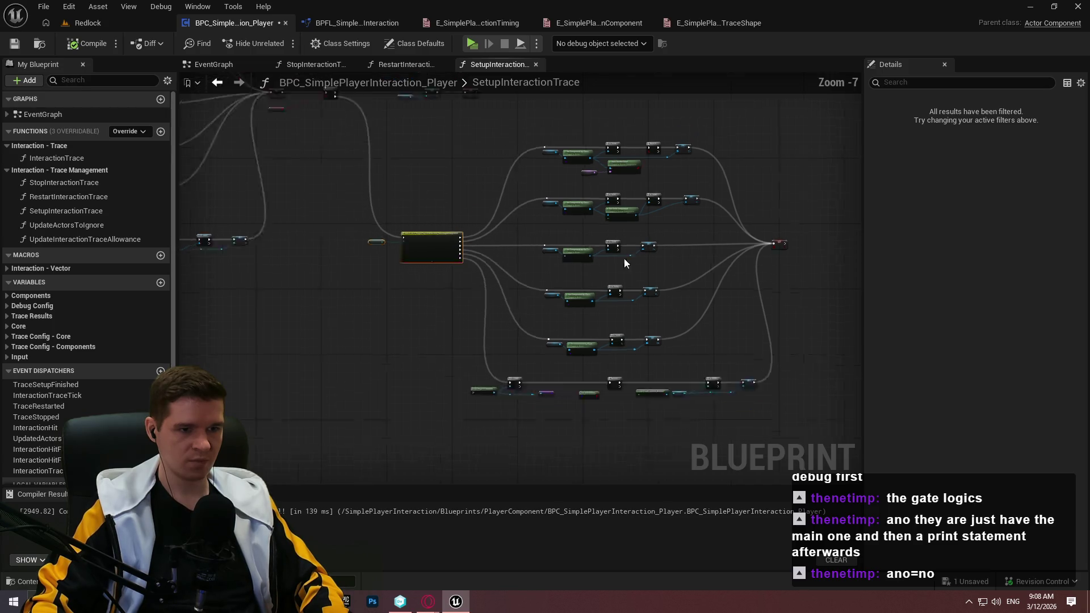
Shift the central nodes right and down, then select the entry, Sequence, dispatcher and Return nodes
mouse_move(800, 398)
left_mouse_down()
mouse_move(423, 159)
mouse_move(457, 229)
mouse_move(528, 288)
left_mouse_up()
scroll(642, 301, "up", 2)
left_click_drag(738, 391, 394, 217)
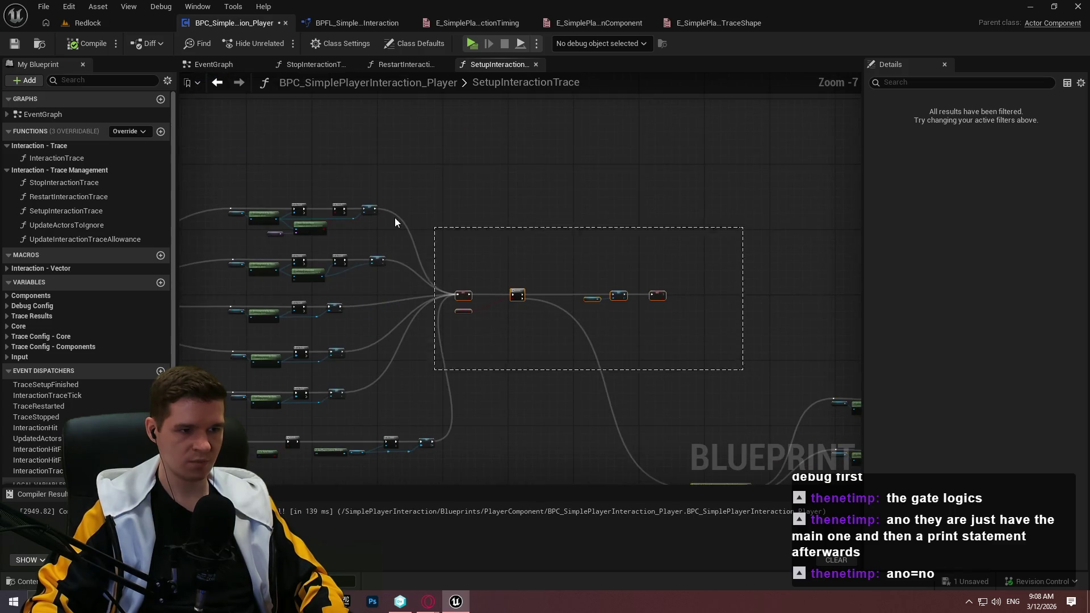
mouse_move(462, 294)
left_mouse_down()
mouse_move(546, 324)
mouse_move(524, 313)
left_mouse_up()
left_click(798, 326)
mouse_move(798, 325)
left_mouse_down()
mouse_move(540, 156)
mouse_move(407, 165)
mouse_move(676, 160)
left_mouse_up()
scroll(554, 199, "up", 4)
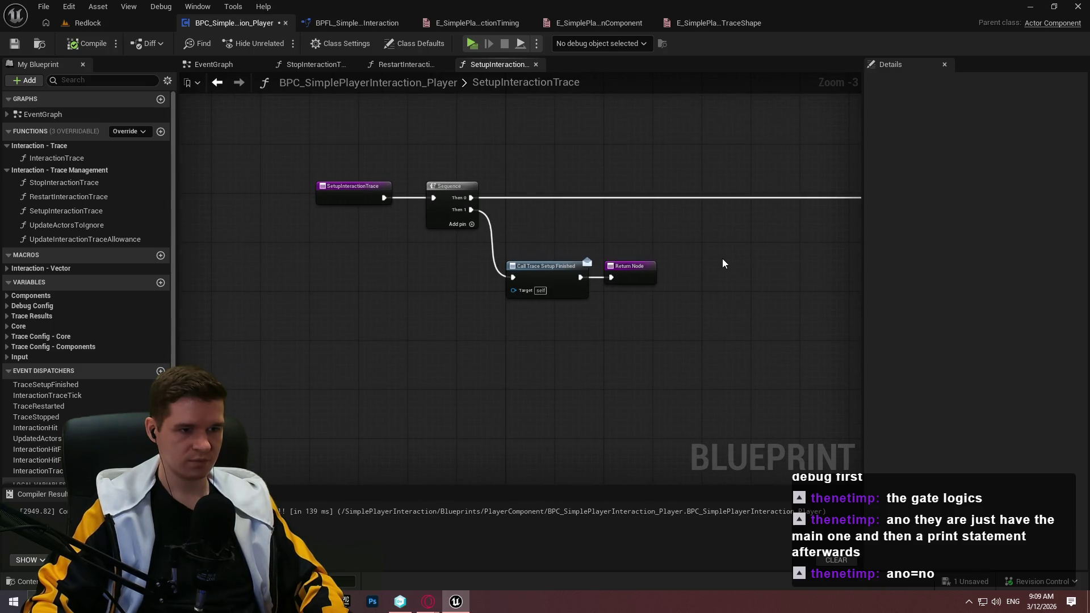
mouse_move(727, 324)
left_mouse_down()
mouse_move(377, 223)
mouse_move(279, 142)
left_mouse_up()
Caption the comment 'First sets up the components, and then runs a dispatcher for the setup finishing'
type("c")
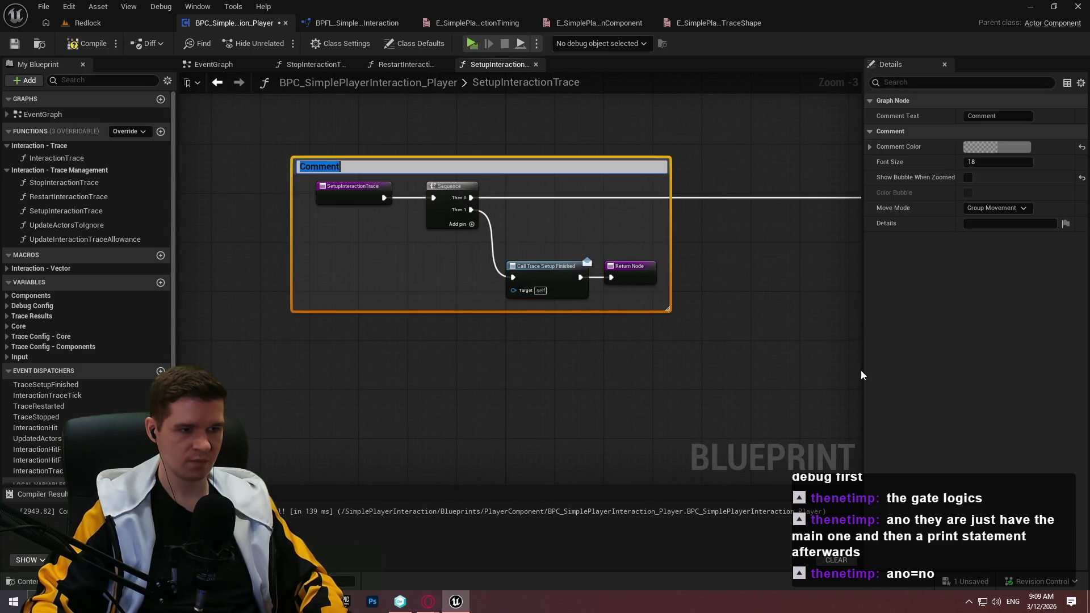
type("Fifrst sets up the compon")
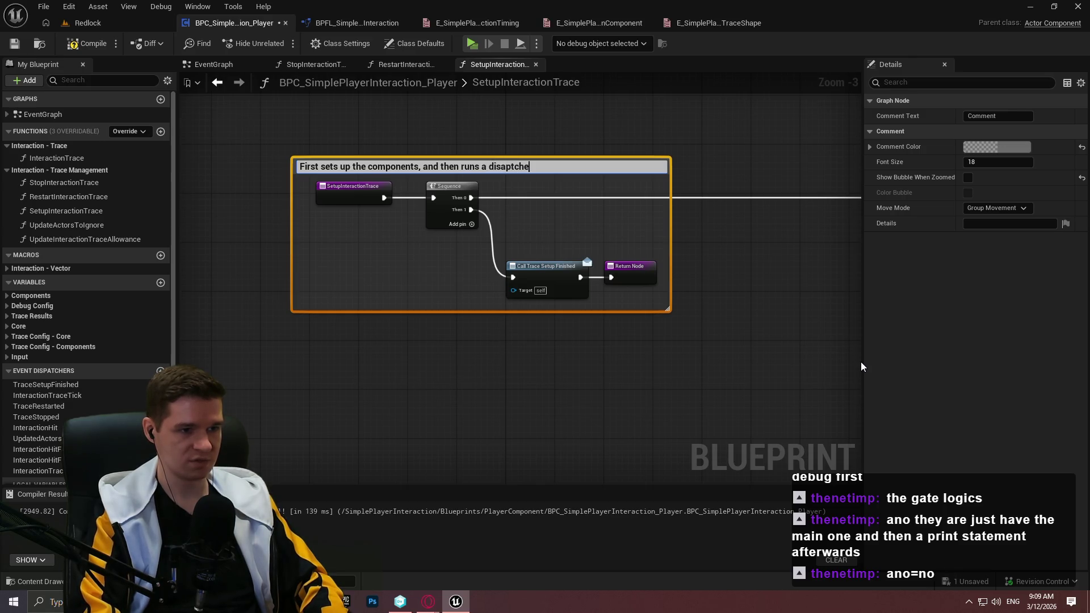
type("atcher f")
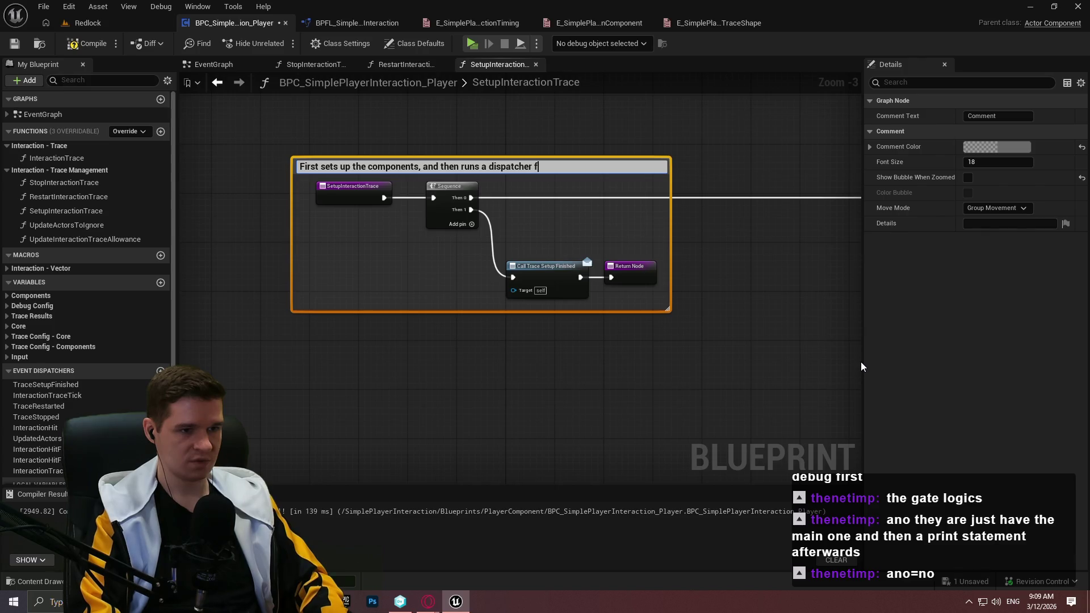
type("or the setup ")
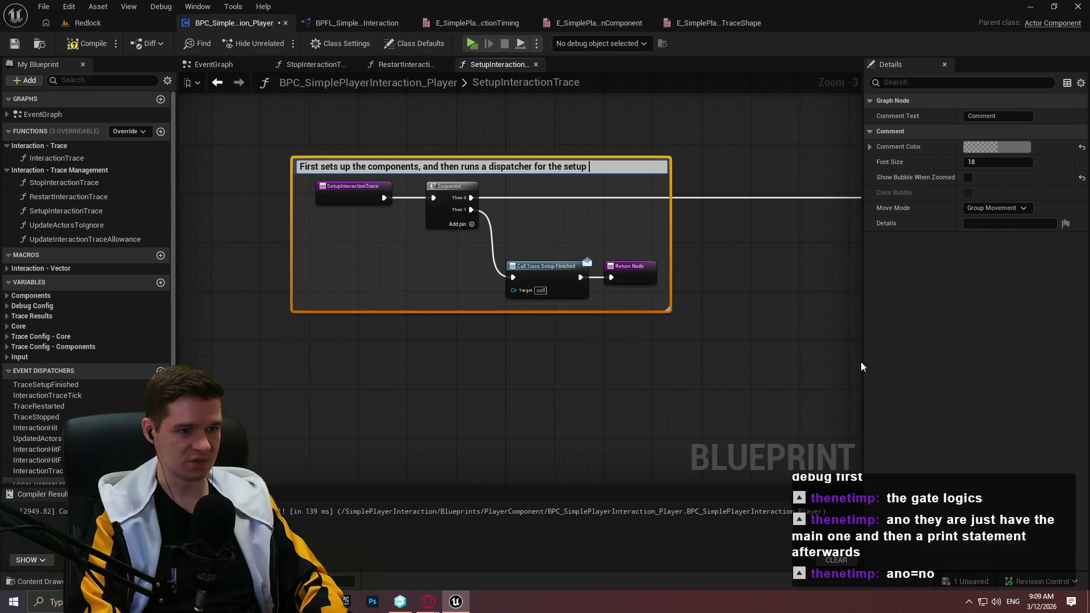
type("finishing")
key("Return")
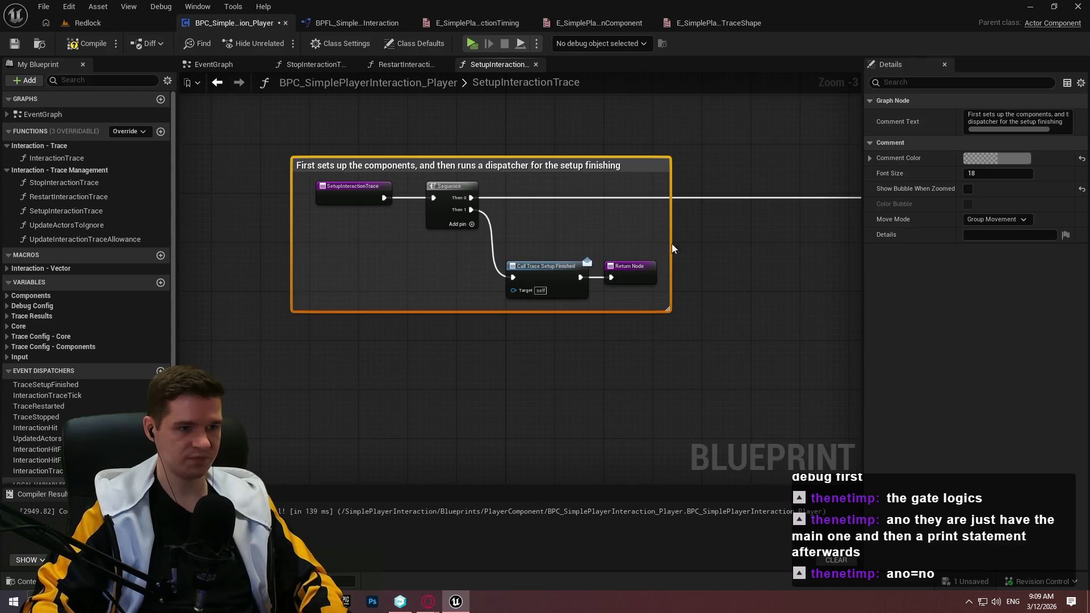
left_click(968, 190)
Select the Branch and SET node cluster and shift it right and down
scroll(732, 173, "down", 4)
mouse_move(732, 129)
left_mouse_down()
mouse_move(365, 136)
mouse_move(428, 145)
mouse_move(388, 131)
mouse_move(331, 201)
left_mouse_up()
mouse_move(268, 162)
left_mouse_down()
mouse_move(785, 466)
mouse_move(717, 436)
left_mouse_up()
scroll(610, 306, "up", 4)
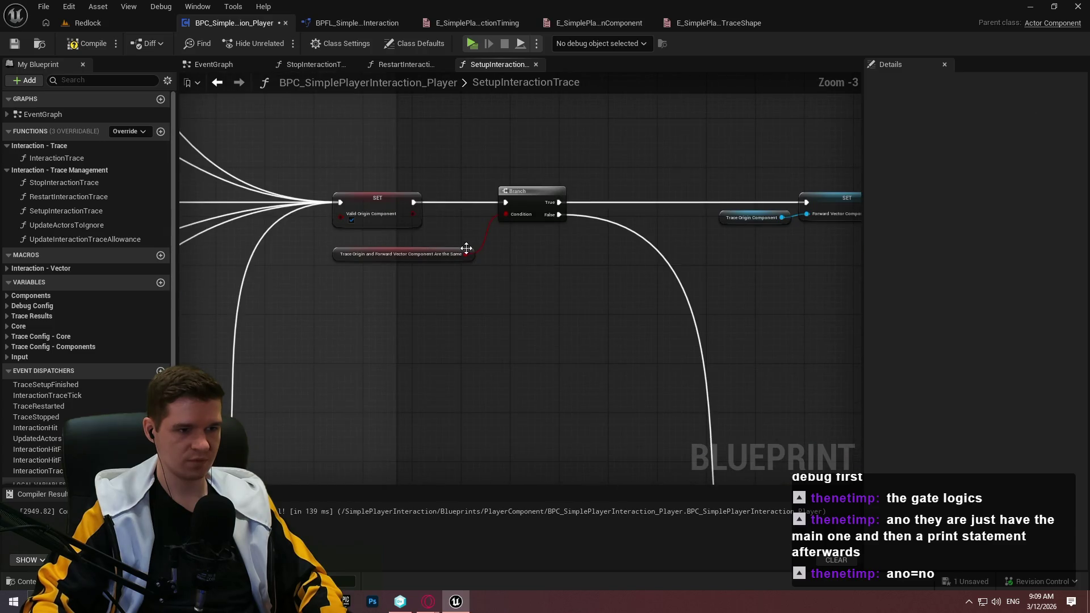
scroll(466, 248, "down", 2)
mouse_move(769, 312)
left_mouse_down()
mouse_move(425, 205)
mouse_move(658, 215)
left_mouse_up()
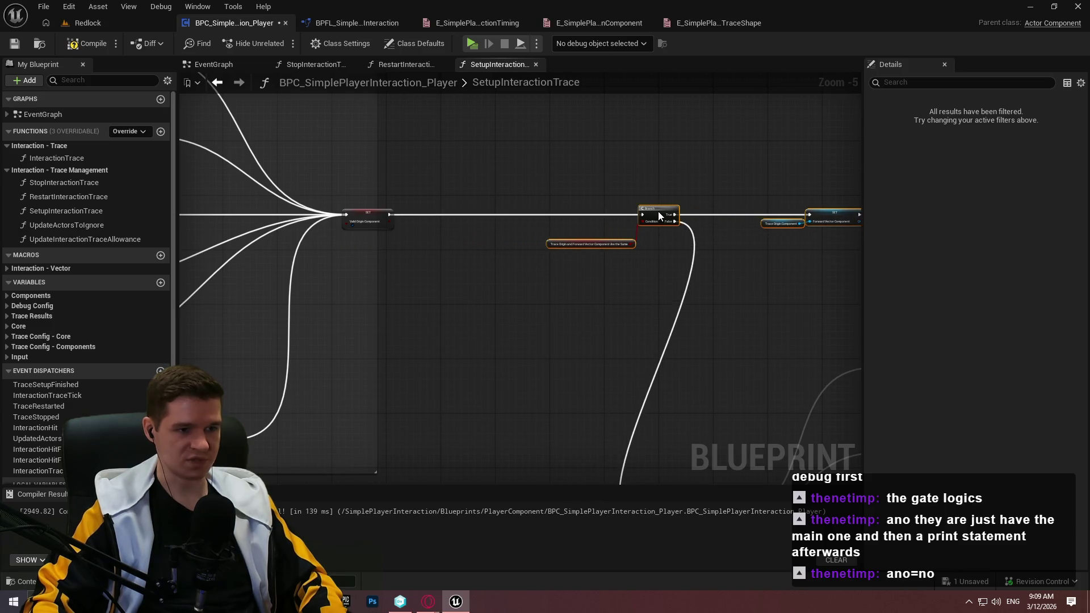
scroll(357, 214, "down", 5)
mouse_move(684, 437)
left_mouse_down()
mouse_move(333, 255)
mouse_move(290, 213)
left_mouse_up()
mouse_move(343, 288)
left_mouse_down()
mouse_move(499, 326)
mouse_move(462, 347)
left_mouse_up()
scroll(783, 289, "up", 2)
scroll(479, 185, "up", 3)
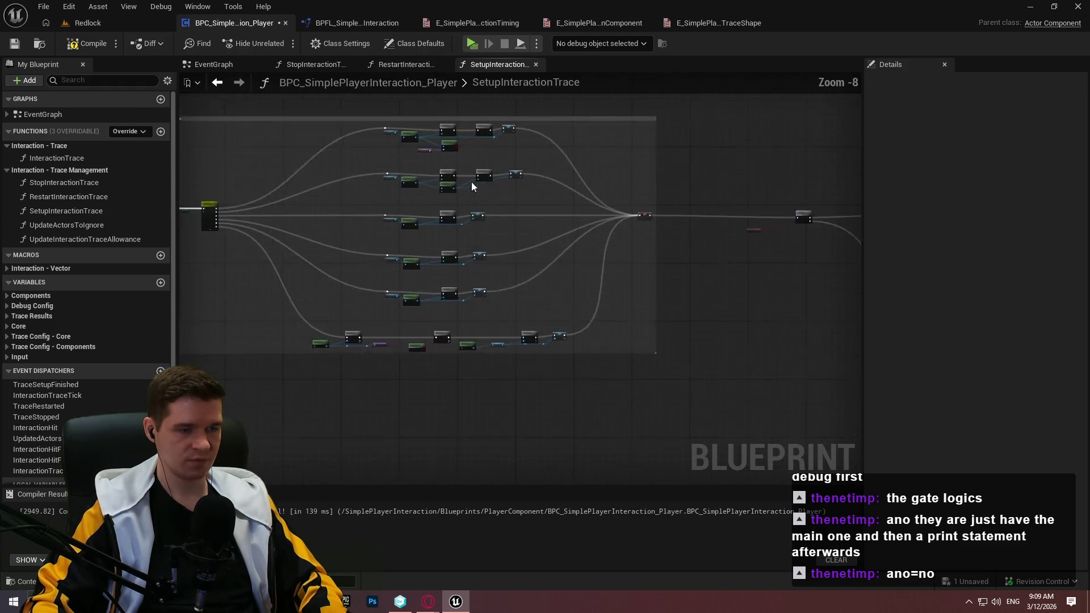
scroll(399, 165, "up", 4)
Caption a comment about switching component setups/checks based on configuration, shown when zoomed out
type("c")
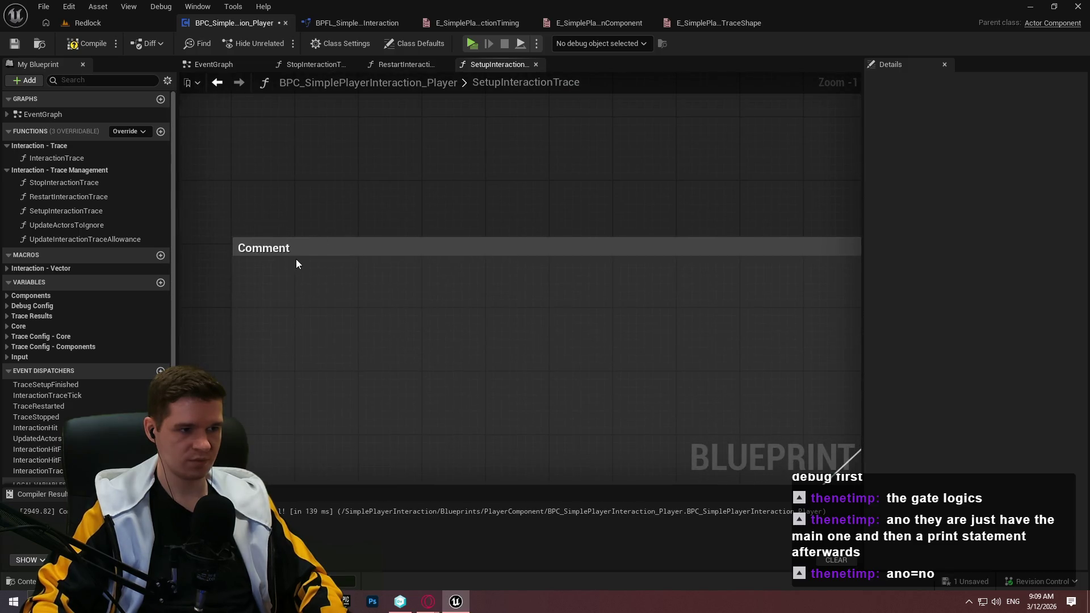
type("Switches to")
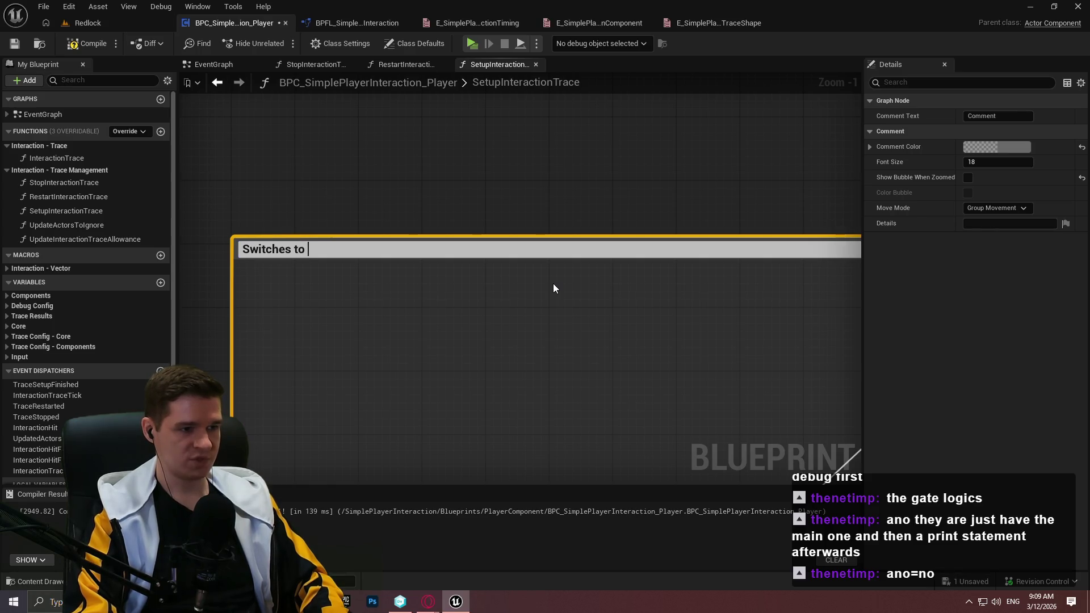
type("  componen")
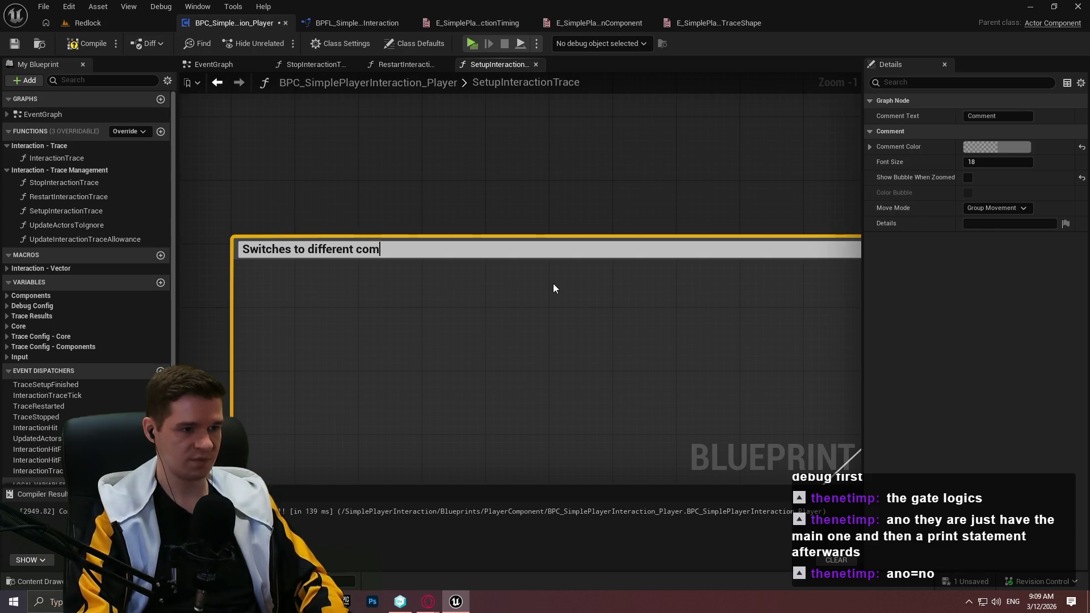
key("BackSpace")
key("BackSpace")
key("BackSpace")
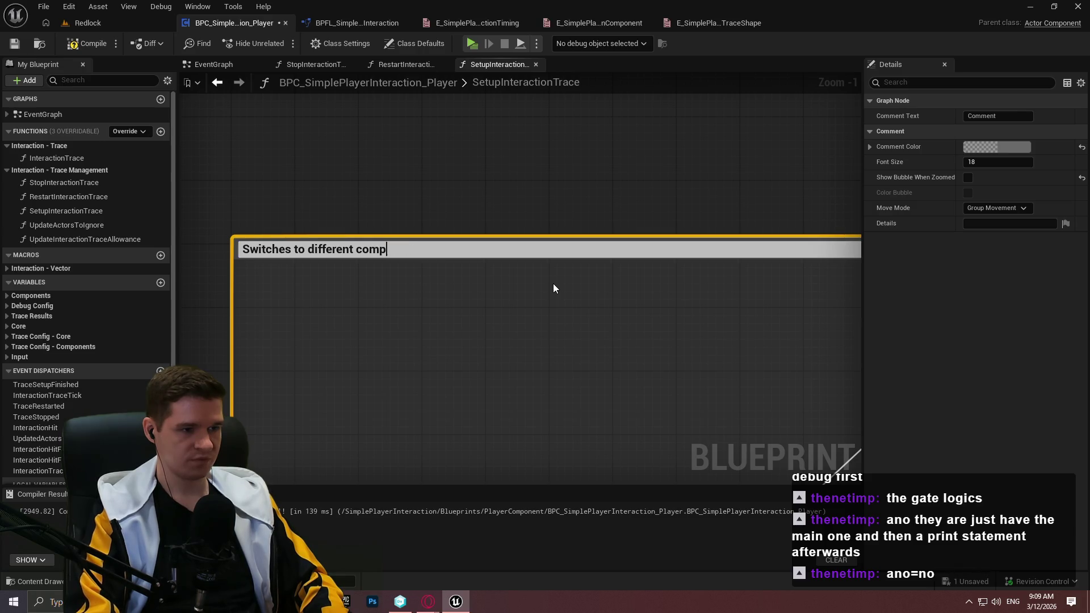
type("ene ")
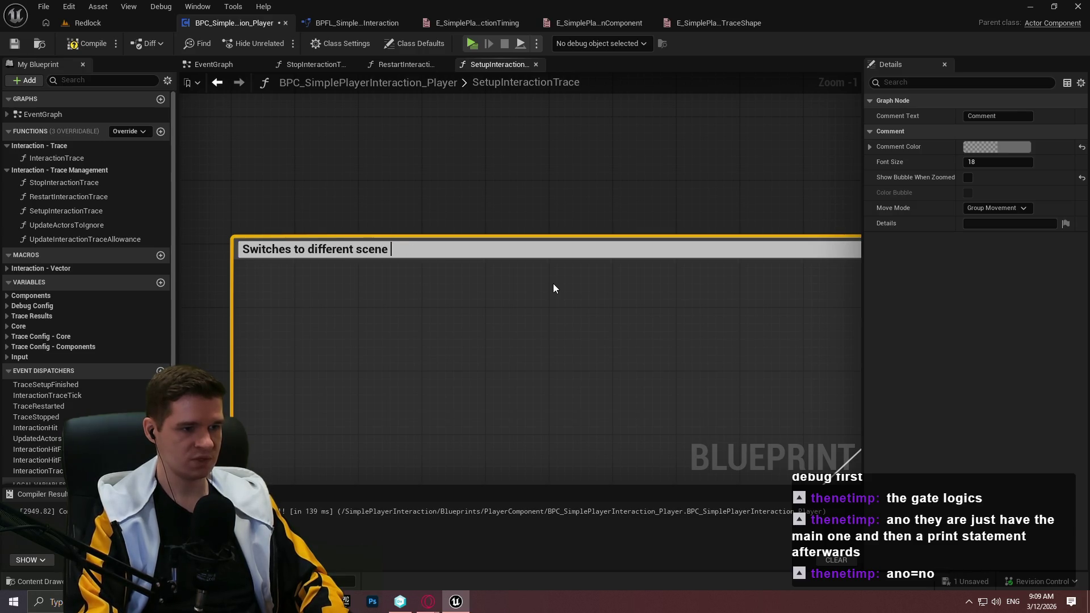
type("component se")
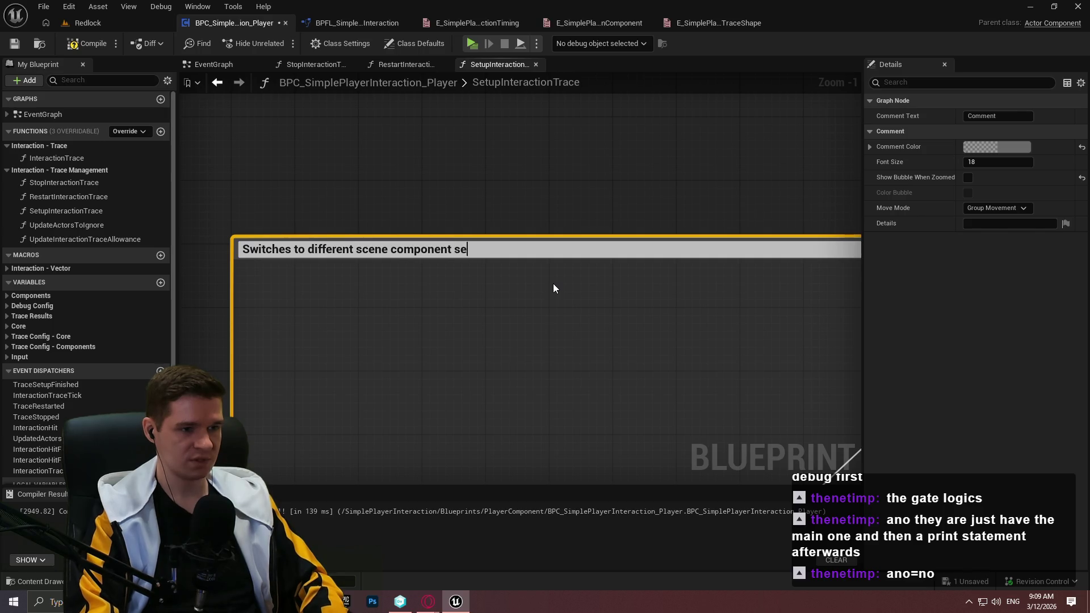
type("tups/checks")
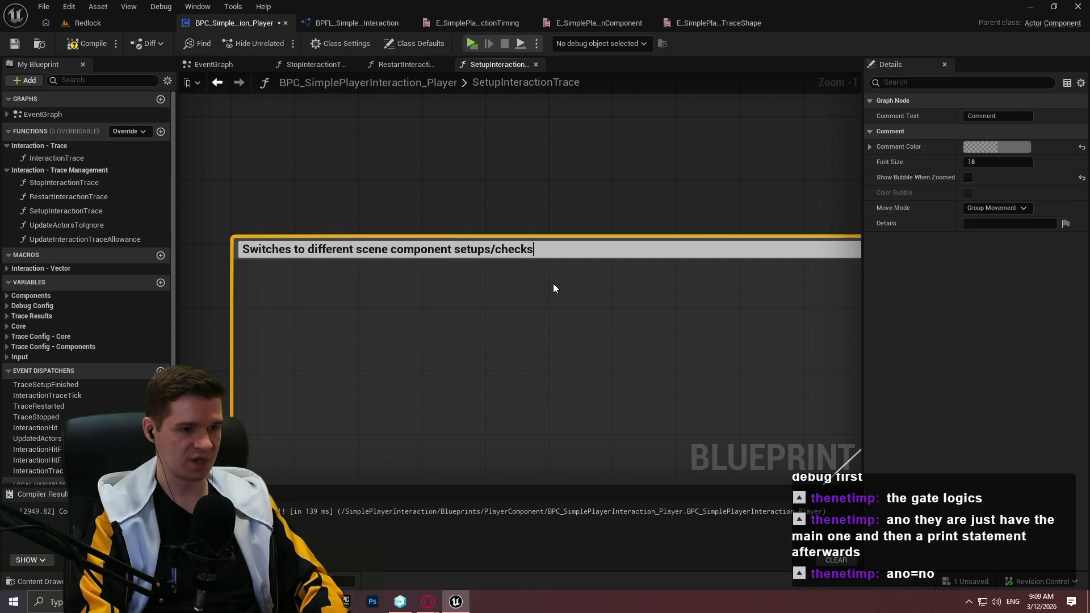
type(" based on ")
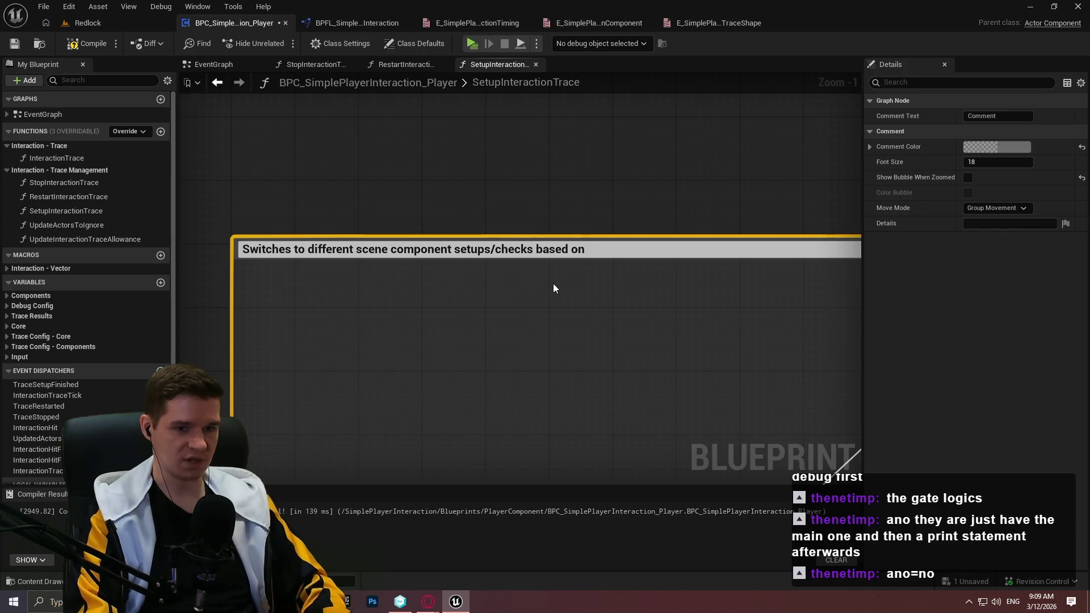
type("confi")
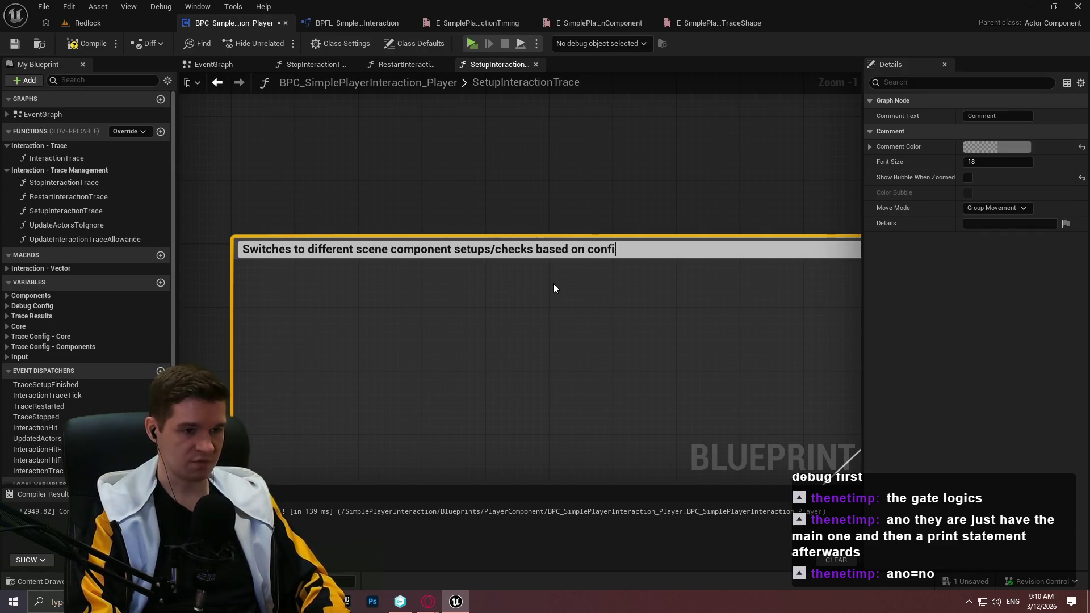
type("guration")
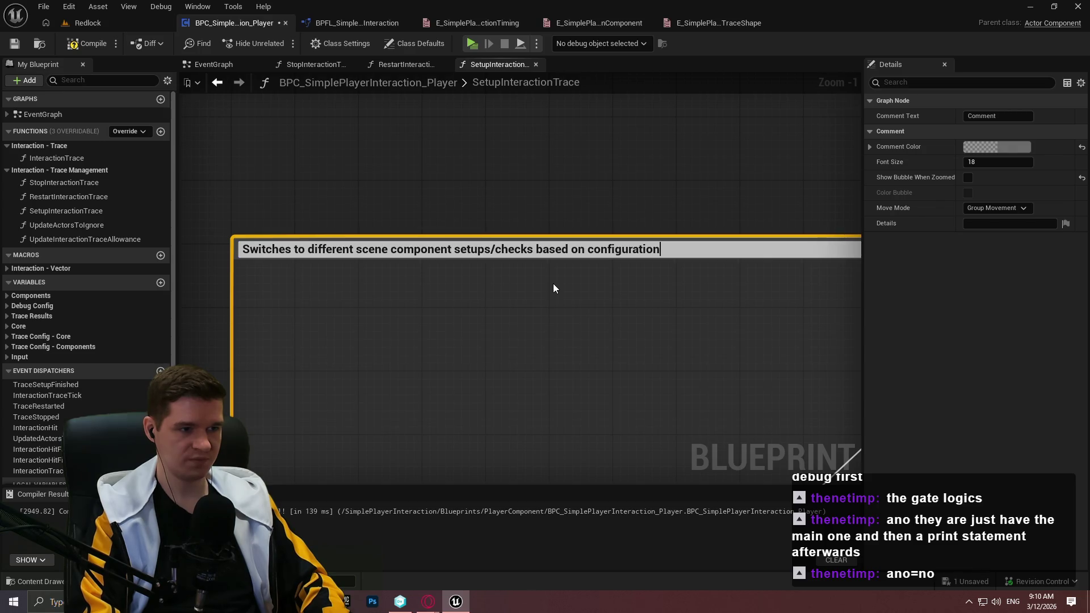
key("Return")
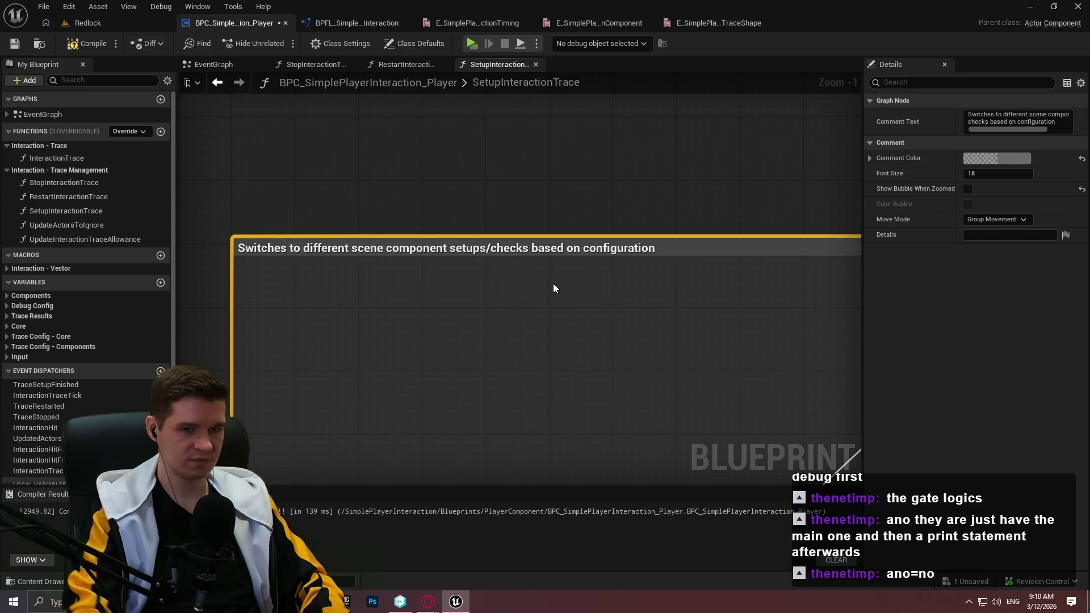
left_click(971, 190)
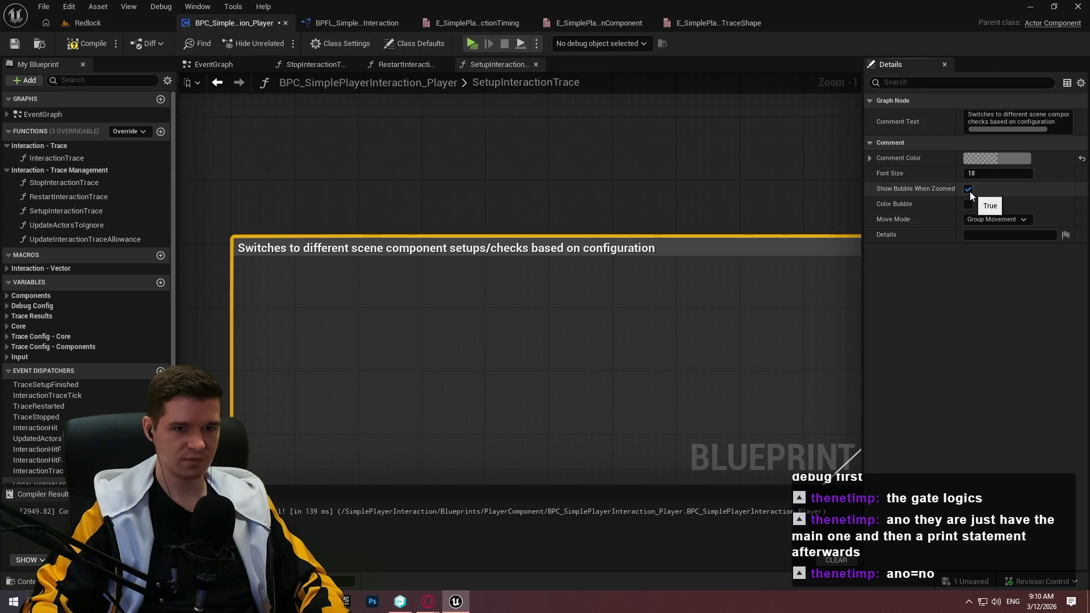
Append ', exiting out and any invalidation which will then fire a log print for failure' to the caption
double_click(671, 249)
left_click(670, 248)
type(",")
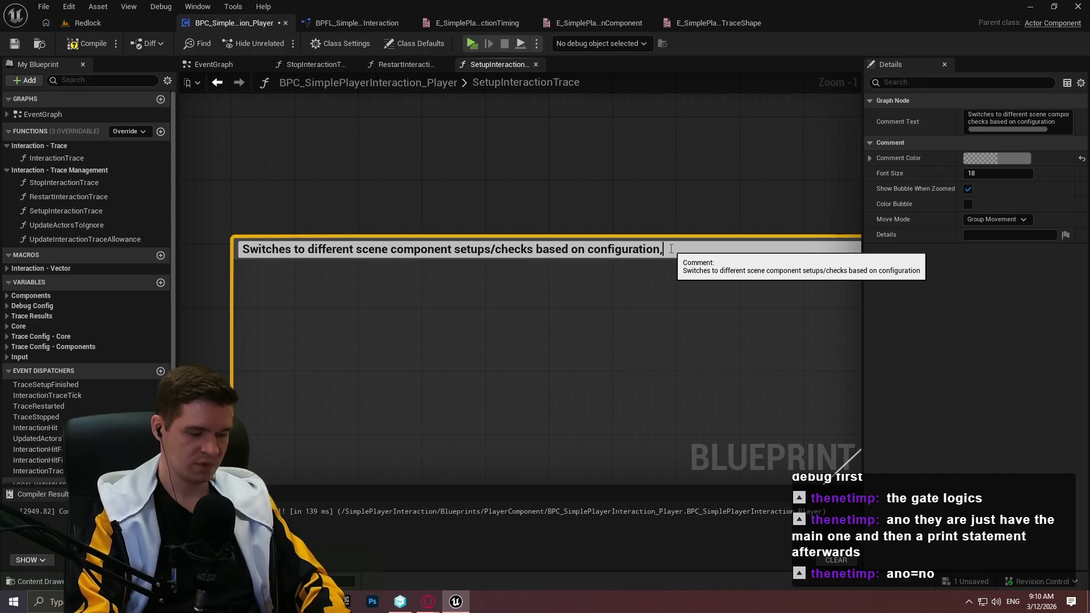
type(" exiting out and any invalidatio")
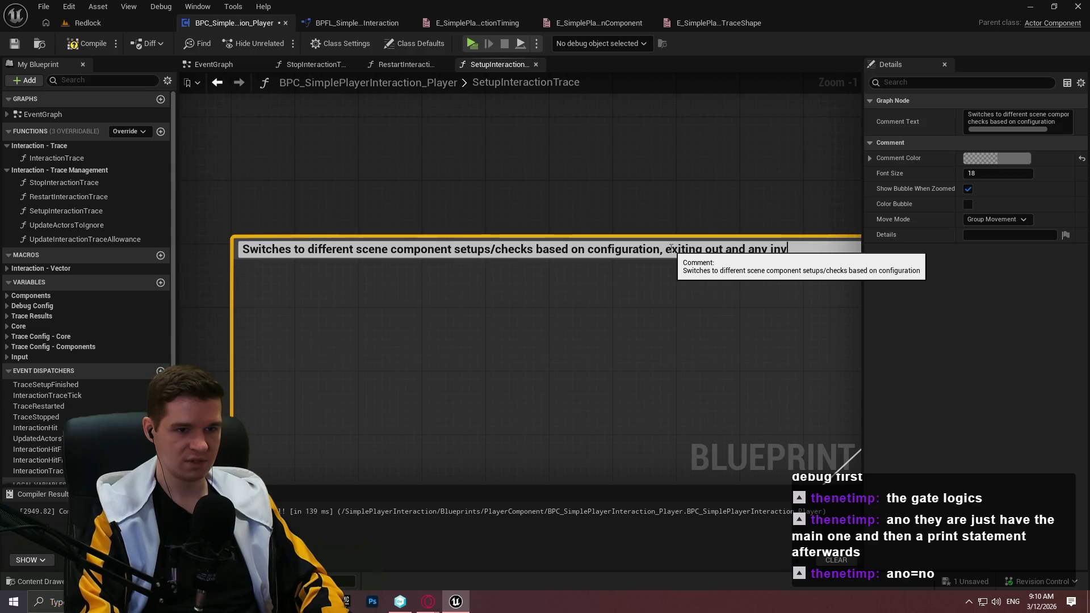
type("n")
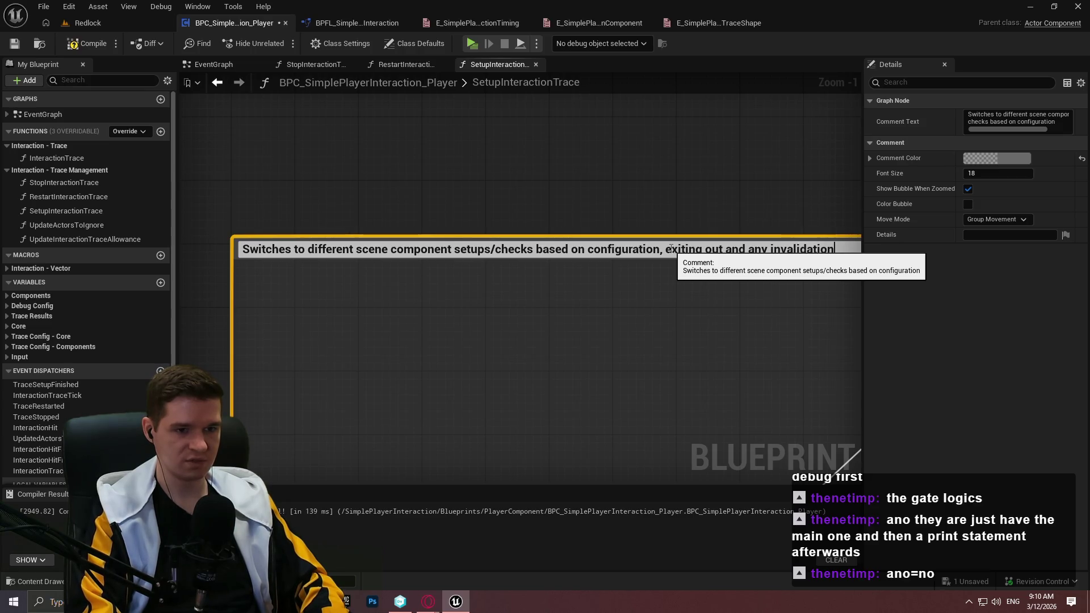
type(" whic")
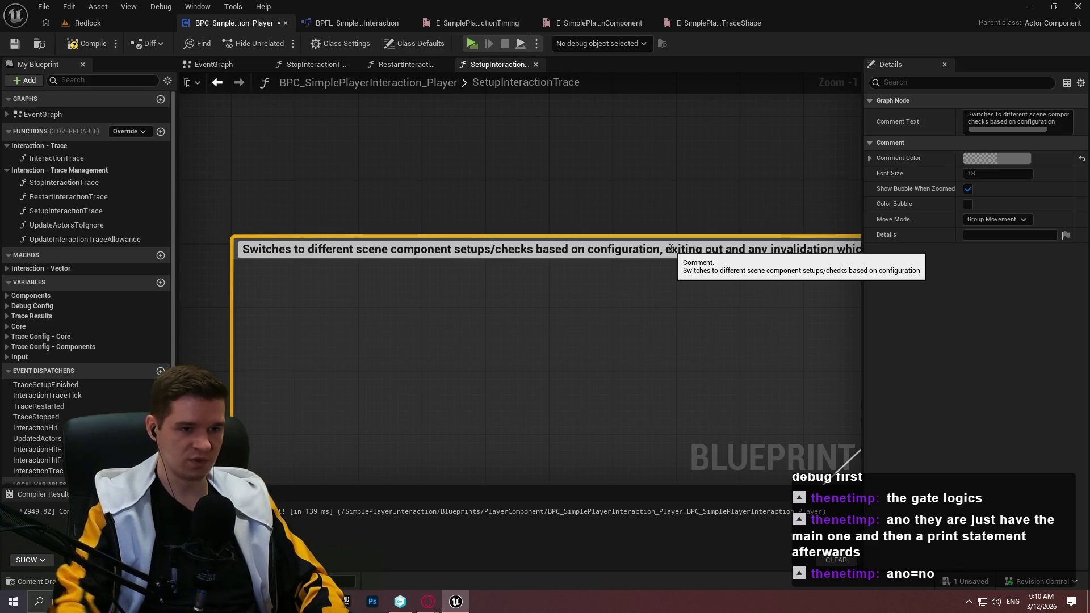
left_click_drag(758, 253, 937, 254)
mouse_move(857, 267)
left_mouse_down()
mouse_move(576, 263)
mouse_move(461, 233)
left_mouse_up()
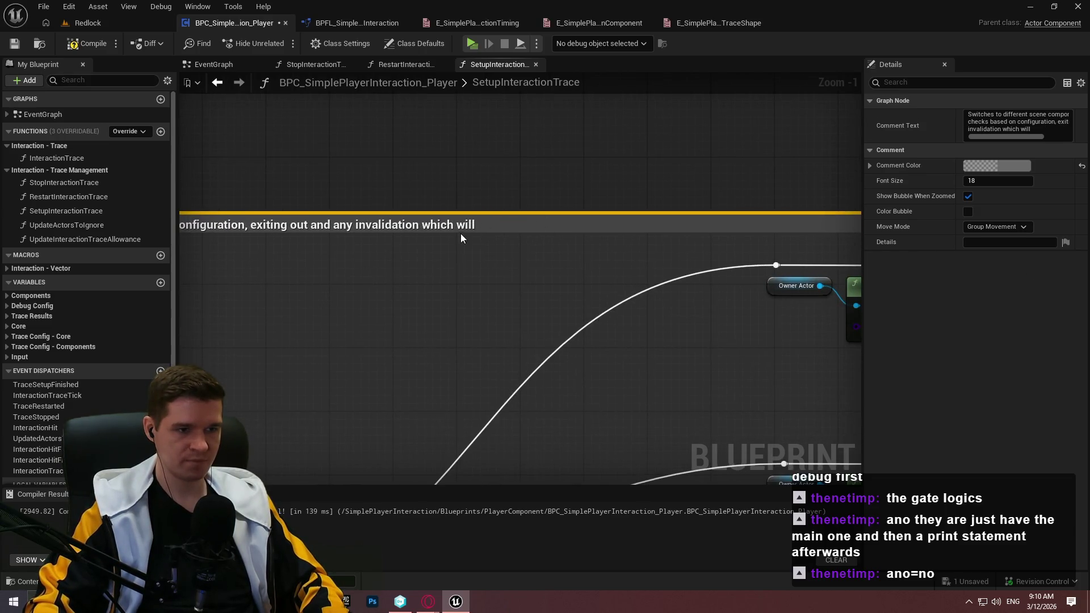
double_click(498, 223)
key("End")
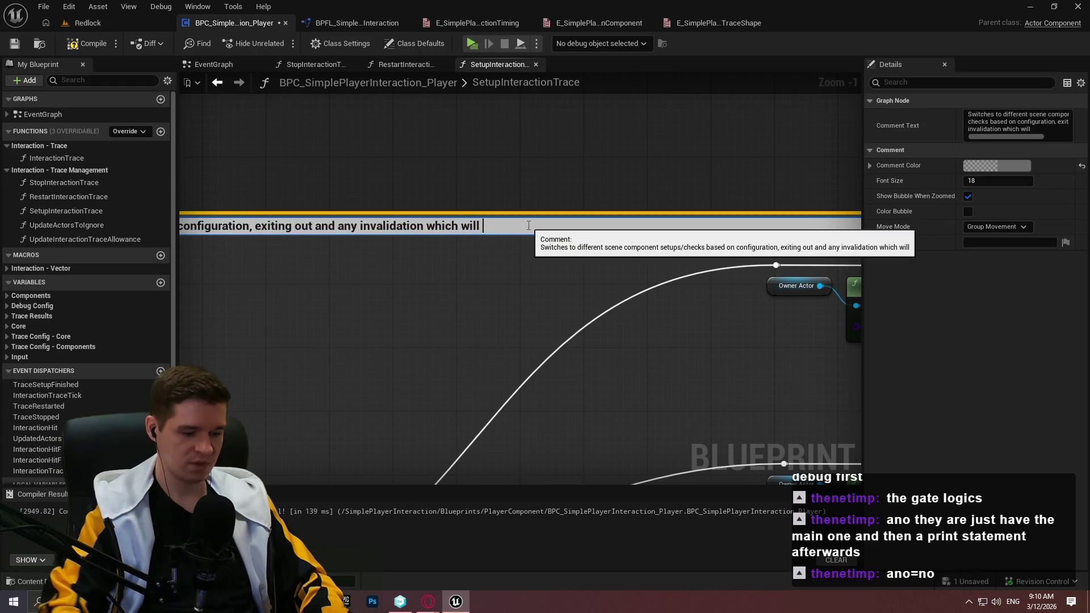
type("then fire a log print for f")
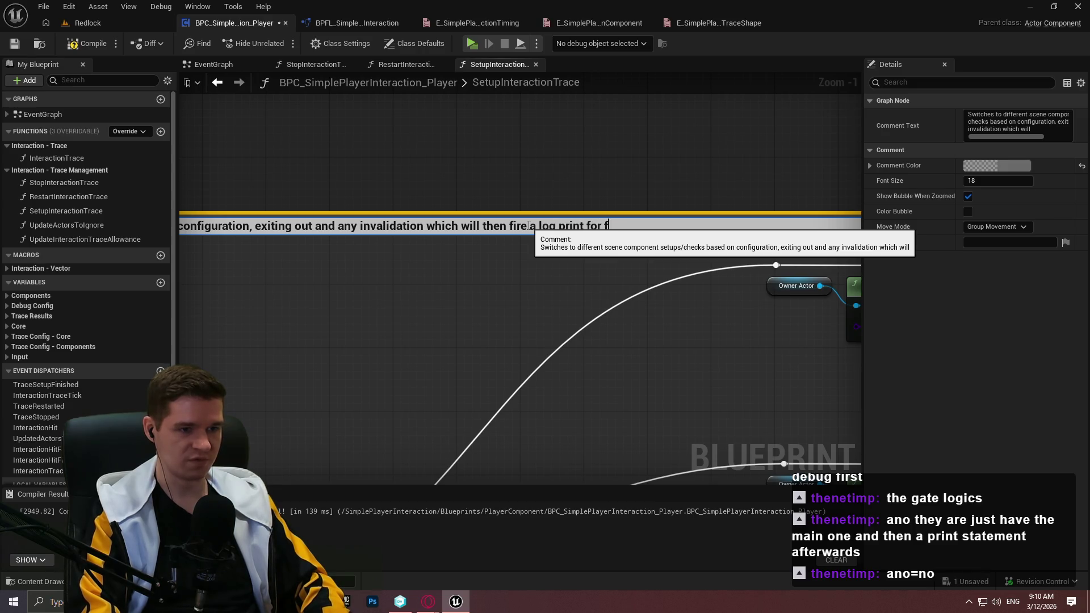
type("re")
left_click(542, 192)
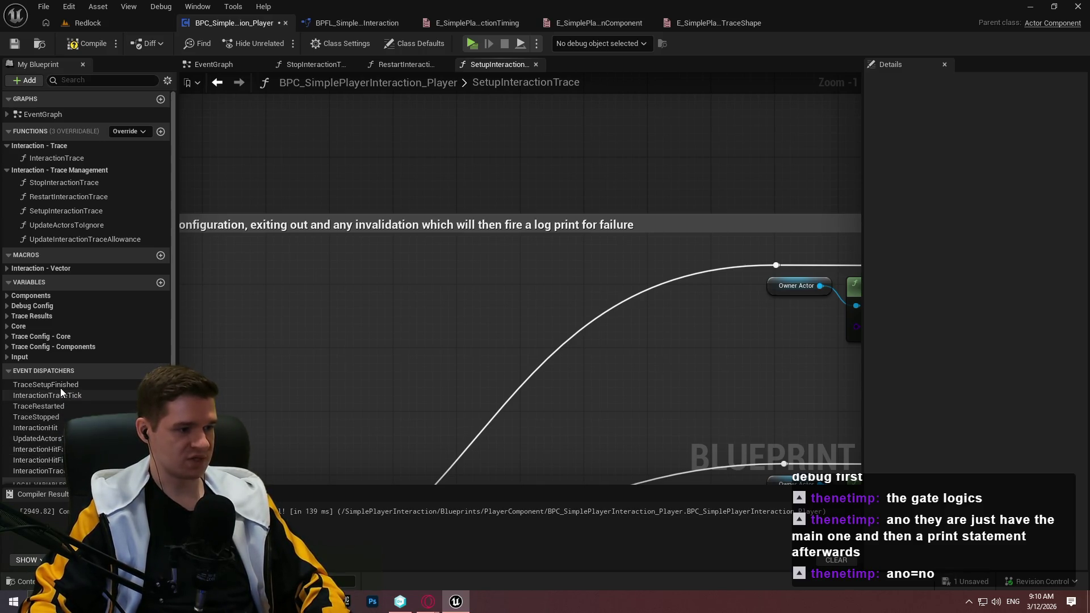
mouse_move(625, 369)
left_mouse_down()
mouse_move(400, 342)
mouse_move(717, 285)
mouse_move(298, 259)
left_mouse_up()
scroll(450, 287, "down", 2)
mouse_move(450, 287)
left_mouse_down()
mouse_move(541, 217)
mouse_move(480, 260)
left_mouse_up()
scroll(480, 260, "down", 3)
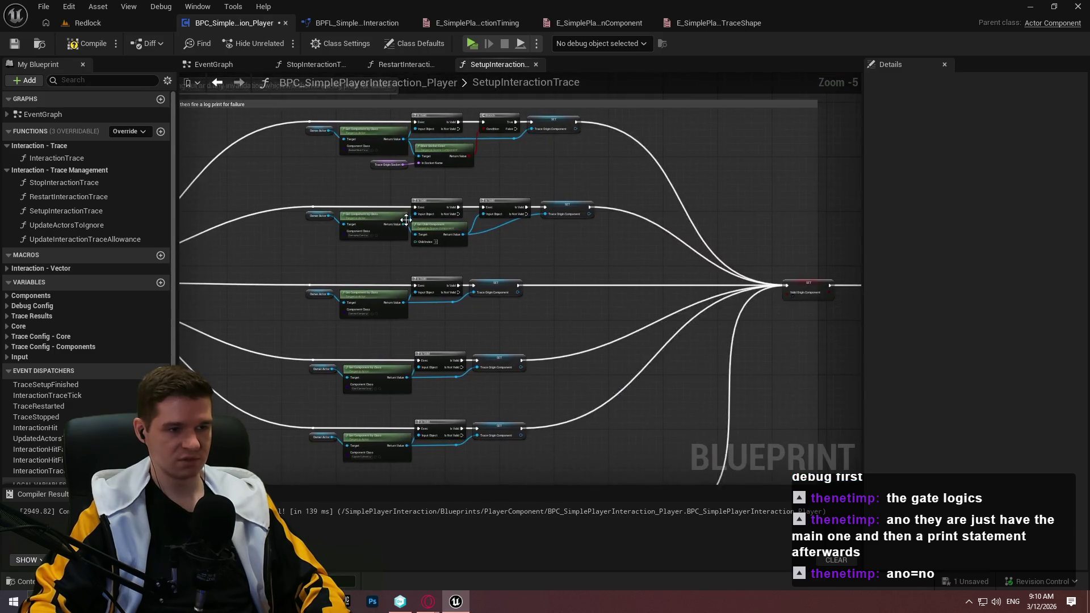
left_click(404, 65)
left_click(315, 64)
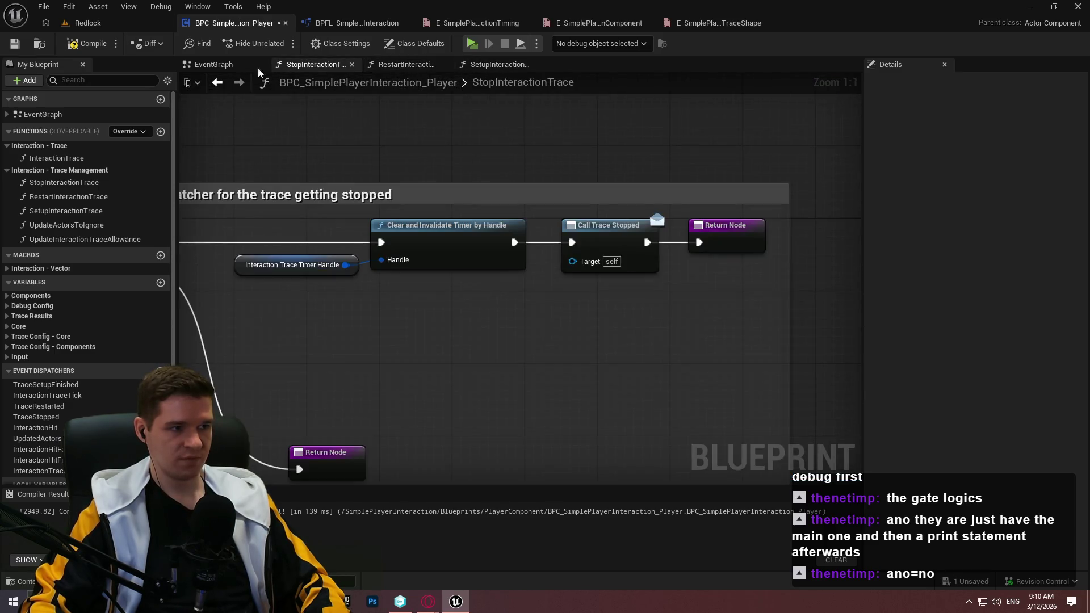
left_click(213, 65)
scroll(481, 230, "down", 5)
scroll(328, 240, "up", 3)
left_click_drag(424, 332, 581, 409)
mouse_move(536, 357)
left_mouse_down()
mouse_move(735, 475)
mouse_move(733, 486)
mouse_move(341, 397)
mouse_move(506, 414)
mouse_move(568, 482)
mouse_move(515, 446)
mouse_move(613, 492)
left_mouse_up()
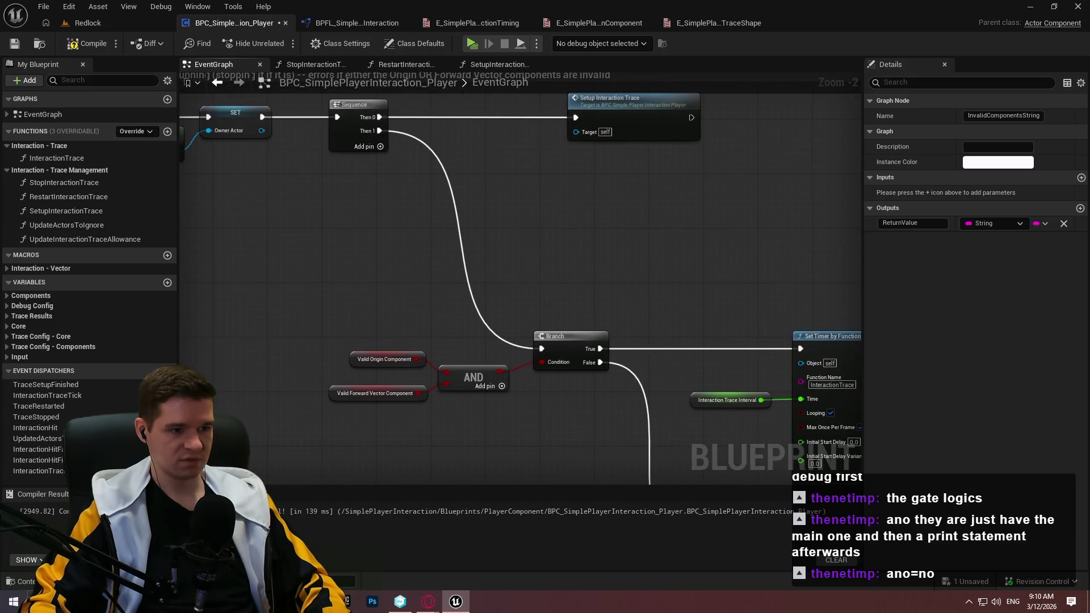
left_click(594, 409)
mouse_move(593, 410)
left_mouse_down()
mouse_move(415, 272)
mouse_move(471, 417)
mouse_move(438, 375)
mouse_move(285, 288)
left_mouse_up()
left_click_drag(335, 224, 678, 426)
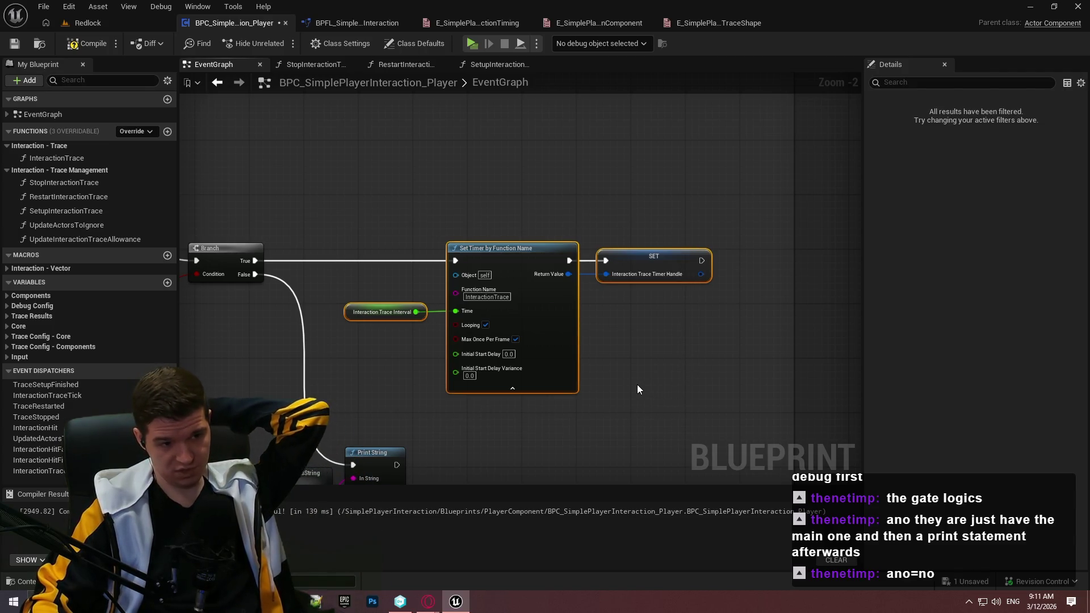
mouse_move(731, 418)
left_mouse_down()
mouse_move(345, 233)
mouse_move(650, 283)
left_mouse_up()
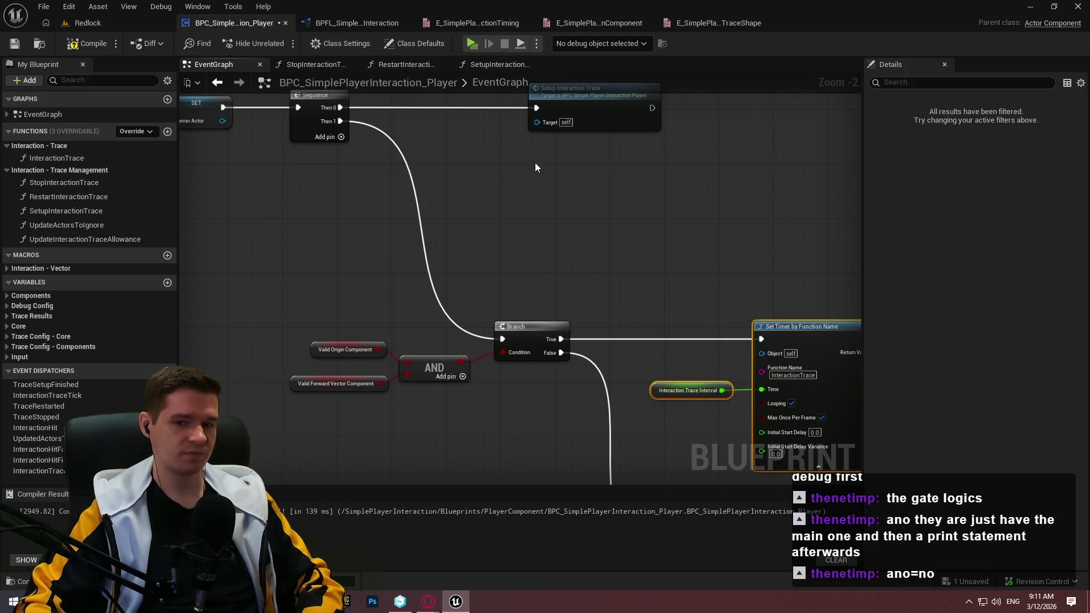
left_click(636, 223)
scroll(720, 240, "down", 2)
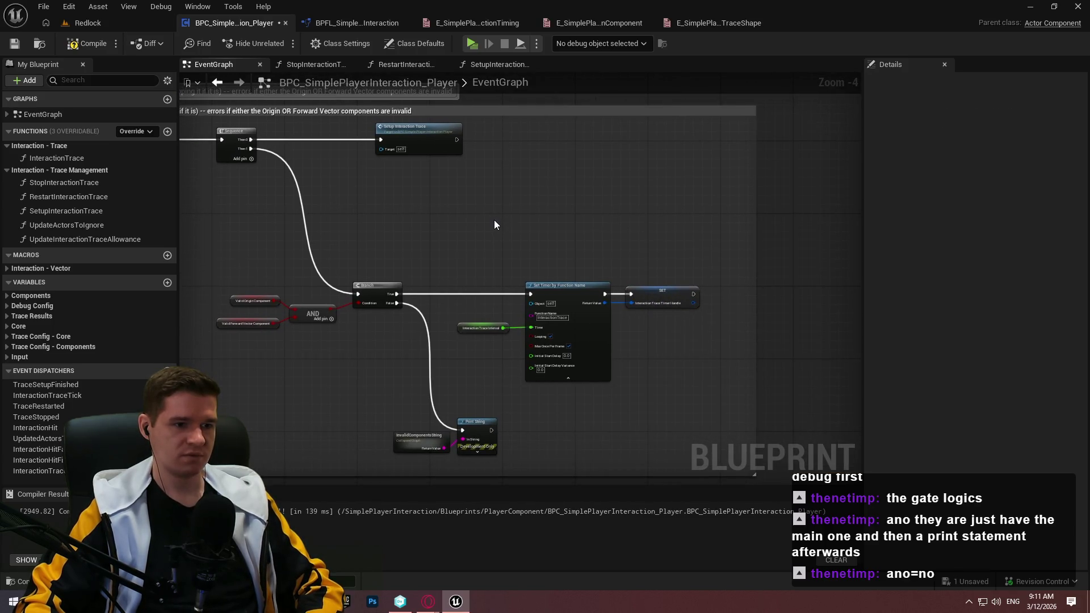
mouse_move(489, 217)
left_mouse_down()
mouse_move(628, 209)
mouse_move(851, 219)
mouse_move(846, 397)
mouse_move(674, 214)
mouse_move(562, 168)
left_mouse_up()
scroll(526, 247, "up", 2)
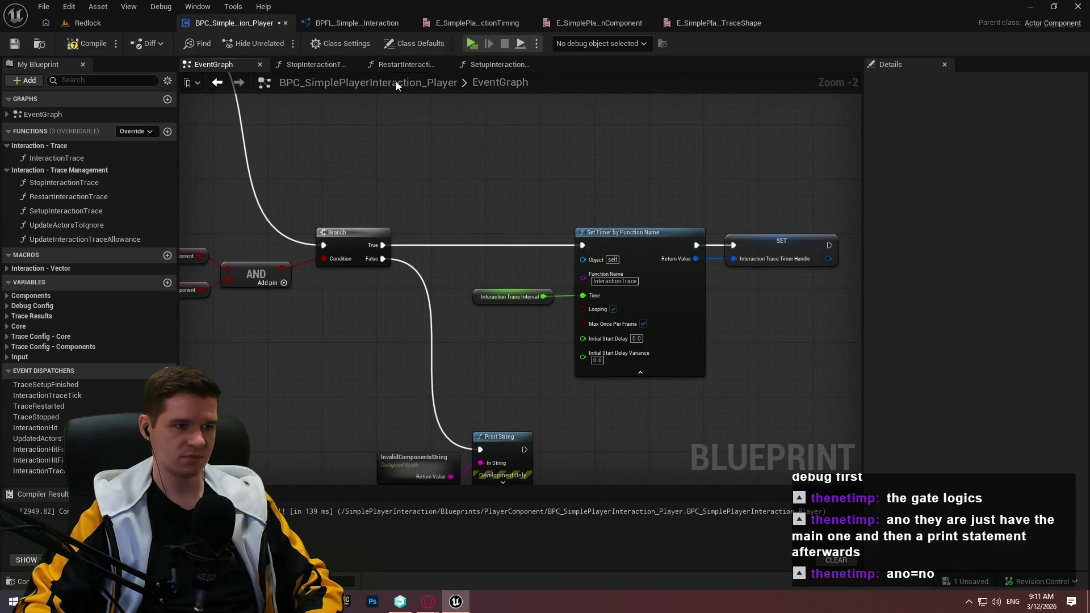
left_click(490, 69)
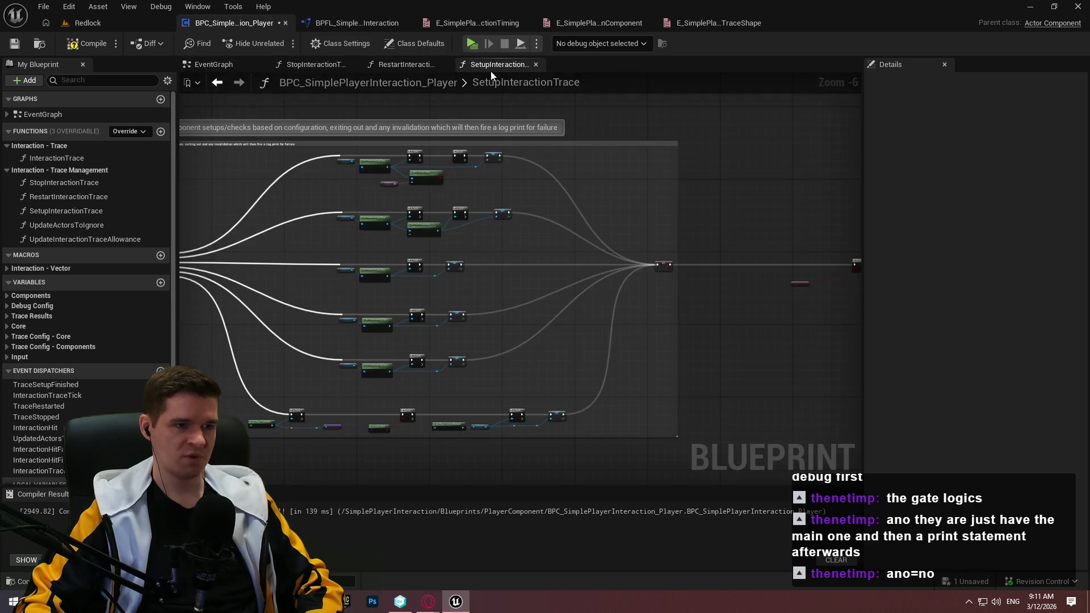
Insert 'for TRACE ORIGIN' after 'configuration' in the existing comment caption
scroll(516, 196, "up", 2)
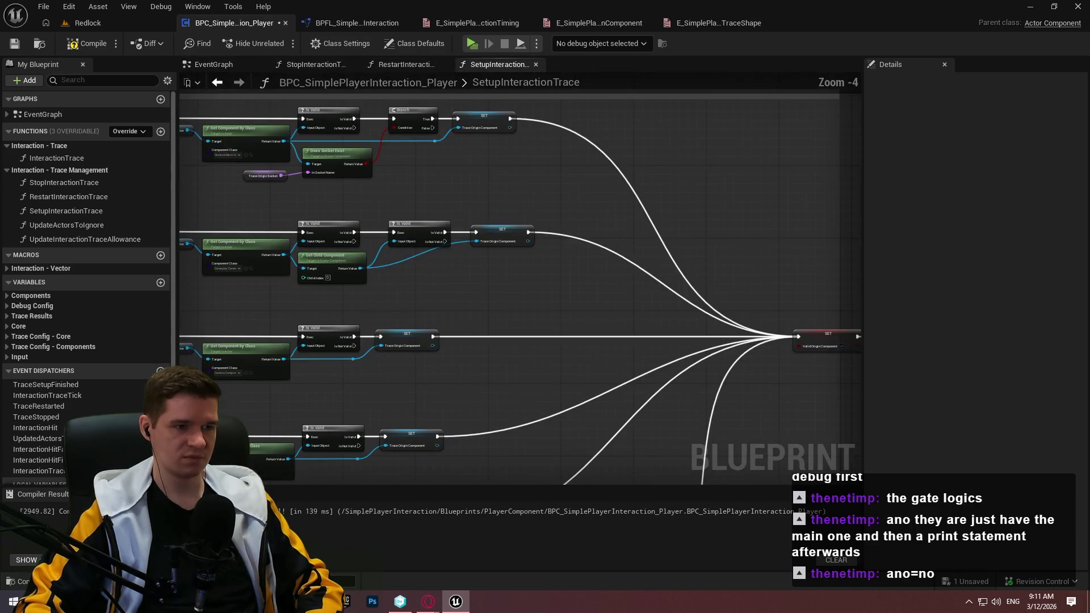
scroll(628, 233, "down", 1)
scroll(636, 235, "up", 3)
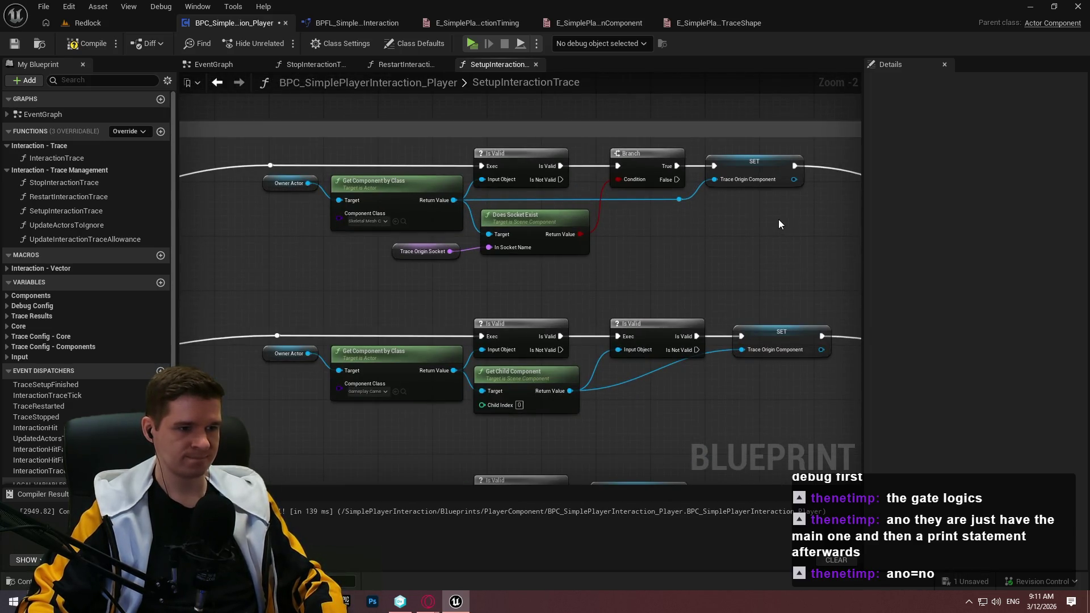
scroll(797, 219, "down", 2)
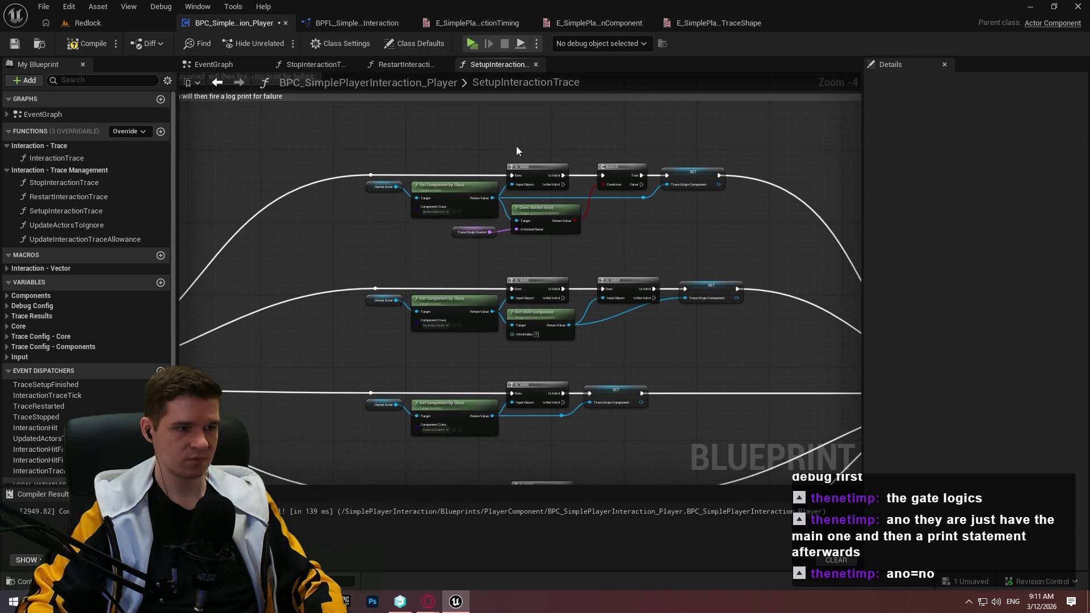
left_click_drag(653, 149, 1003, 206)
scroll(341, 165, "up", 2)
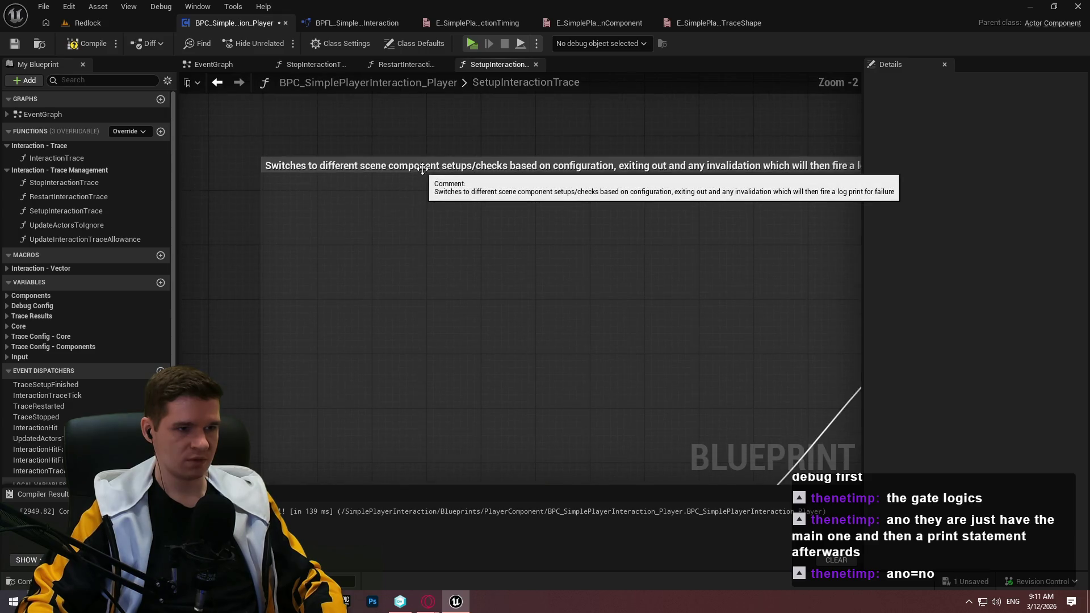
left_click_drag(430, 219, 501, 564)
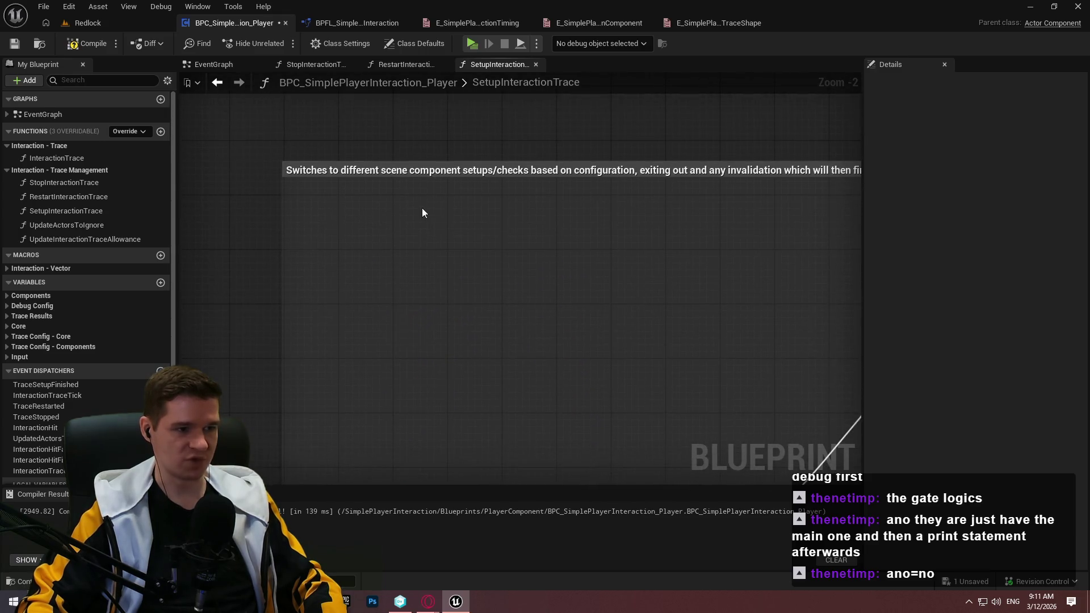
left_click(398, 171)
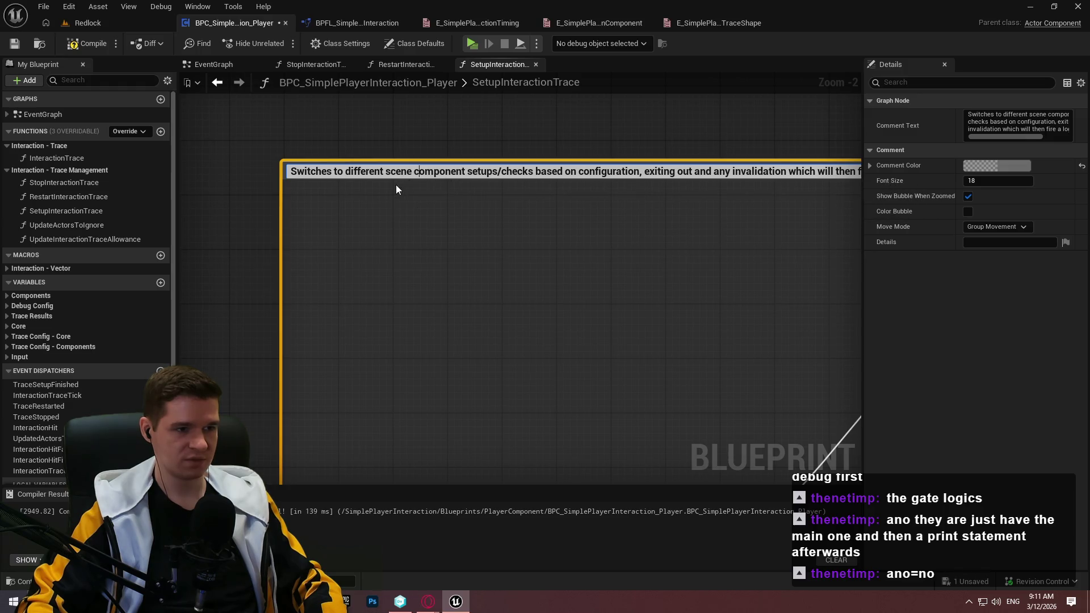
left_click(641, 171)
type("for TRACE ORIGIN")
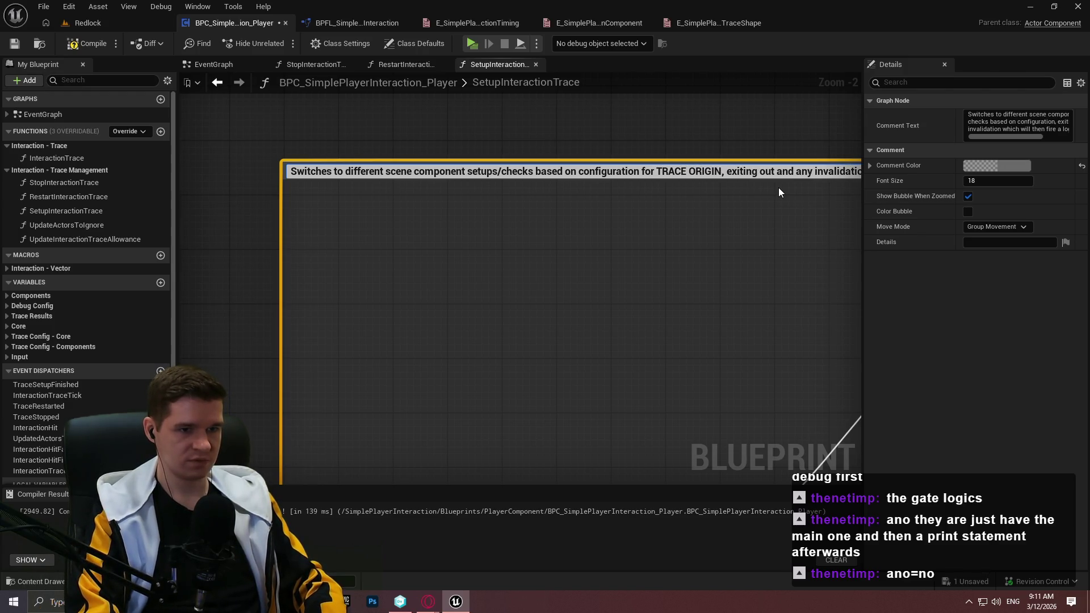
key("Return")
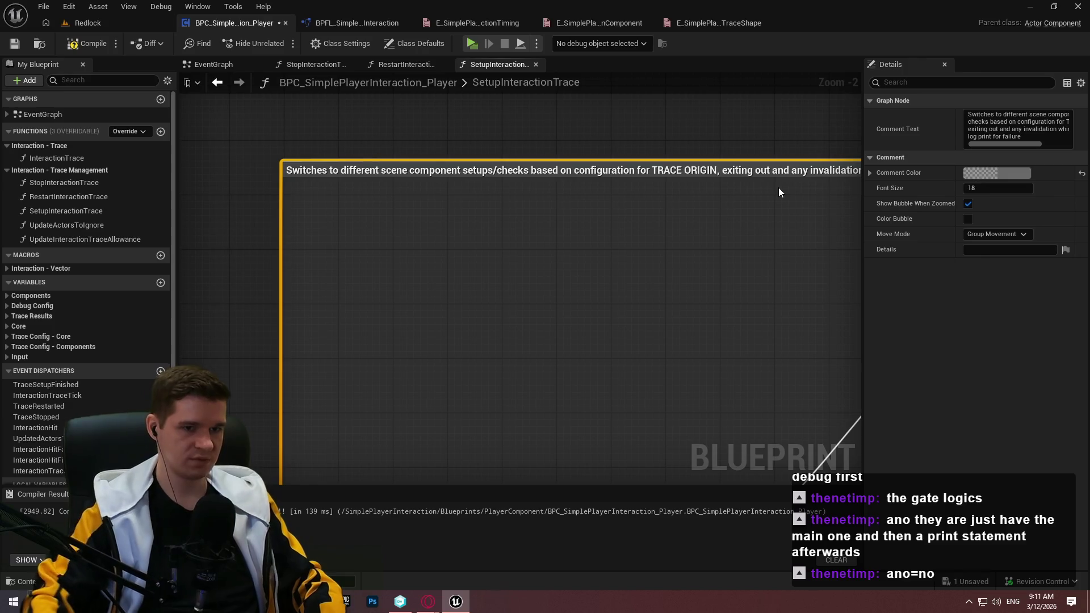
double_click(782, 173)
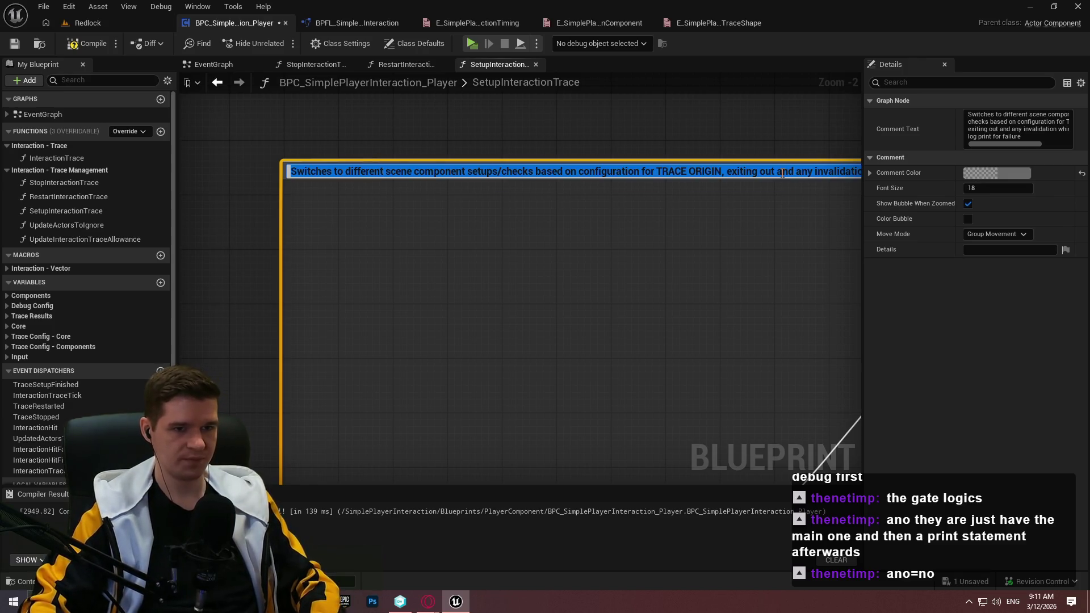
left_click(770, 218)
Wrap the forward vector nodes in a new comment with the pasted caption ending 'FORWARD VECTOR'
scroll(543, 198, "down", 4)
scroll(536, 190, "down", 1)
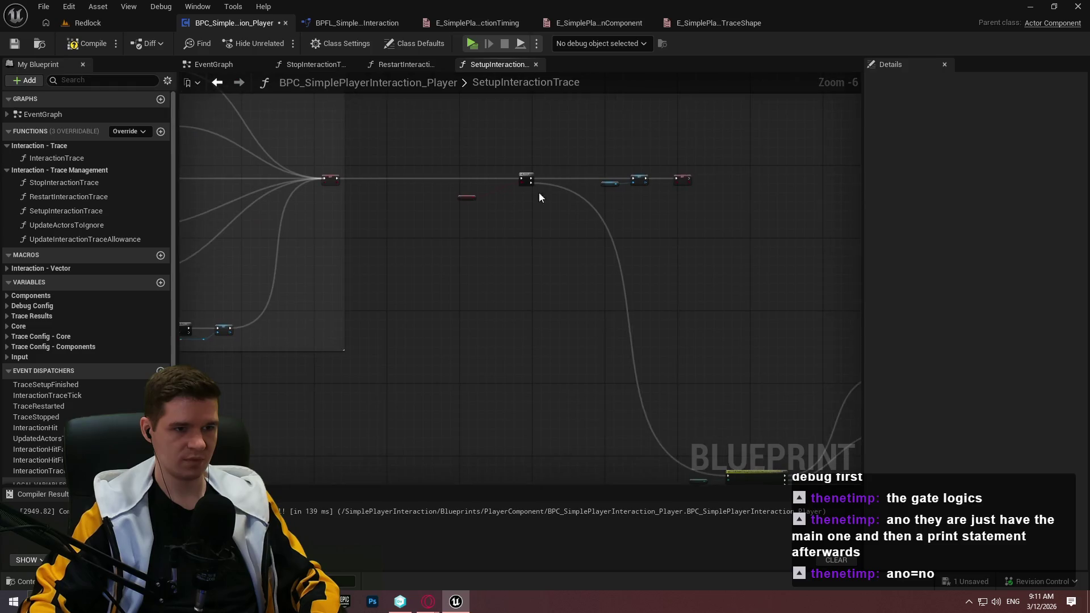
mouse_move(803, 460)
left_mouse_down()
mouse_move(270, 151)
mouse_move(279, 131)
left_mouse_up()
key("c")
scroll(277, 153, "up", 3)
type("Switches to different scene component setups/checks based on configuration for TRACE ORIGIN, exiting out and any invalidation which will then fire a log print for failure")
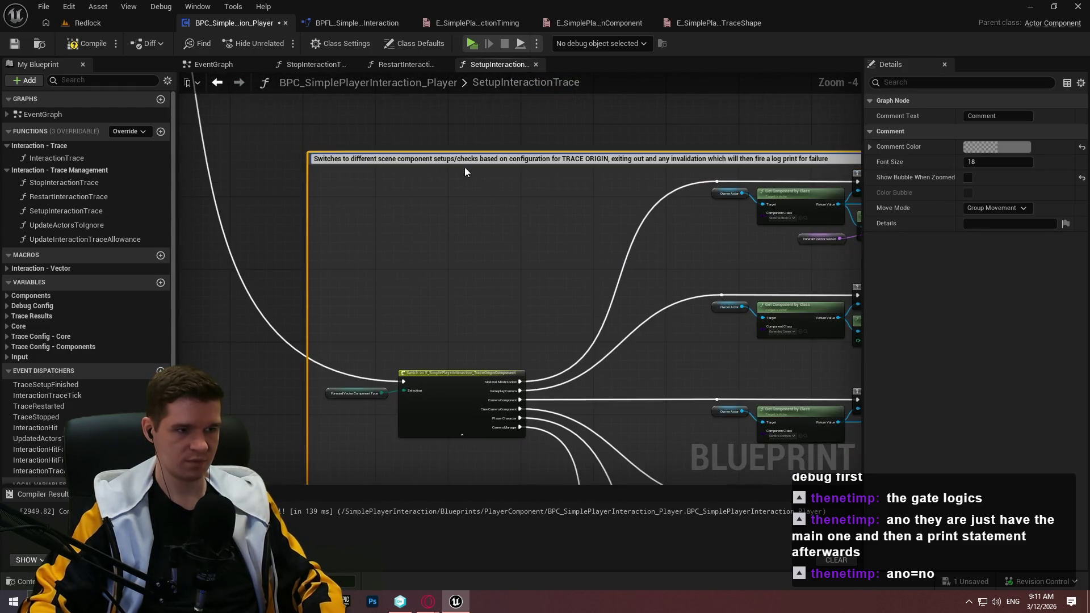
scroll(548, 161, "up", 1)
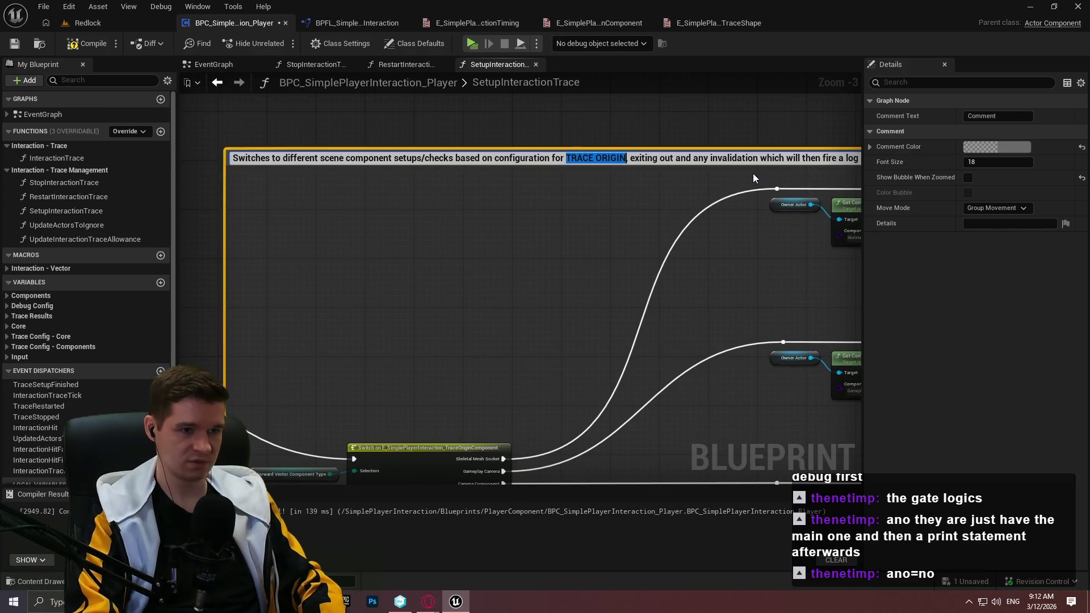
type("FOR")
type("RD VECTO")
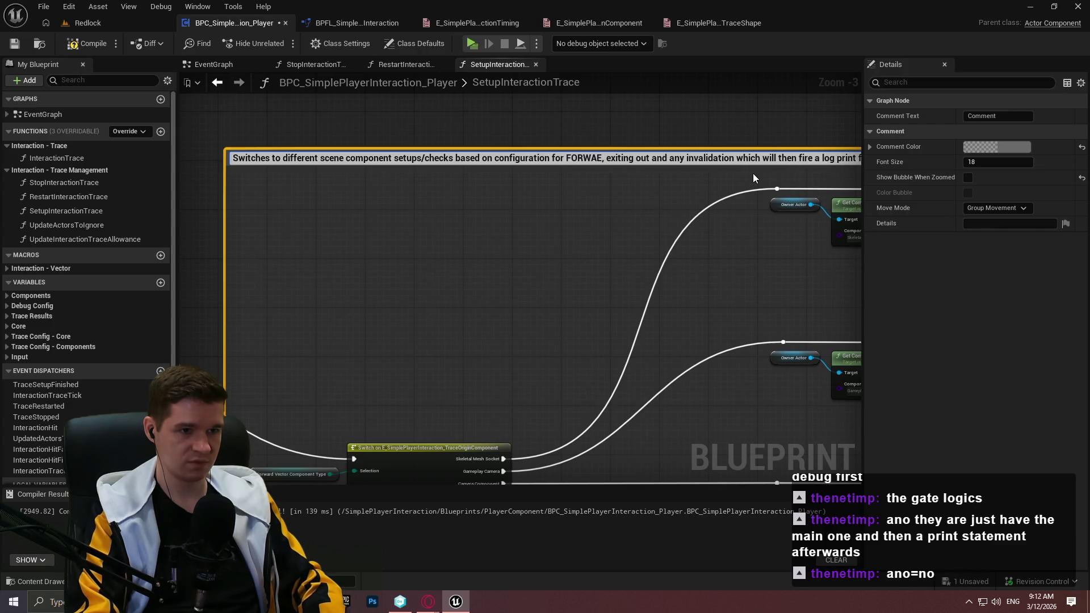
type("R")
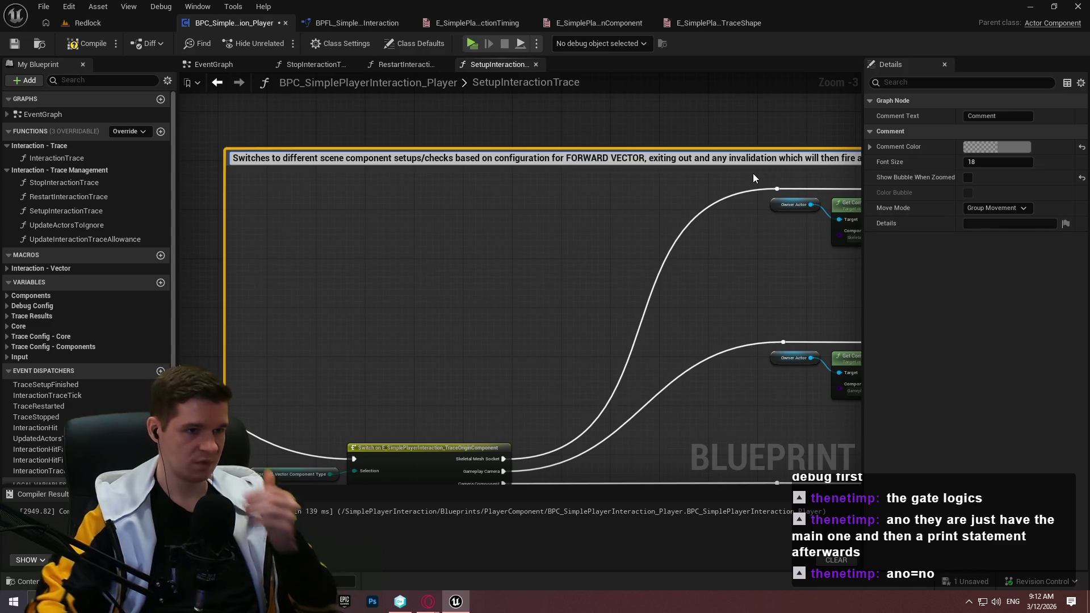
left_click(549, 203)
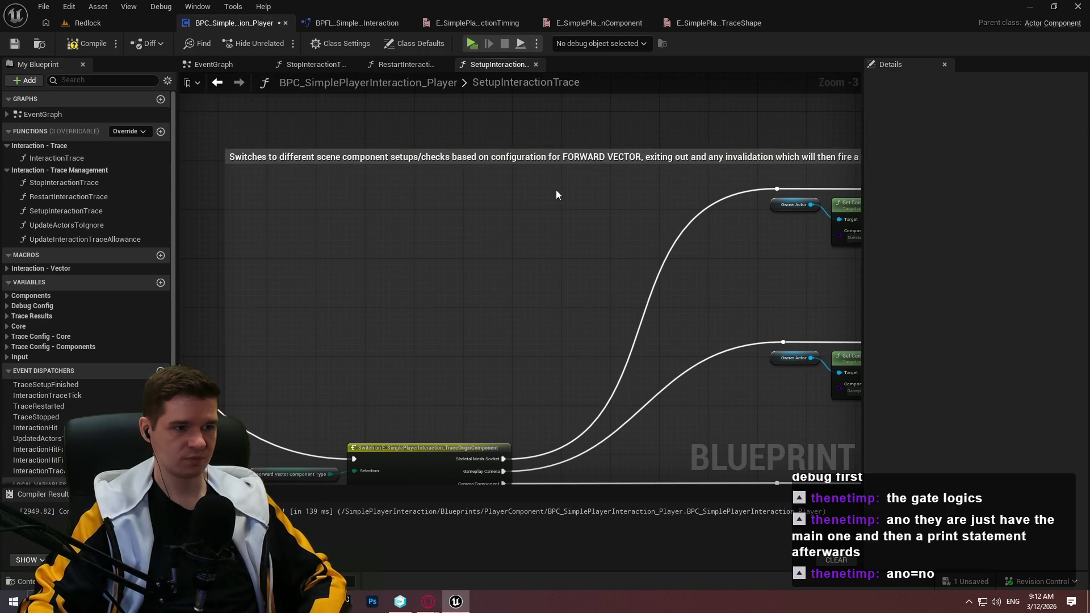
scroll(549, 195, "down", 3)
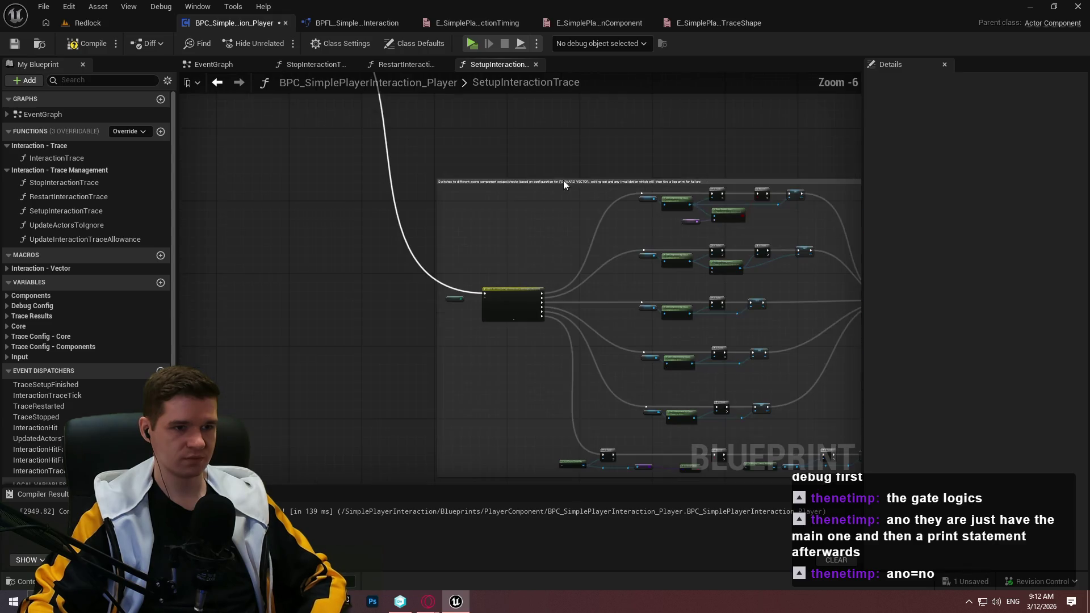
Show the FORWARD VECTOR caption bubble when zoomed and colour the TRACE ORIGIN comment olive
left_click(570, 182)
left_click(968, 203)
mouse_move(466, 125)
left_mouse_down()
mouse_move(732, 278)
mouse_move(798, 290)
left_mouse_up()
scroll(621, 190, "up", 1)
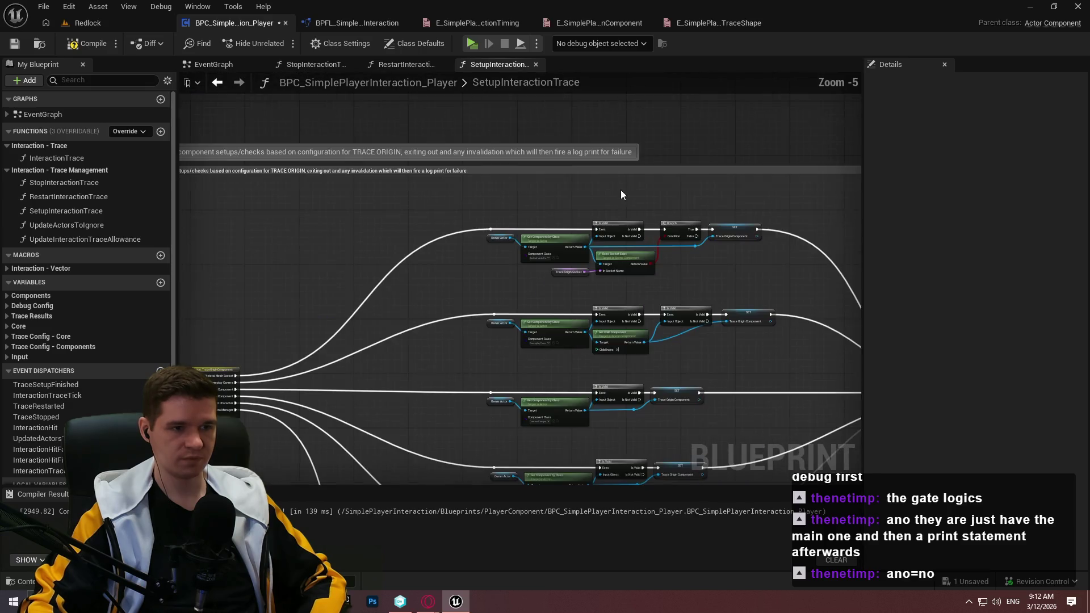
left_click(595, 170)
left_click(998, 172)
left_click(896, 406)
left_click(908, 433)
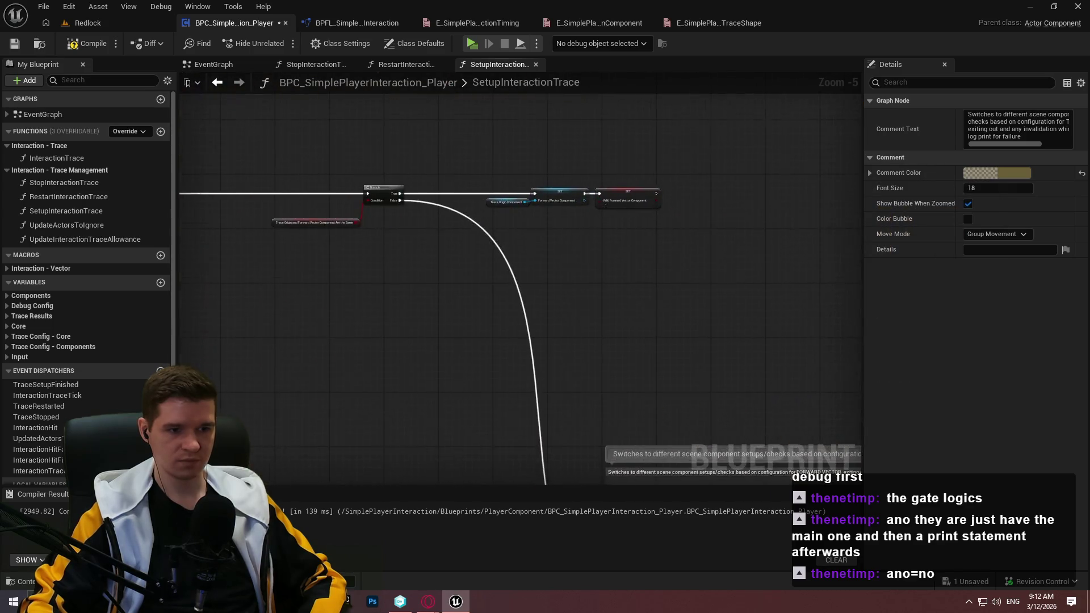
Colour the FORWARD VECTOR comment olive and check its settings
left_click_drag(708, 454, 427, 233)
left_click(427, 252)
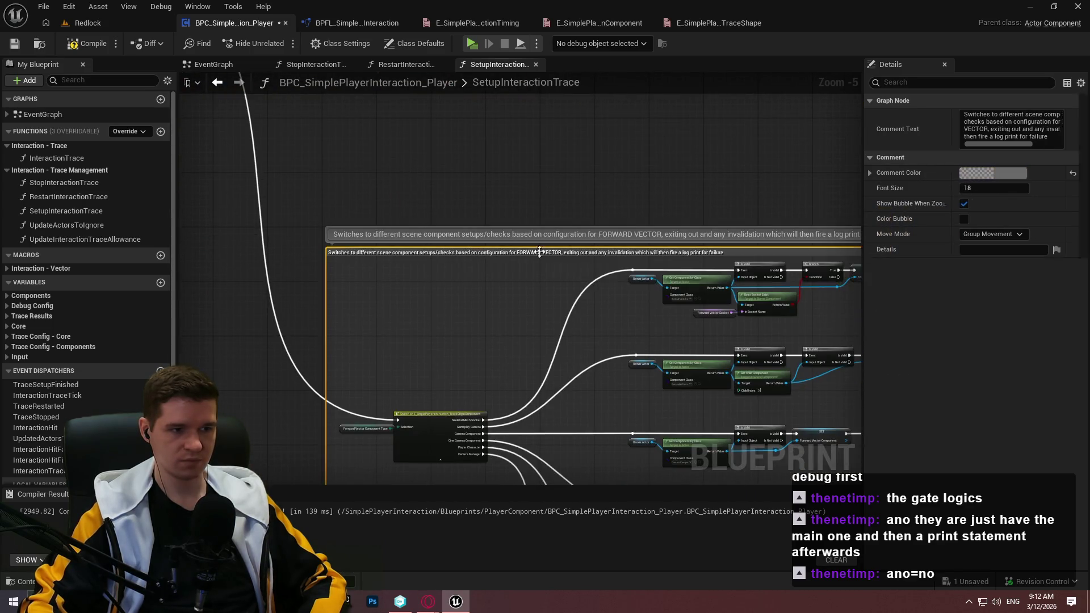
left_click(997, 172)
left_click(802, 403)
left_click(925, 447)
left_click(522, 191)
mouse_move(522, 192)
left_mouse_down()
mouse_move(265, 97)
mouse_move(521, 81)
mouse_move(612, 108)
left_mouse_up()
left_click(612, 107)
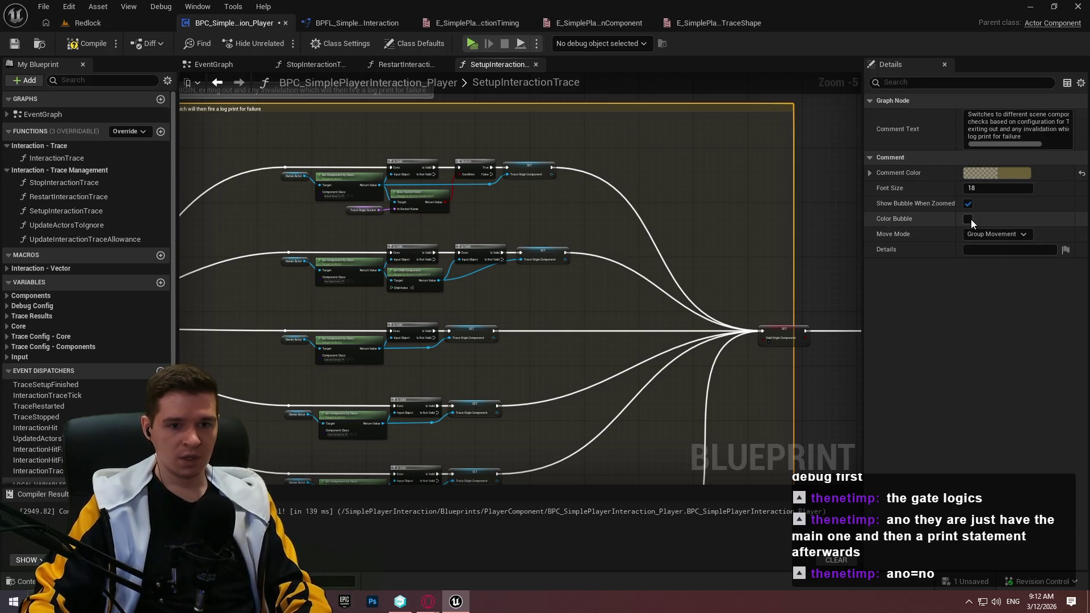
scroll(522, 284, "up", 3)
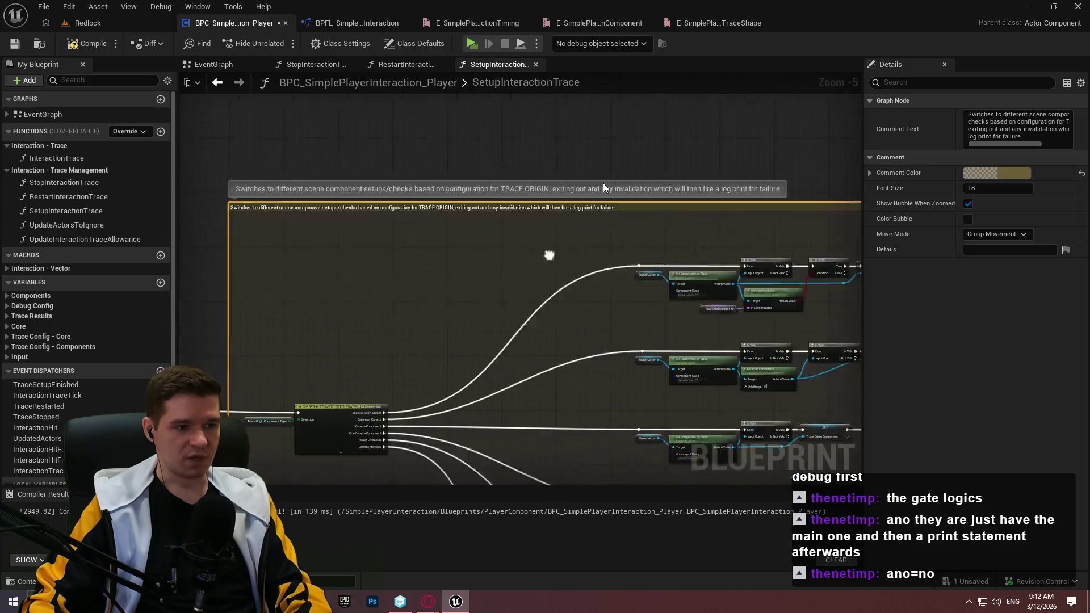
mouse_move(364, 254)
left_mouse_down()
mouse_move(839, 288)
mouse_move(253, 104)
left_mouse_up()
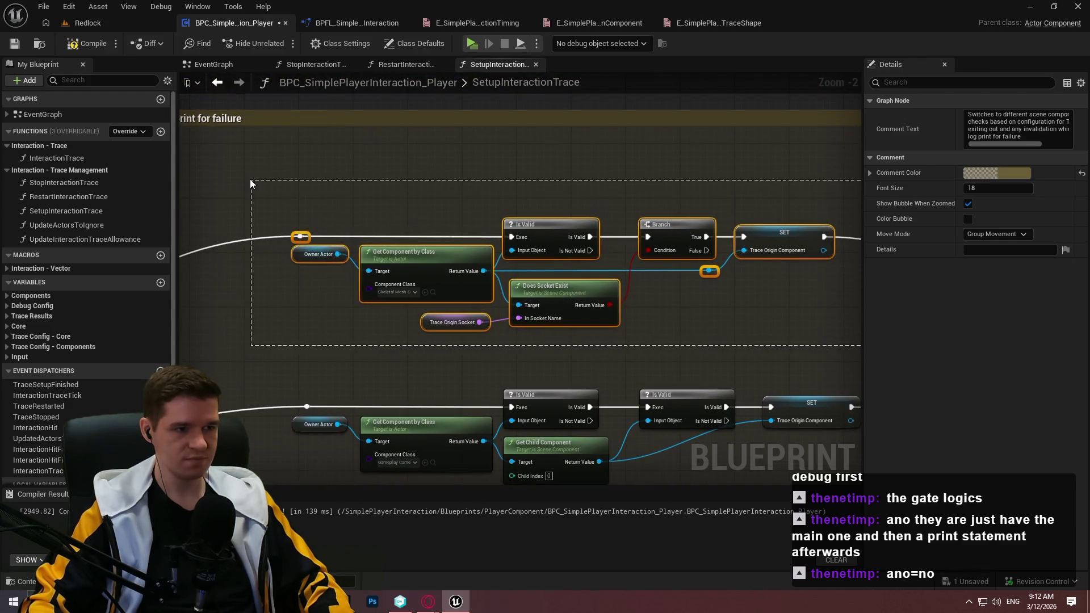
Caption the first trace-origin node group's comment 'Bone Socket'
type("c")
type("BOne")
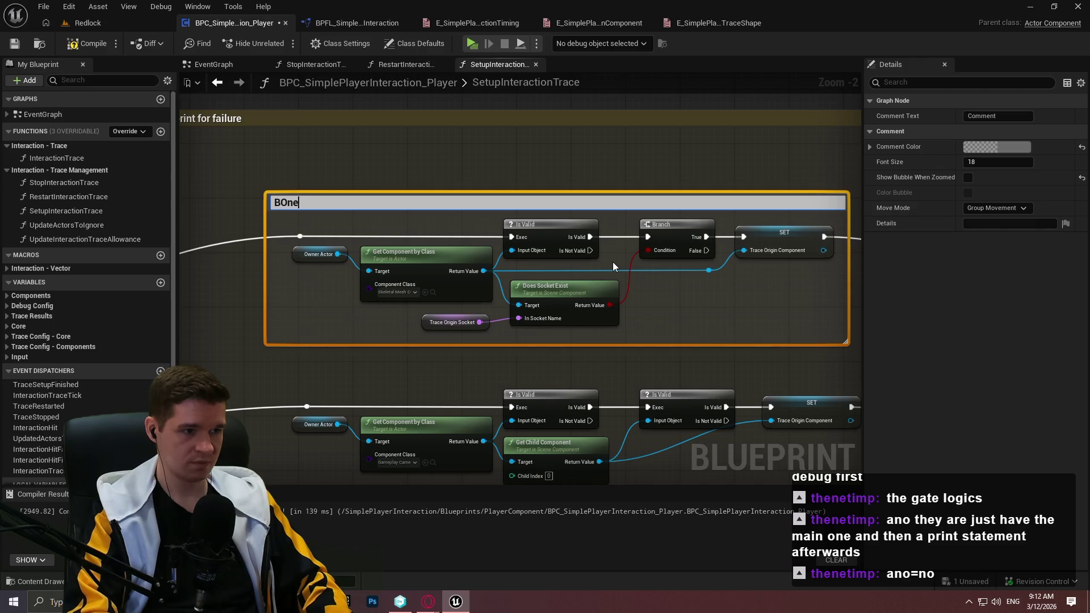
type("C")
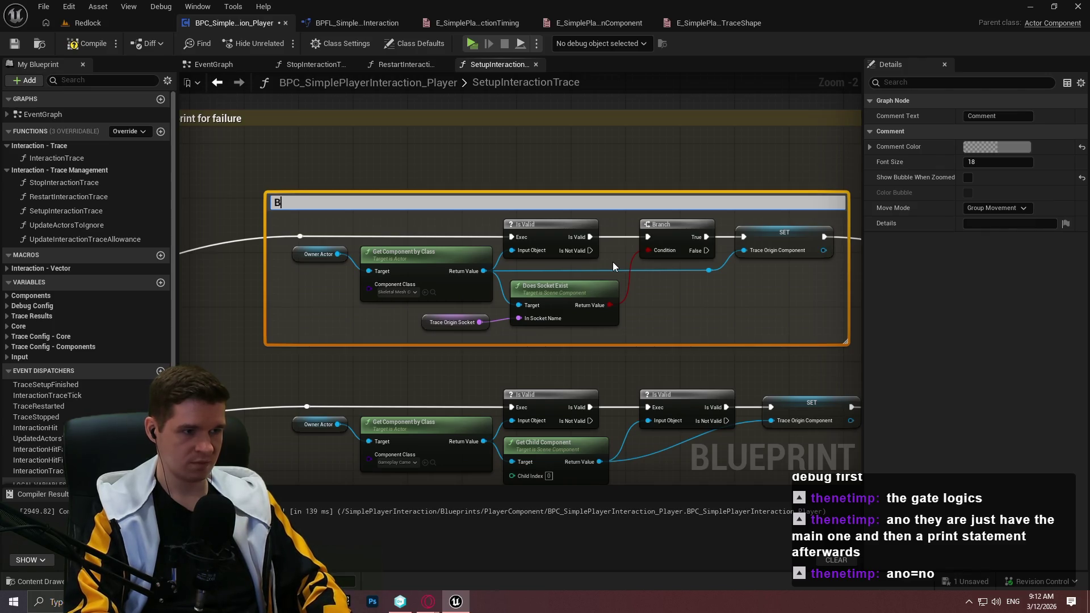
type("ocket")
key("Return")
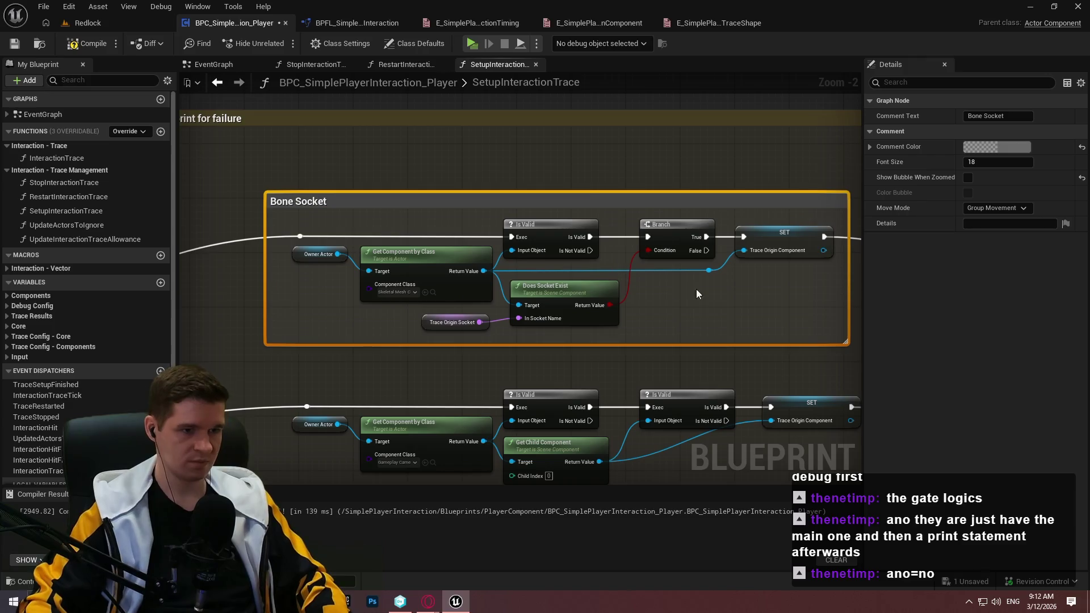
left_click(781, 352)
scroll(781, 352, "down", 2)
Wrap each remaining trace-origin node row in its own comment box
left_click_drag(700, 286, 251, 192)
key("c")
left_click(417, 325)
key("c")
mouse_move(308, 309)
left_mouse_down()
mouse_move(642, 377)
mouse_move(325, 298)
left_mouse_up()
key("c")
key("c")
mouse_move(793, 306)
left_mouse_down()
mouse_move(321, 270)
mouse_move(384, 267)
left_mouse_up()
key("c")
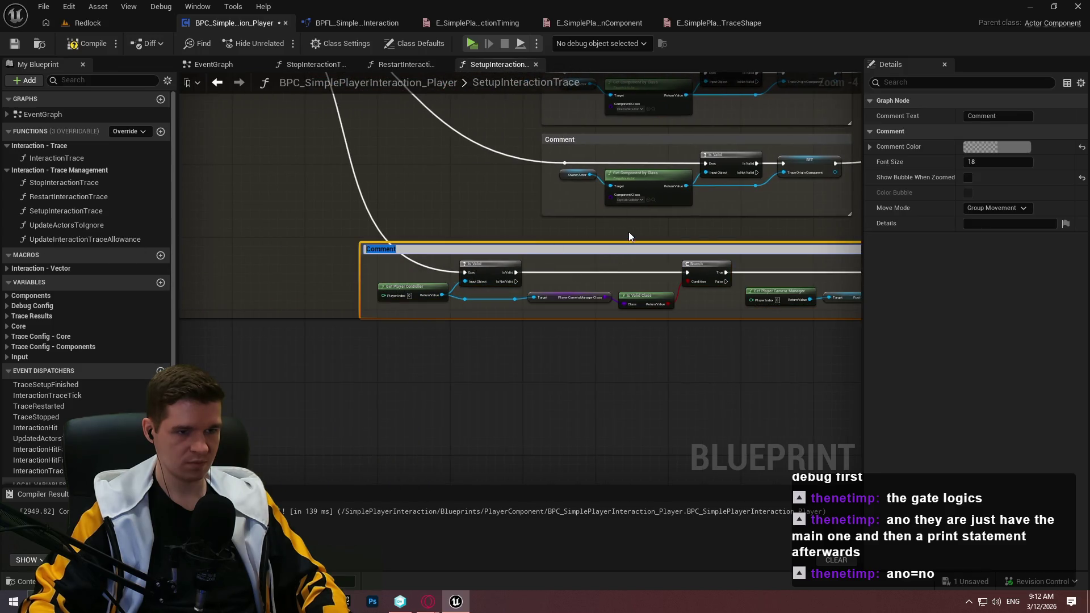
left_click(629, 236)
scroll(681, 234, "down", 4)
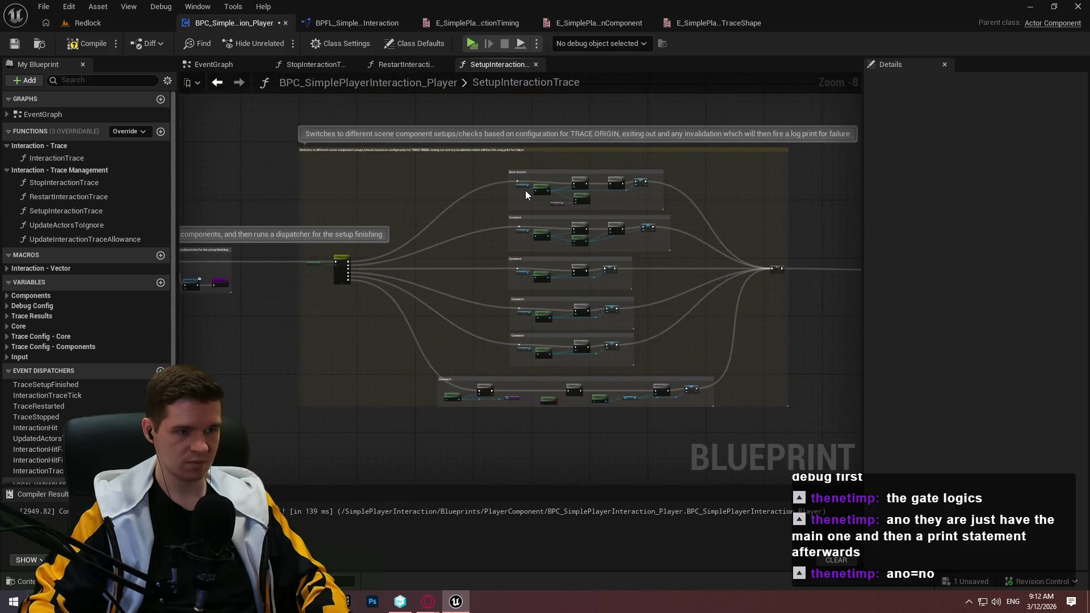
scroll(526, 190, "up", 7)
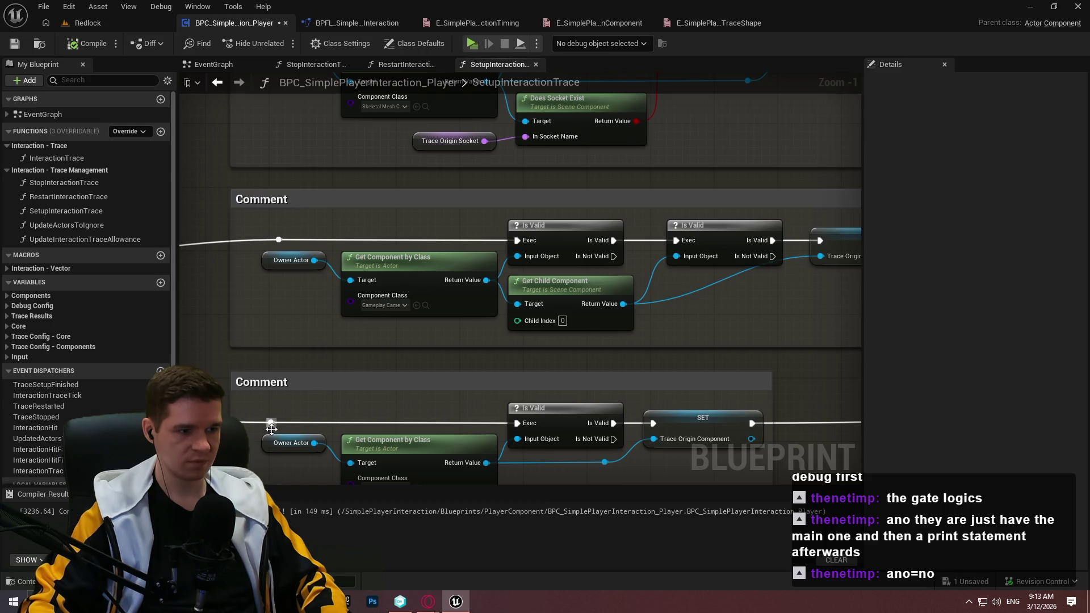
Caption the middle trace-origin comment box 'Camera' via its Comment Text in Details
left_click(330, 66)
left_click(481, 66)
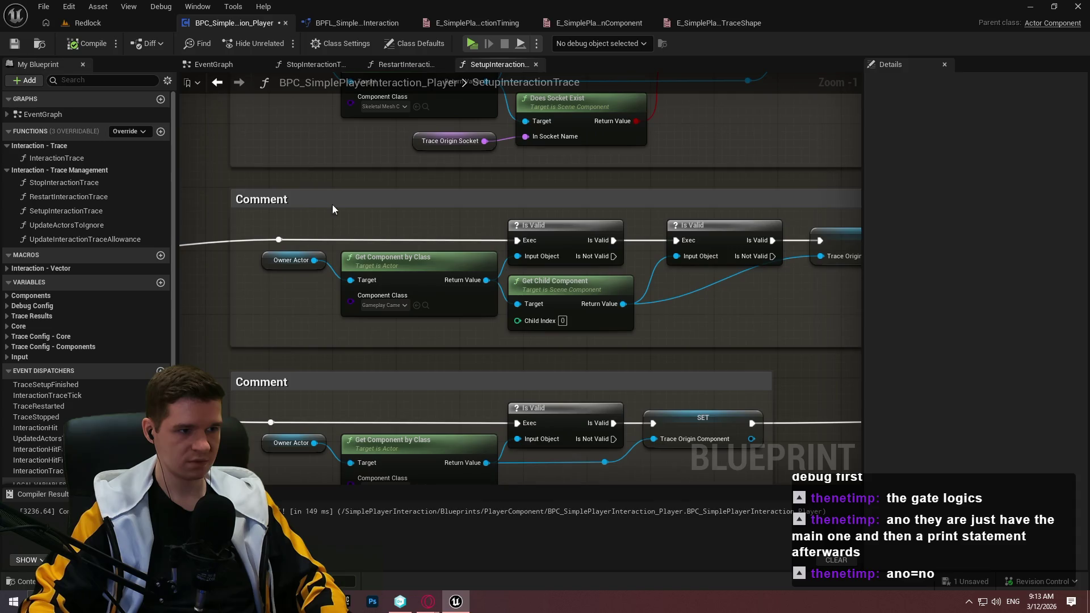
right_click(278, 205)
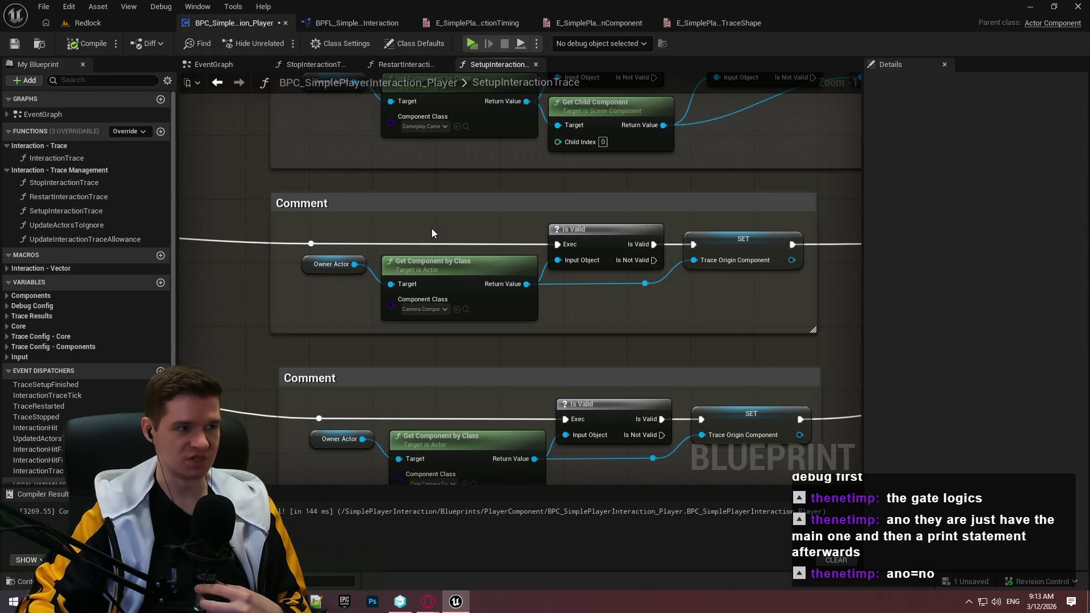
scroll(429, 216, "down", 3)
left_click(355, 207)
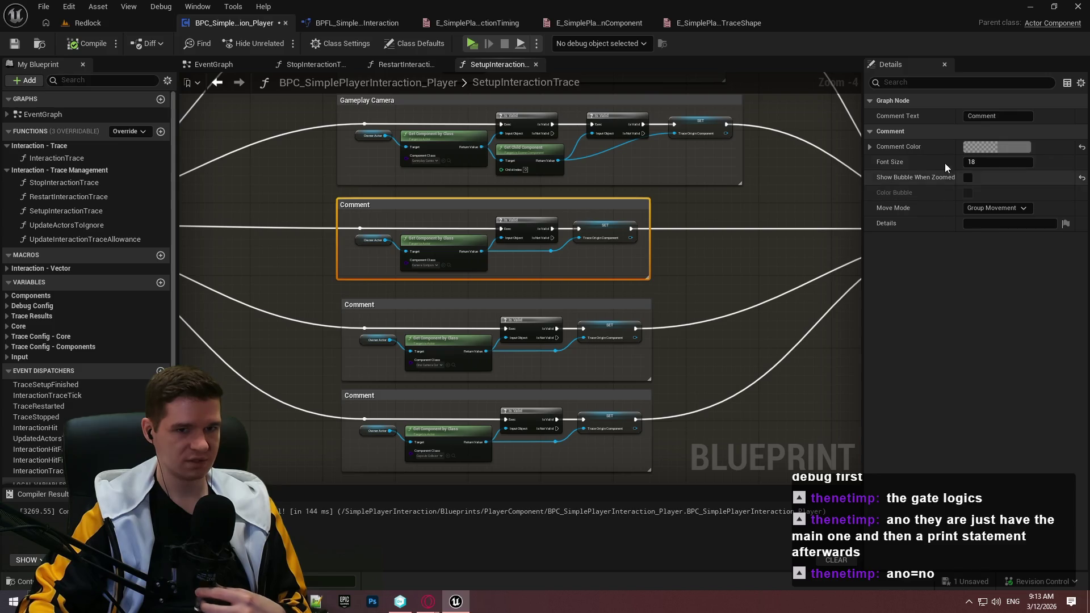
left_click(1009, 116)
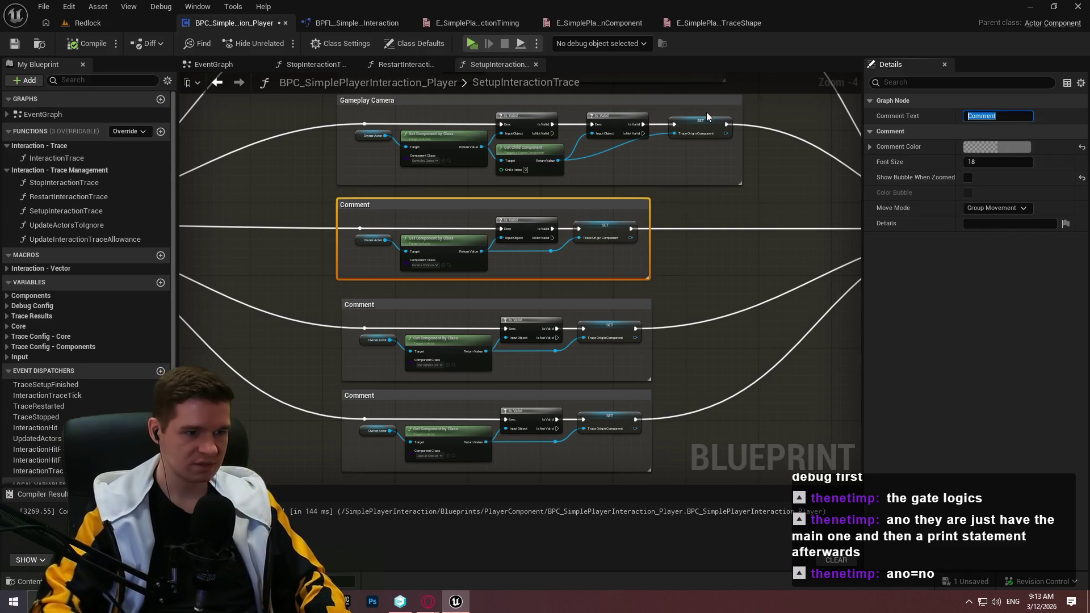
type("Camera")
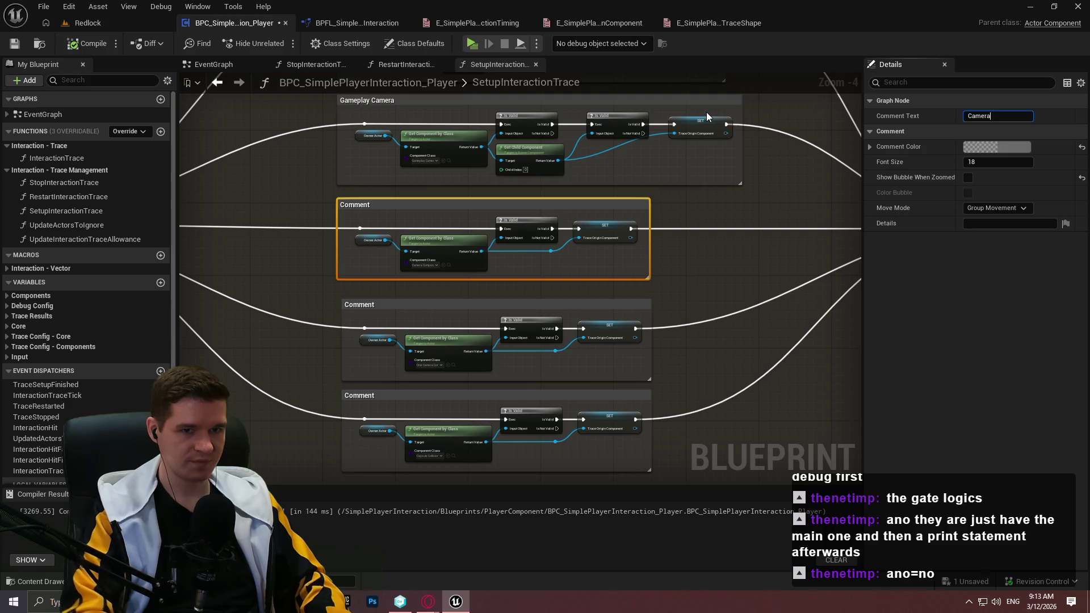
left_click(369, 306)
Caption the next two comment boxes 'Cine Camera' and 'Player Character (Capsule Component)'
left_click(992, 116)
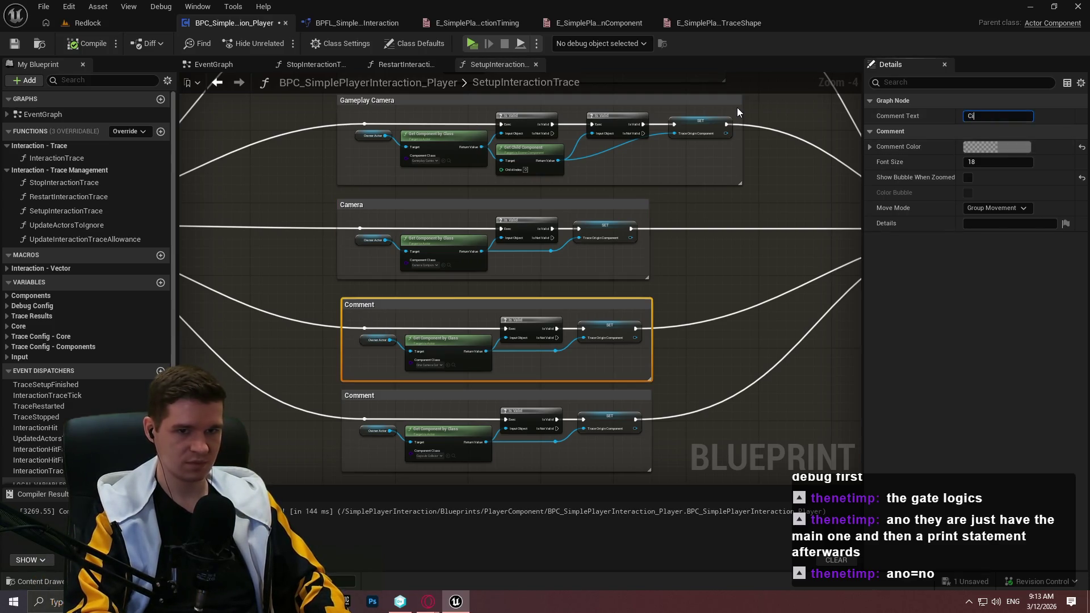
type("ine Camera")
type("Cine Camera")
key("Return")
left_click(369, 396)
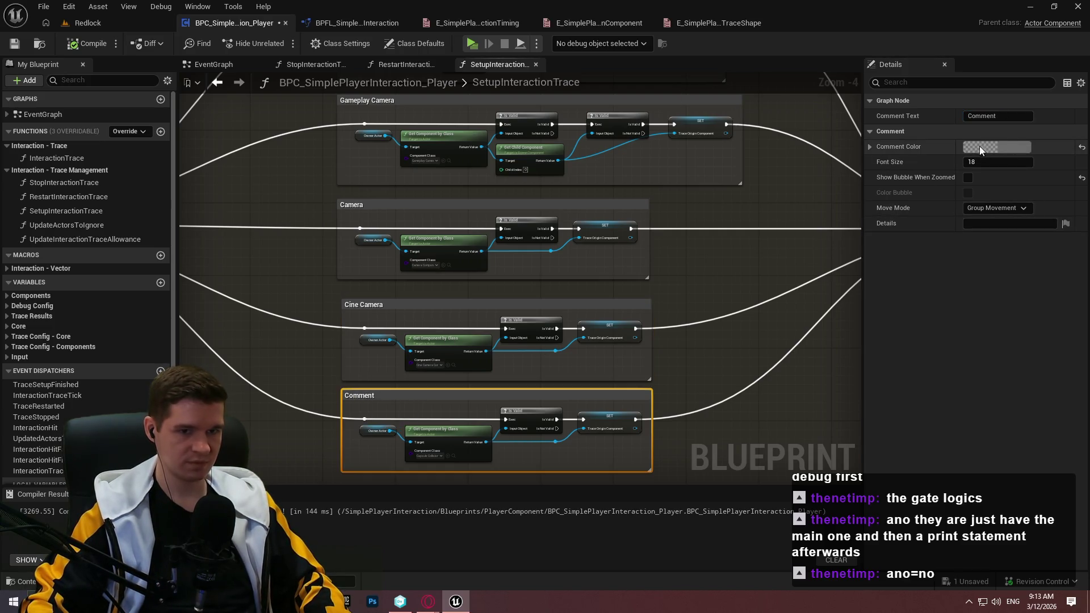
left_click(1004, 117)
type("Player Character")
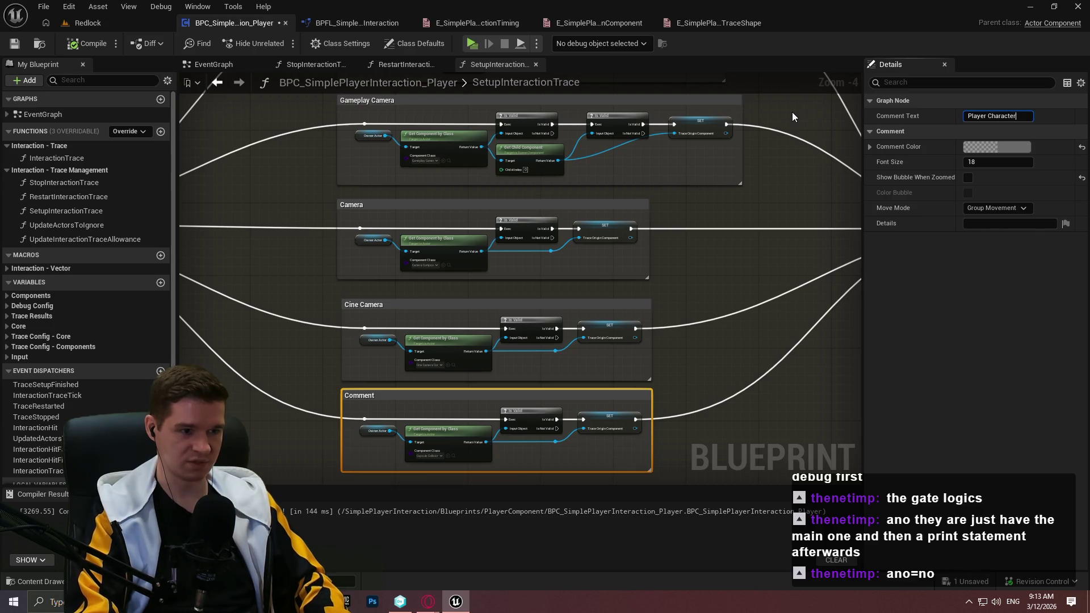
type(" (Caps")
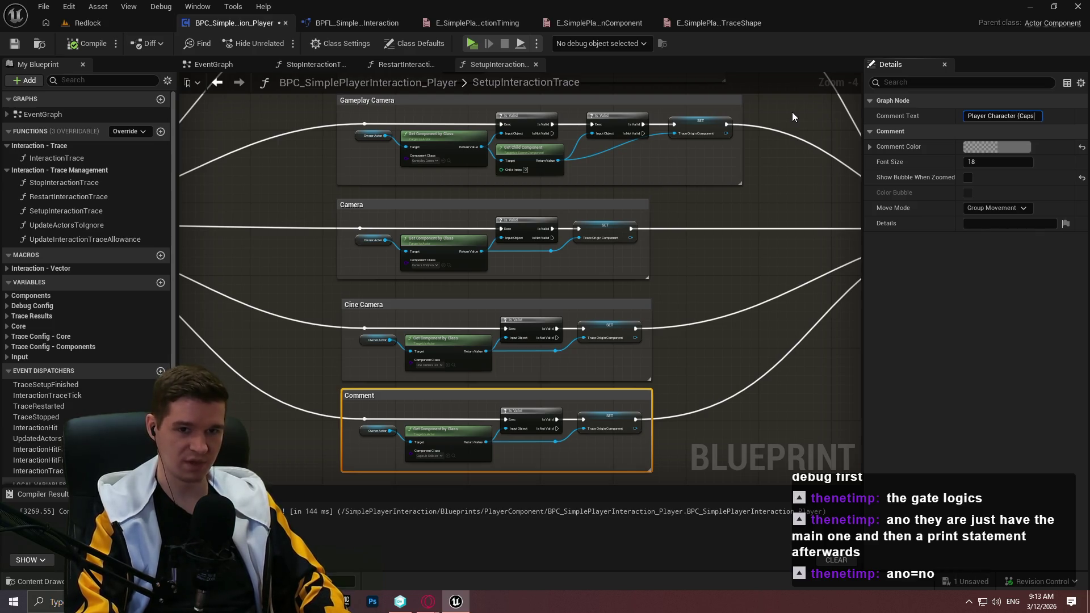
type("ule Component)")
key("Return")
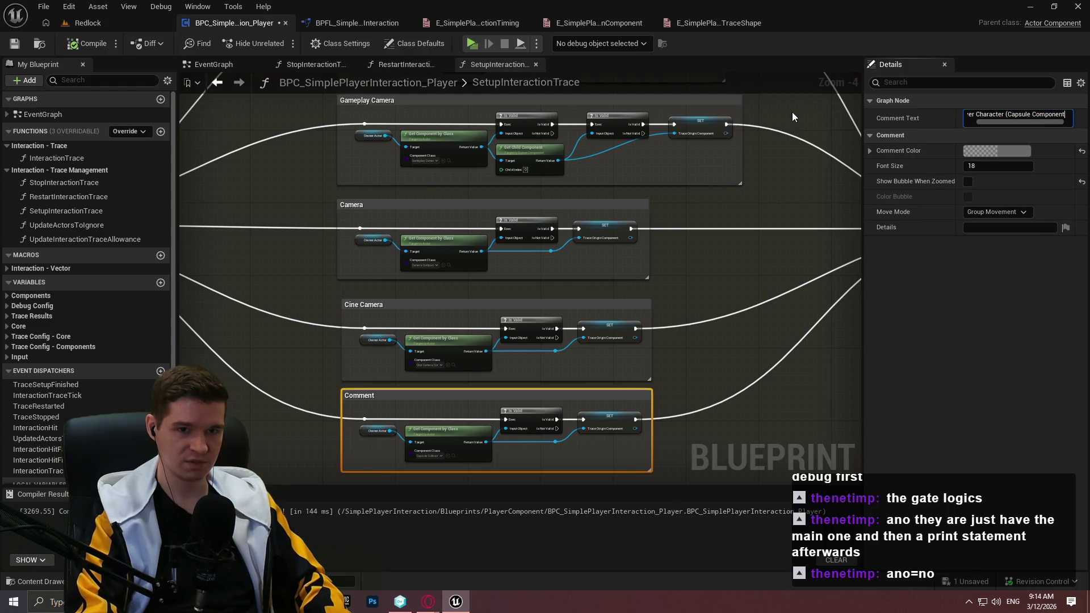
Caption the lower comment box 'Camera Manager' and extend it downward
mouse_move(324, 353)
left_mouse_down()
mouse_move(419, 282)
mouse_move(595, 332)
mouse_move(454, 246)
left_mouse_up()
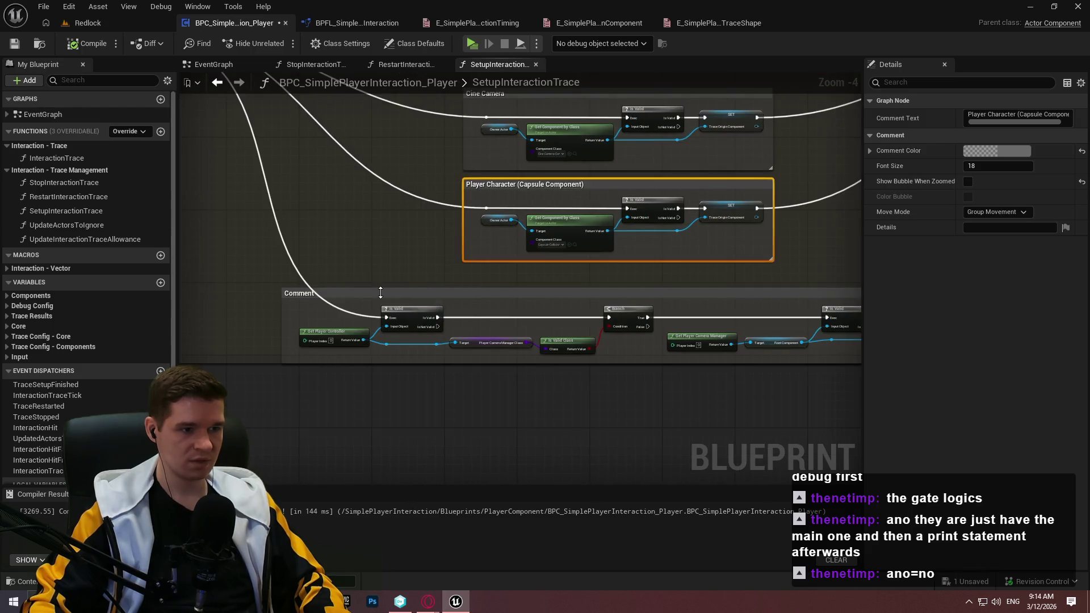
left_click(305, 293)
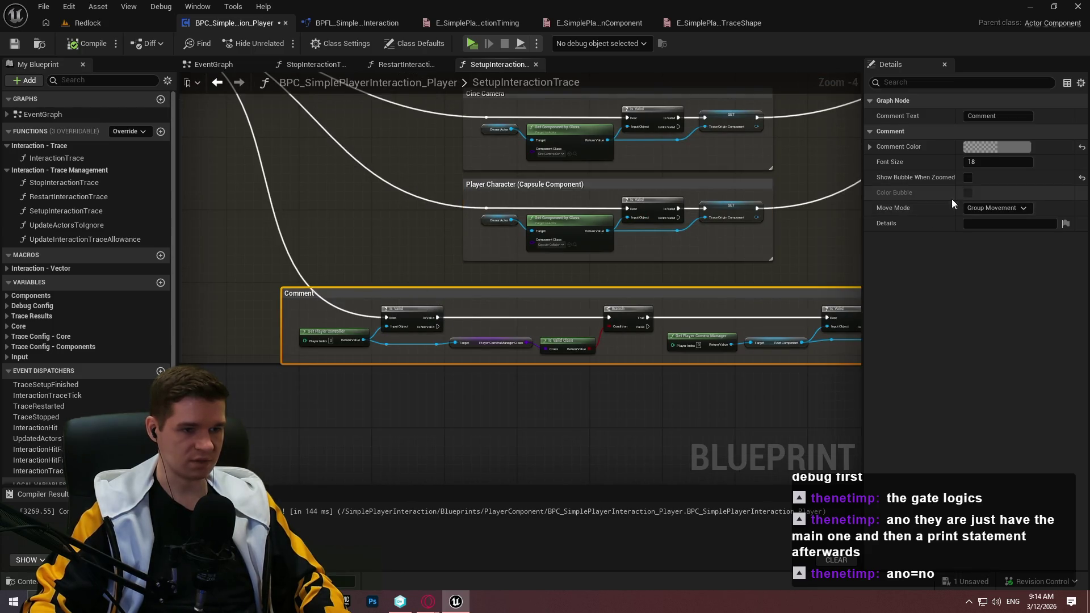
left_click(997, 116)
type("Camer")
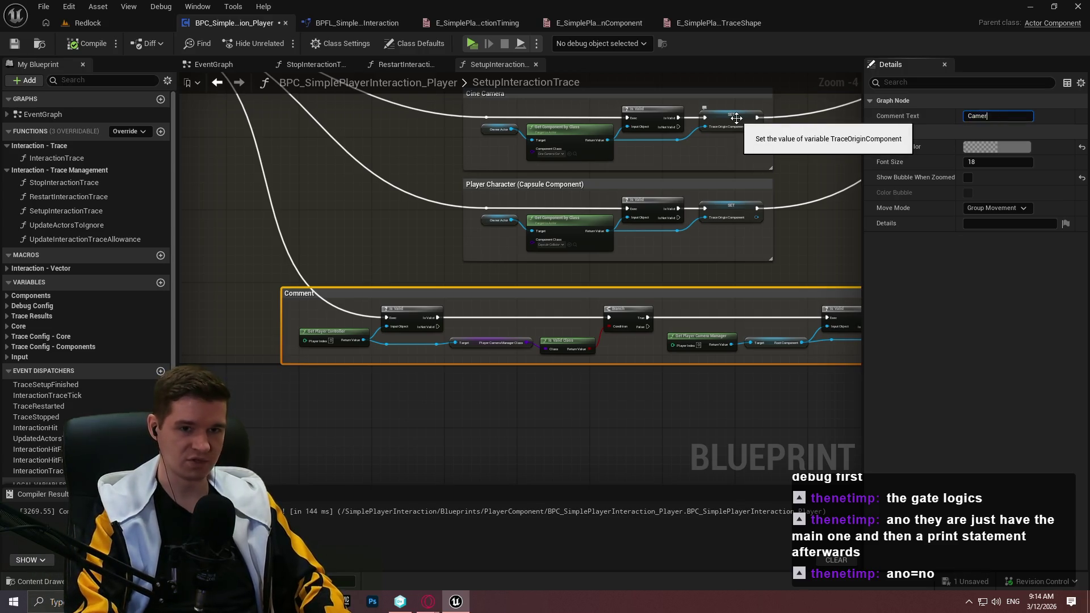
type("a Manager")
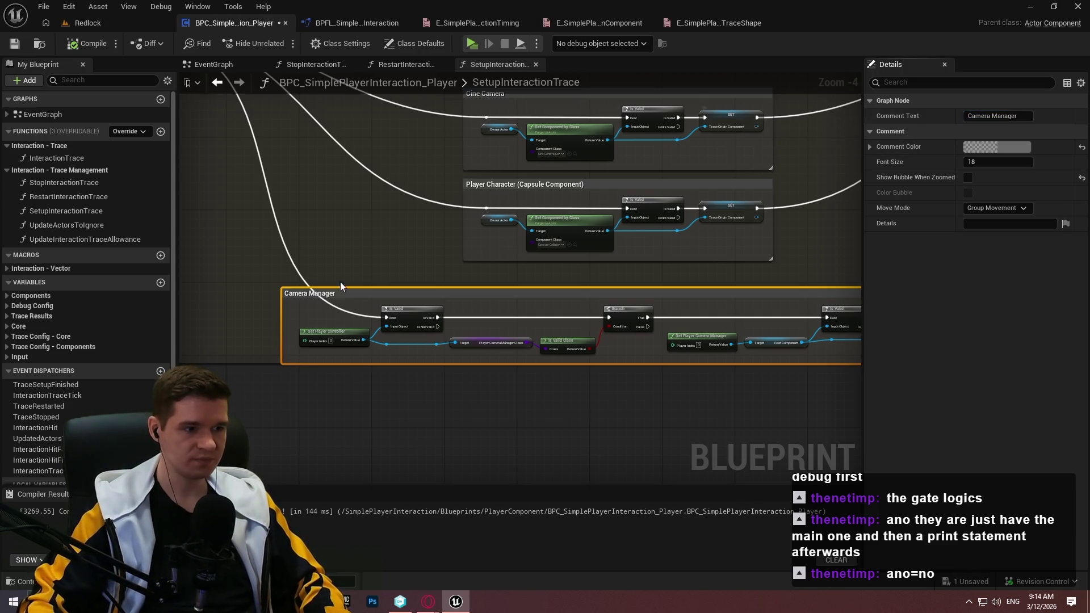
left_click(232, 356)
left_click_drag(233, 362, 234, 392)
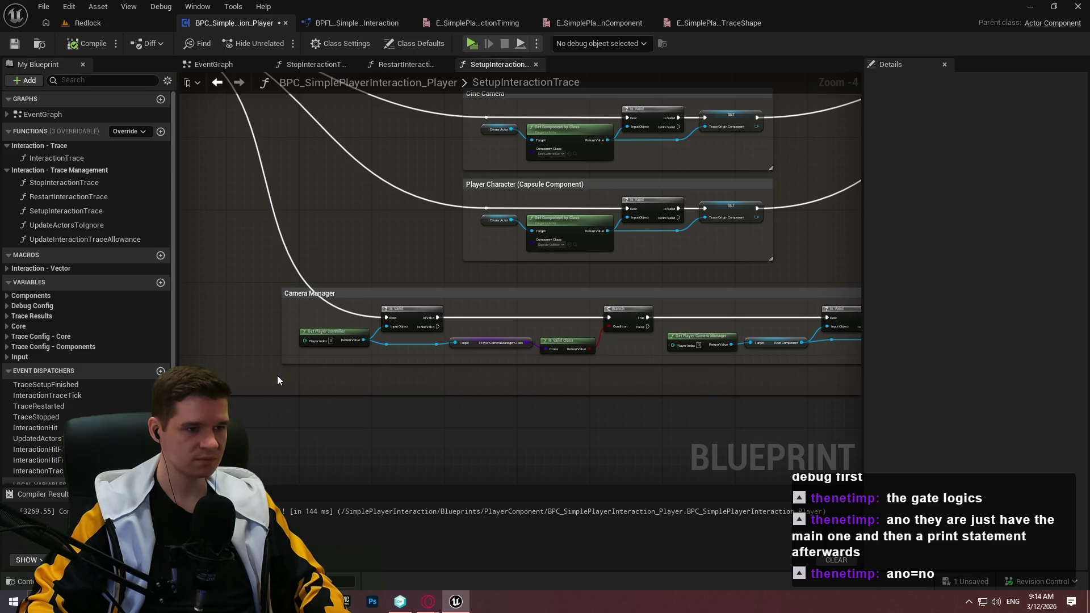
Add a reroute point on the execution wire, shift it left, and review the whole function
scroll(352, 310, "up", 1)
double_click(348, 324)
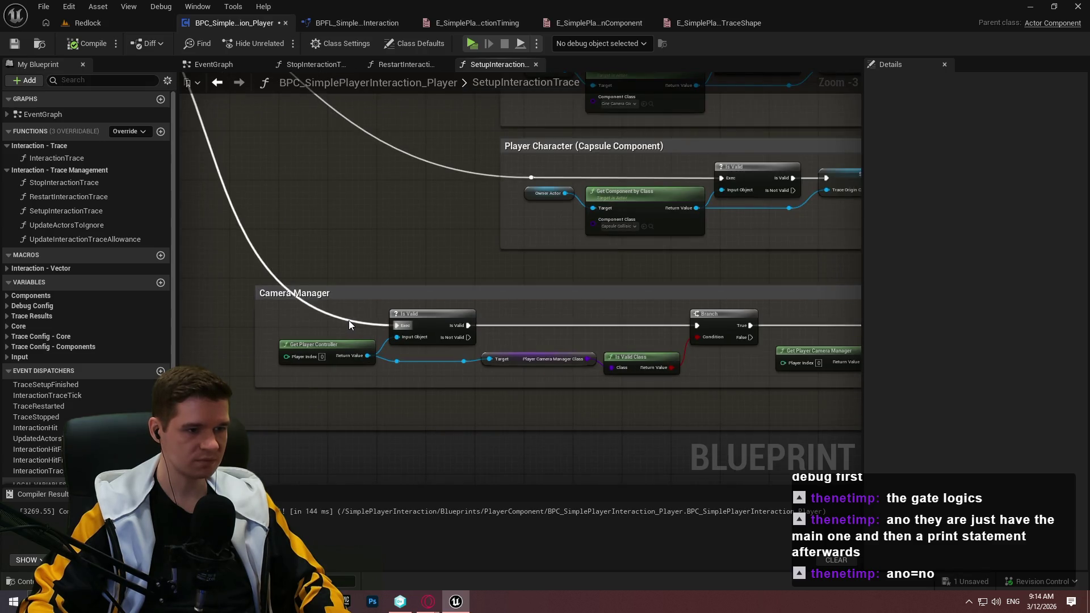
left_click_drag(347, 325, 290, 324)
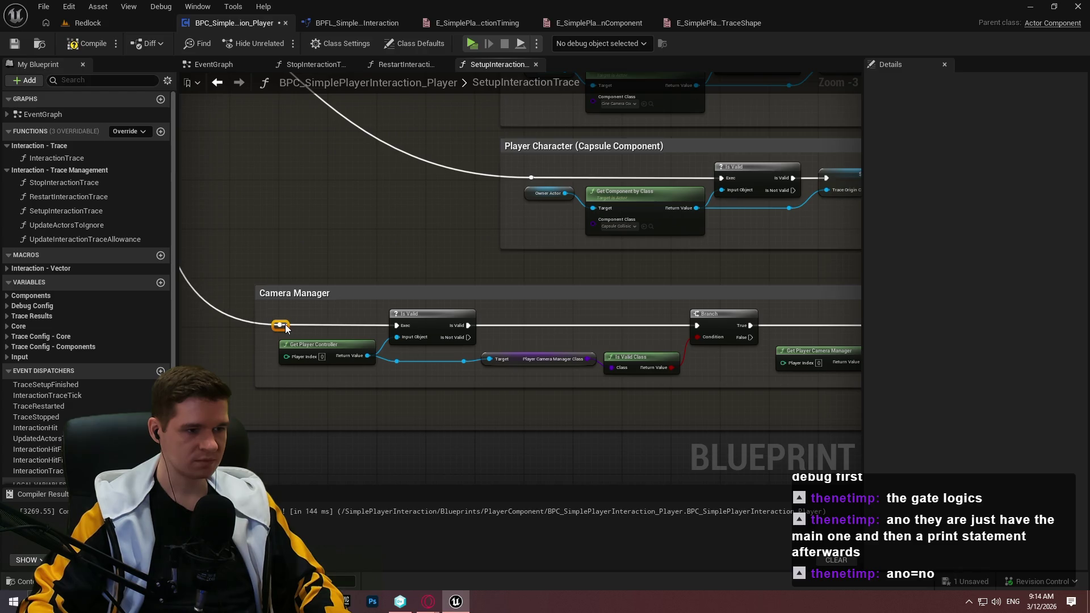
scroll(344, 208, "down", 3)
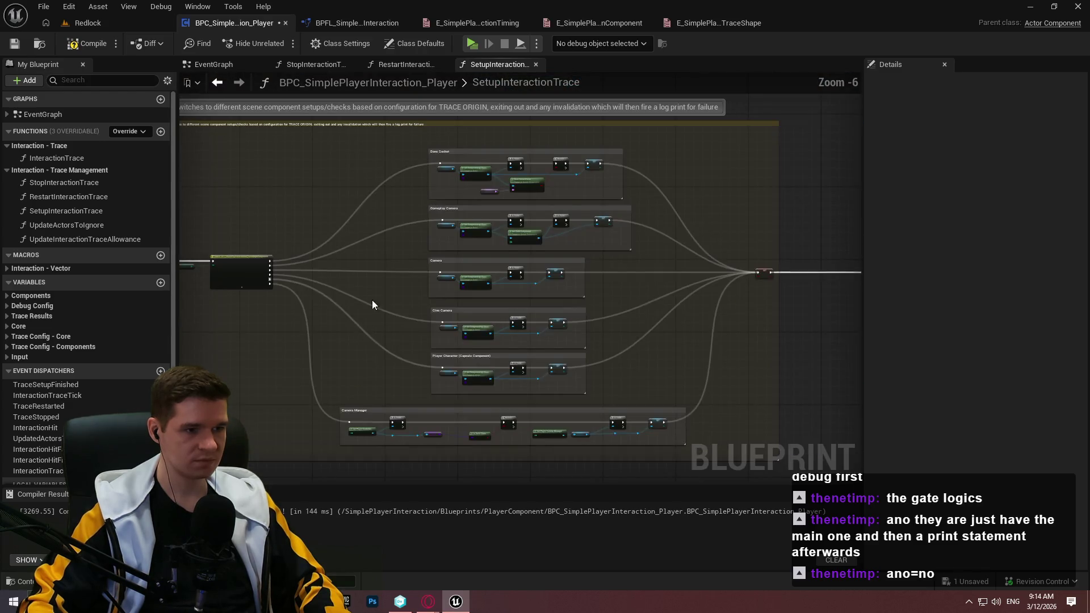
scroll(396, 269, "up", 2)
mouse_move(511, 284)
left_mouse_down()
mouse_move(429, 128)
mouse_move(453, 356)
mouse_move(430, 215)
left_mouse_up()
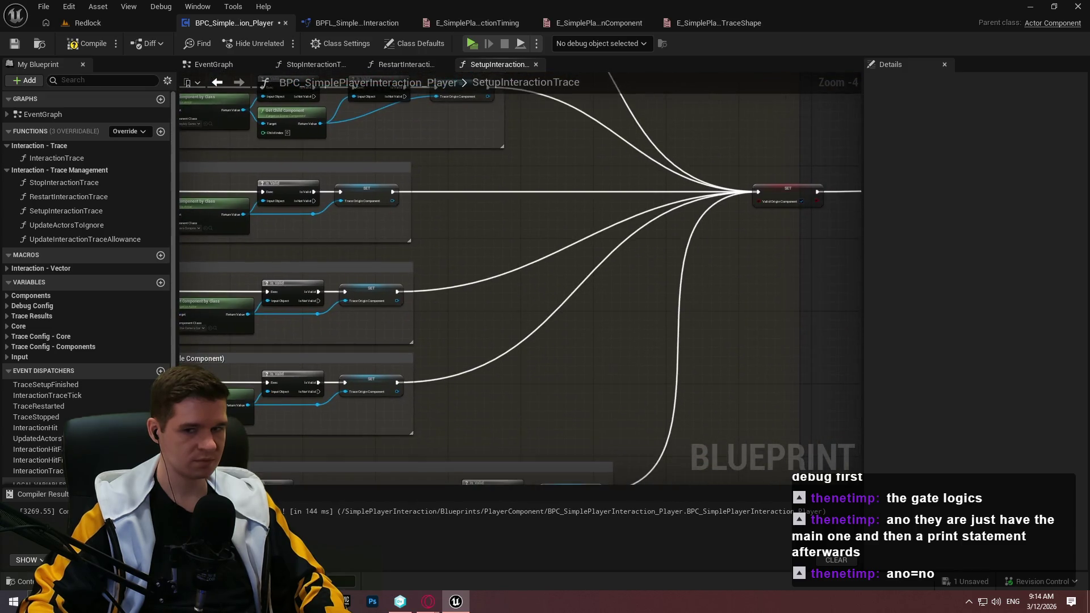
left_click_drag(517, 168, 577, 334)
scroll(517, 168, "down", 5)
Compile and save the blueprint
left_click(87, 42)
key("ctrl+s")
scroll(580, 263, "up", 1)
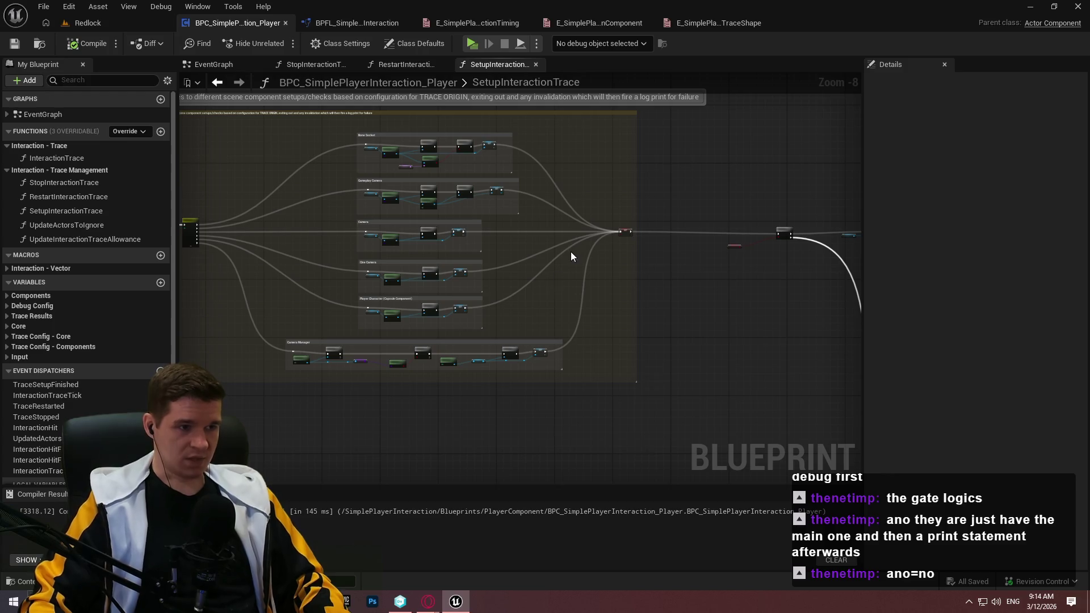
scroll(465, 267, "up", 6)
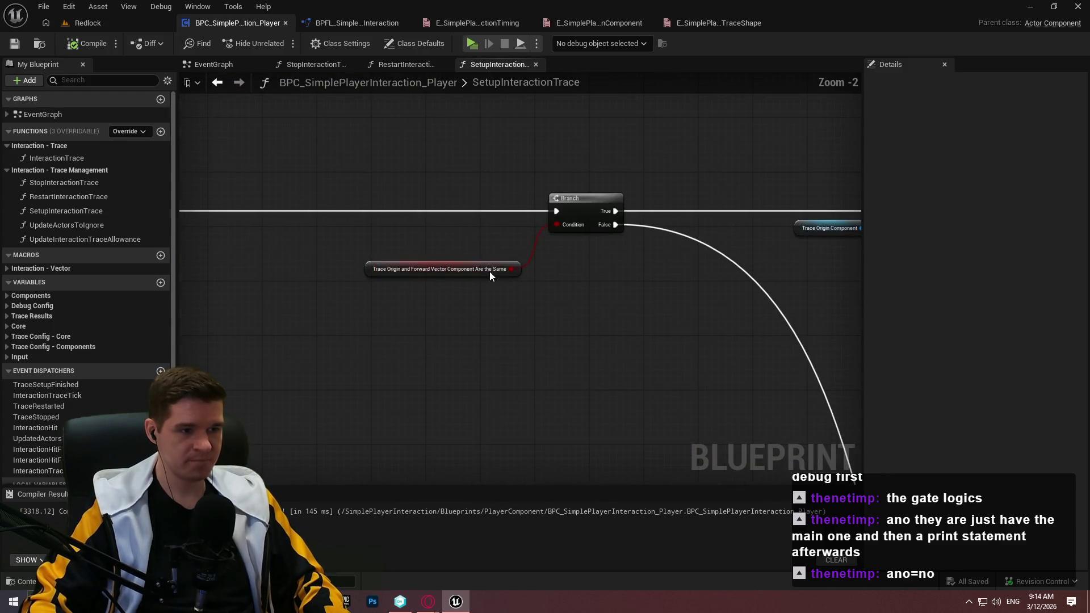
Wrap the Branch and condition nodes in a comment explaining that matching TRACE ORIGIN and FORWARD VECTOR components finish configuring
left_click_drag(522, 268, 526, 241)
mouse_move(364, 139)
left_mouse_down()
mouse_move(643, 294)
mouse_move(665, 294)
left_mouse_up()
type("cIf the configuration is set up so that the")
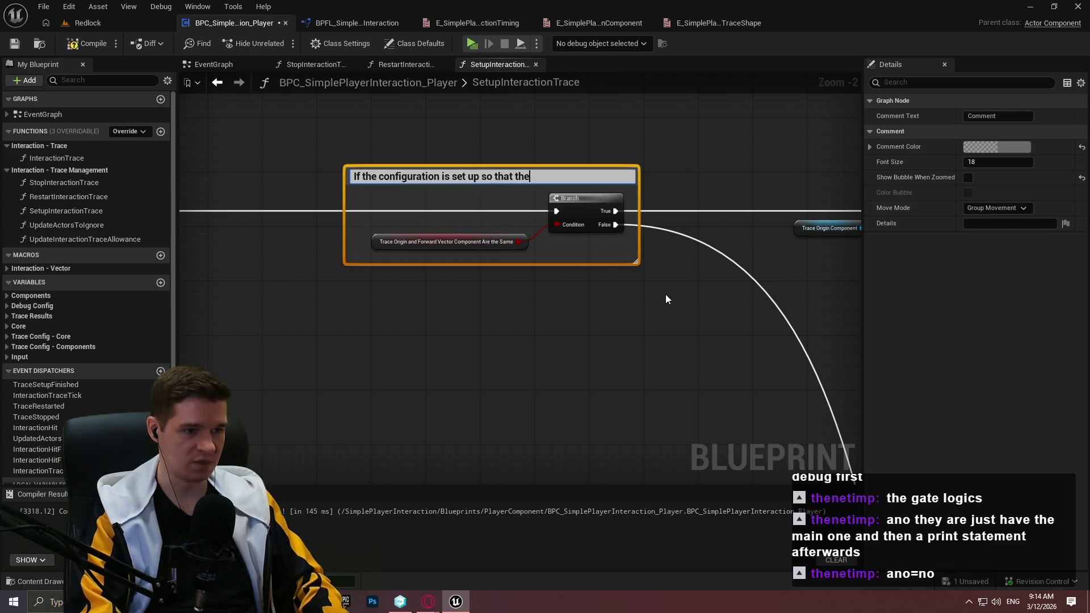
type("T")
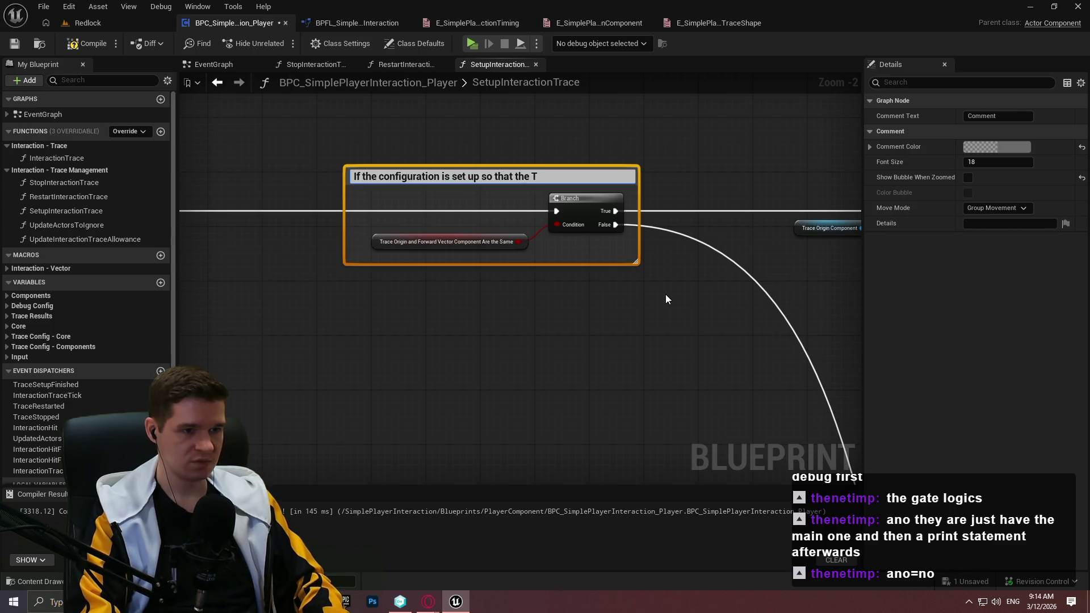
type("RACE ORIGIN")
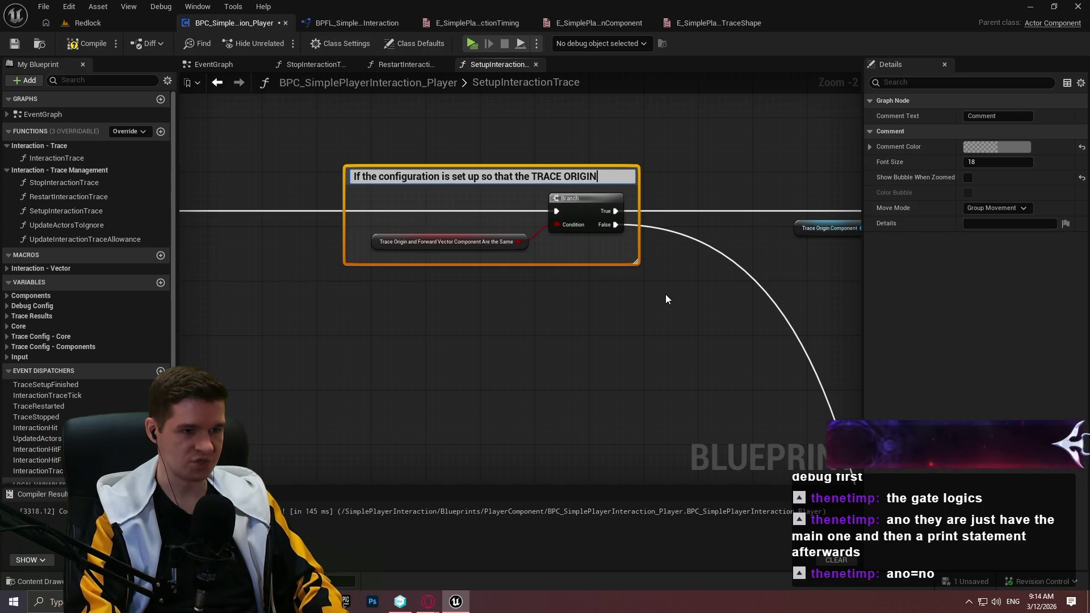
type(" and FORWARD VECTOR compone")
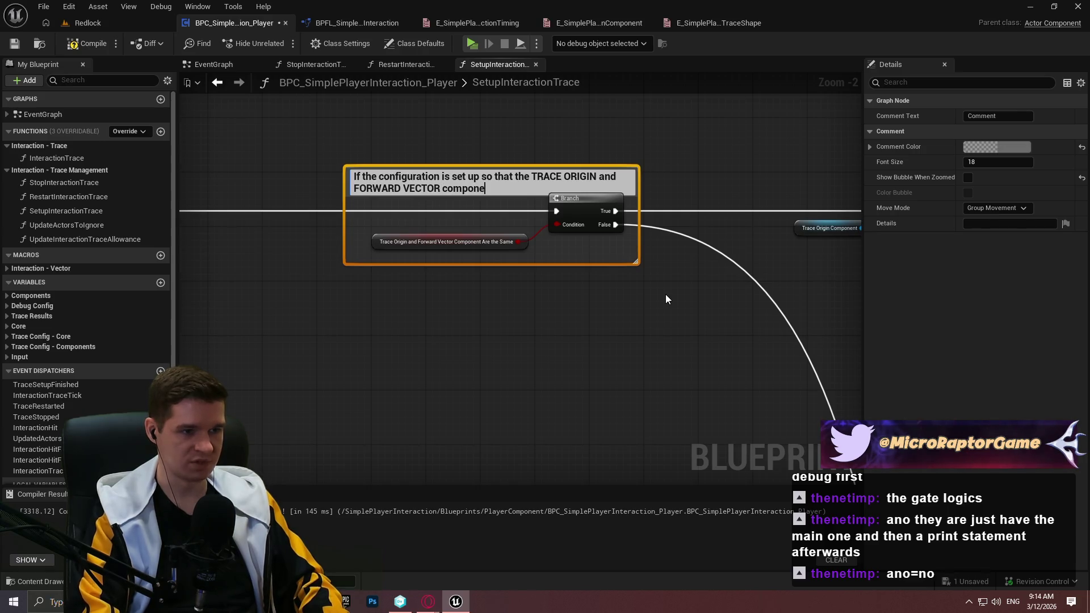
type("nts are the sam")
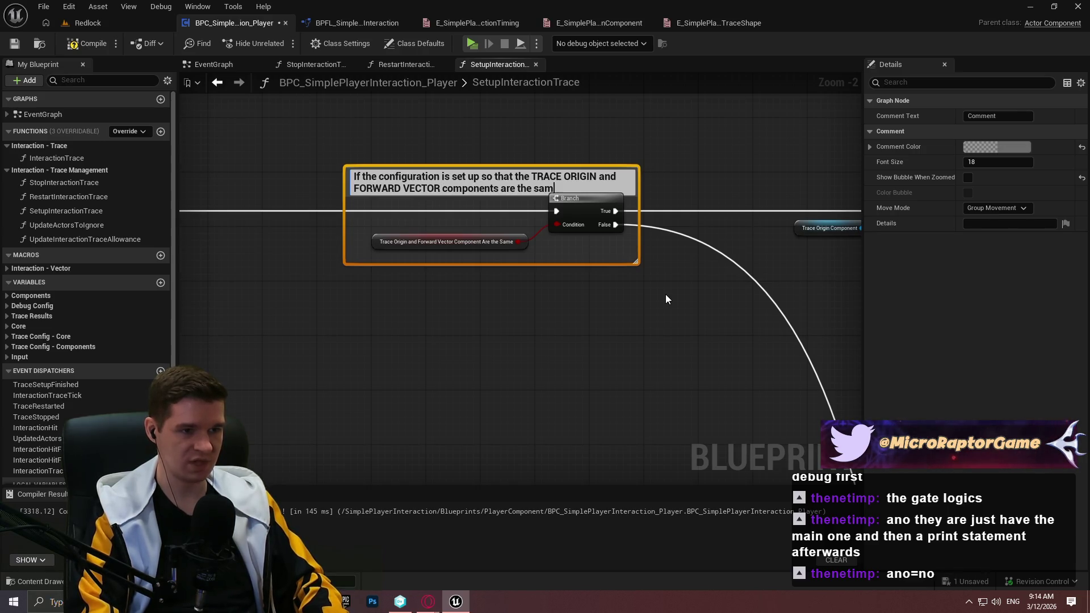
type("e, we simply ")
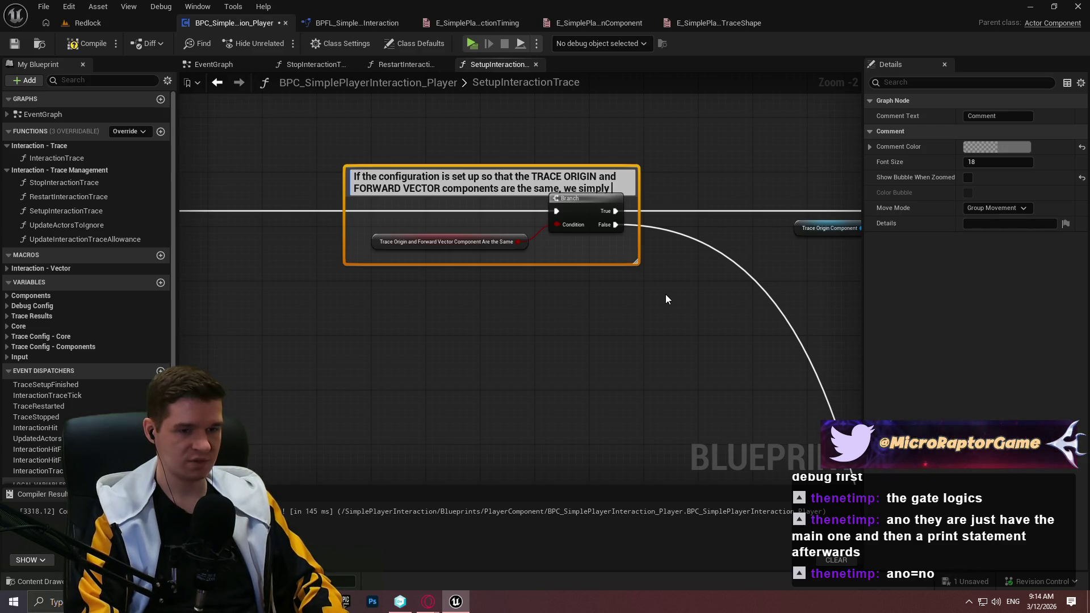
type("set them to be so and ")
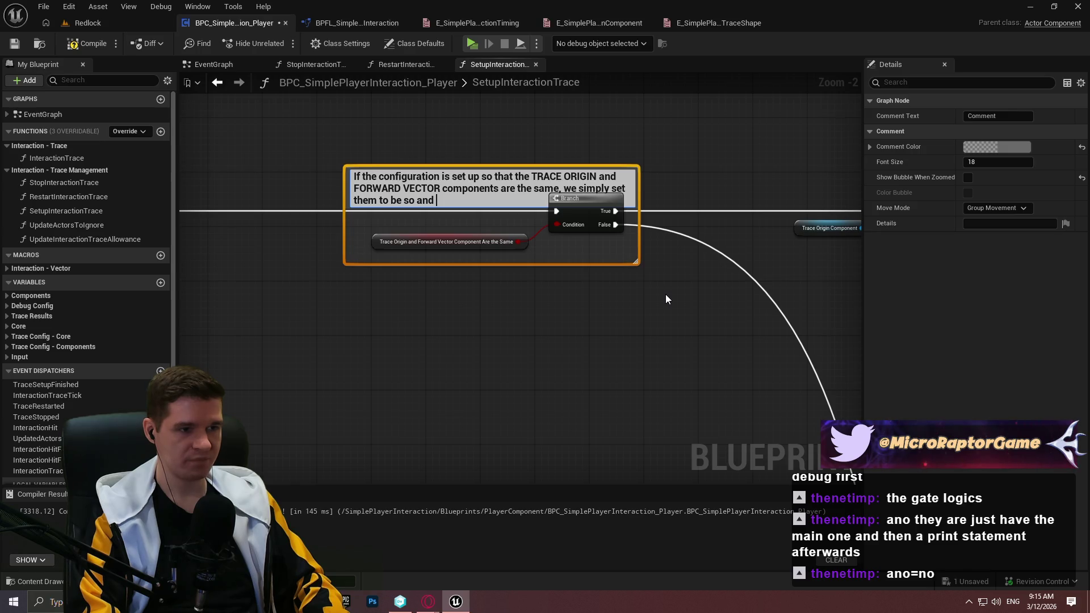
type("finish")
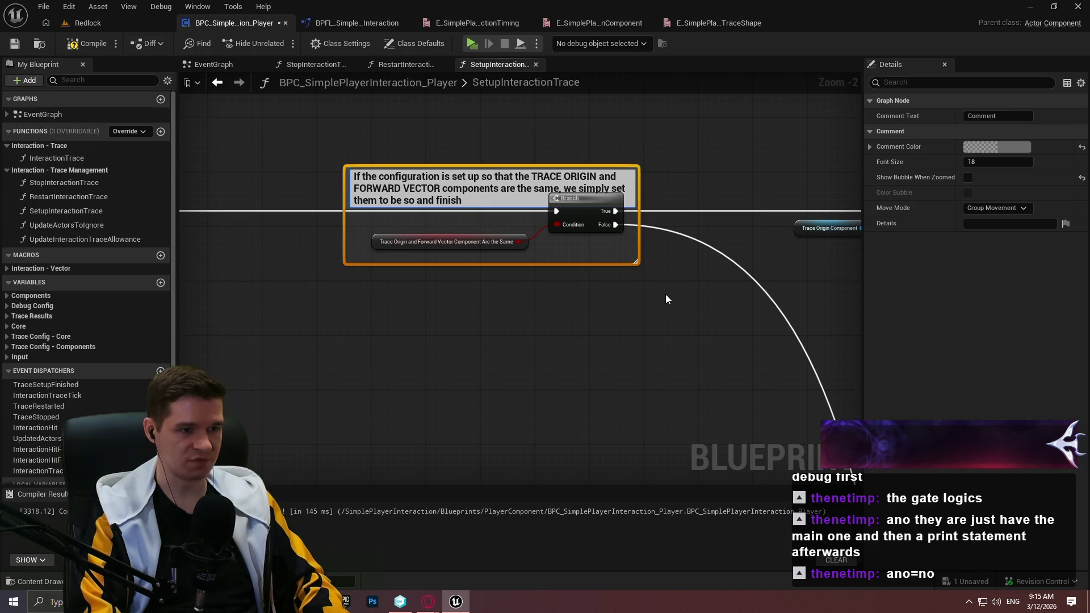
type(" confirug")
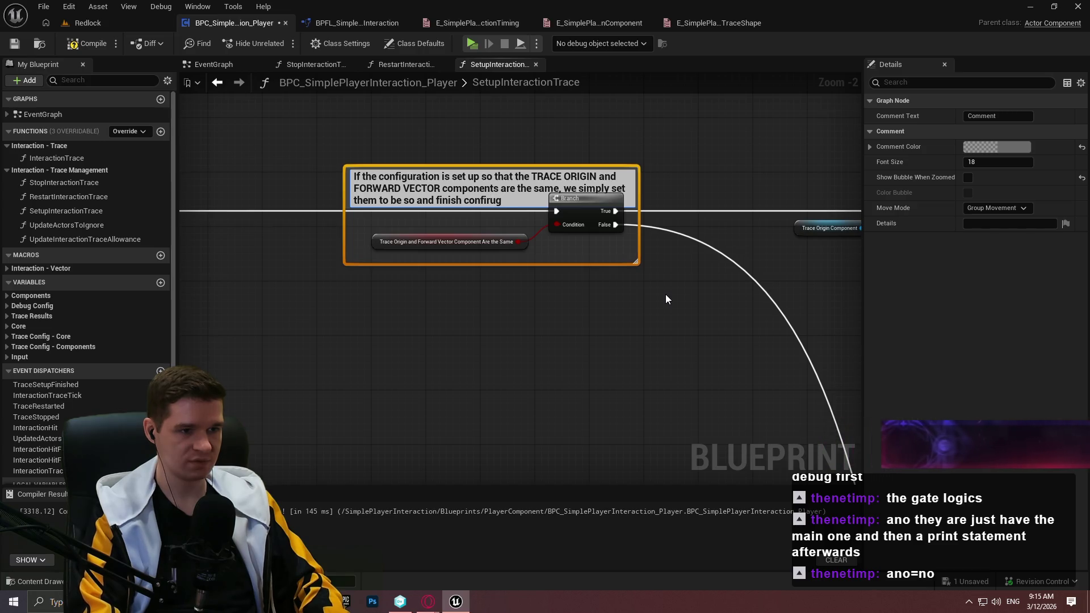
key("BackSpace")
key("BackSpace")
key("BackSpace")
type("guring")
key("Return")
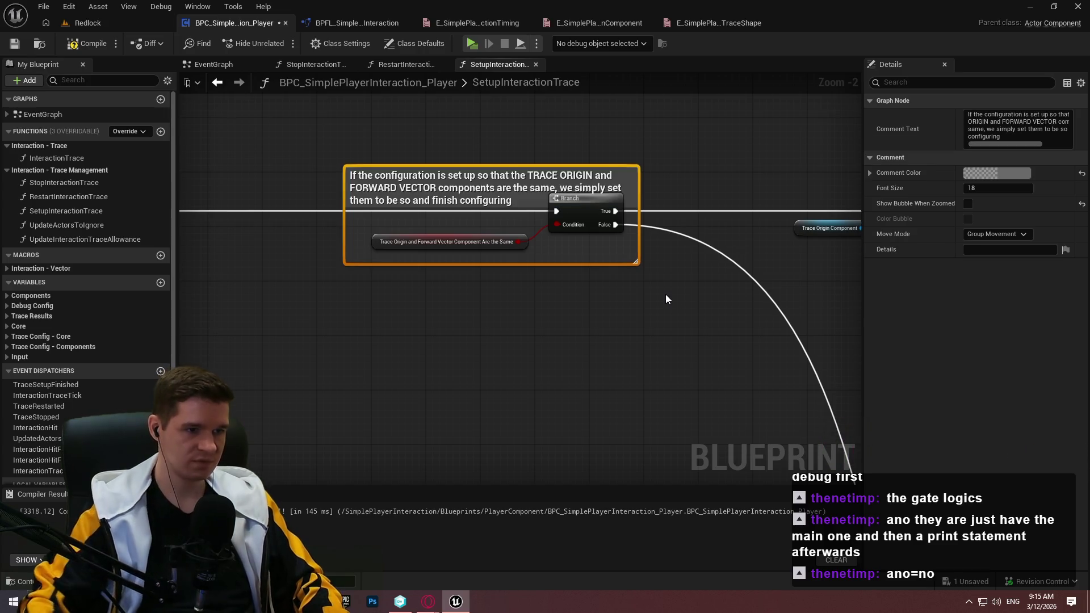
Enable Show Bubble When Zoomed on the new comment box
left_click(694, 189)
mouse_move(703, 169)
left_mouse_down()
mouse_move(434, 171)
mouse_move(791, 182)
mouse_move(739, 182)
left_mouse_up()
scroll(376, 171, "down", 2)
left_click(658, 143)
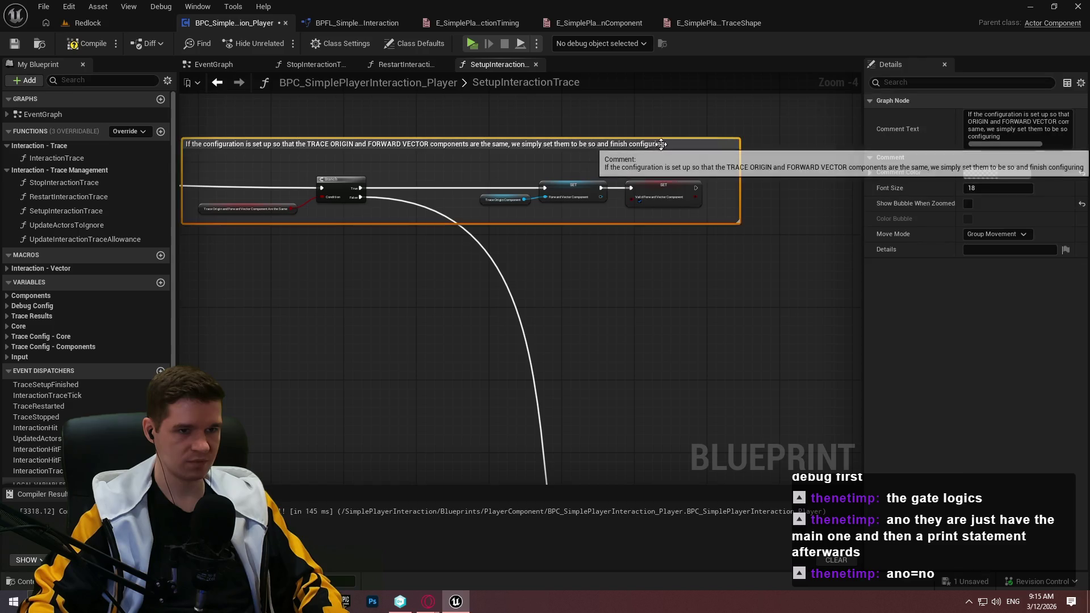
left_click(968, 203)
left_click(705, 284)
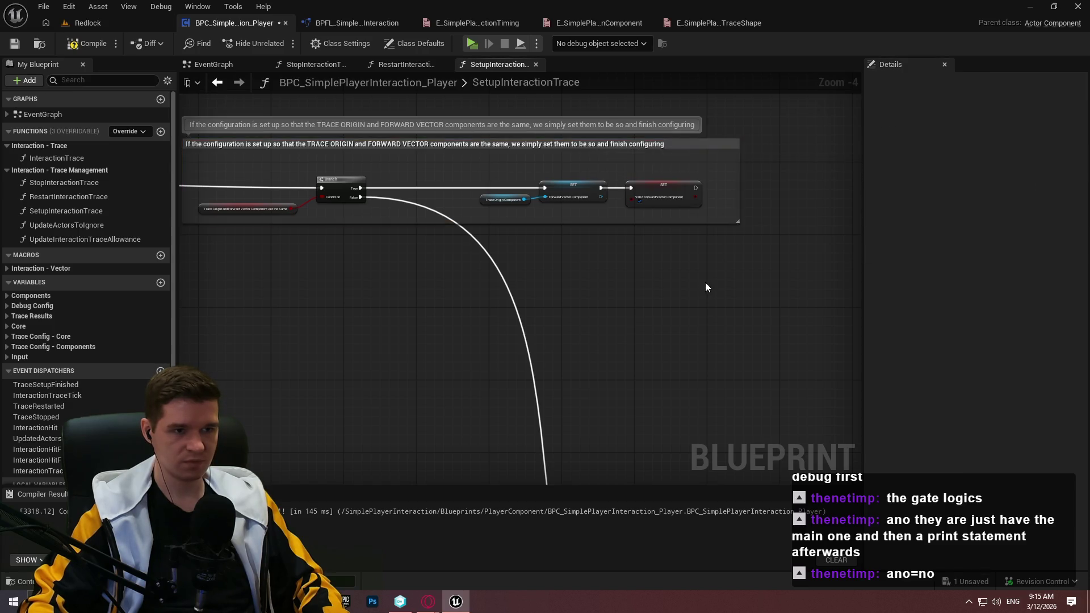
scroll(705, 283, "down", 2)
mouse_move(752, 288)
left_mouse_down()
mouse_move(701, 287)
mouse_move(469, 178)
left_mouse_up()
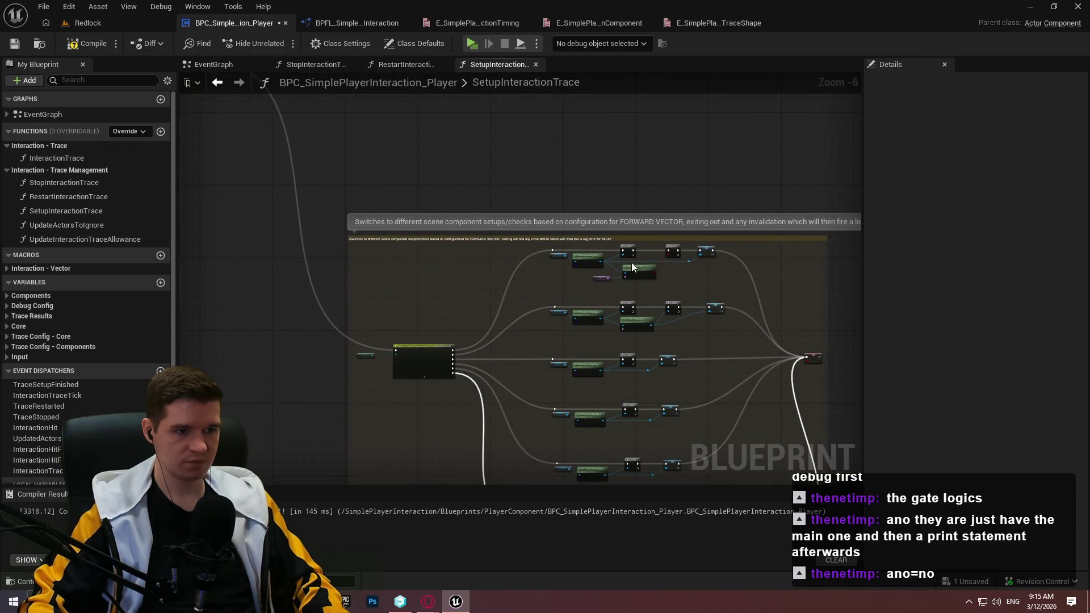
Wrap the top and middle FORWARD VECTOR node groups in their own comment boxes
scroll(699, 275, "up", 4)
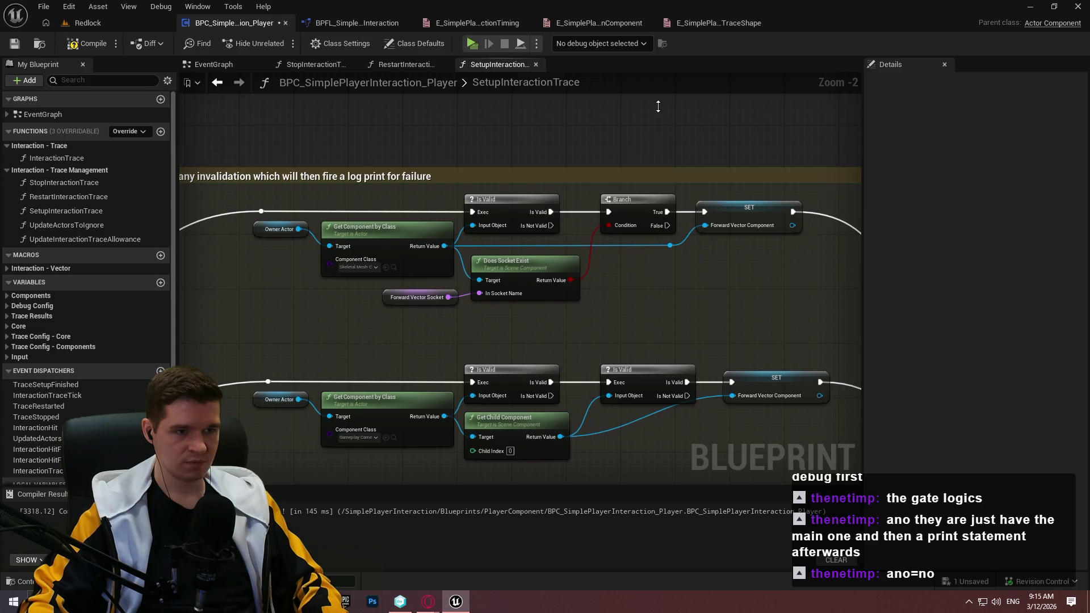
scroll(814, 313, "down", 2)
left_click_drag(757, 248, 281, 140)
key("c")
left_click(780, 375)
left_click_drag(738, 369, 307, 284)
key("c")
Wrap the remaining three node groups, including the lower row, in comment boxes
mouse_move(701, 438)
left_mouse_down()
mouse_move(683, 292)
mouse_move(216, 226)
left_mouse_up()
key("c")
left_click(504, 267)
left_click_drag(670, 360, 315, 281)
key("c")
mouse_move(815, 332)
left_mouse_down()
mouse_move(189, 264)
mouse_move(482, 291)
mouse_move(420, 280)
left_mouse_up()
key("c")
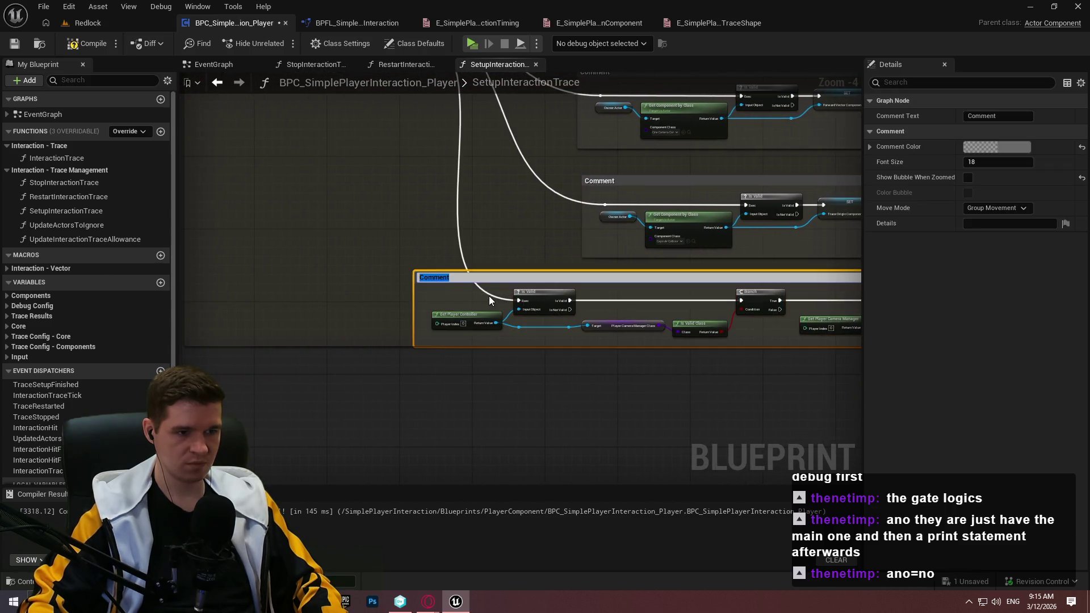
Add a reroute point on the exec wire and move the final SET node further right
double_click(489, 294)
mouse_move(489, 294)
left_mouse_down()
mouse_move(428, 296)
mouse_move(436, 302)
left_mouse_up()
scroll(491, 258, "down", 2)
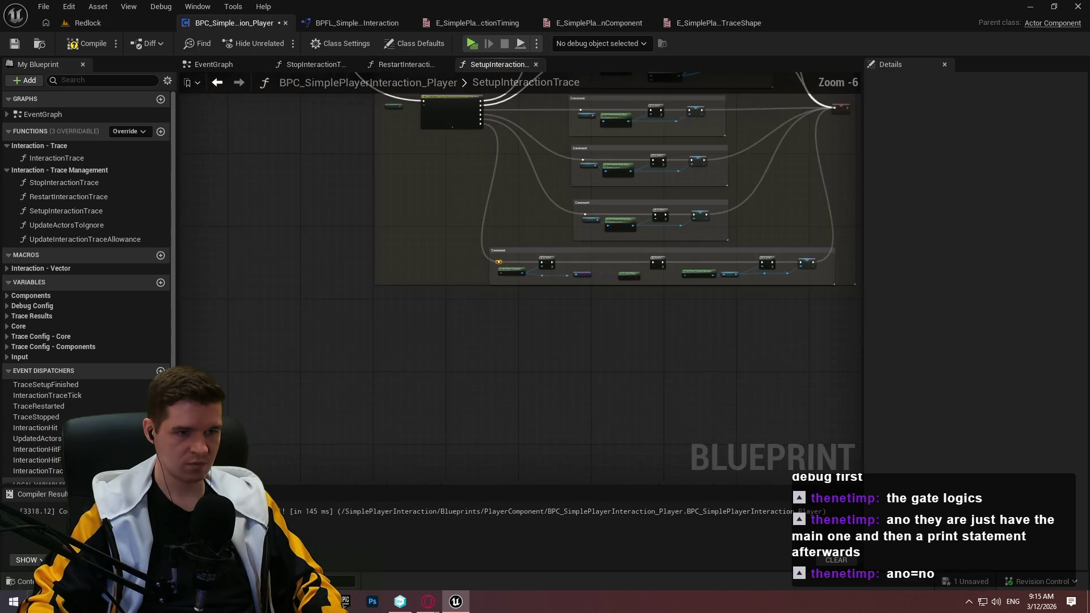
scroll(657, 233, "up", 3)
left_click_drag(690, 236, 863, 248)
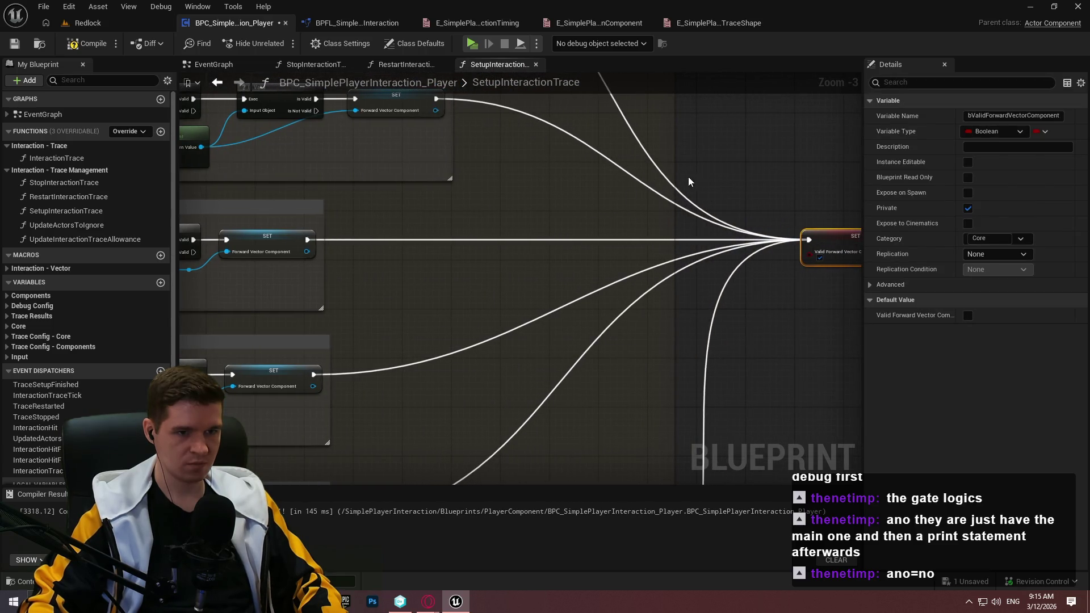
scroll(657, 280, "down", 1)
Select the bottom comment box and inspect its properties
left_click(535, 334)
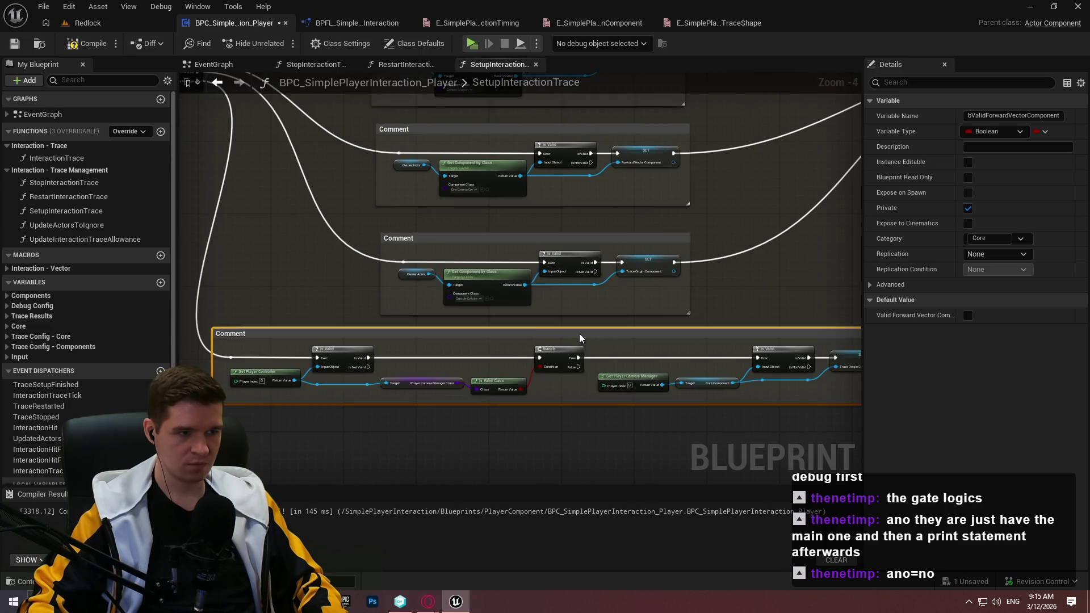
left_click(599, 334)
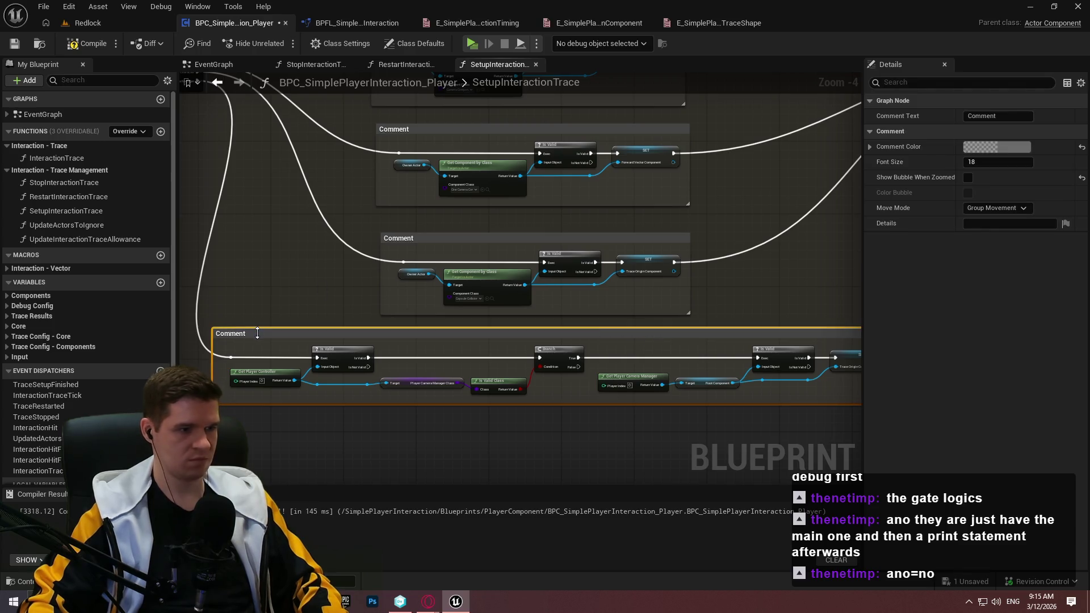
left_click(216, 324)
left_click(218, 330)
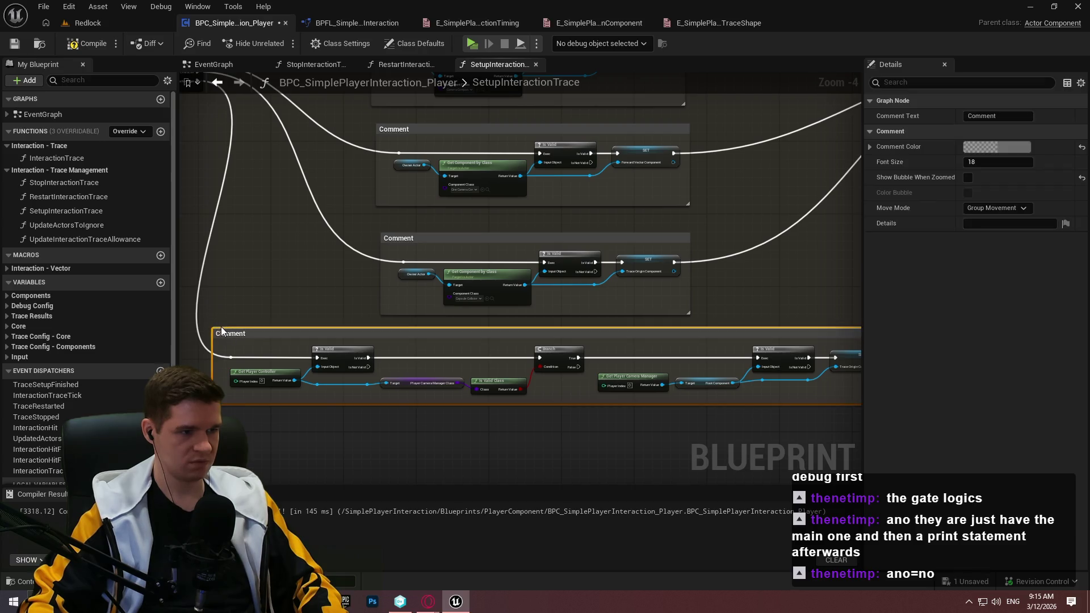
left_click(337, 288)
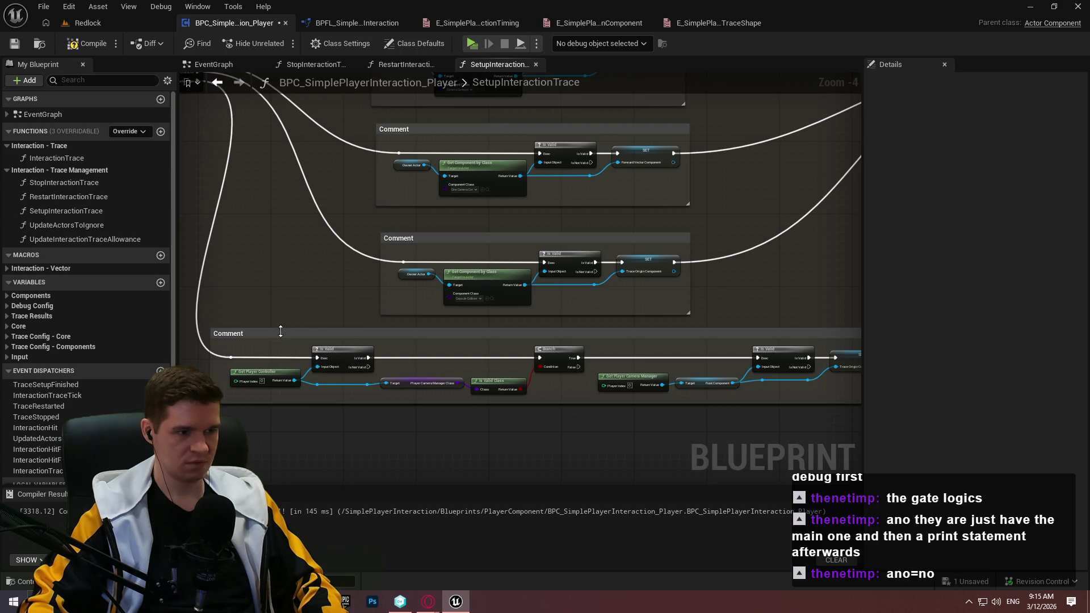
scroll(251, 333, "down", 3)
scroll(474, 247, "up", 2)
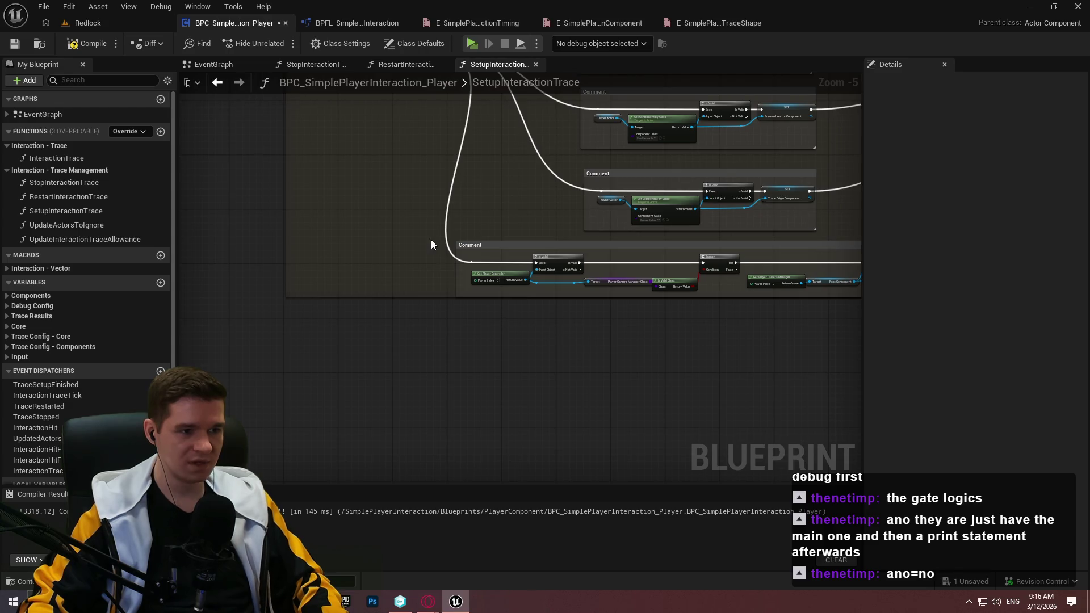
Move the bottom comment box right along with its nodes
mouse_move(448, 222)
left_mouse_down()
mouse_move(308, 246)
mouse_move(720, 341)
mouse_move(851, 340)
mouse_move(711, 343)
left_mouse_up()
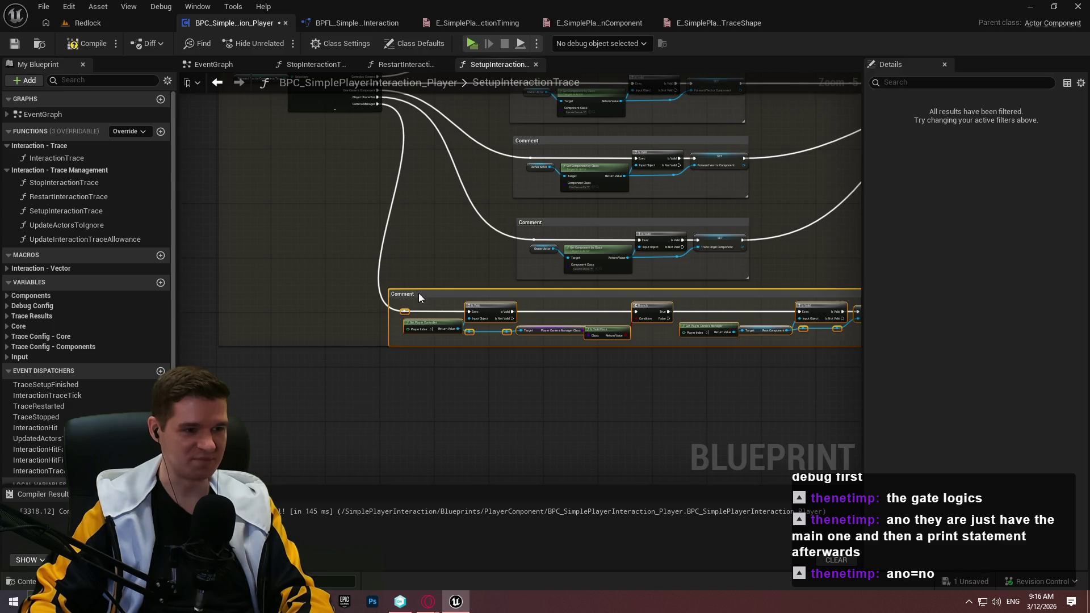
left_click_drag(489, 292, 326, 274)
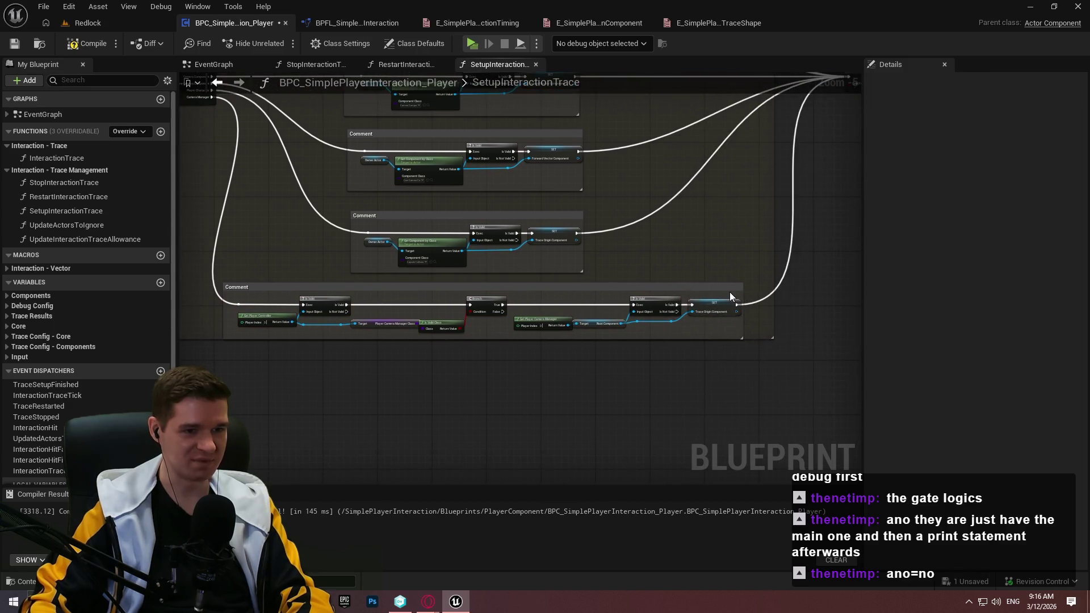
mouse_move(730, 295)
left_mouse_down()
mouse_move(721, 296)
mouse_move(786, 288)
left_mouse_up()
left_click(823, 345)
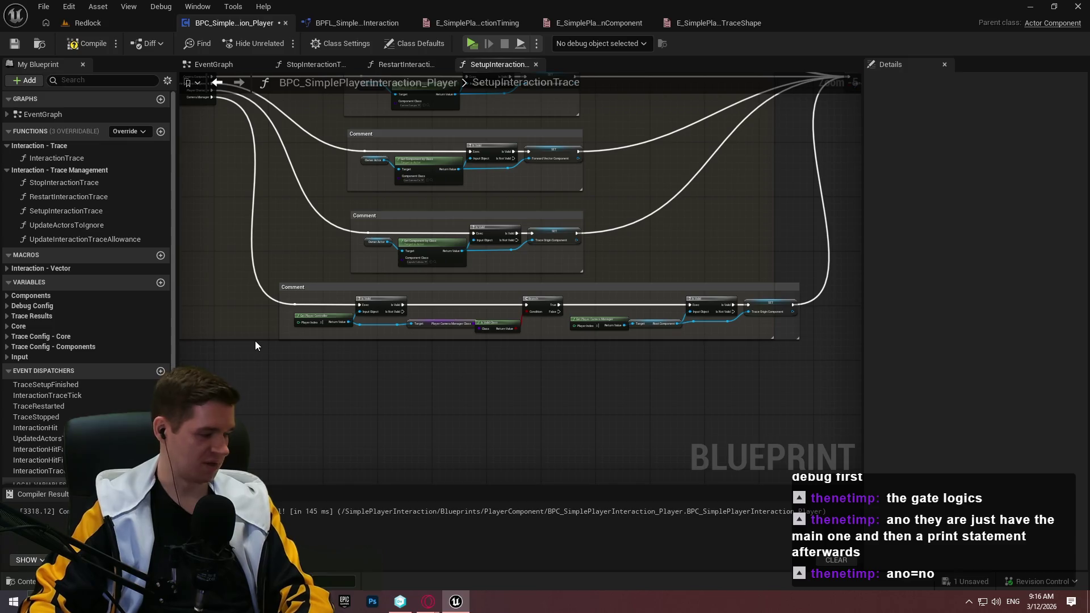
mouse_move(706, 375)
left_mouse_down()
mouse_move(502, 387)
mouse_move(516, 207)
left_mouse_up()
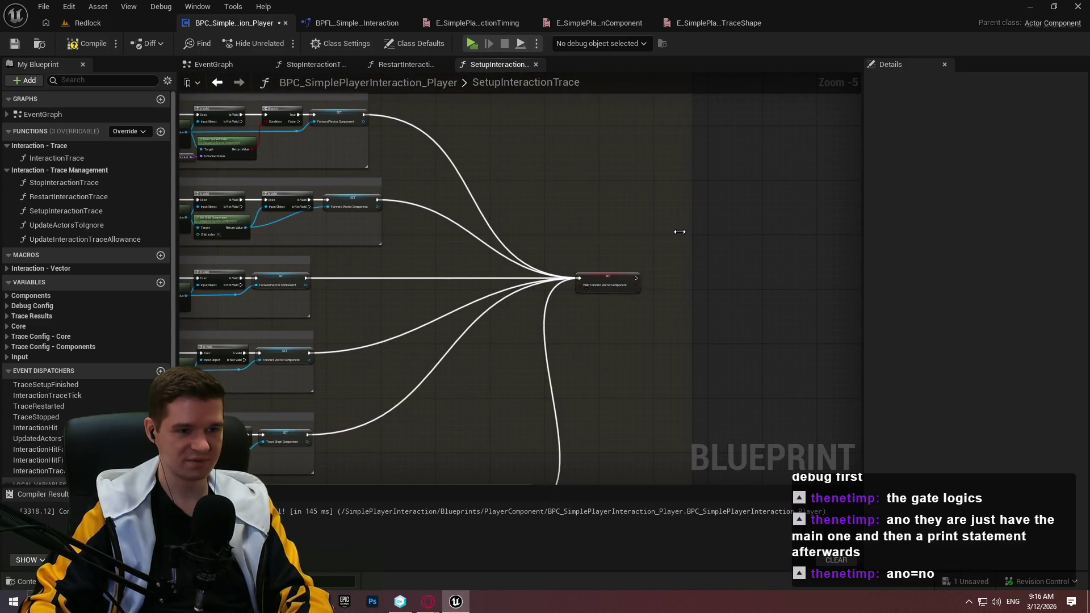
scroll(630, 295, "up", 1)
left_click_drag(377, 213, 851, 34)
mouse_move(376, 214)
left_mouse_down()
mouse_move(401, 295)
mouse_move(277, 292)
mouse_move(367, 238)
left_mouse_up()
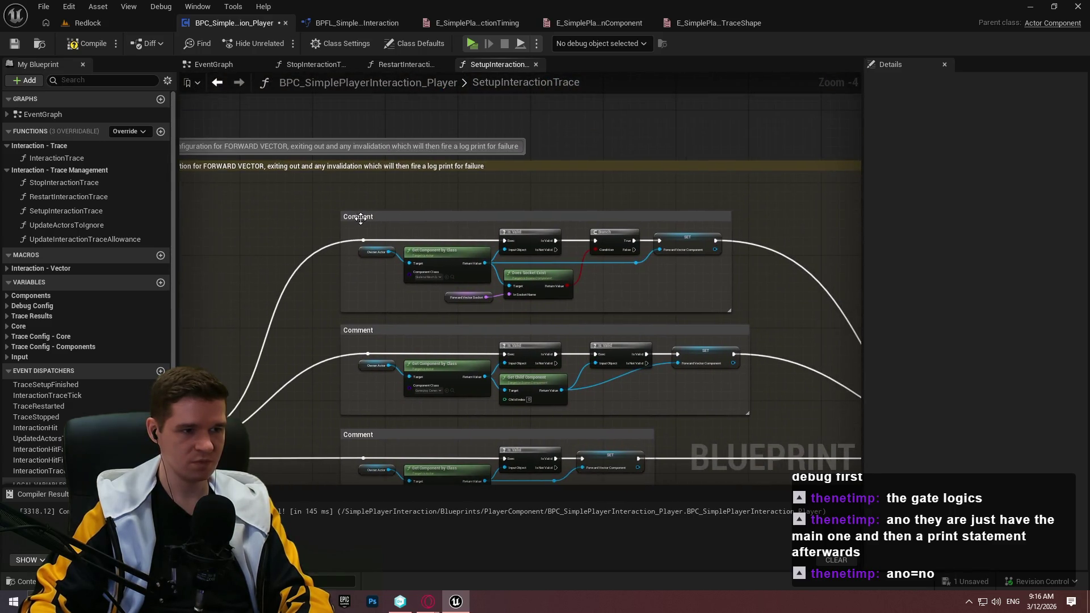
Rename the top two comment boxes 'Bone Socket' and 'Gameplay Camera'
double_click(361, 217)
type("Bone Socket")
key("Return")
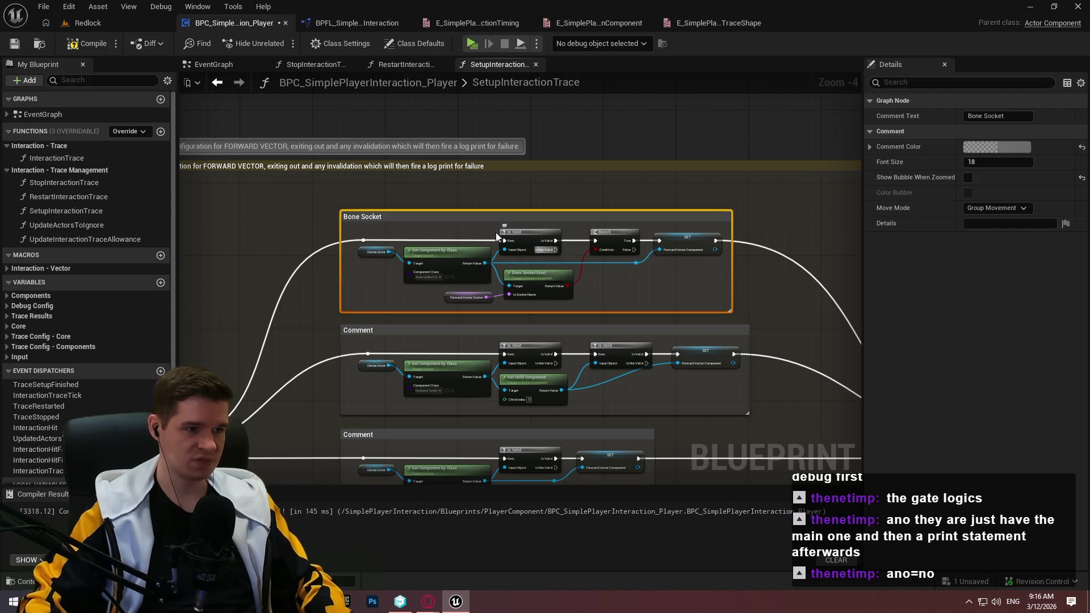
scroll(344, 312, "down", 1)
scroll(358, 303, "up", 2)
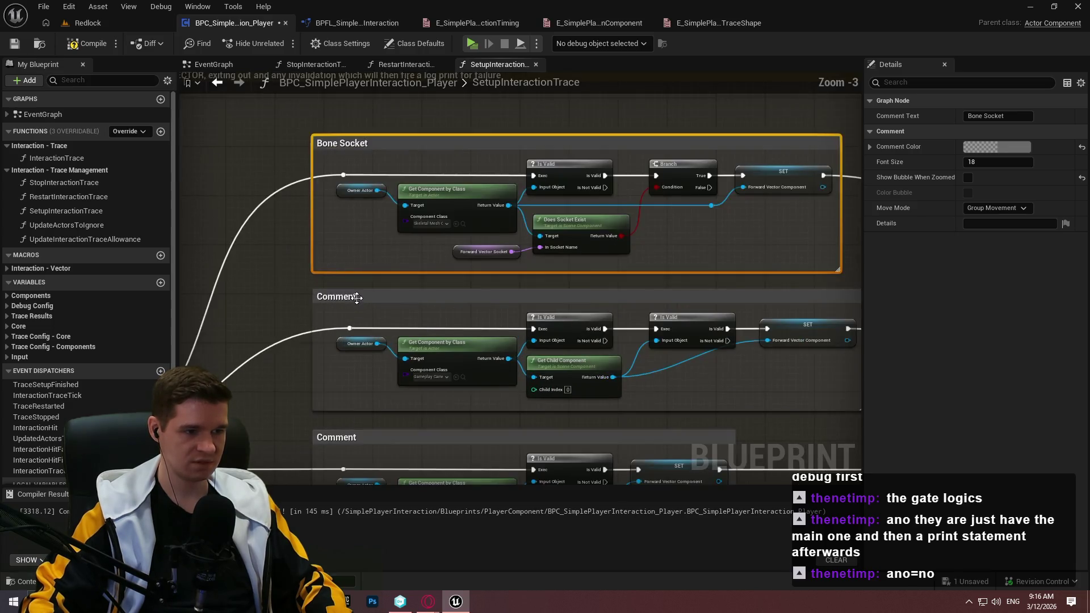
double_click(356, 298)
type("Gameplay")
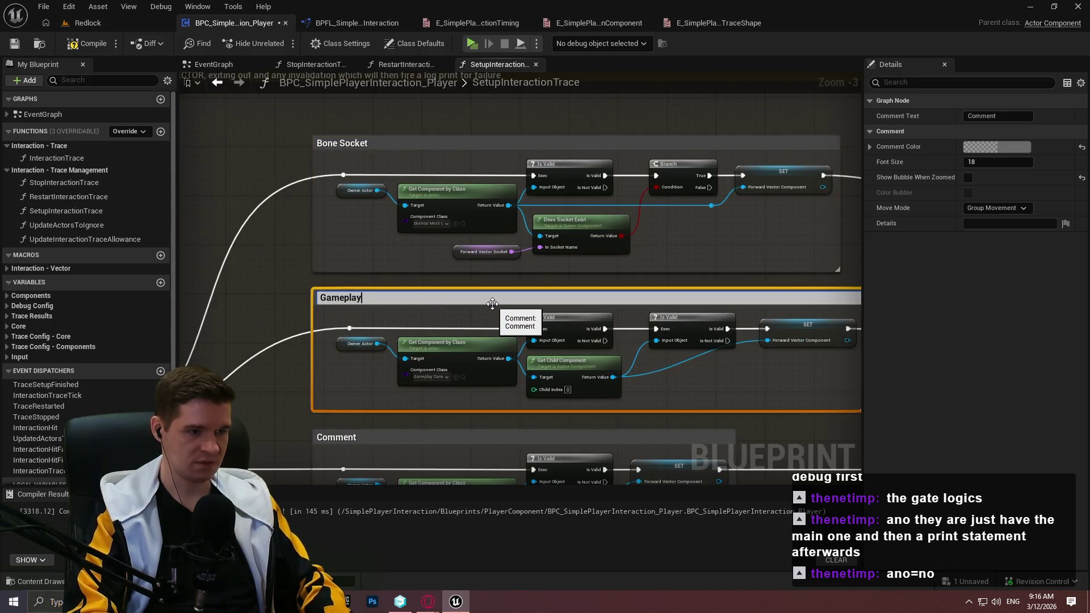
type(" Camera")
key("Return")
Rename the third and fourth comment boxes 'Camera' and 'Cine Camera'
scroll(380, 177, "down", 4)
double_click(369, 203)
type("Camera")
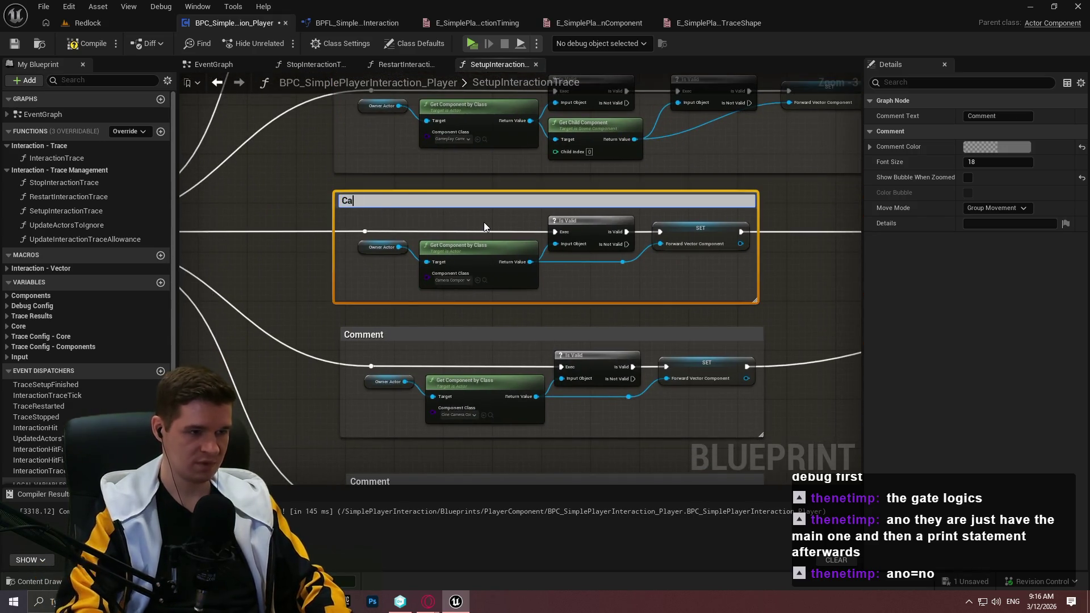
key("Return")
double_click(371, 334)
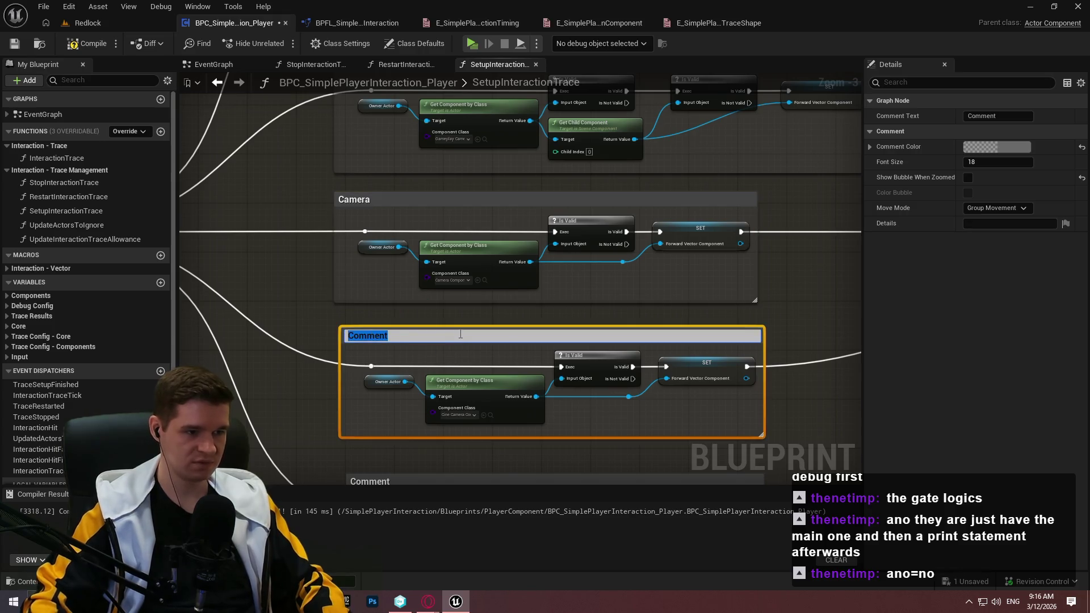
type("Cine Cam")
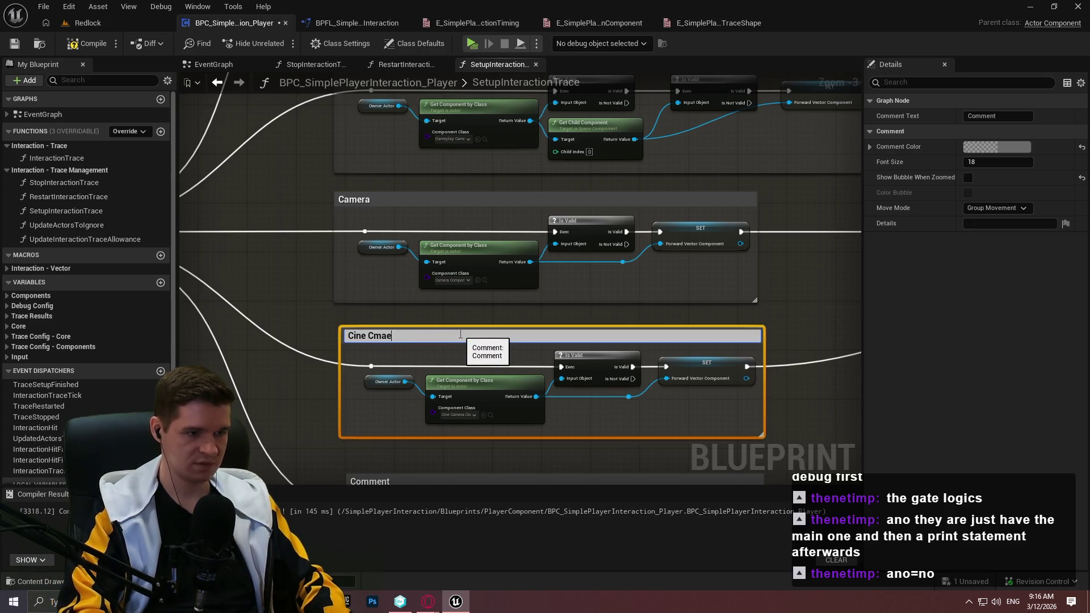
type("era")
key("Return")
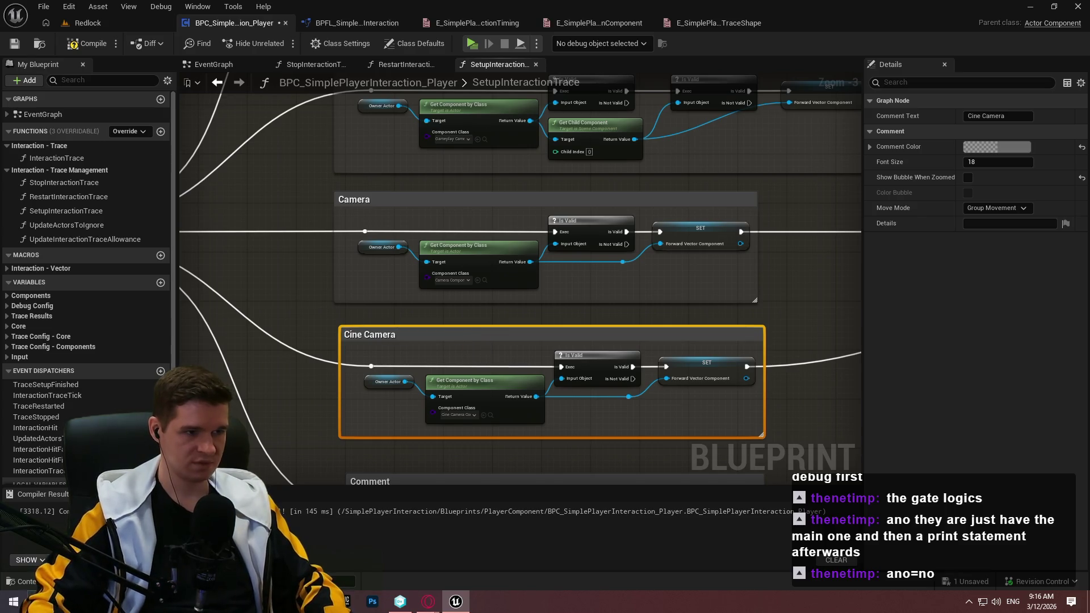
Rename the last two comment boxes 'Player Character (Capsule Component)' and 'Camera Manager'
scroll(359, 295, "down", 4)
double_click(366, 272)
type("Player Character (Cap")
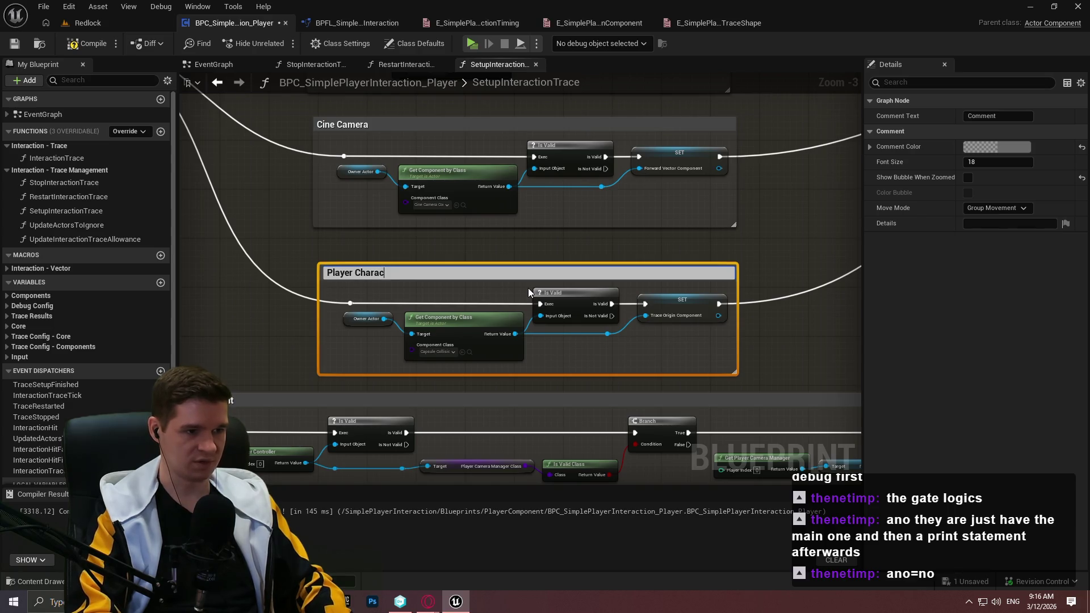
type("sule Cm")
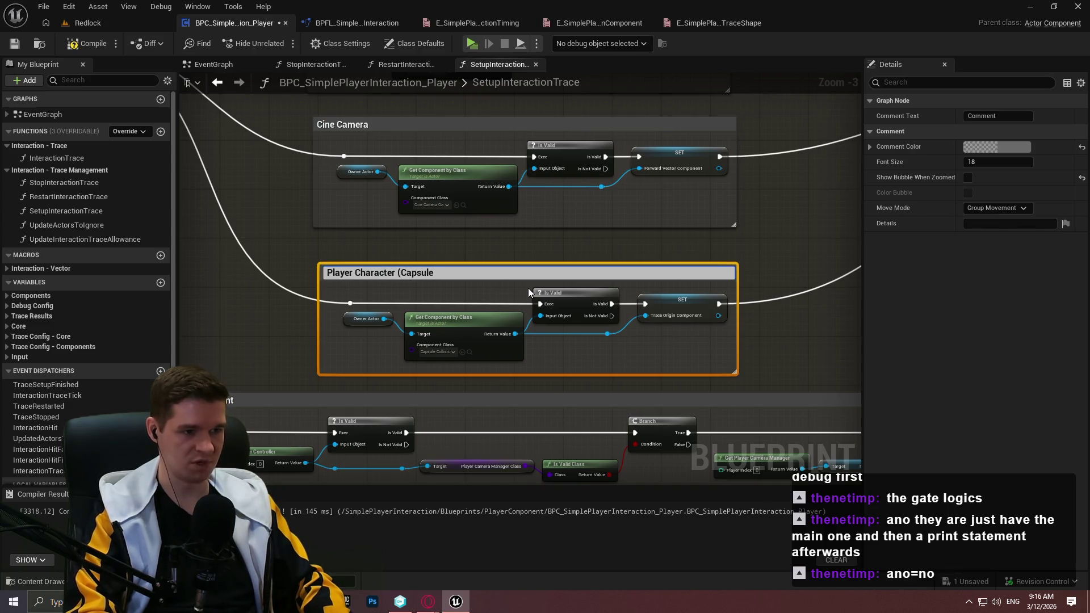
key("BackSpace")
type("omponent)")
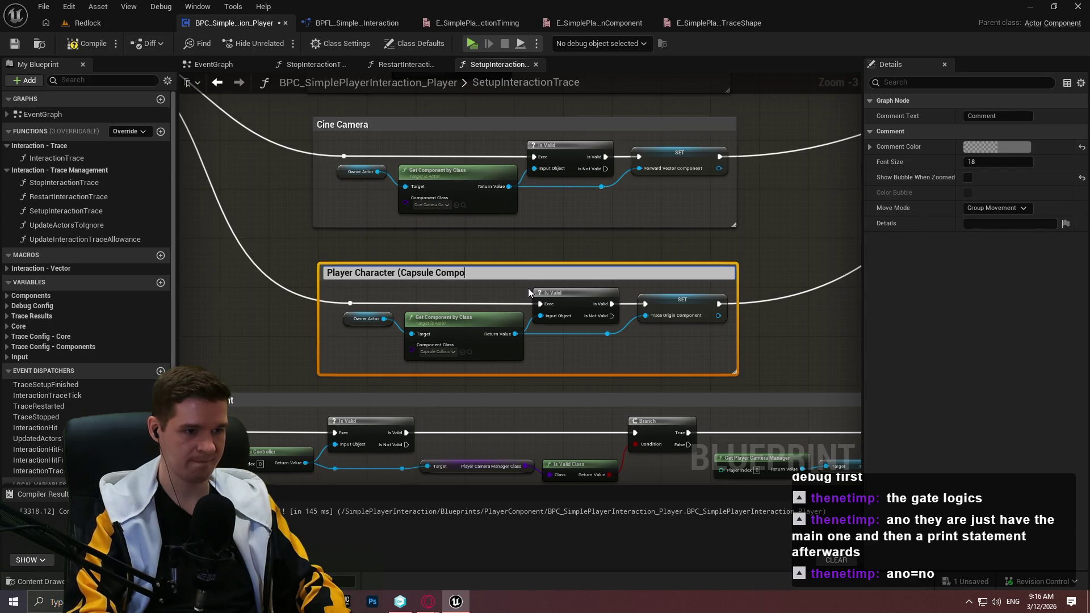
key("Return")
mouse_move(309, 269)
left_mouse_down()
mouse_move(371, 103)
mouse_move(368, 138)
left_mouse_up()
double_click(298, 267)
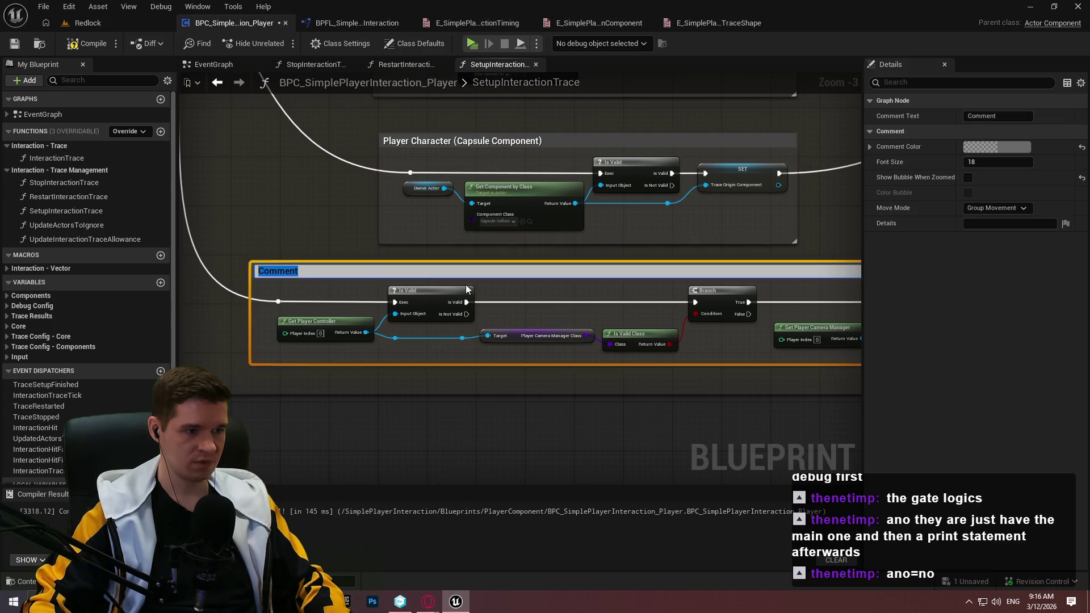
type("Camera Manager")
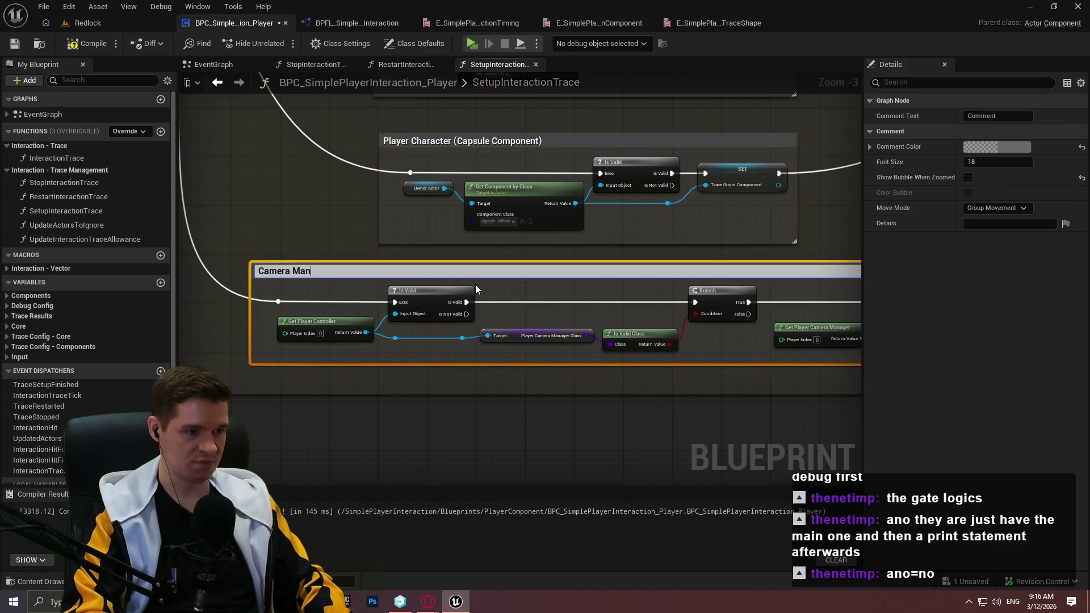
key("Return")
left_click(326, 214)
scroll(326, 215, "down", 5)
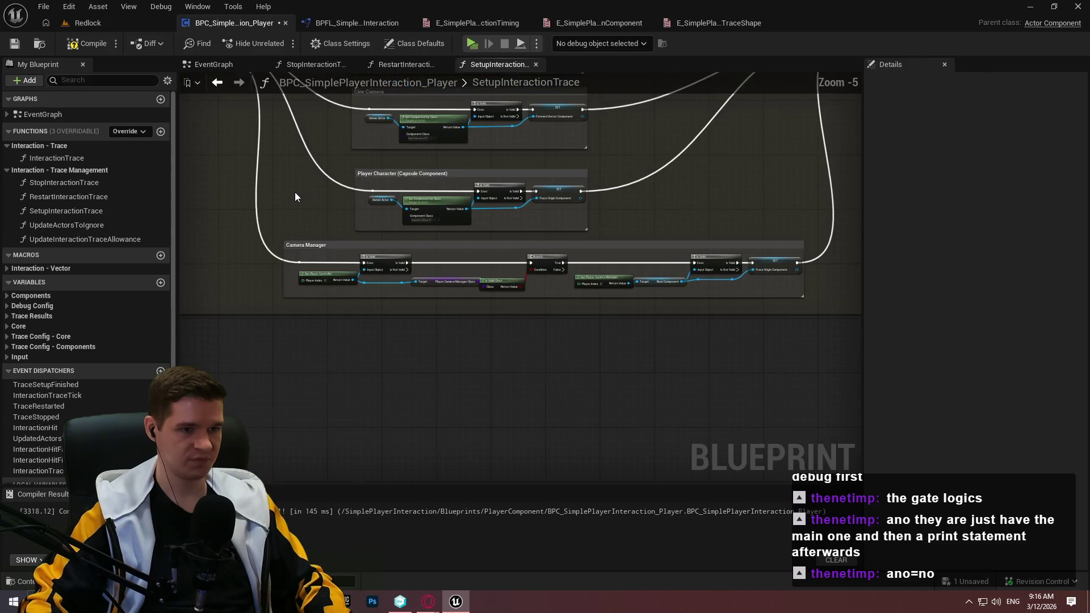
Compile and save the blueprint
mouse_move(342, 278)
left_mouse_down()
mouse_move(395, 193)
mouse_move(145, 221)
mouse_move(413, 261)
mouse_move(205, 127)
left_mouse_up()
mouse_move(779, 217)
left_mouse_down()
mouse_move(486, 278)
mouse_move(669, 292)
left_mouse_up()
left_click(95, 43)
left_click(15, 44)
Open the UpdateActorsToIgnore function graph and select all of its nodes
left_click(72, 225)
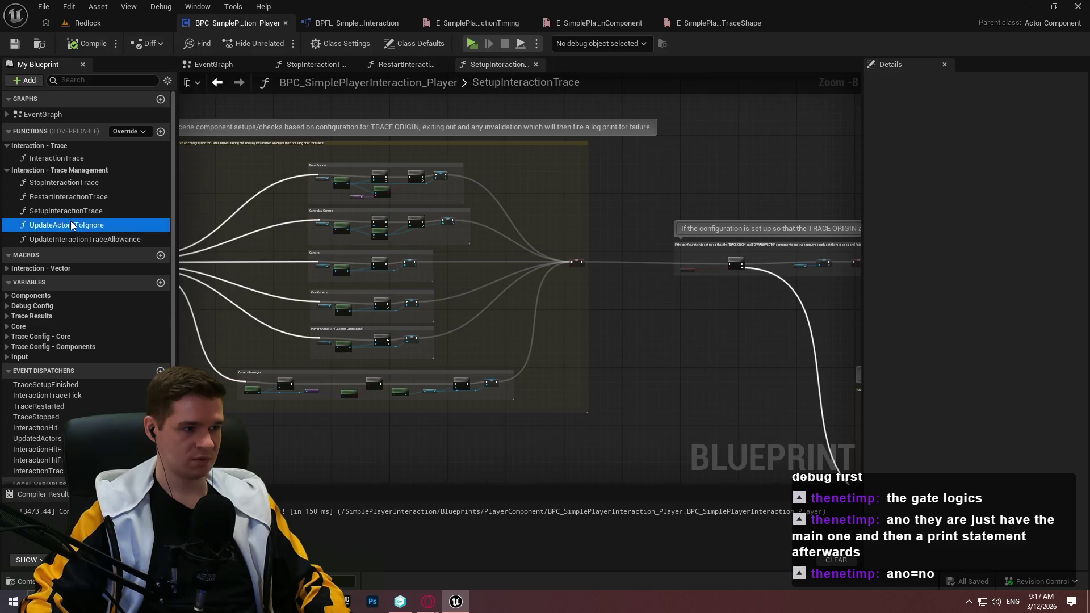
double_click(71, 222)
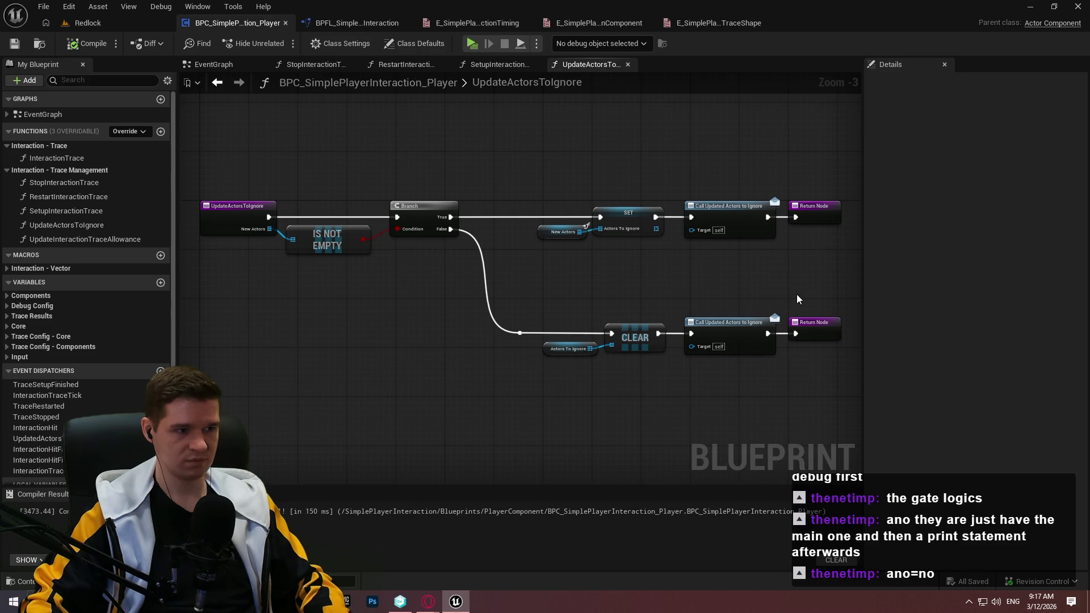
scroll(809, 294, "down", 1)
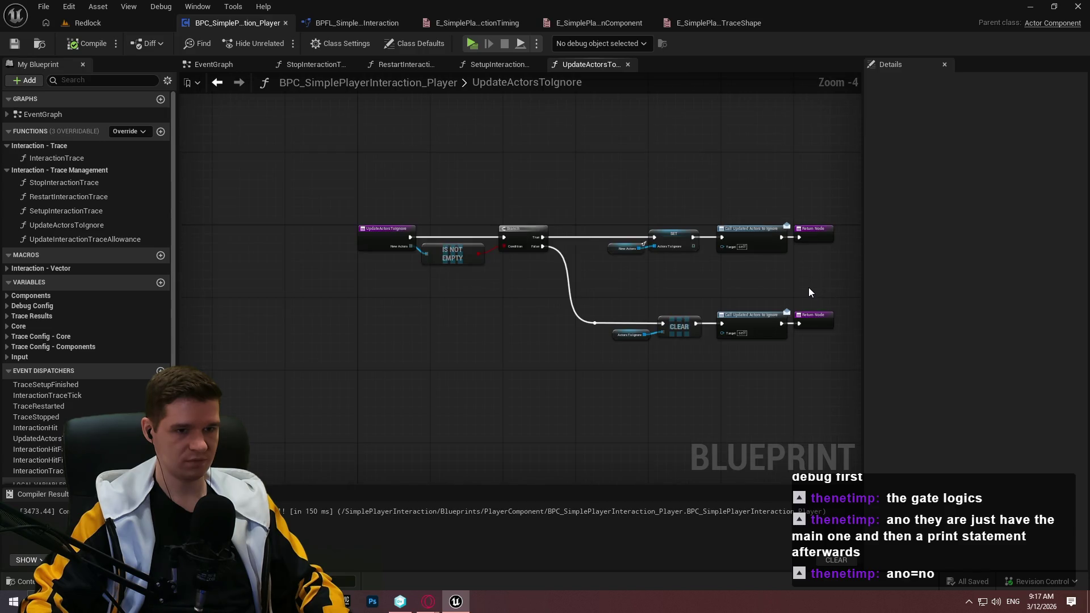
scroll(808, 288, "up", 1)
left_click_drag(808, 287, 781, 258)
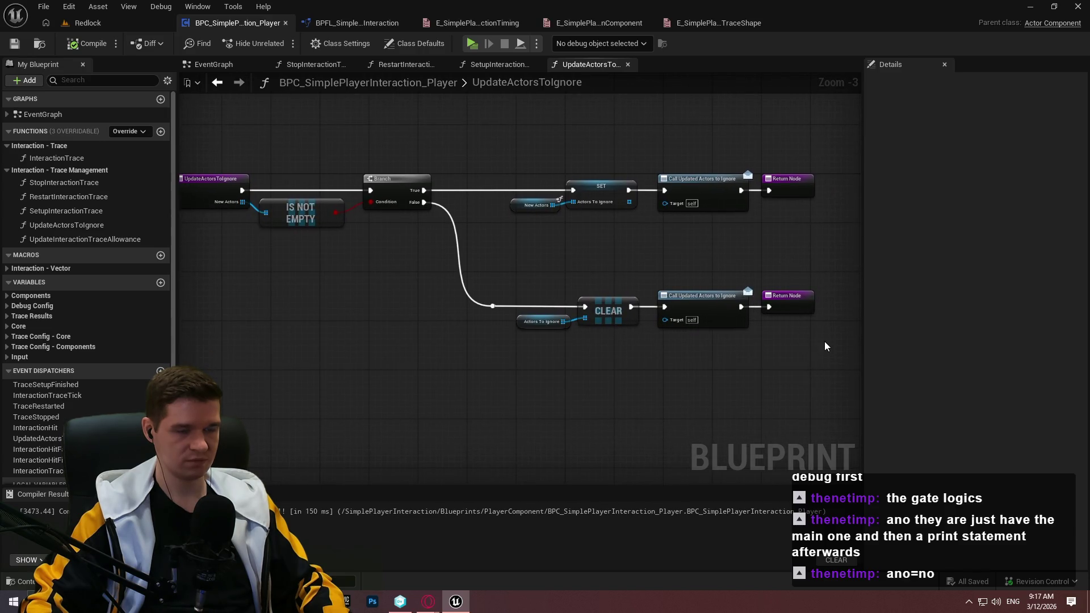
mouse_move(827, 353)
left_mouse_down()
mouse_move(603, 251)
mouse_move(180, 134)
left_mouse_up()
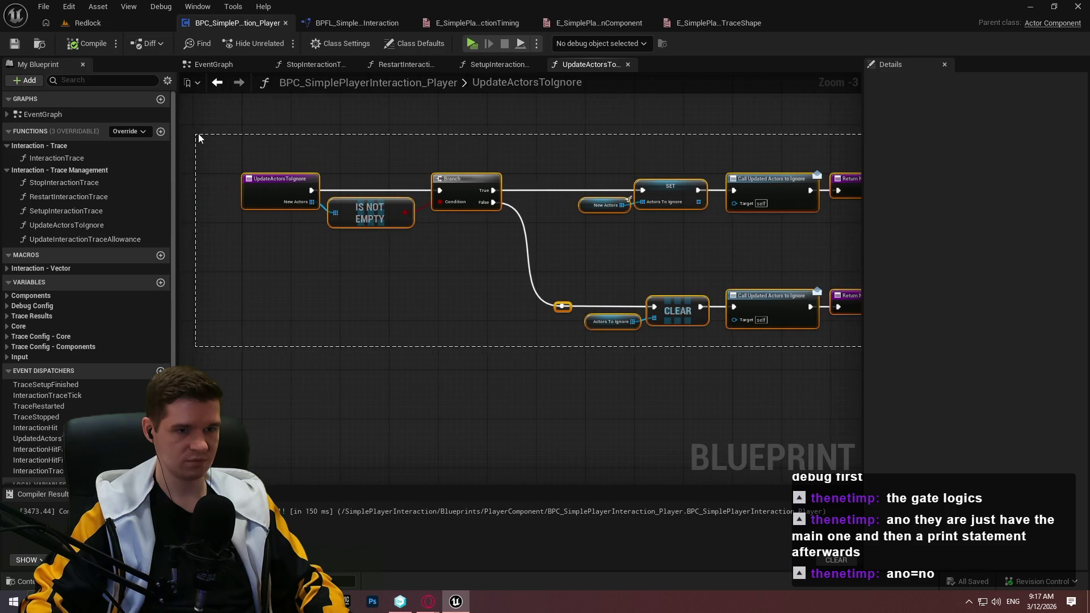
Add a comment around all nodes captioned 'Since "ActorsToIgnore" cannot be updated'
type("cSince")
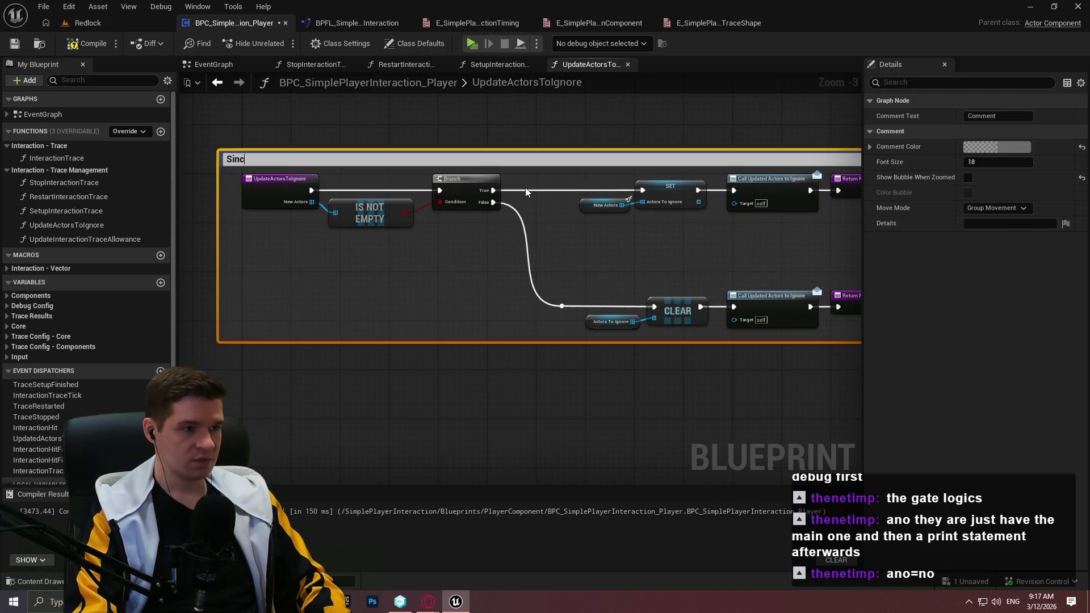
type(" \"Act")
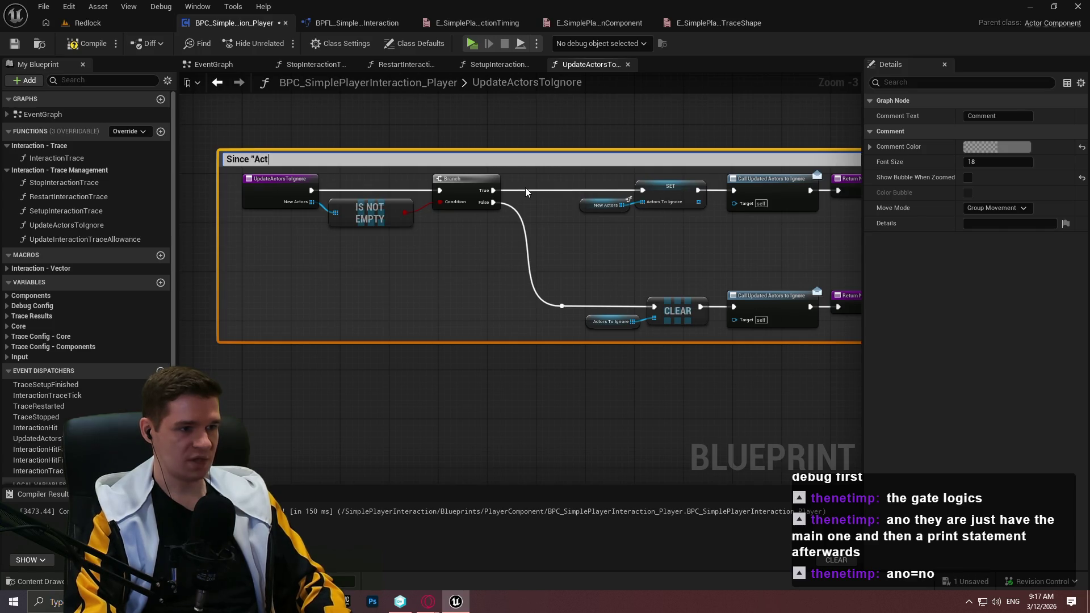
type("orsToIgn")
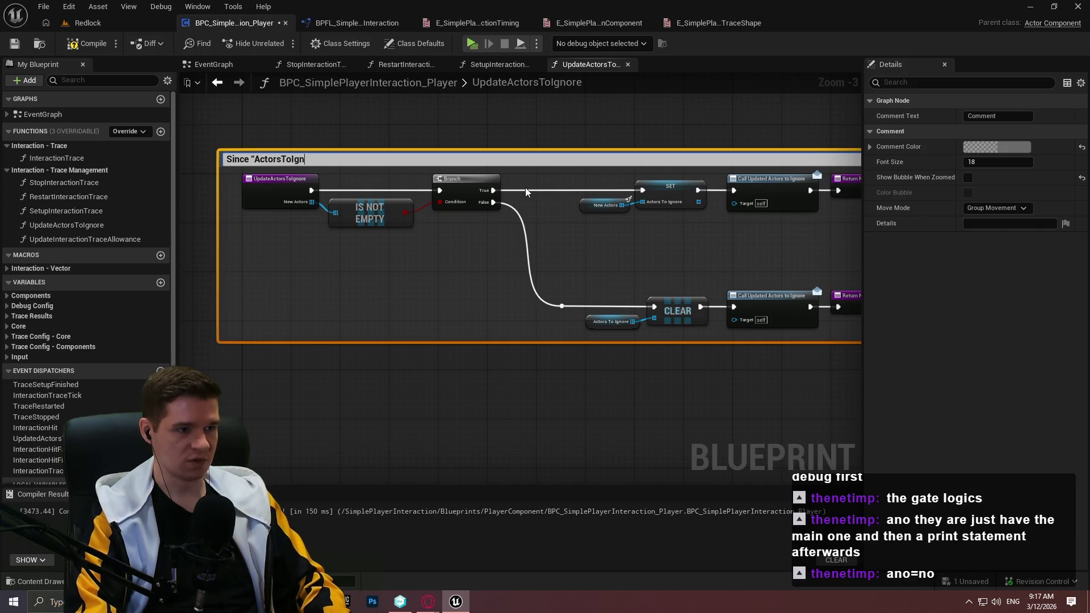
type("ore\" cannot be ")
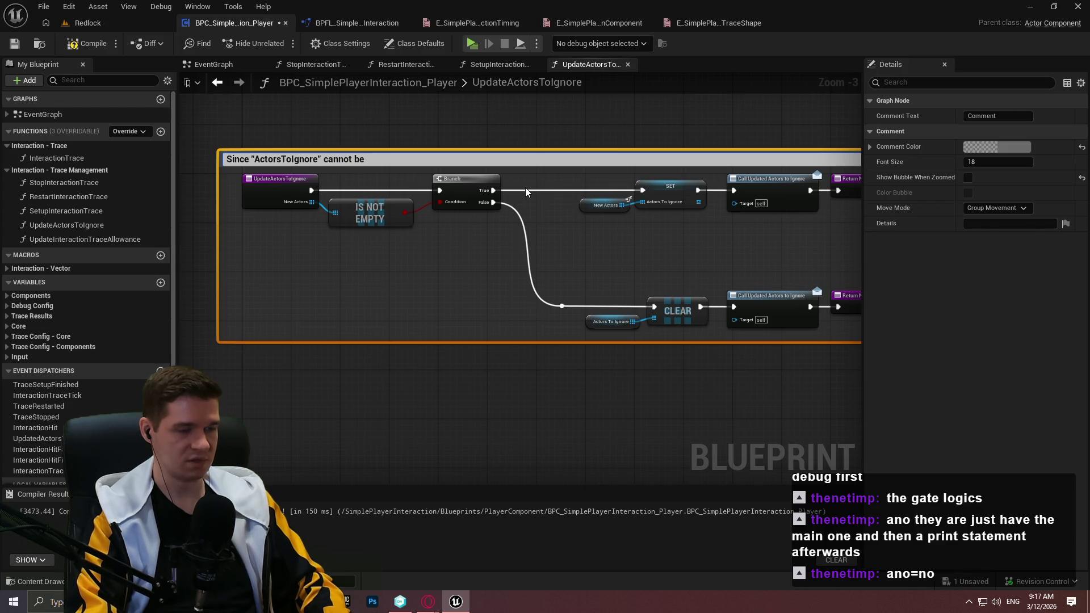
type("updated")
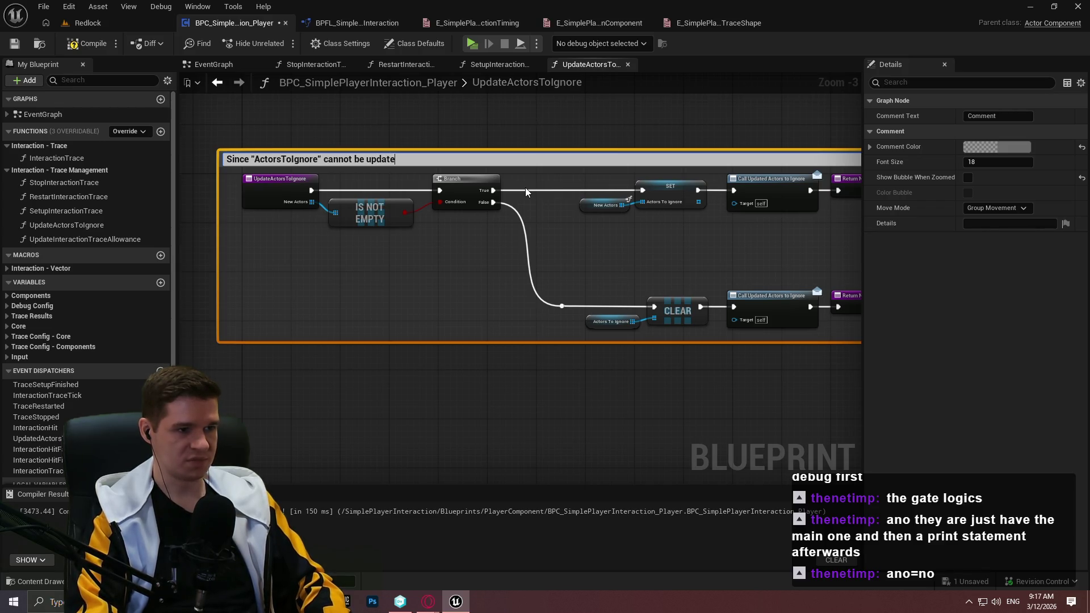
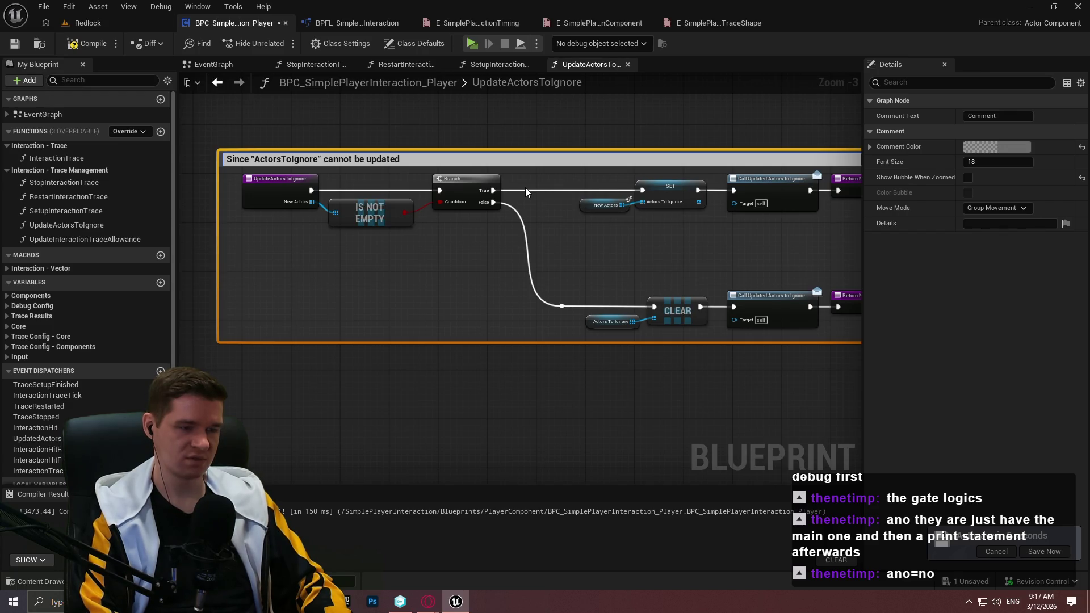
Reword the UpdateActorsToIgnore comment: the array is updated manually here and fires a dispatcher whenever updated
key("BackSpace")
key("BackSpace")
key("BackSpace")
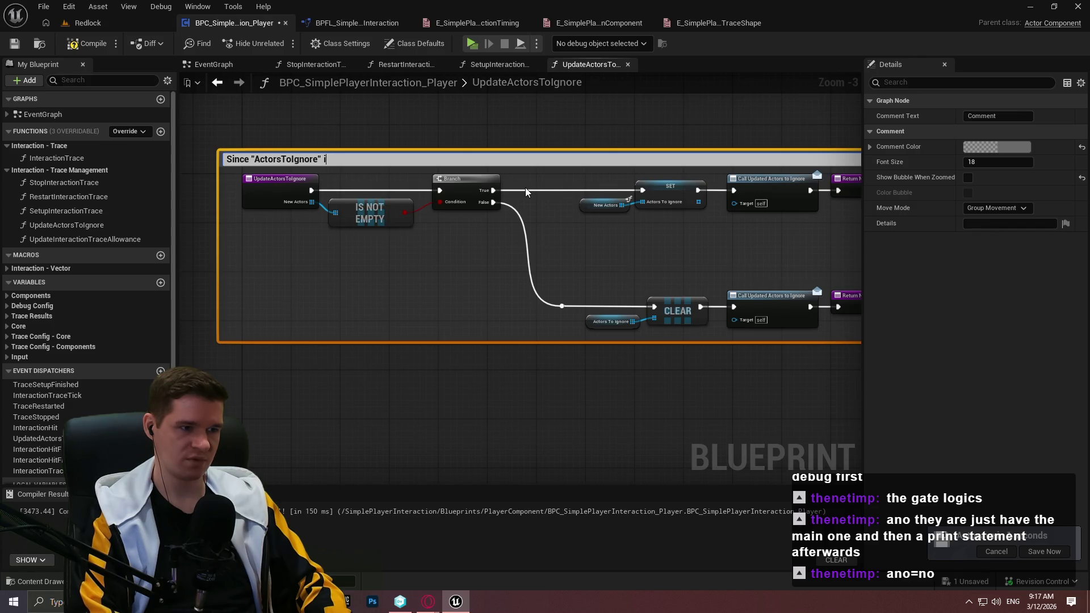
type("s e")
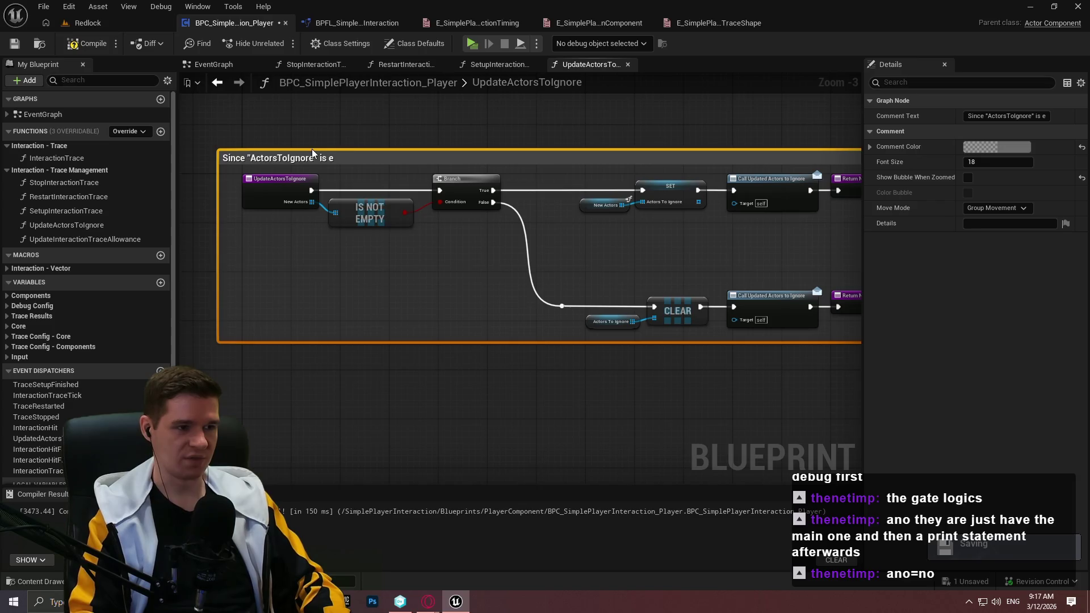
double_click(352, 159)
type("xposed via ")
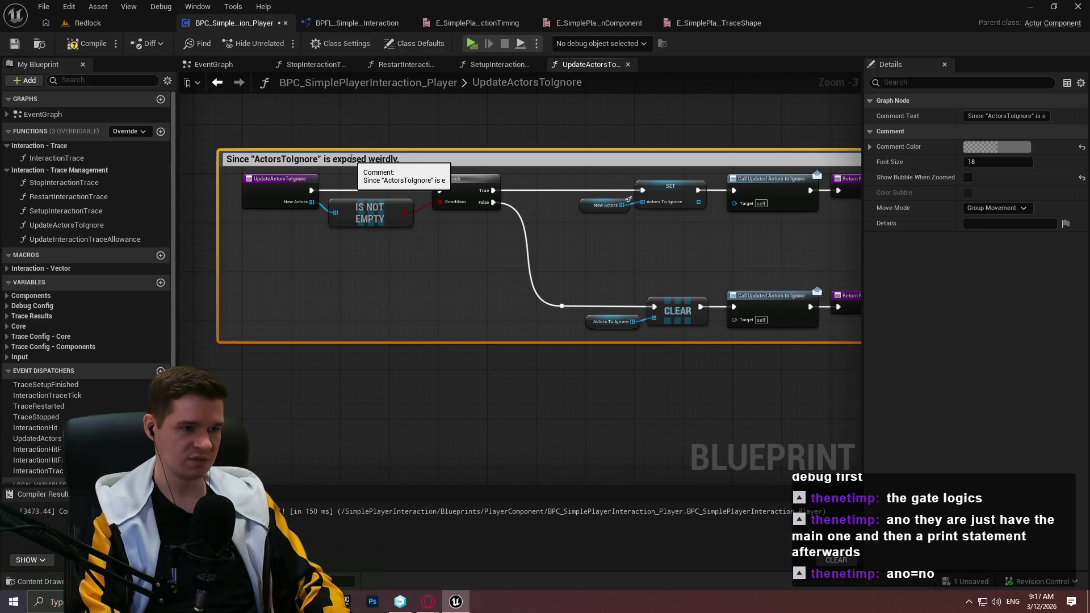
type("this")
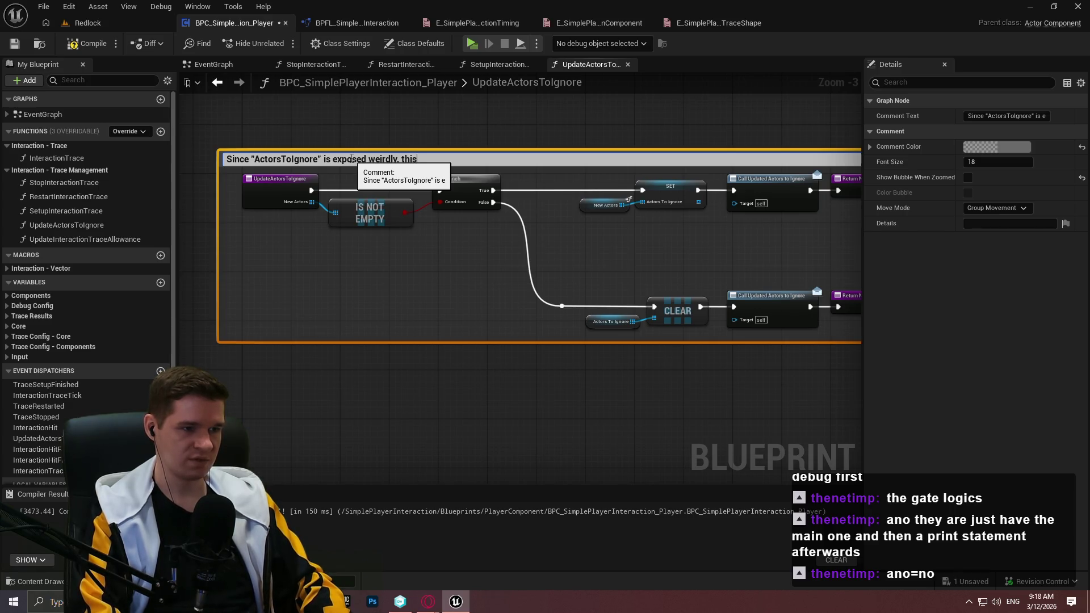
type("ction to update")
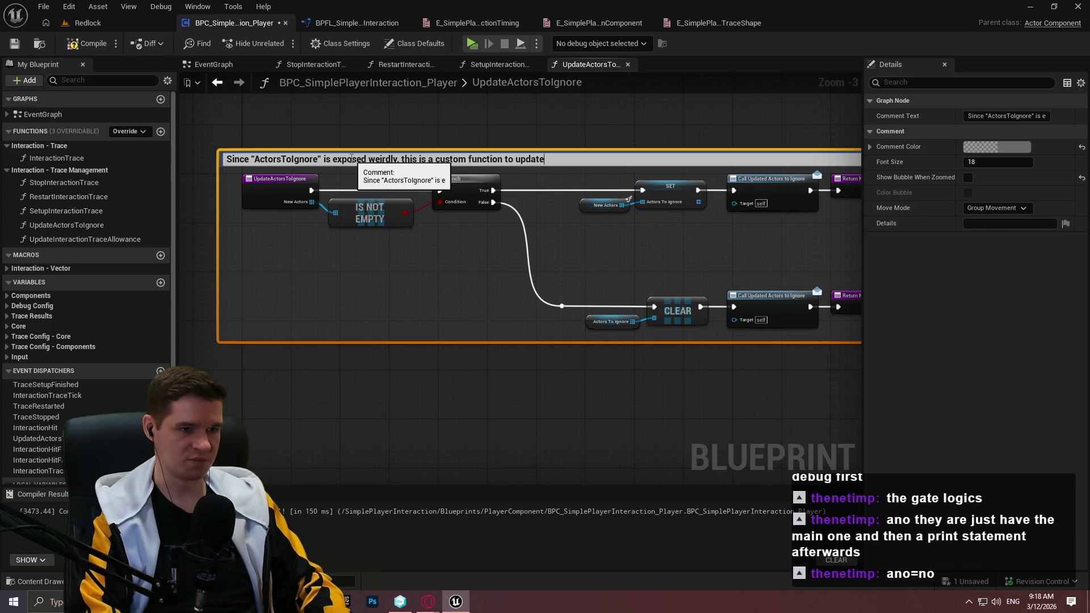
type(" manual")
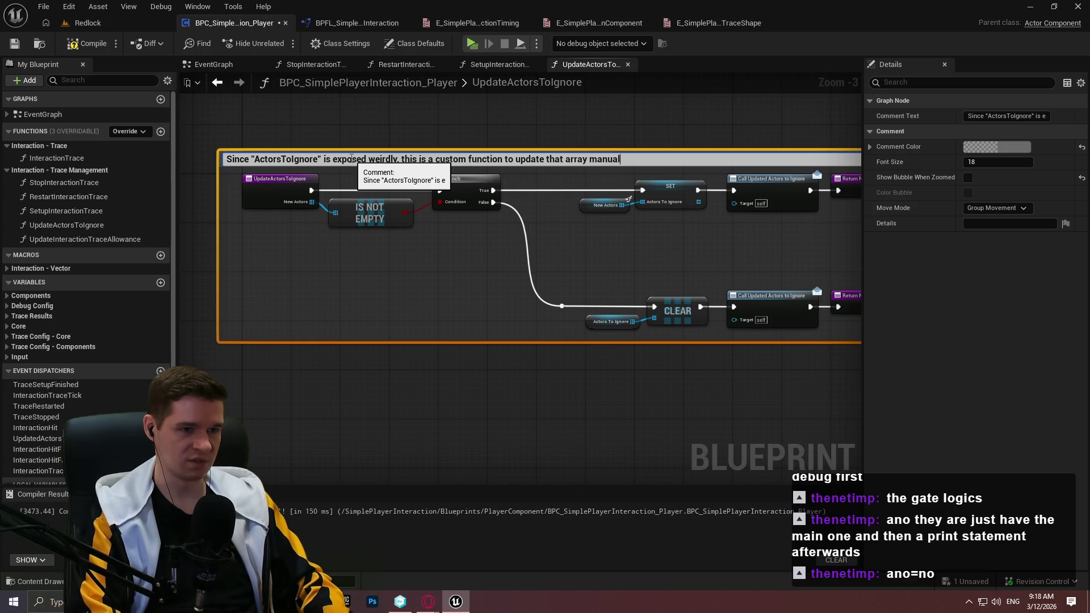
type("ly if needed, firing a dispatch")
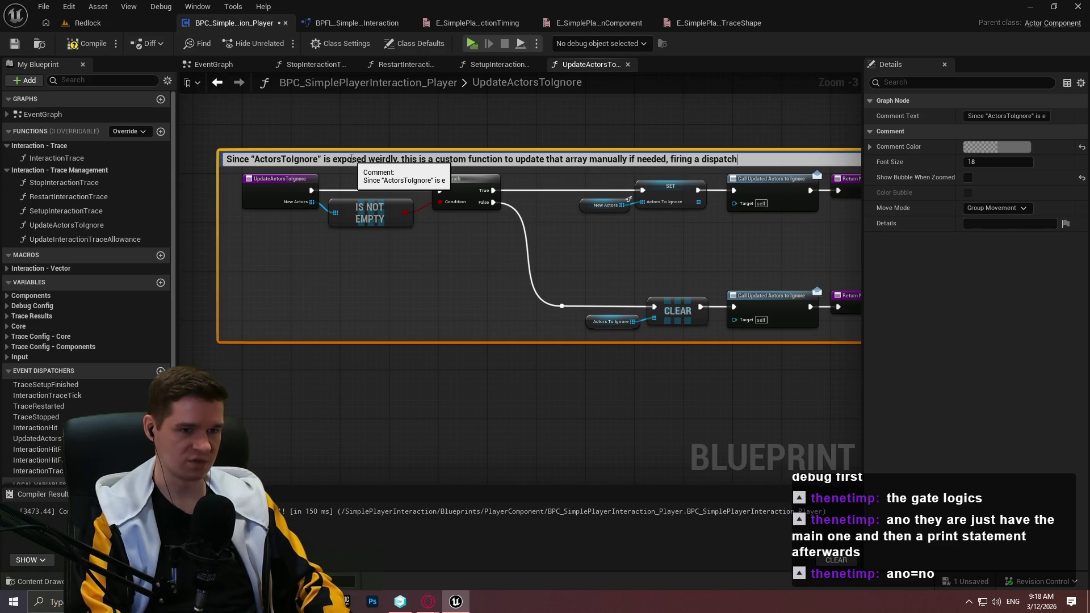
type("er whenever updated")
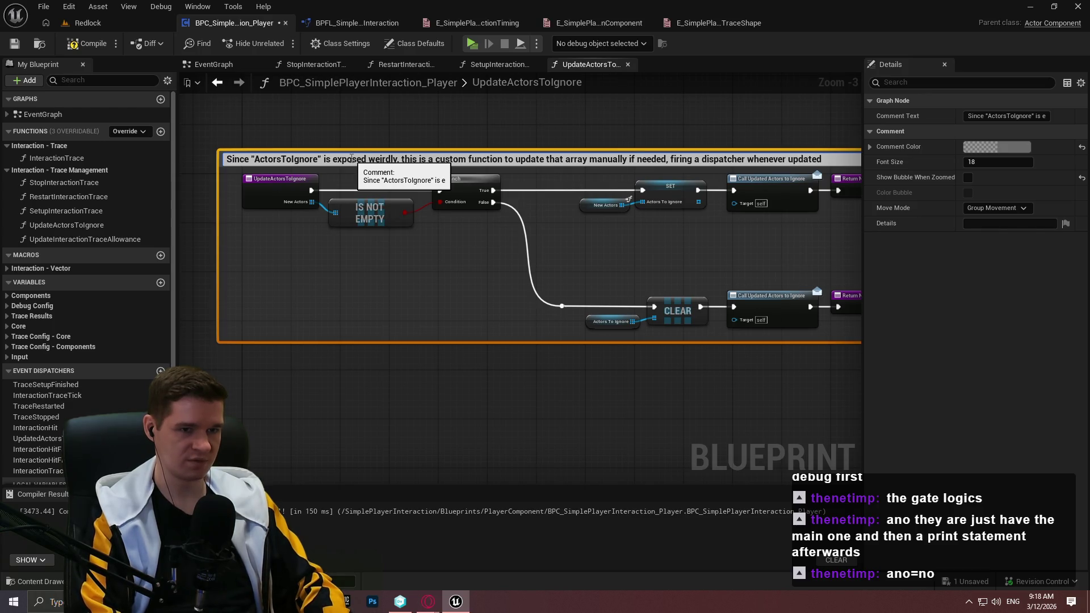
key("Return")
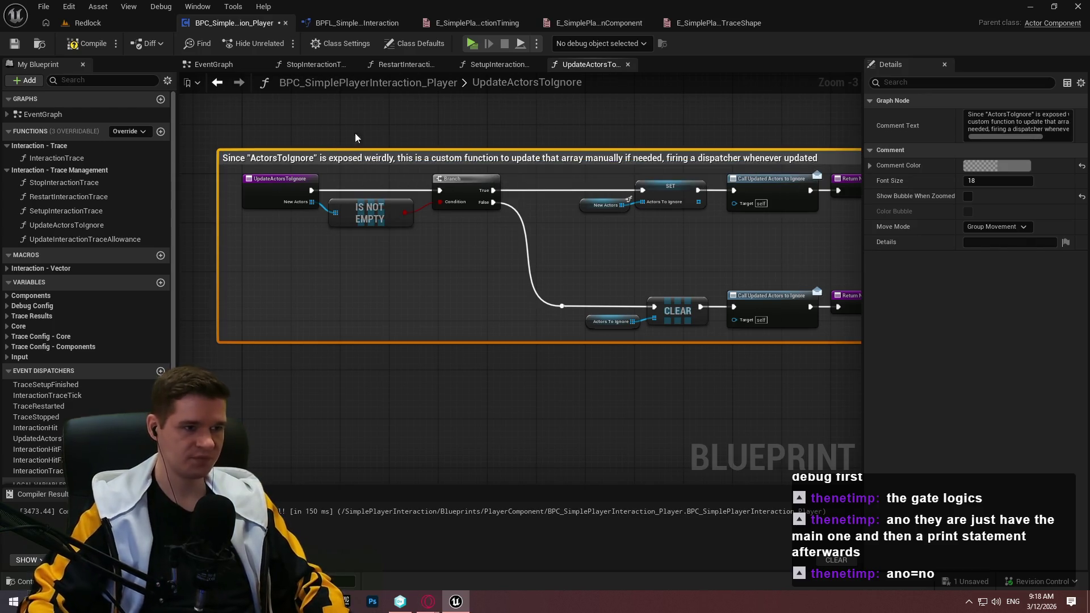
Enable Show Bubble When Zoomed for the comment, then compile and save the blueprint
left_click(968, 196)
left_click(811, 256)
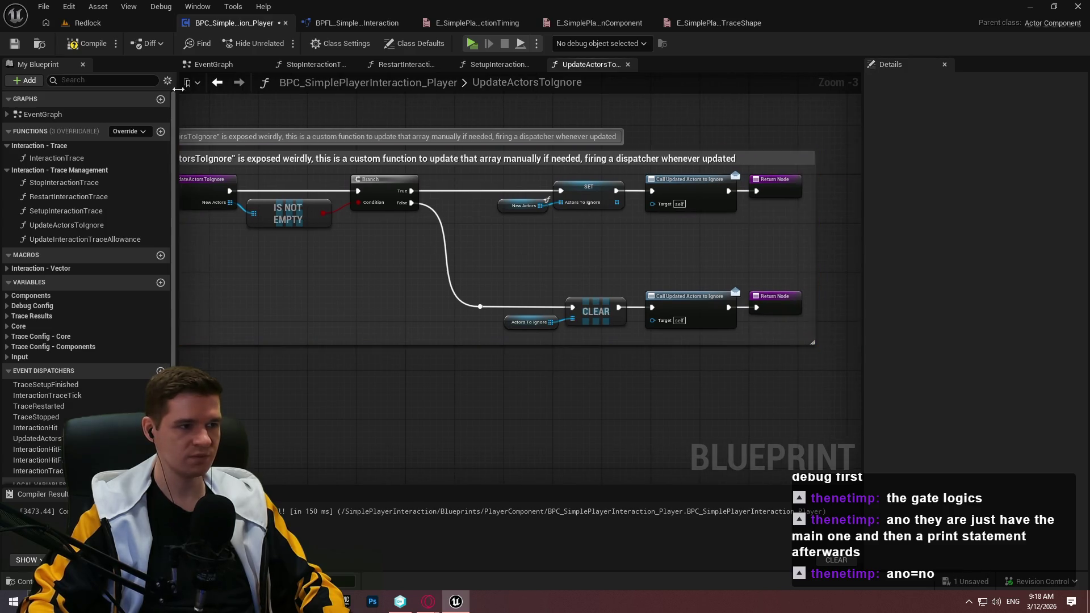
mouse_move(459, 157)
left_mouse_down()
mouse_move(560, 229)
mouse_move(547, 217)
left_mouse_up()
left_click(183, 128)
left_click(92, 48)
left_click(14, 43)
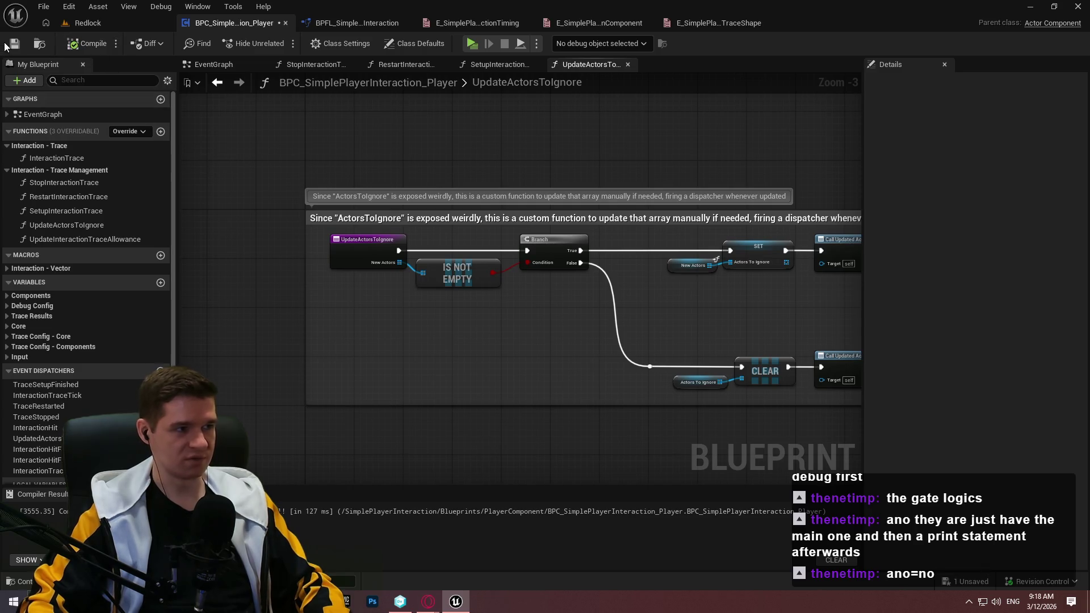
left_click(76, 239)
Comment the four nodes: 'Simple function for updating the allowance of the interaction trace; completely stops the trace from firing if set to FALSE', then save
double_click(76, 239)
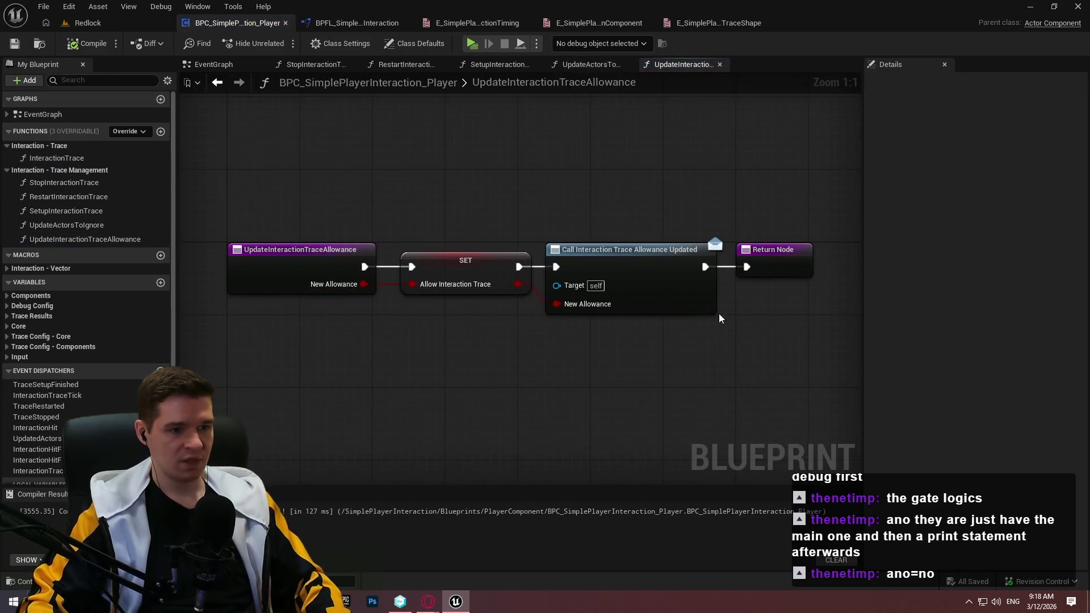
scroll(720, 309, "down", 1)
mouse_move(690, 328)
left_mouse_down()
mouse_move(807, 326)
mouse_move(243, 190)
left_mouse_up()
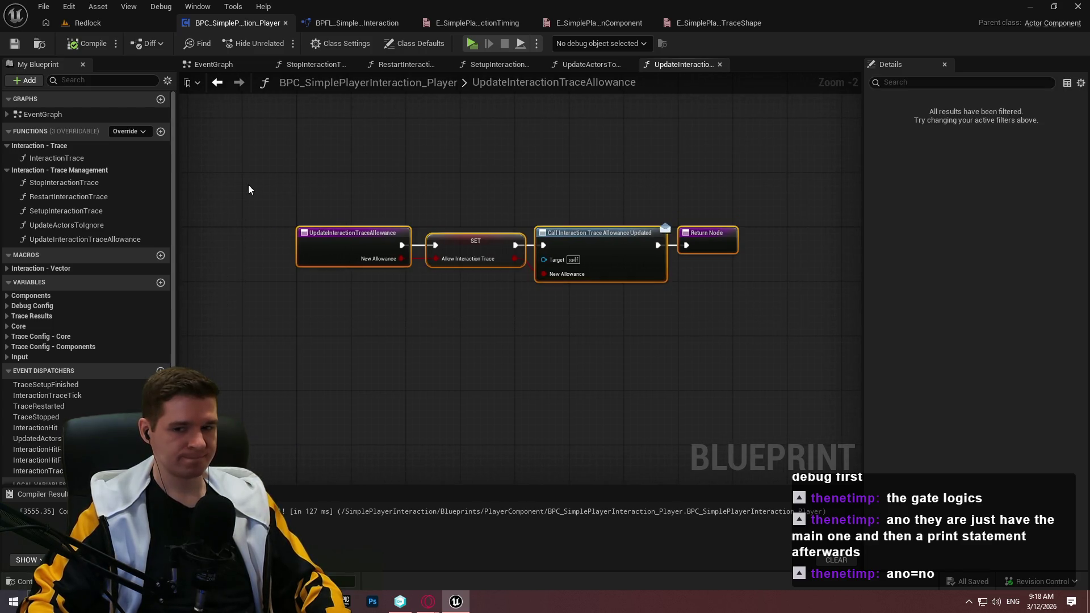
key("c")
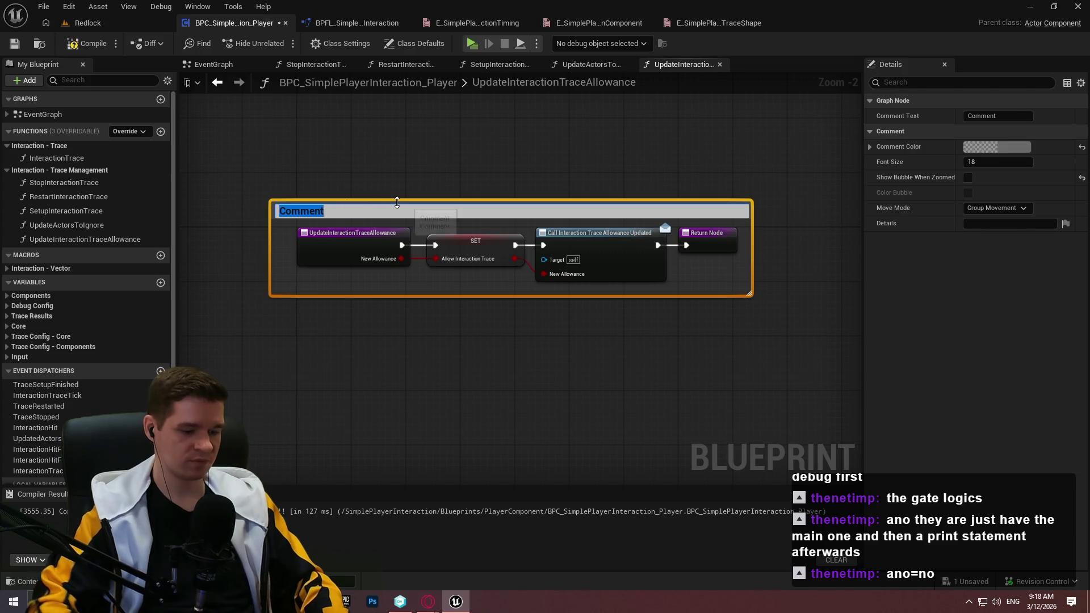
type("Simple function for")
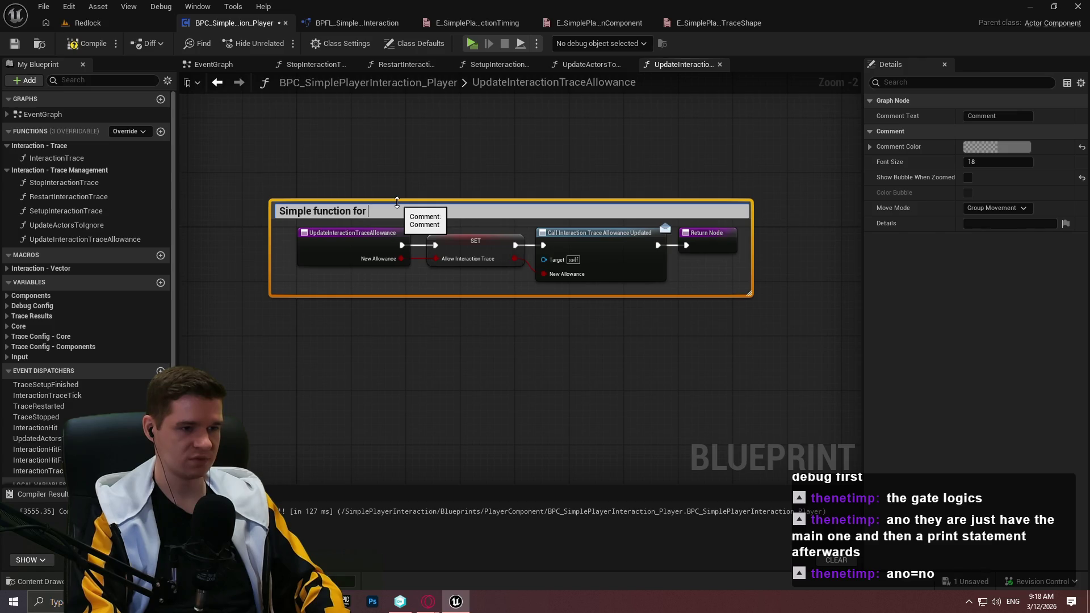
type(" updatin")
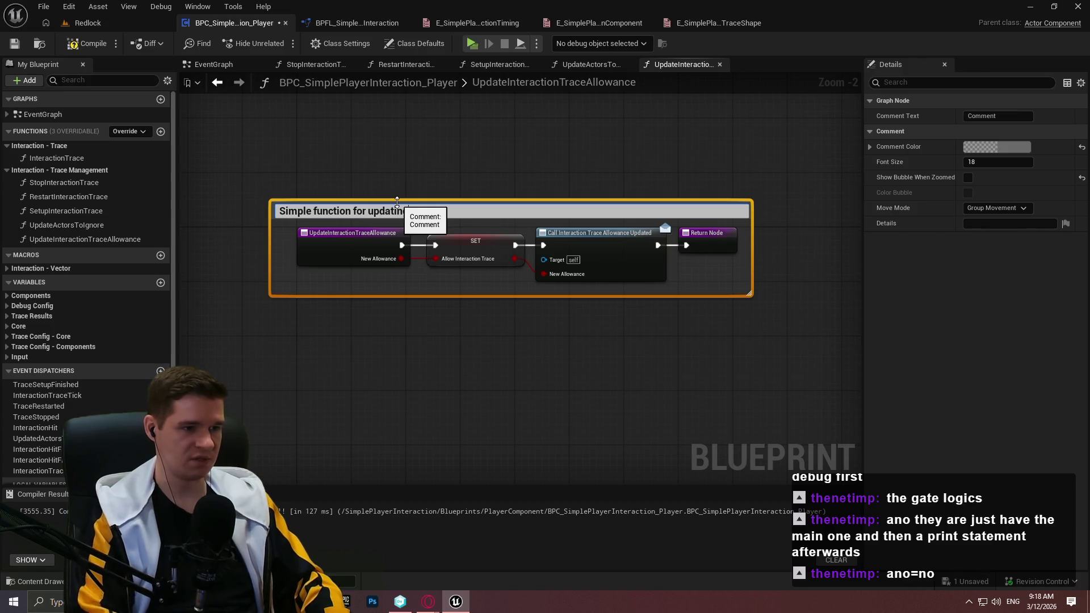
type("g the allowance of")
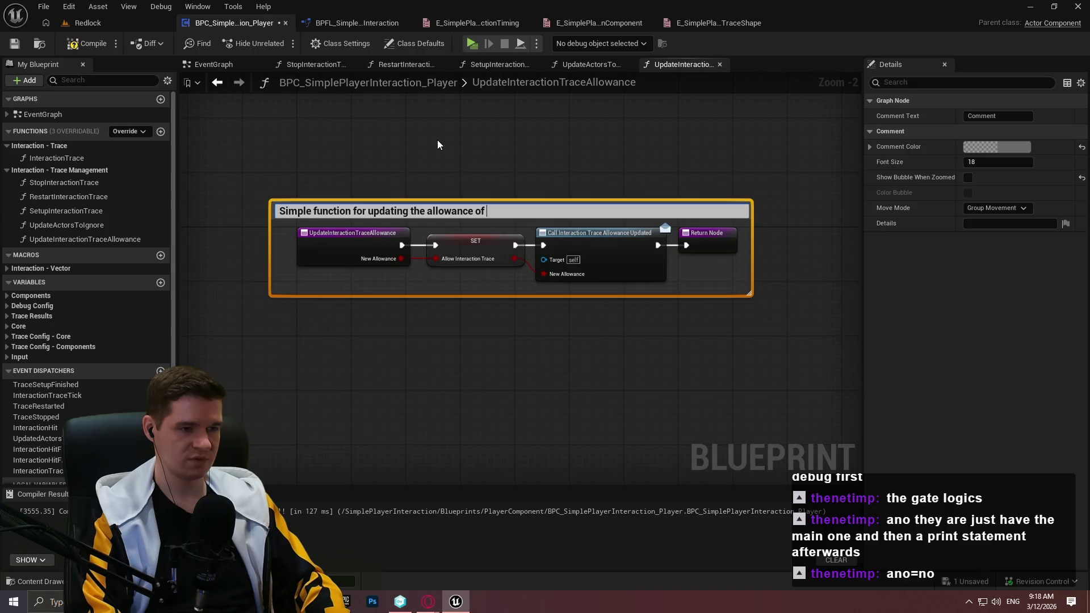
type("the interaction trace; compl")
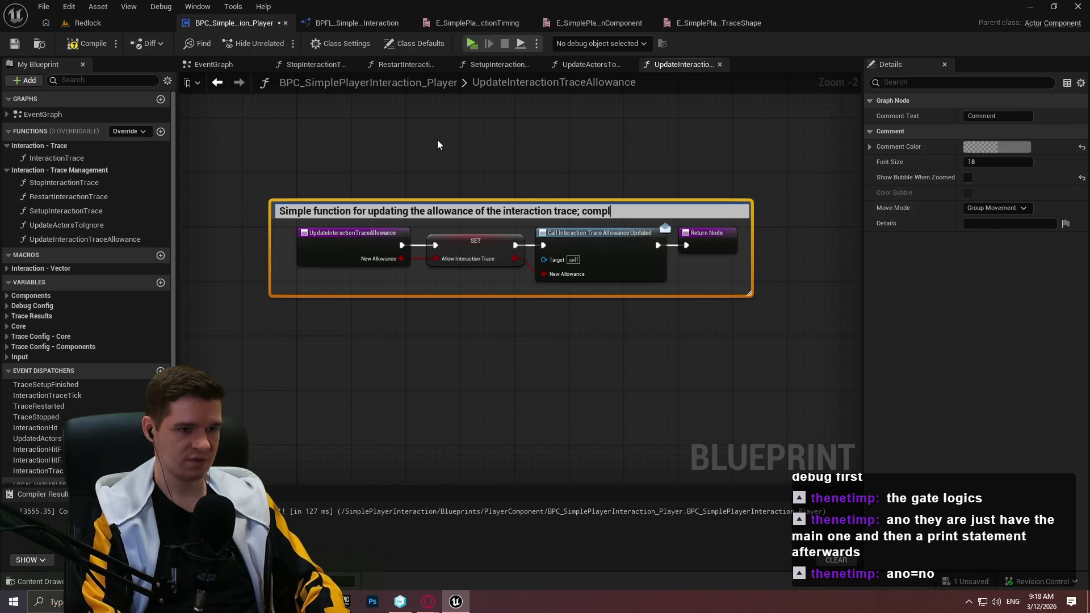
type("etely stop")
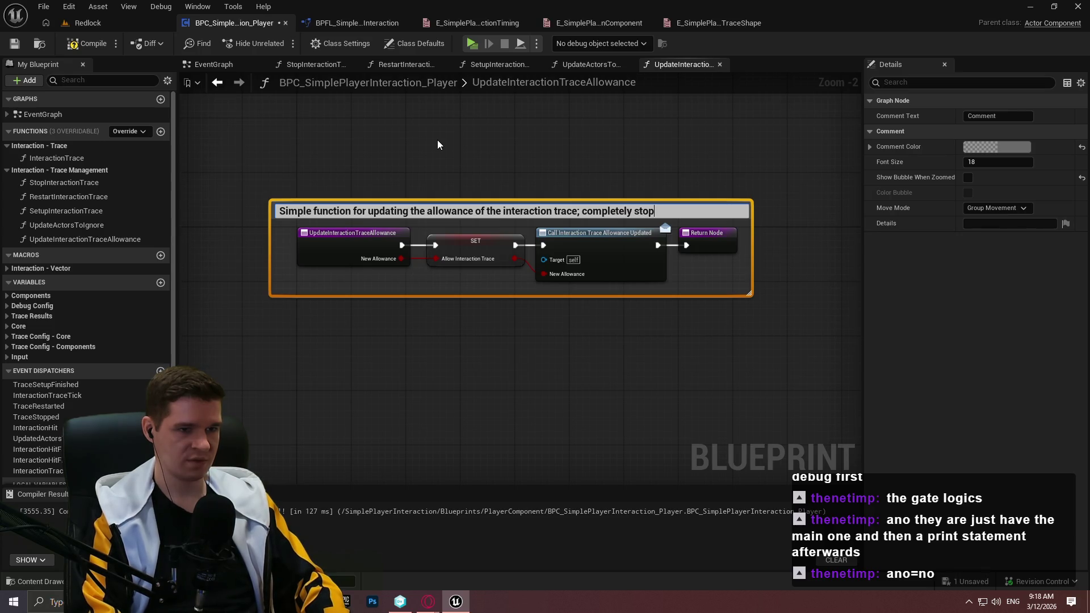
type("s the trace f")
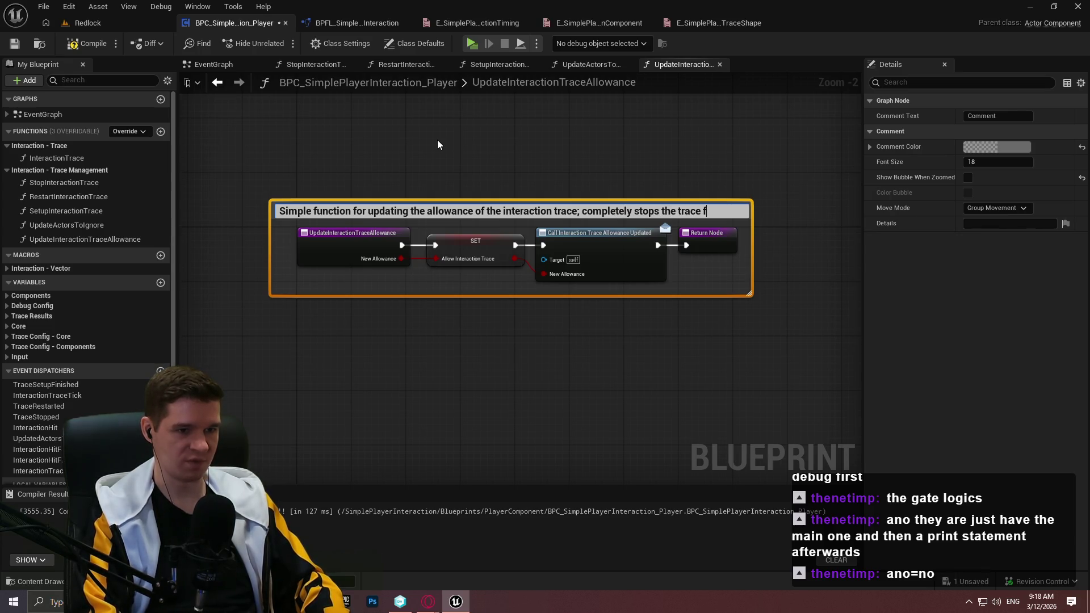
type("rom firing if")
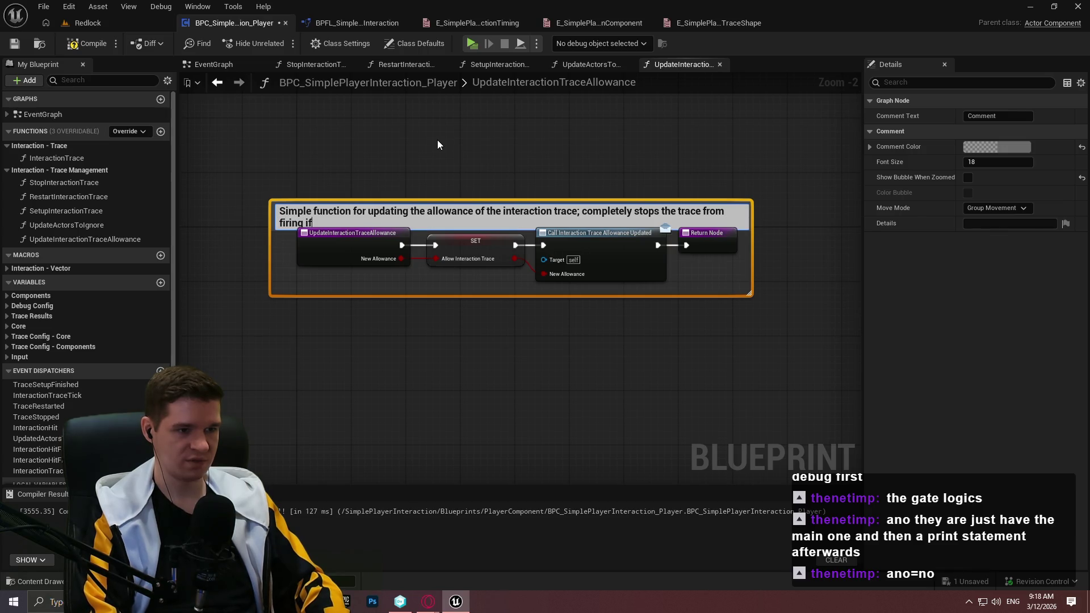
type(" set to FALSE")
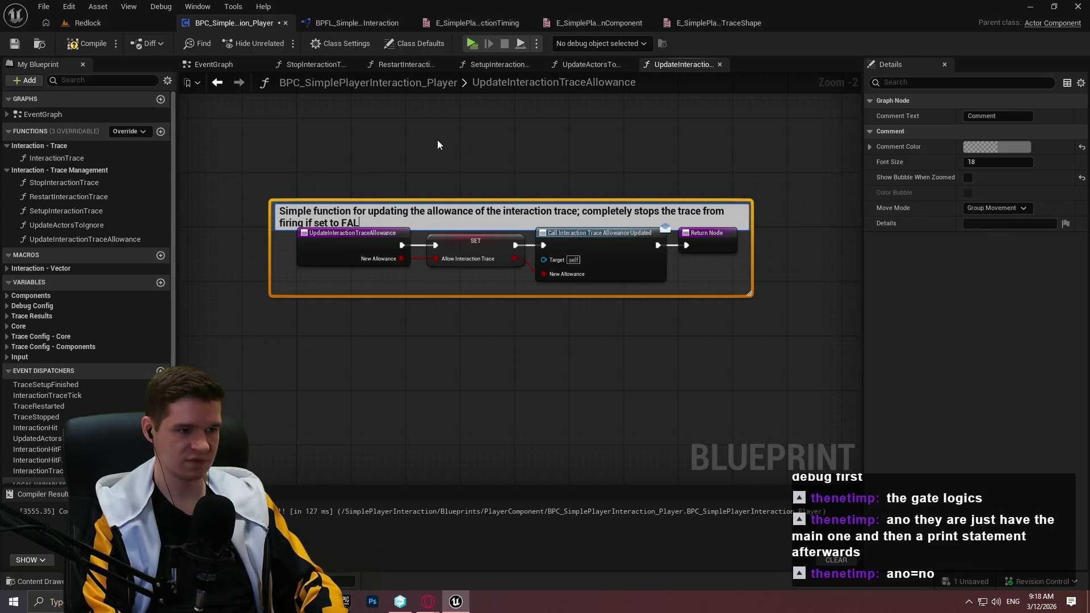
key("Return")
left_click_drag(403, 199, 425, 247)
left_click(408, 201)
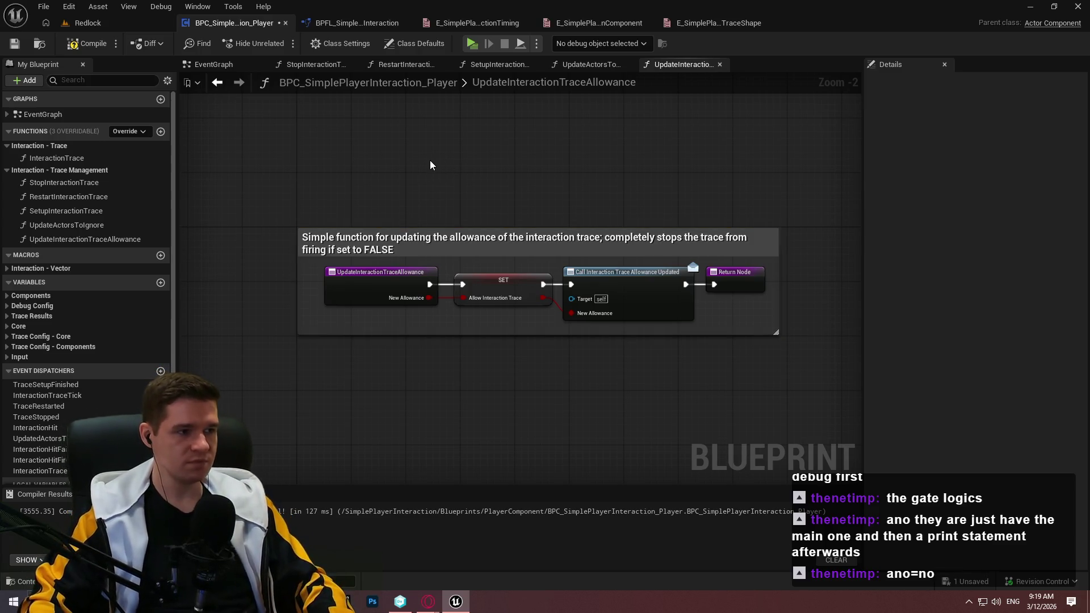
left_click(15, 44)
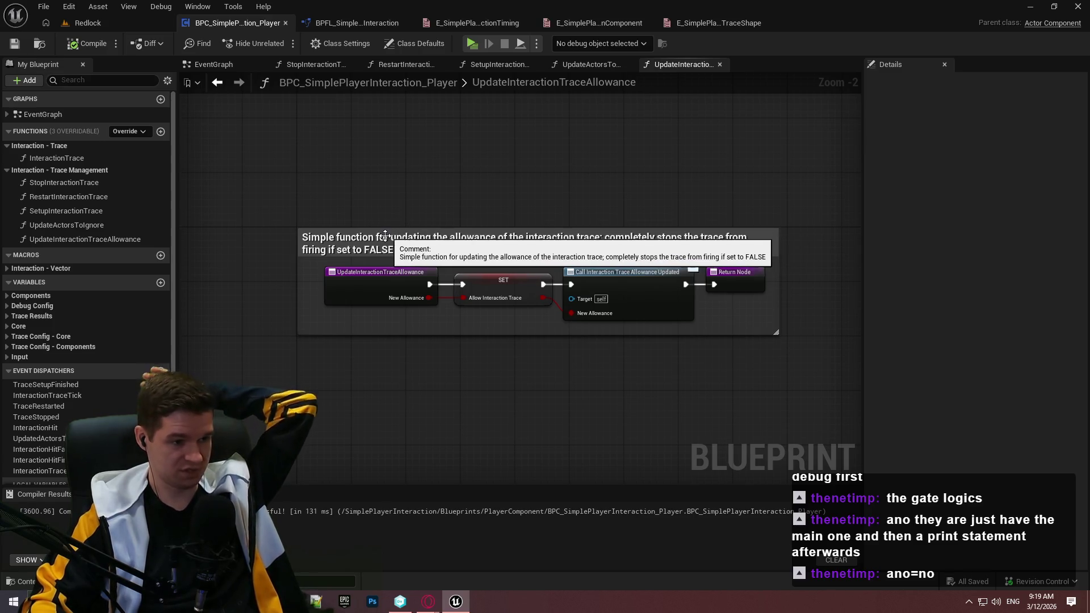
Paste the comment text into UpdateInteractionTraceAllowance's Description, then compile and save
double_click(455, 238)
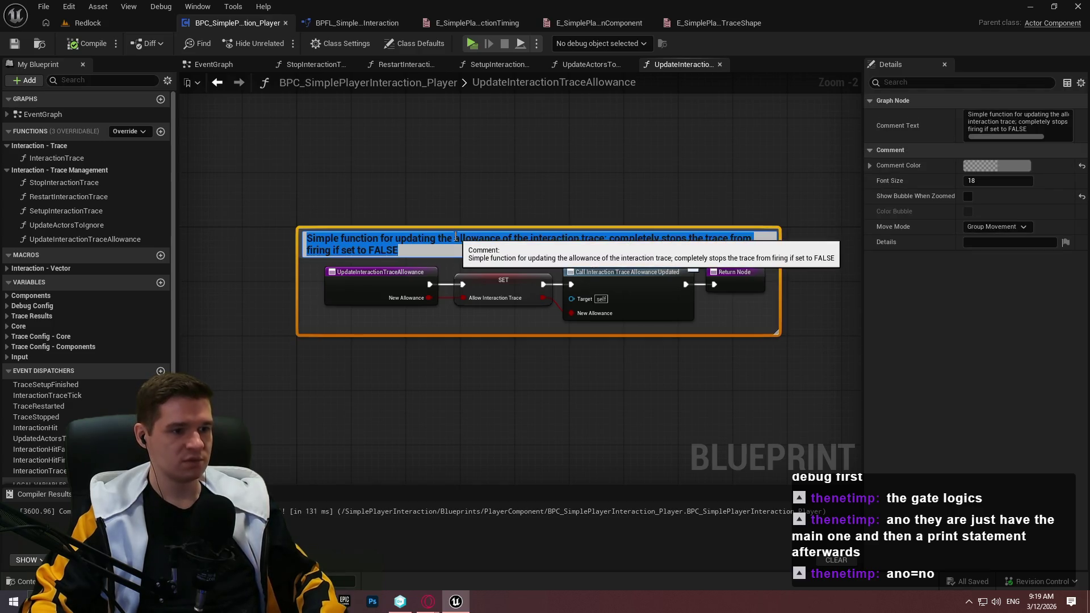
left_click(97, 242)
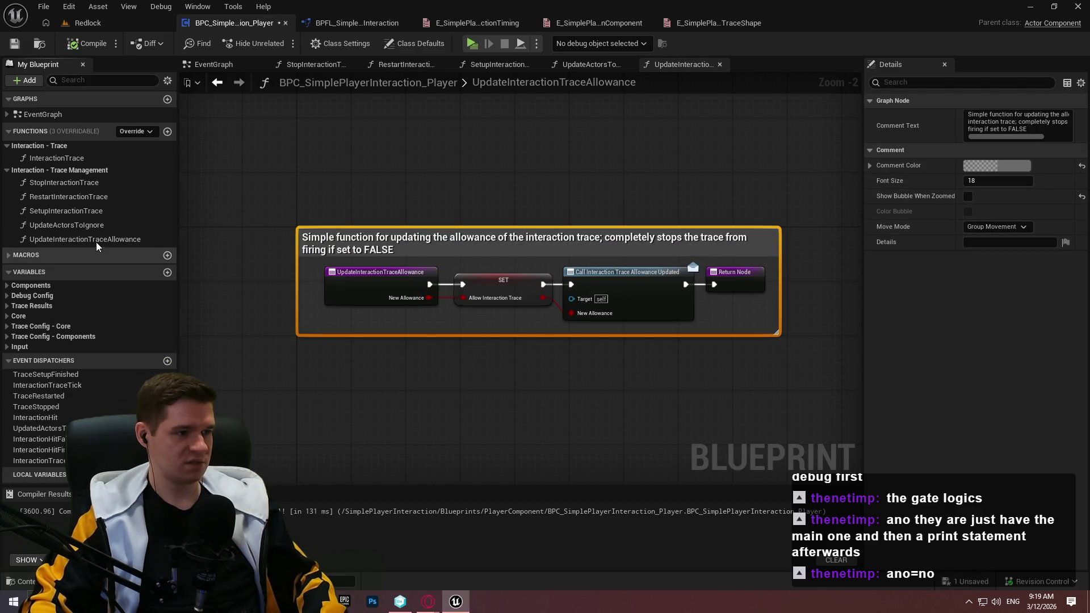
left_click(24, 258)
left_click(14, 256)
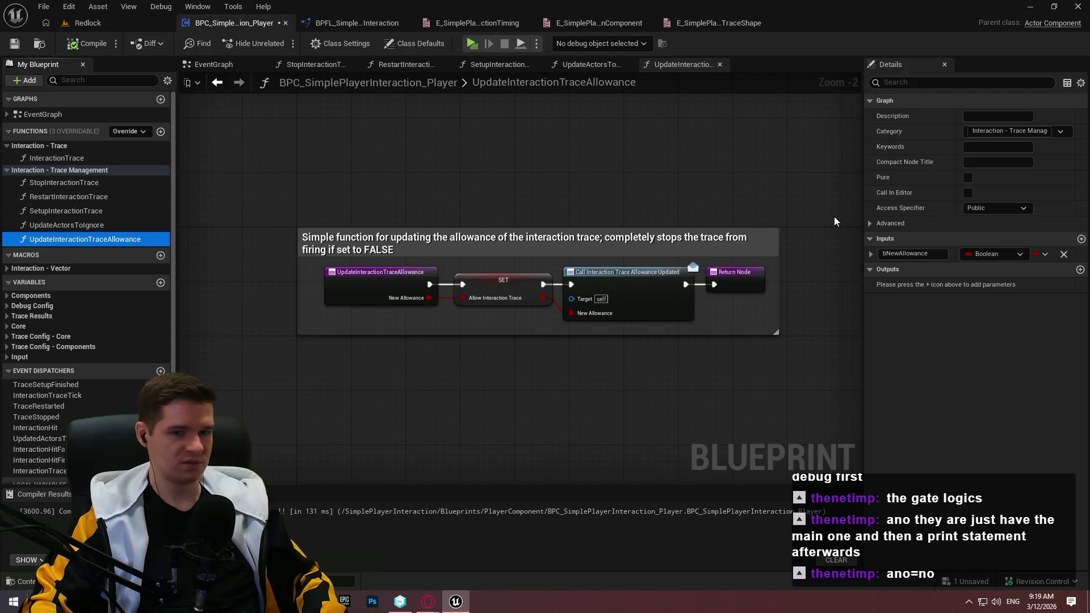
left_click(973, 115)
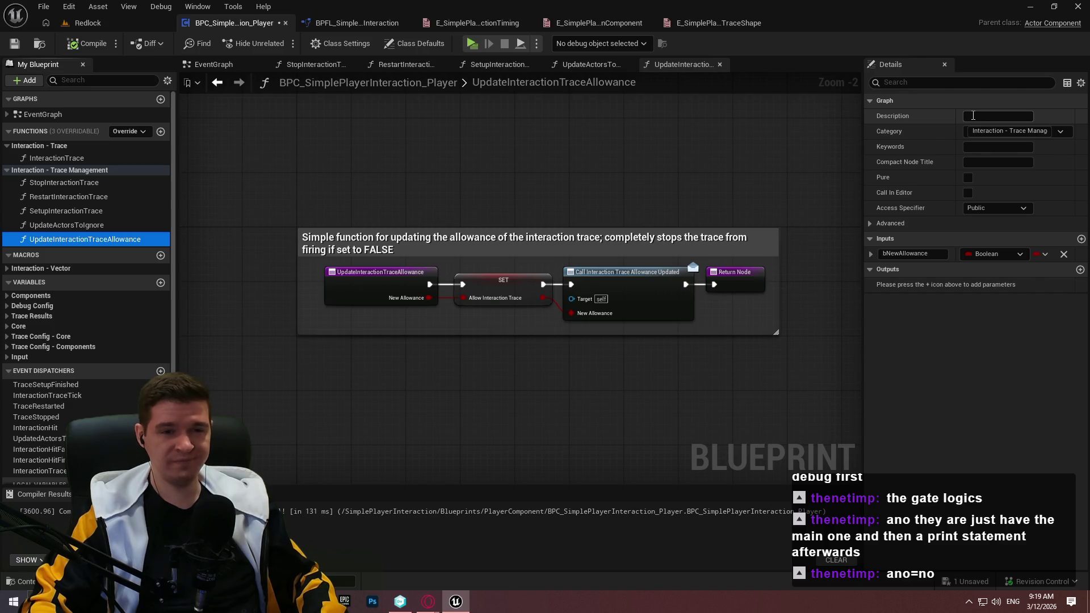
key("ctrl+v")
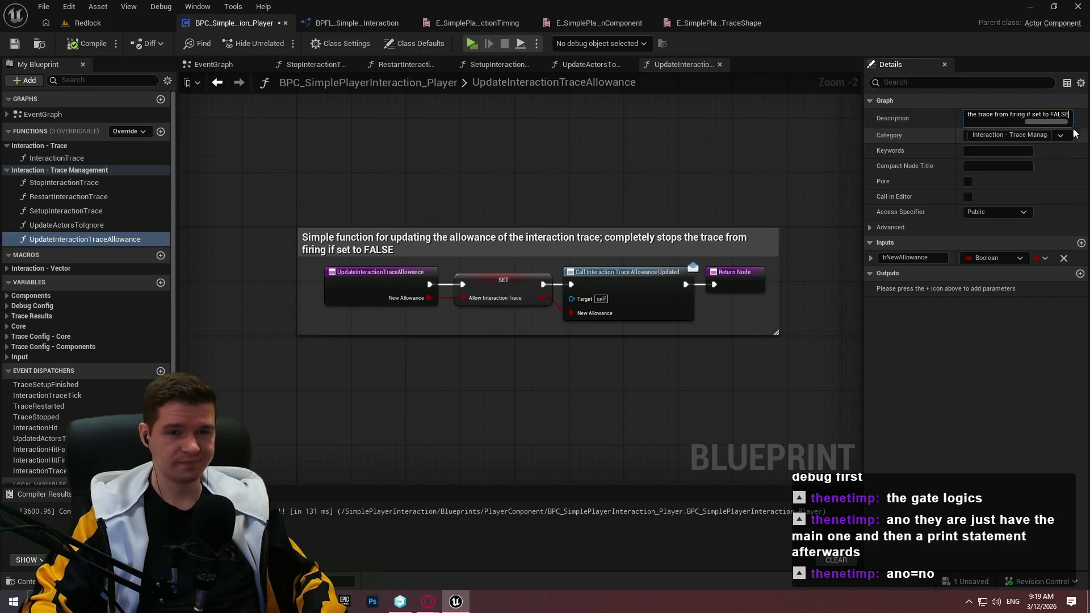
double_click(487, 88)
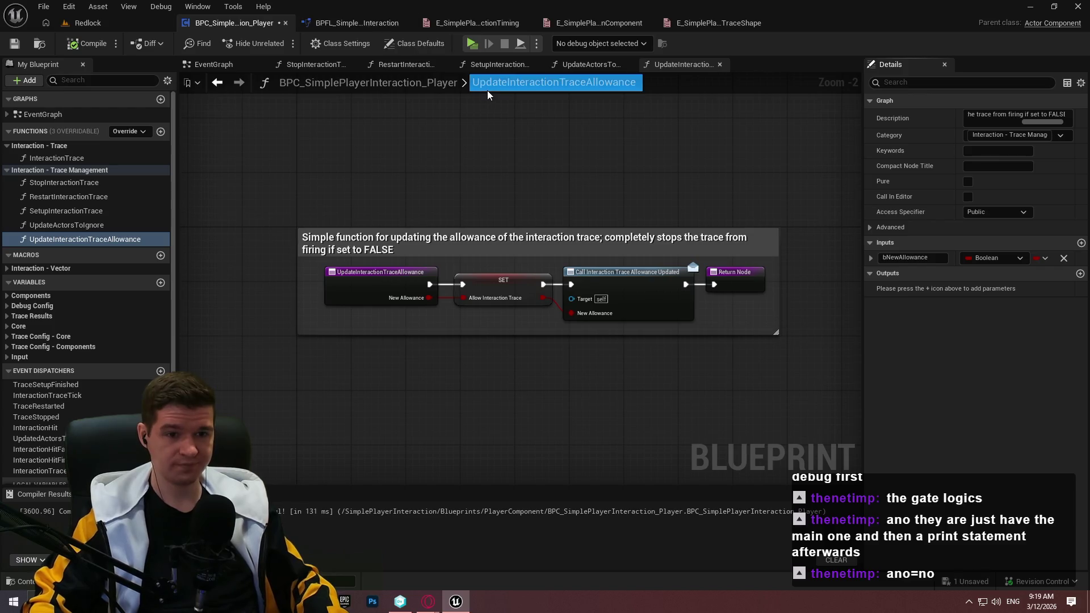
key("Return")
left_click(88, 44)
left_click(17, 49)
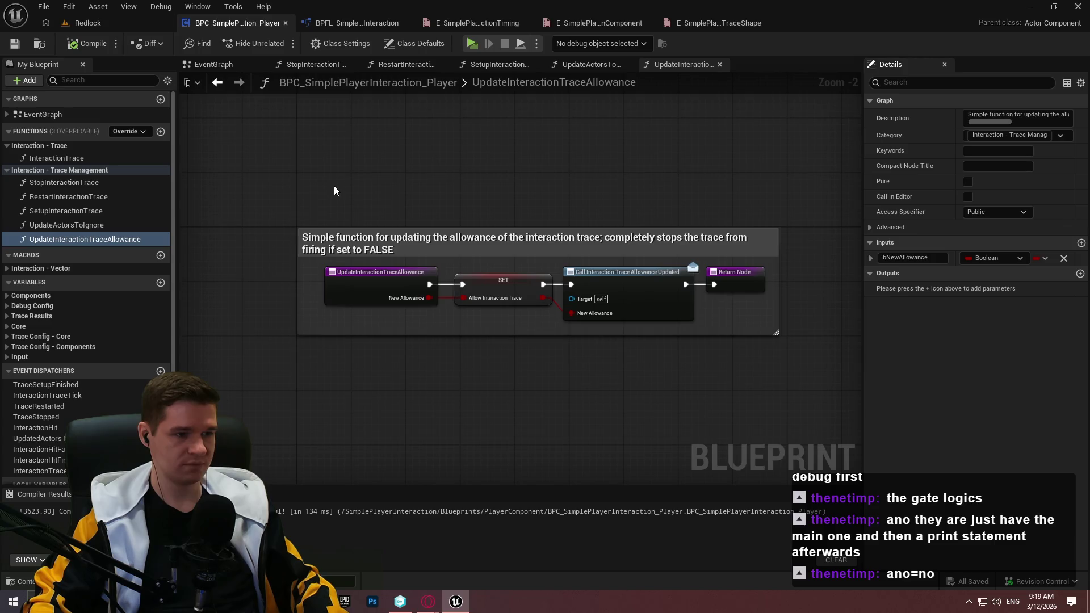
Copy UpdateActorsToIgnore's comment into its Description, ending it with a period
double_click(90, 226)
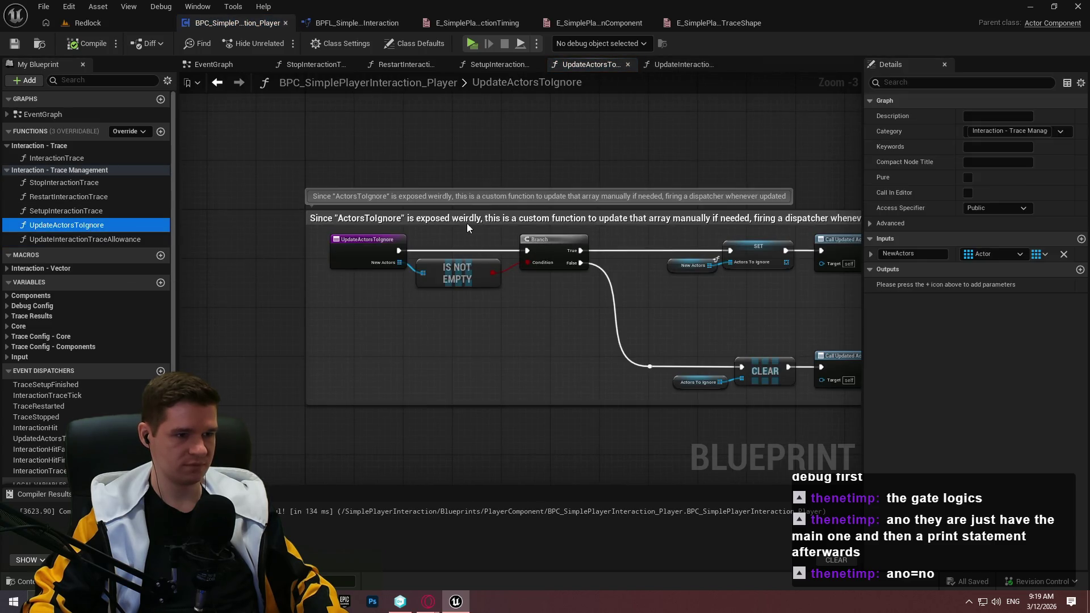
double_click(491, 226)
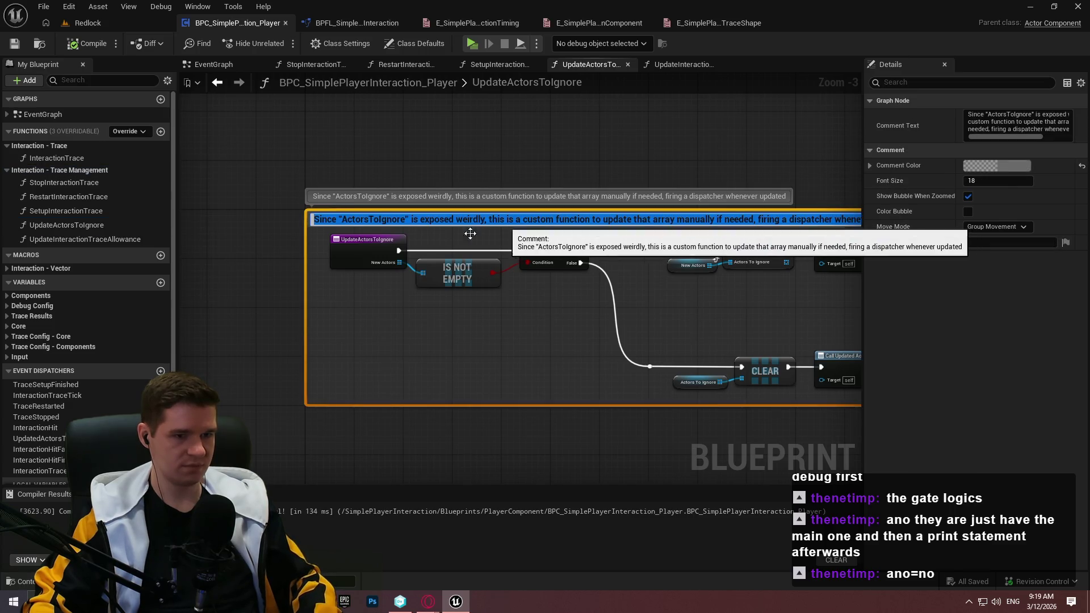
left_click(66, 225)
left_click(976, 117)
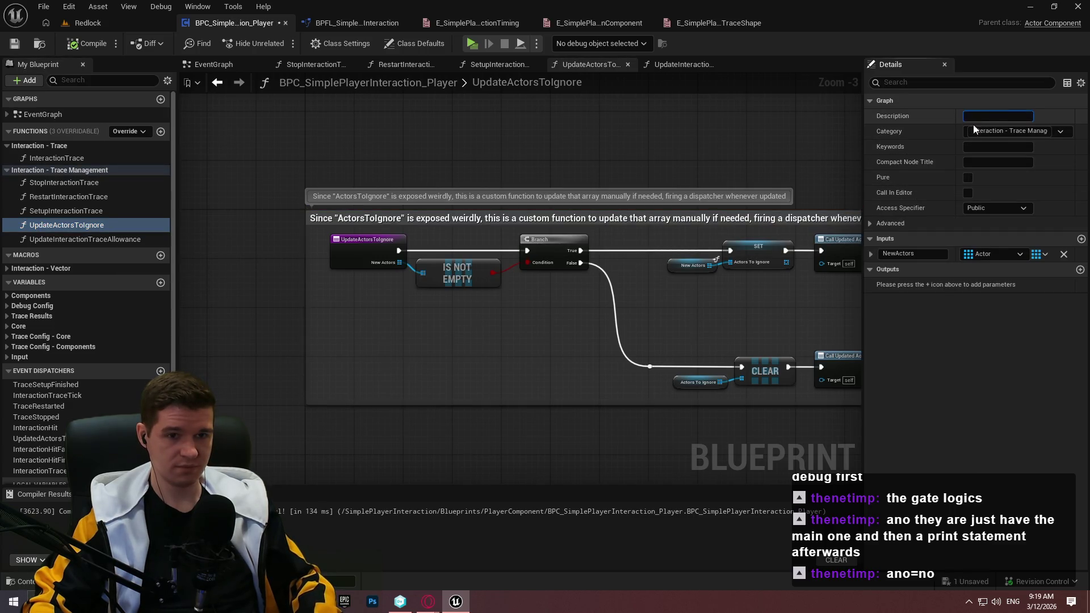
key("ctrl+v")
type(".")
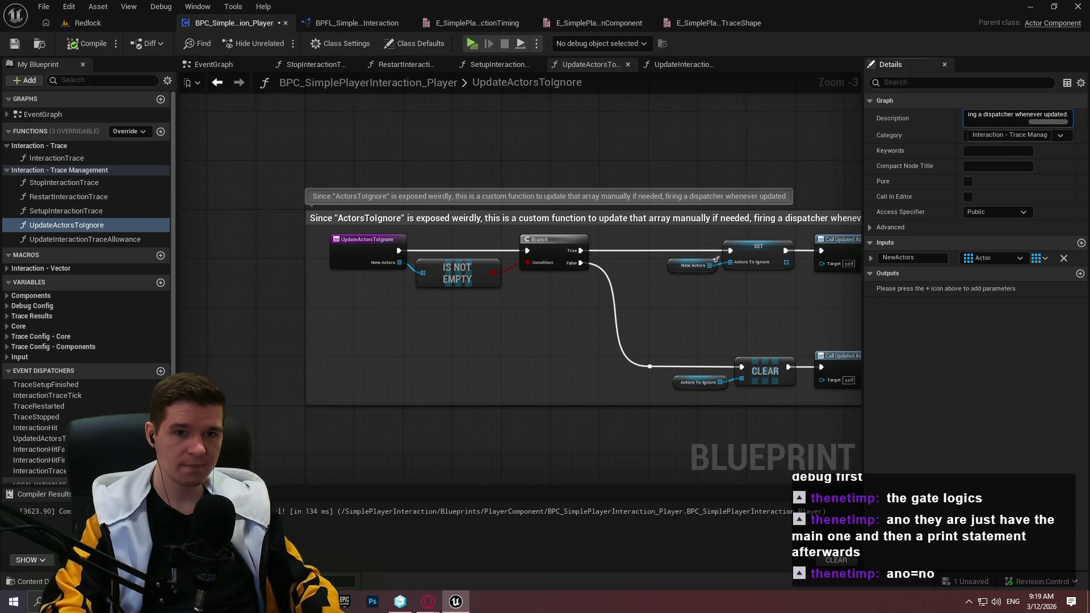
double_click(59, 217)
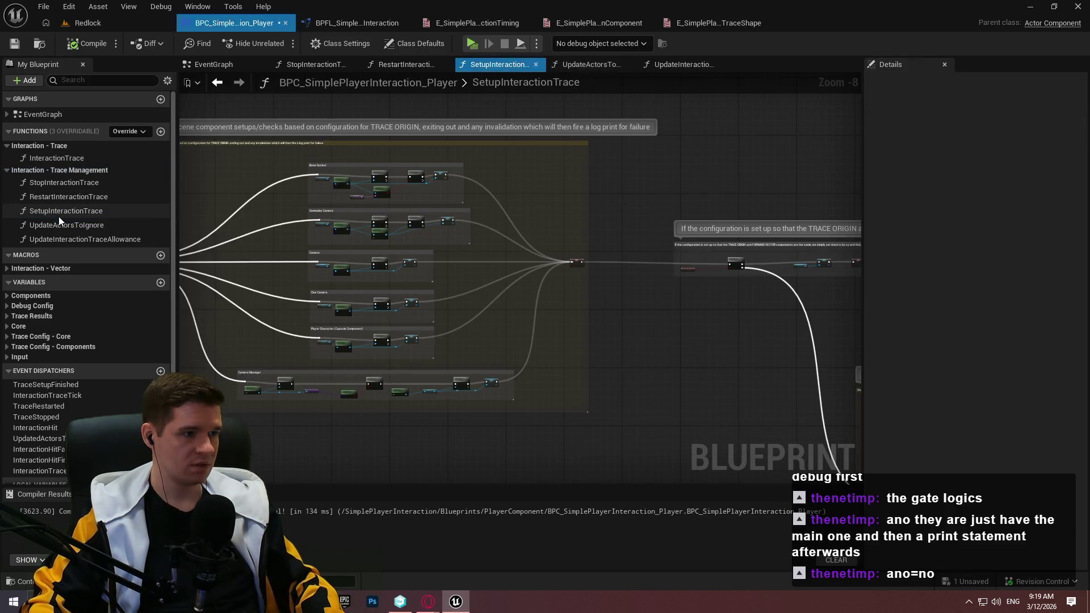
Describe SetupInteractionTrace as grabbing the configured components needed to run the trace, then save
left_click(90, 212)
left_click(1007, 115)
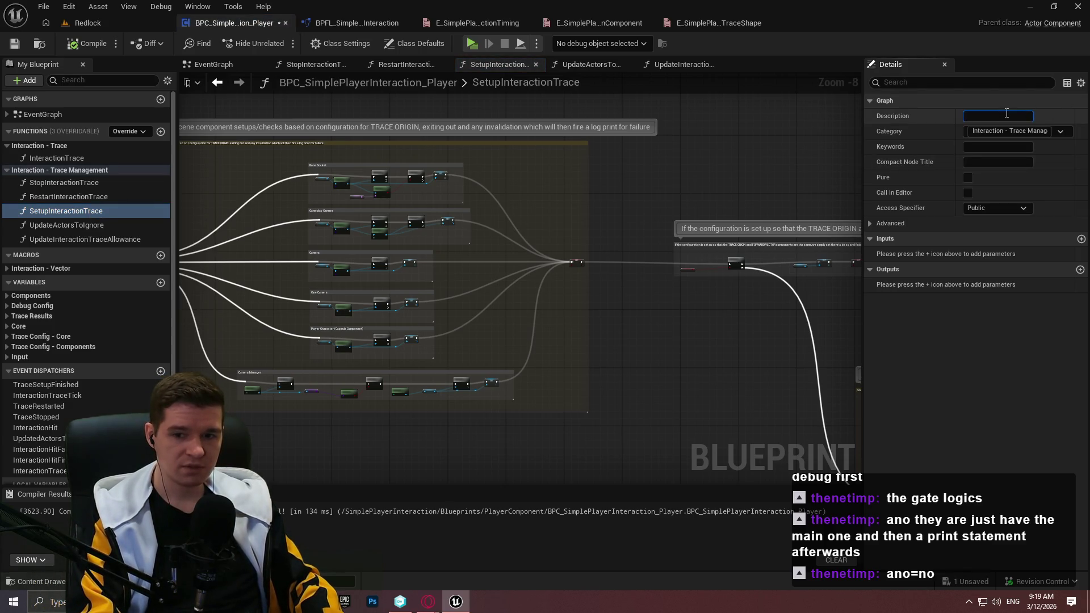
type("Runstra")
type(" the interactio")
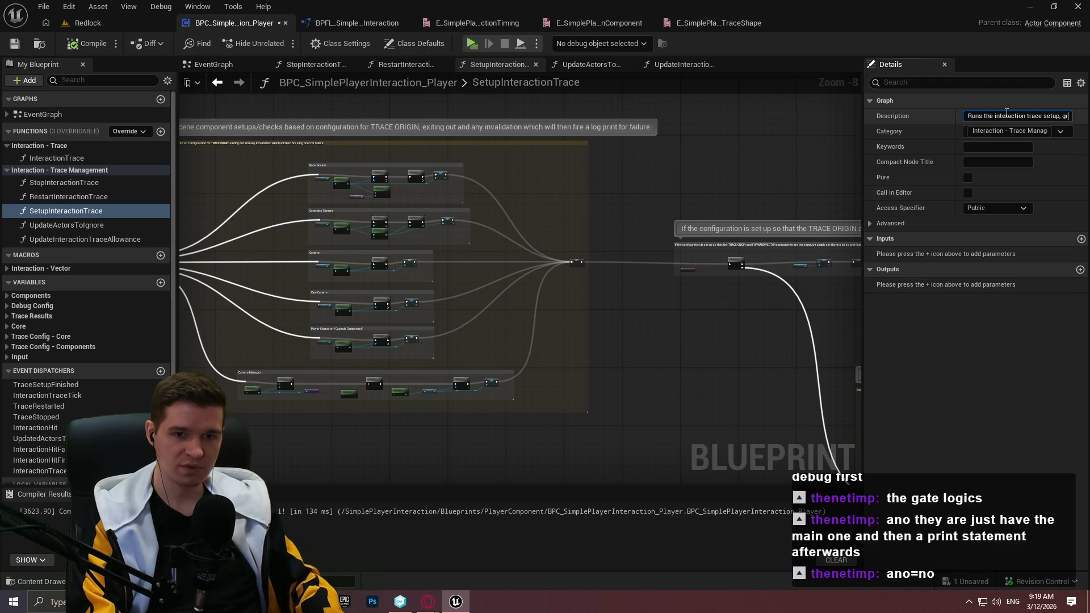
type("grabbing")
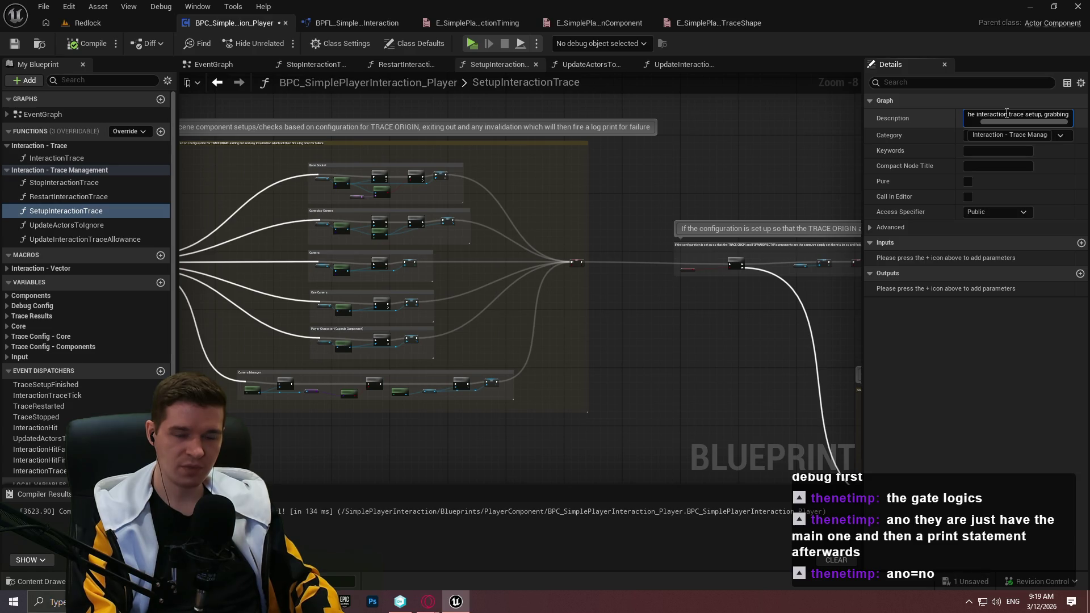
type(" the c")
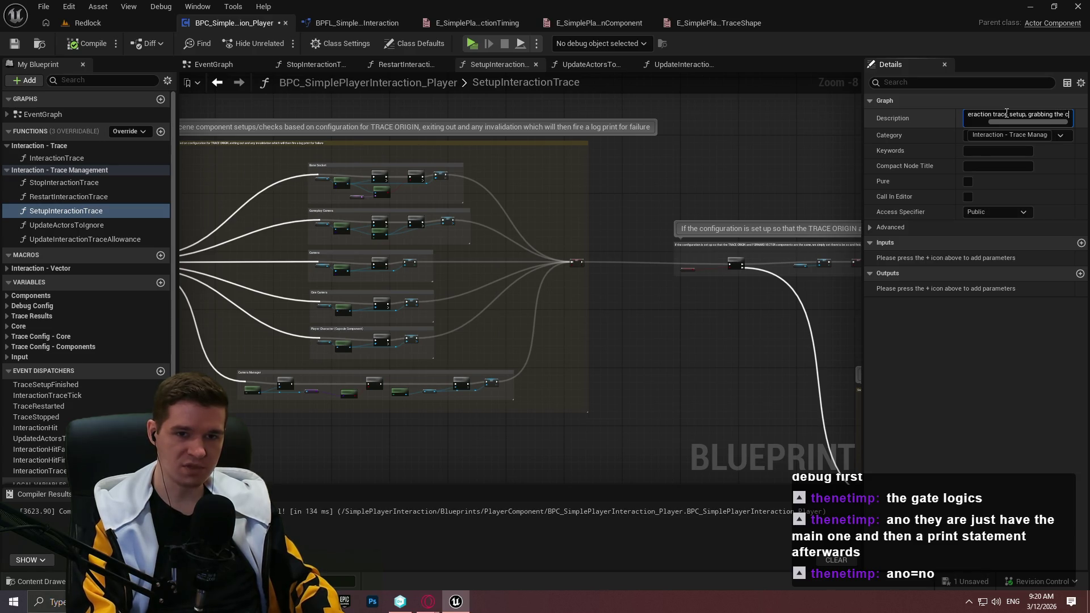
type("nfigured ")
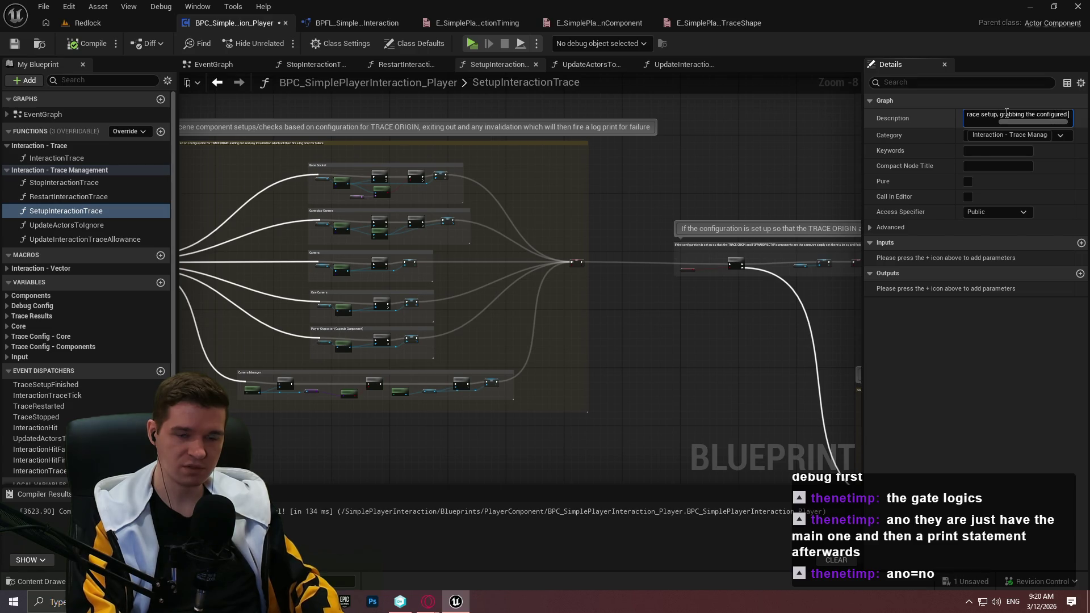
type("components")
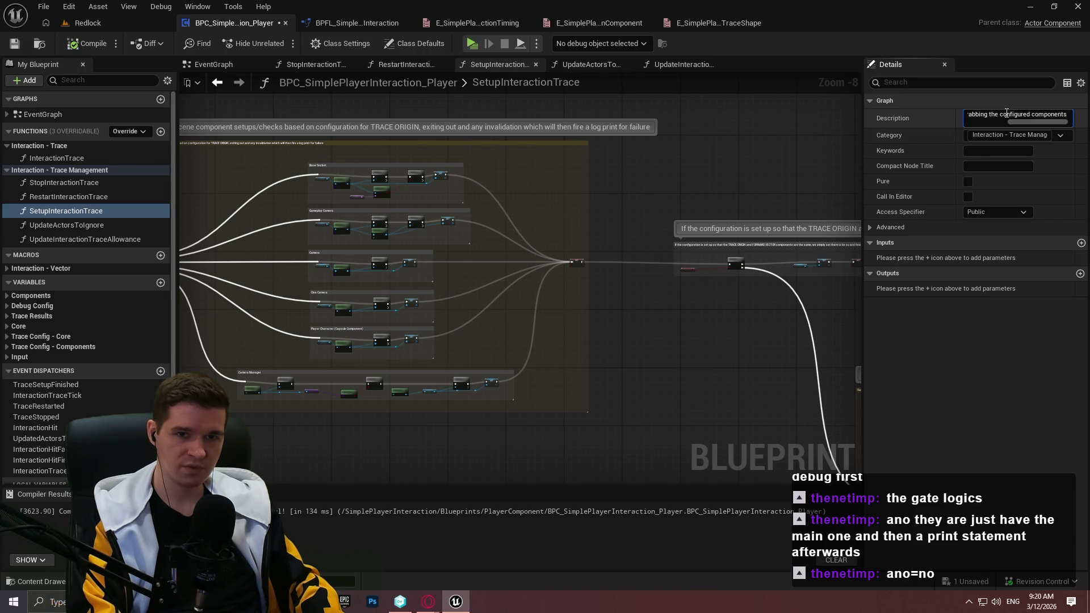
type("ssary ")
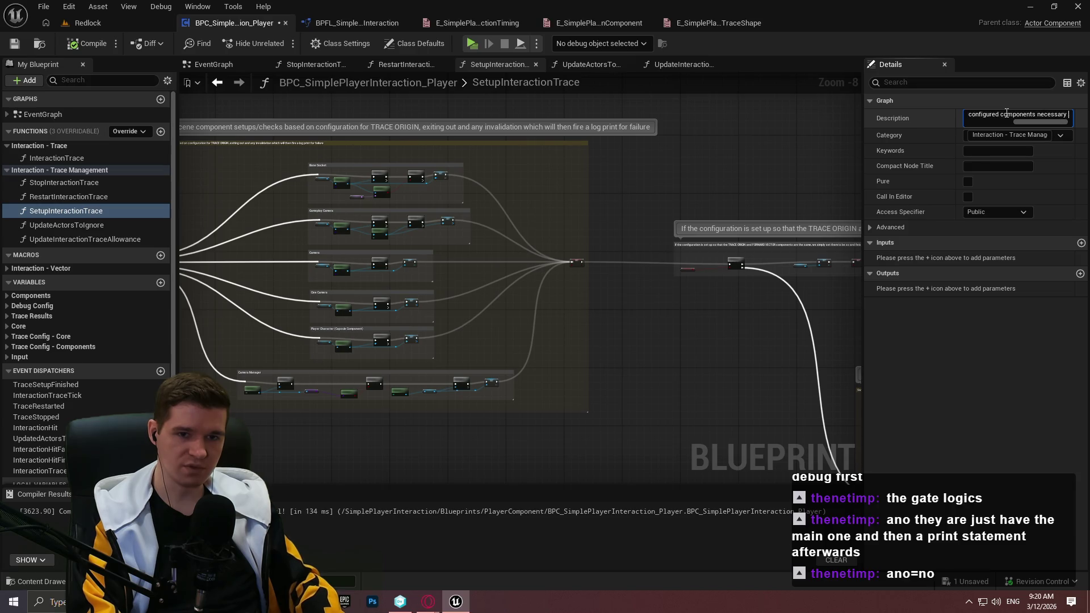
type("to run the")
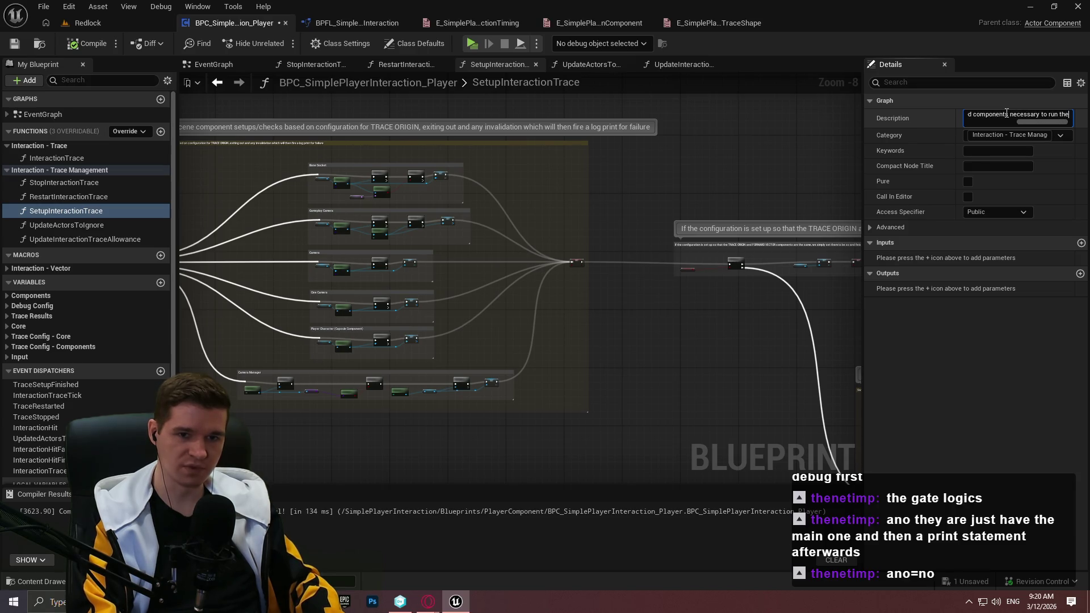
type(" trace.")
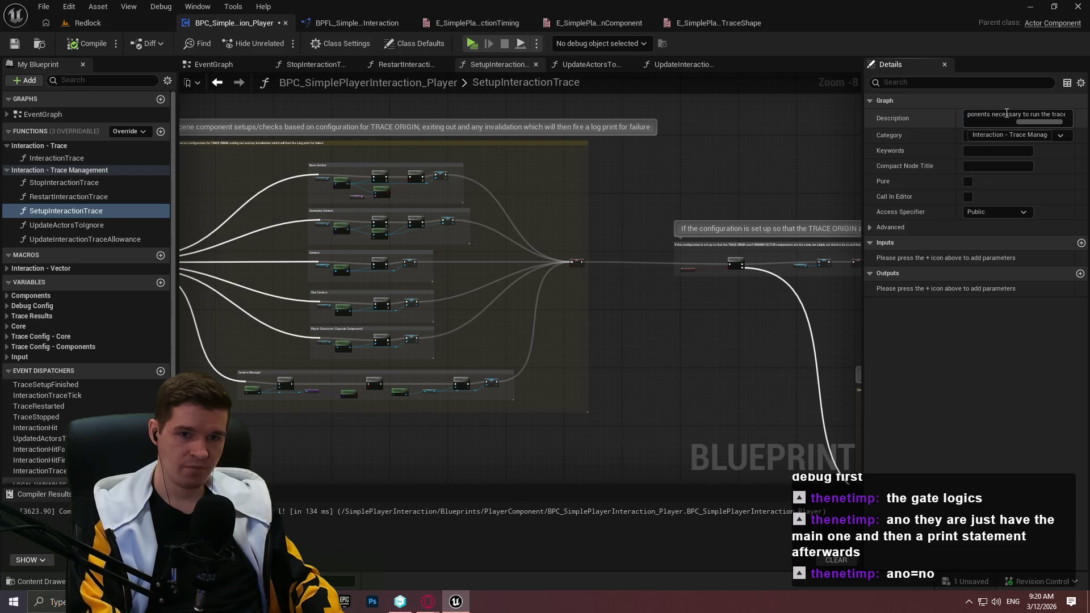
left_click(88, 43)
left_click(14, 43)
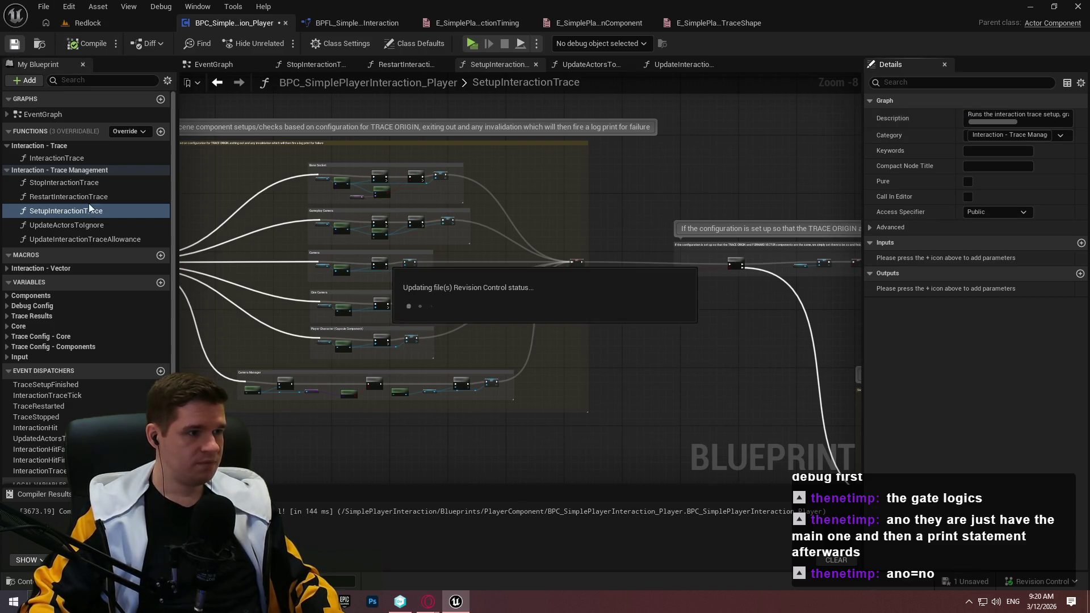
Describe RestartInteractionTrace as stopping the trace, redoing its setup, then restarting it
left_click(86, 195)
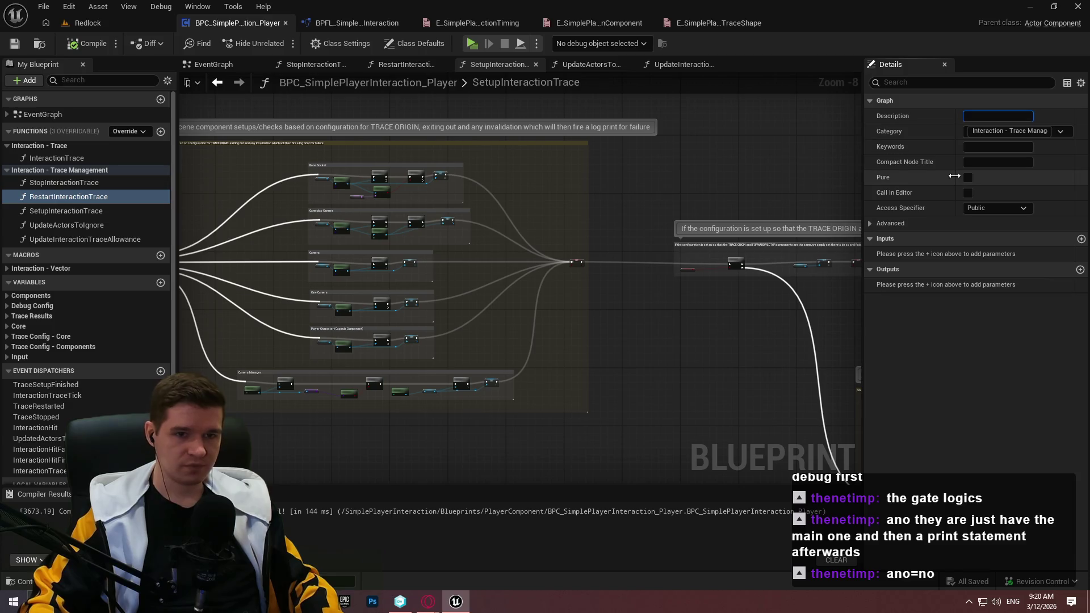
type("Stops the interaction trace")
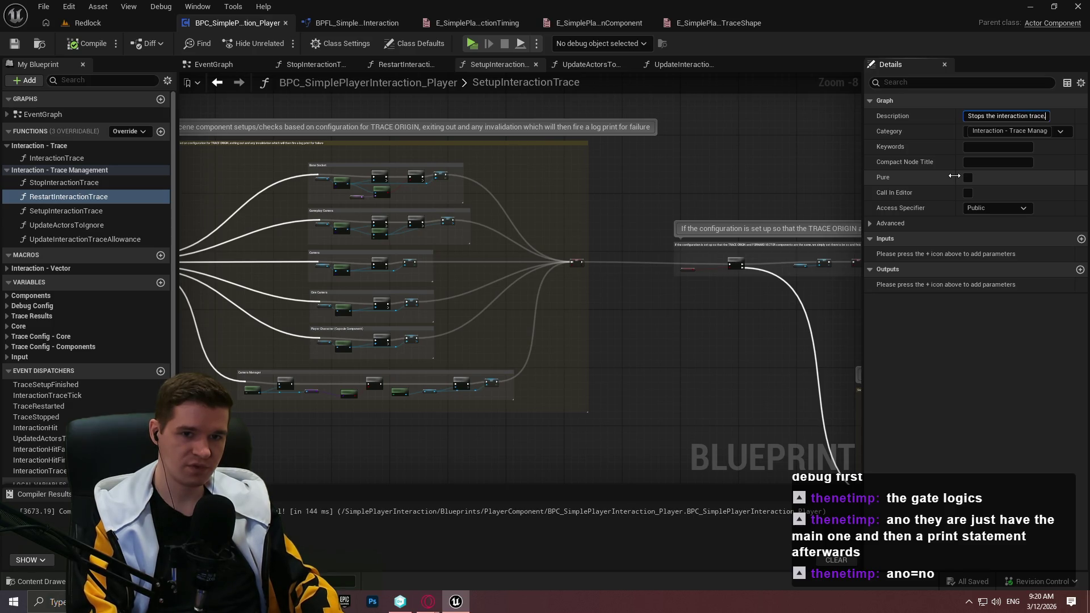
type("setup")
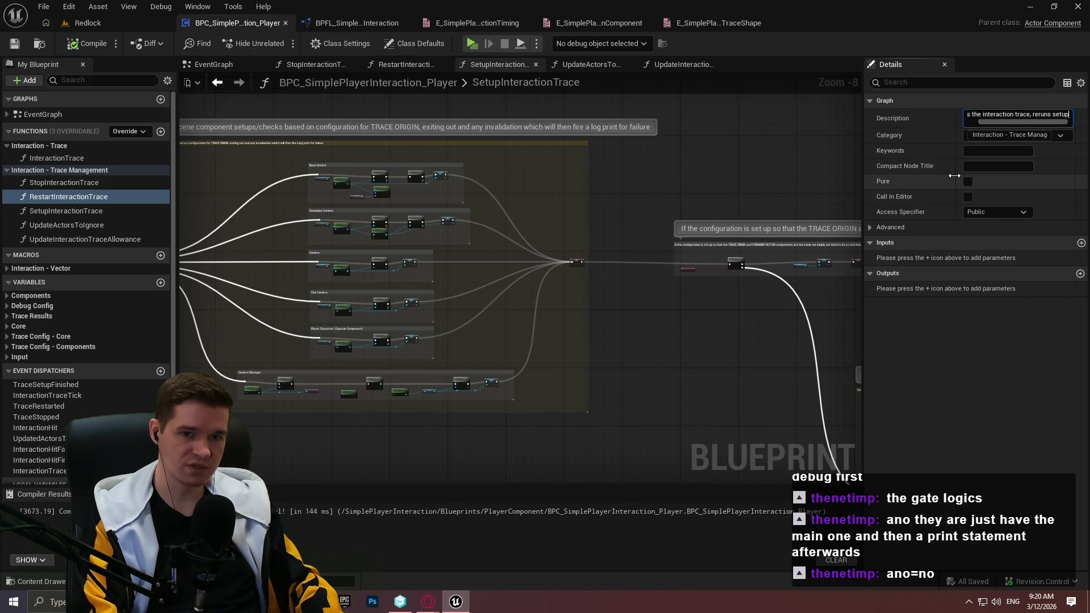
type(" for it, and th")
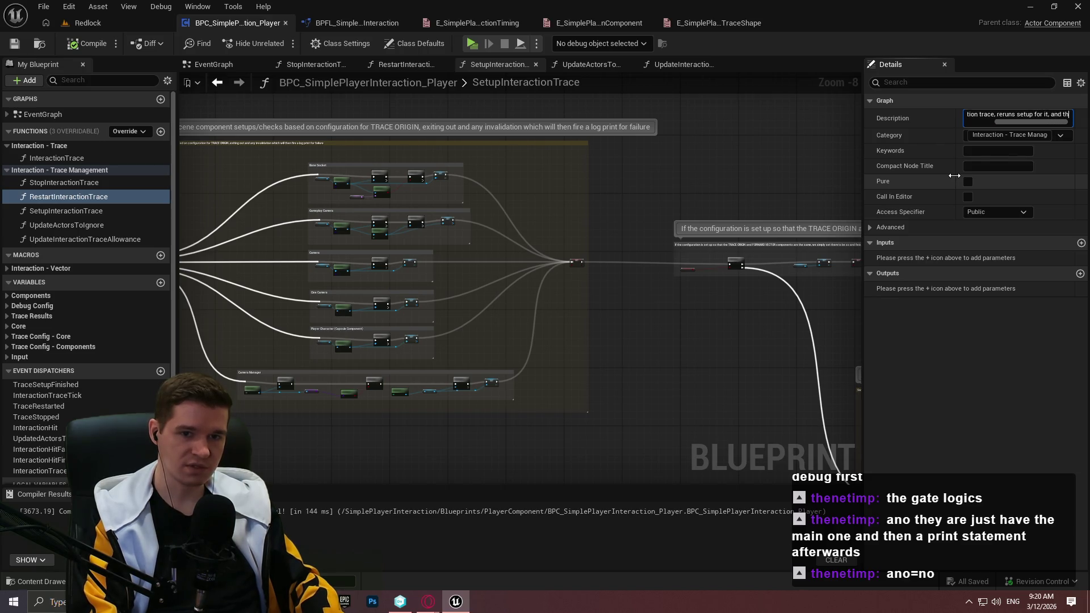
type("en restarts t")
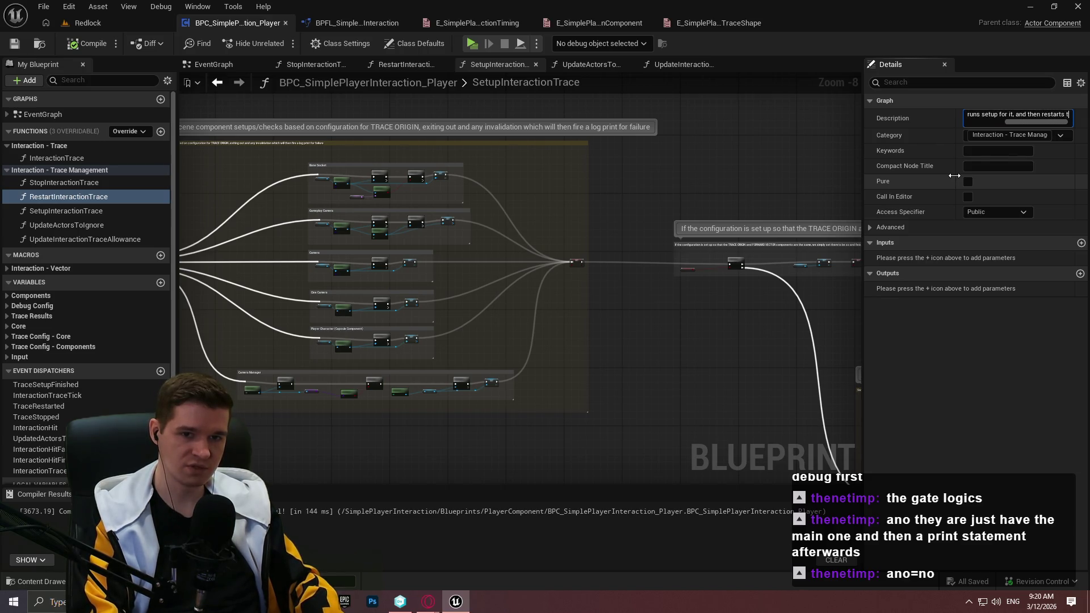
type("he trace for interaction")
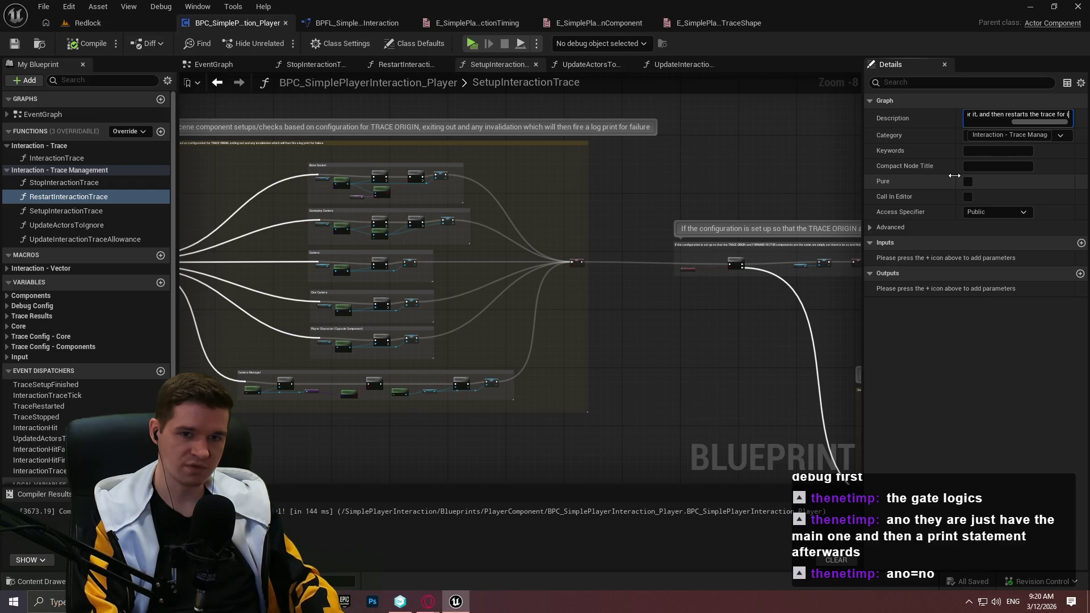
key("Return")
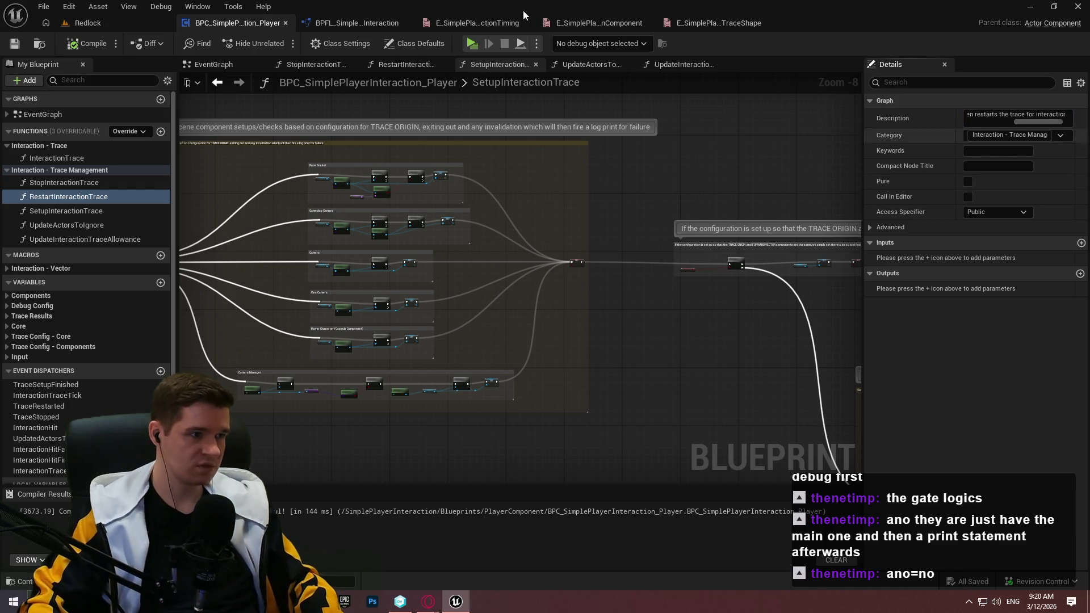
Describe StopInteractionTrace as 'Completely stops the interaction trace' and begin InteractionTrace's description
left_click(47, 181)
left_click(997, 115)
type("Completely")
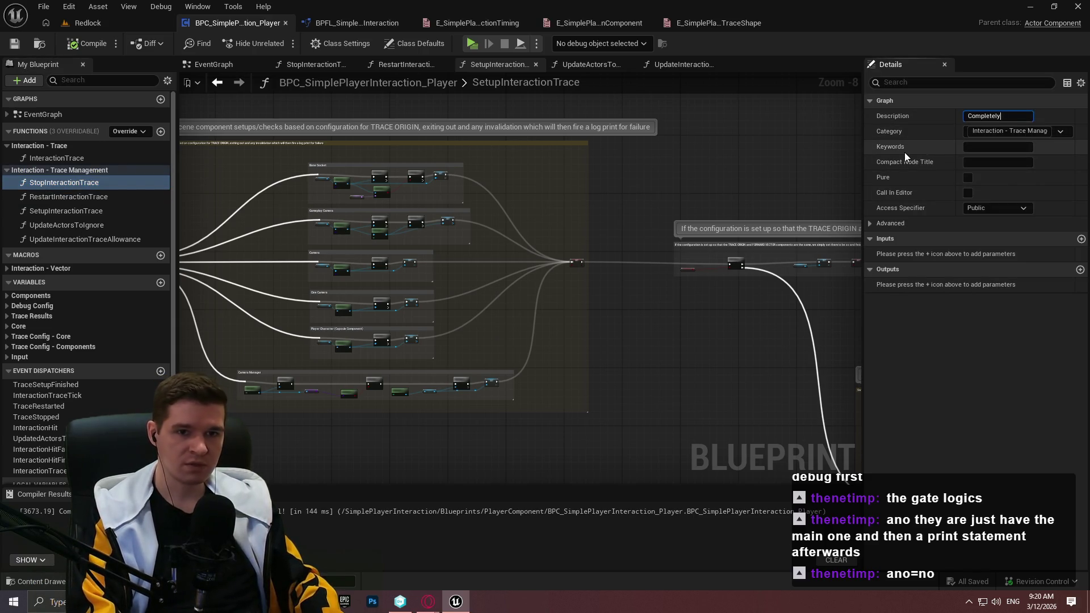
type(" stops the interaction trace.")
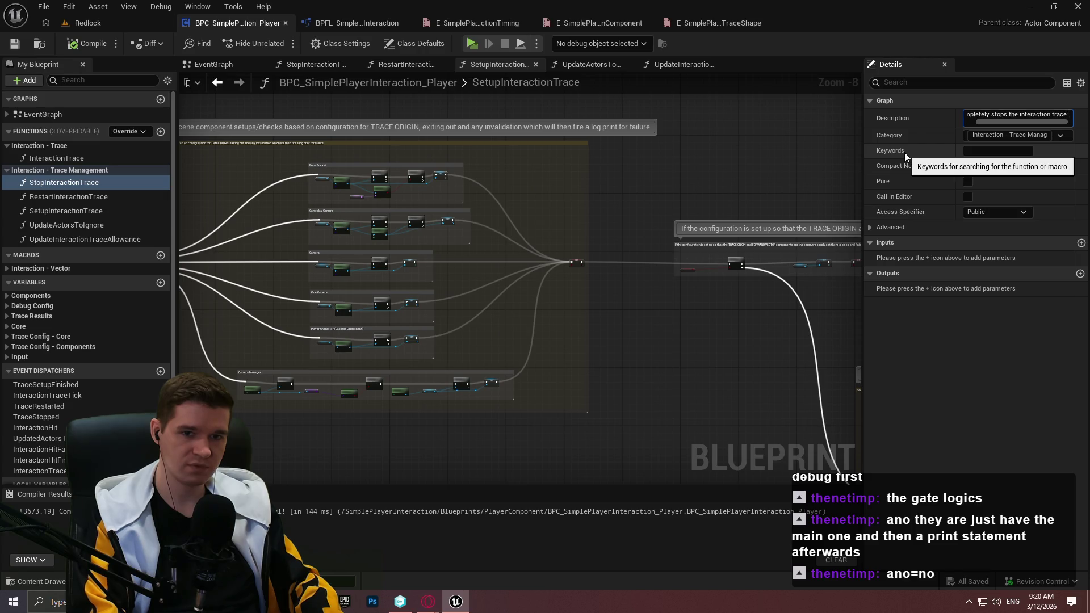
key("Return")
left_click(33, 159)
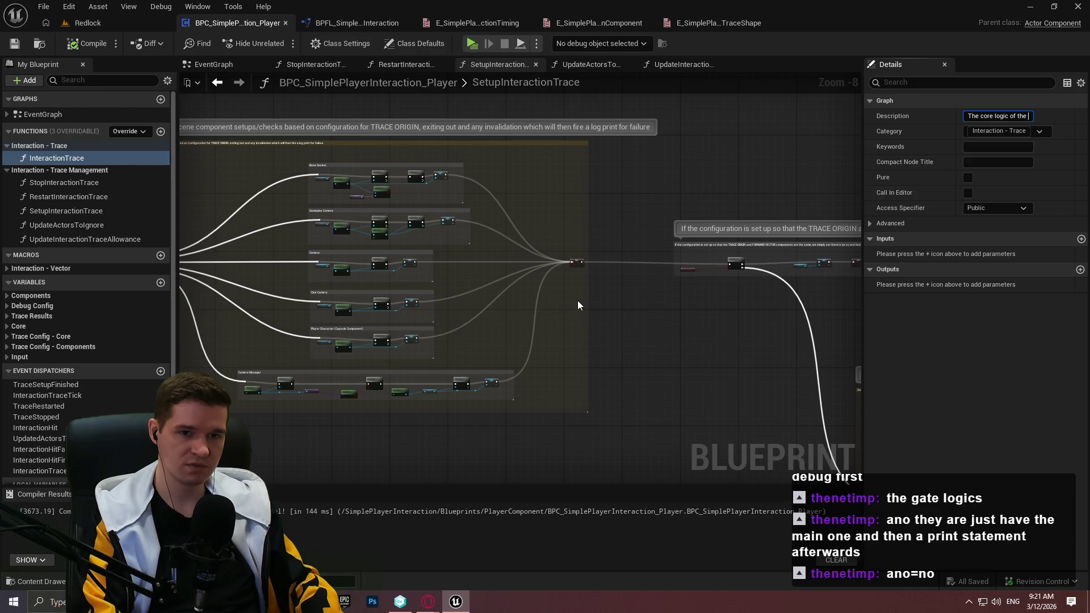
type("trace")
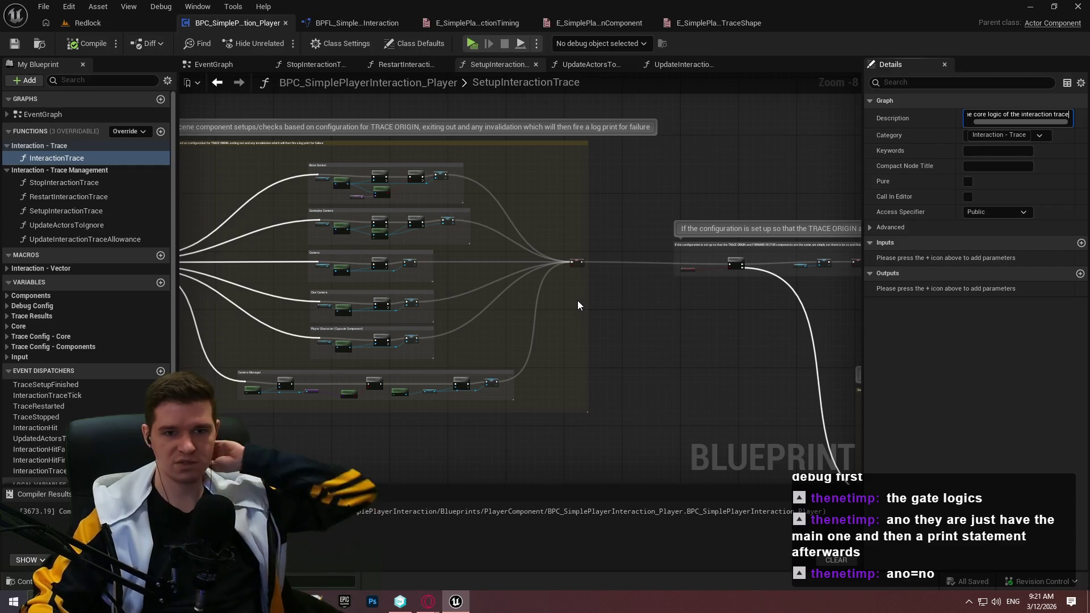
Review InteractionTrace's Access Specifier and Advanced options, leaving access set to Public
left_click(992, 213)
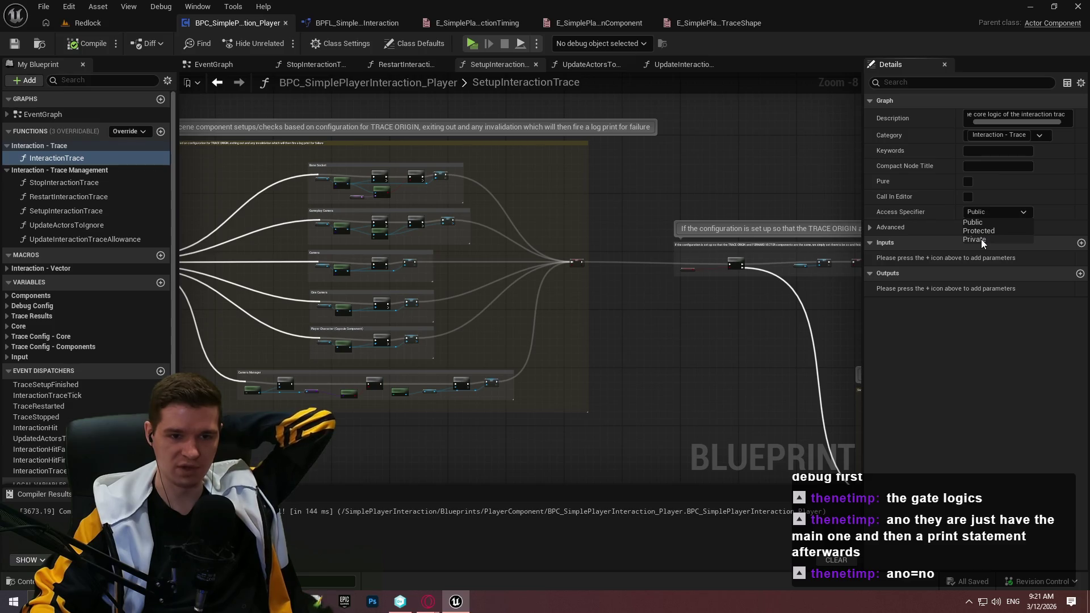
left_click(931, 226)
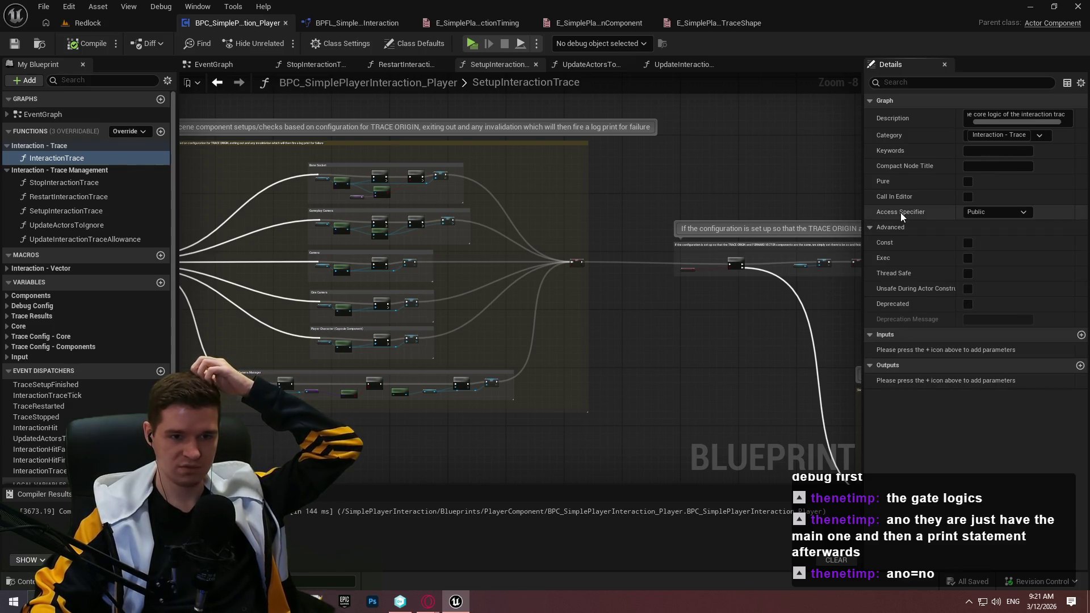
left_click(869, 227)
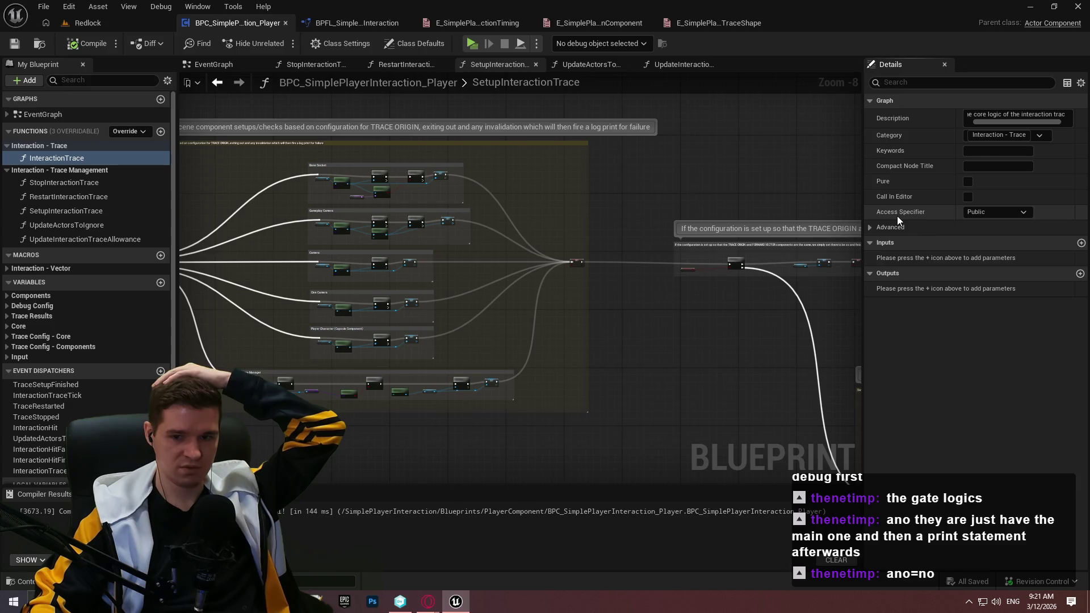
left_click(991, 214)
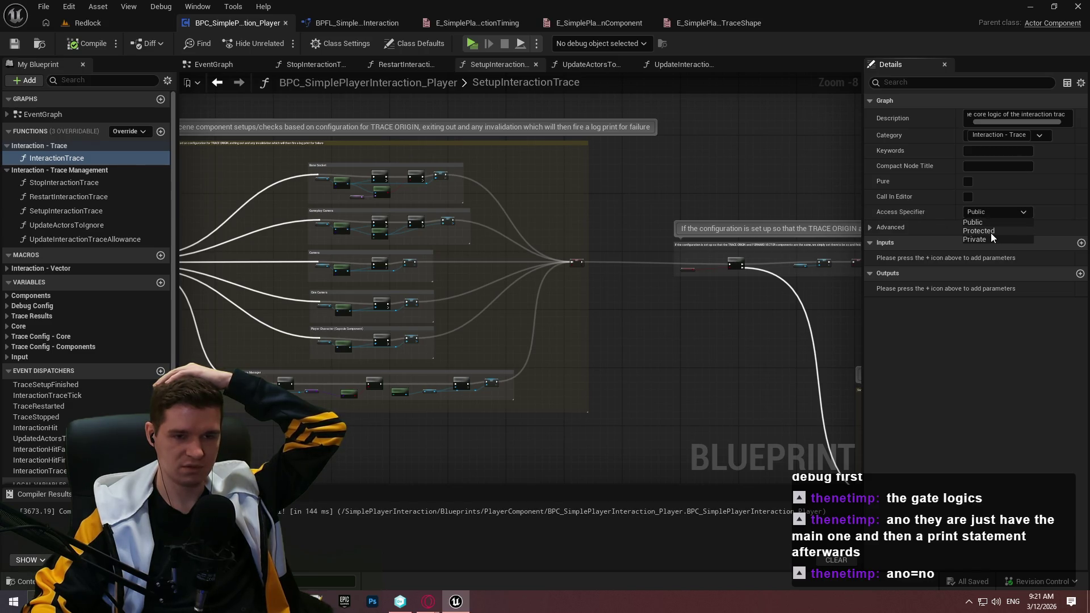
left_click(901, 215)
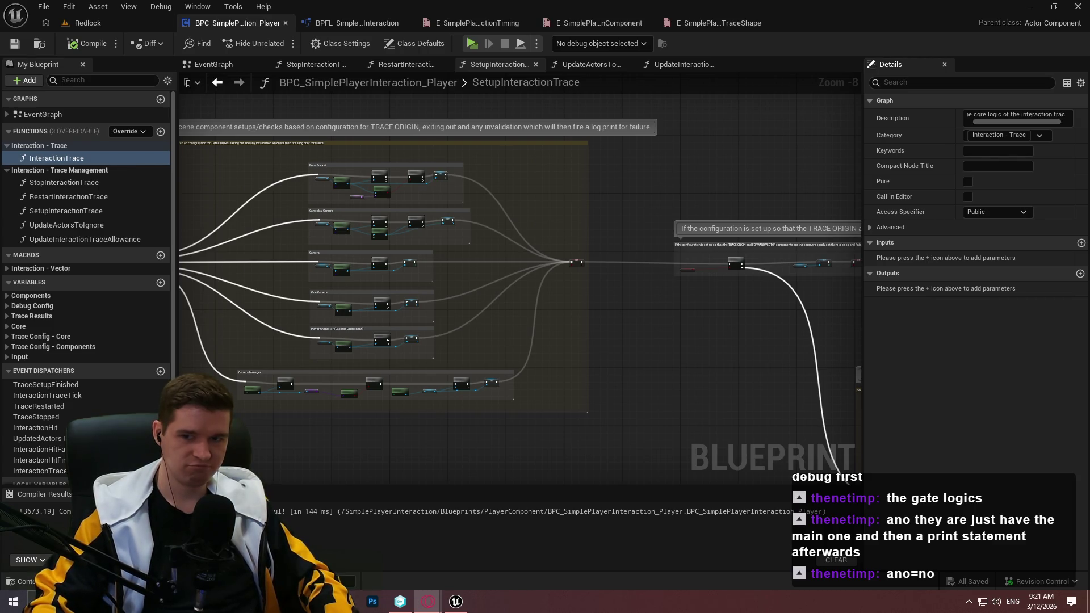
key("alt+Tab")
Read the search result explaining public, protected and private access, then return to Unreal Engine
left_click_drag(279, 165, 397, 166)
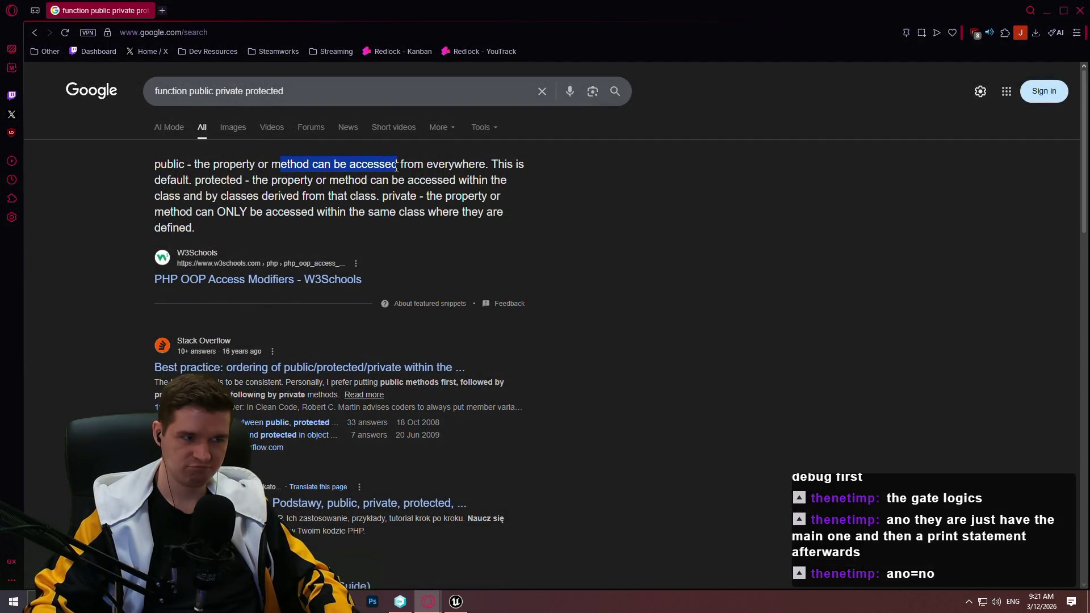
left_click(283, 193)
mouse_move(272, 180)
left_mouse_down()
mouse_move(422, 181)
mouse_move(212, 197)
mouse_move(393, 197)
mouse_move(219, 180)
mouse_move(262, 180)
mouse_move(252, 180)
left_mouse_up()
left_click(381, 199)
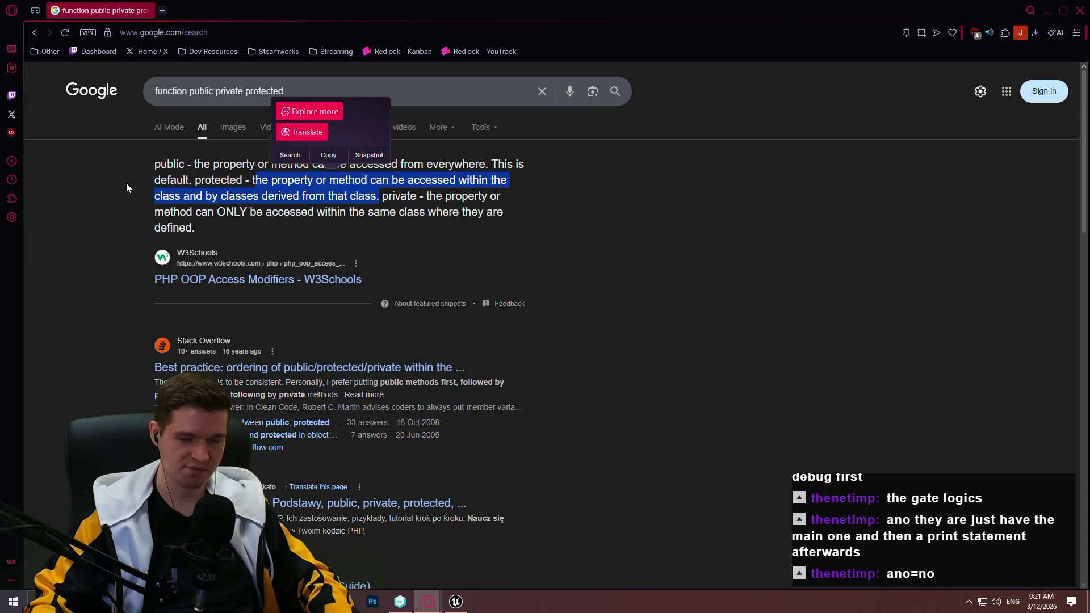
key("alt+Tab")
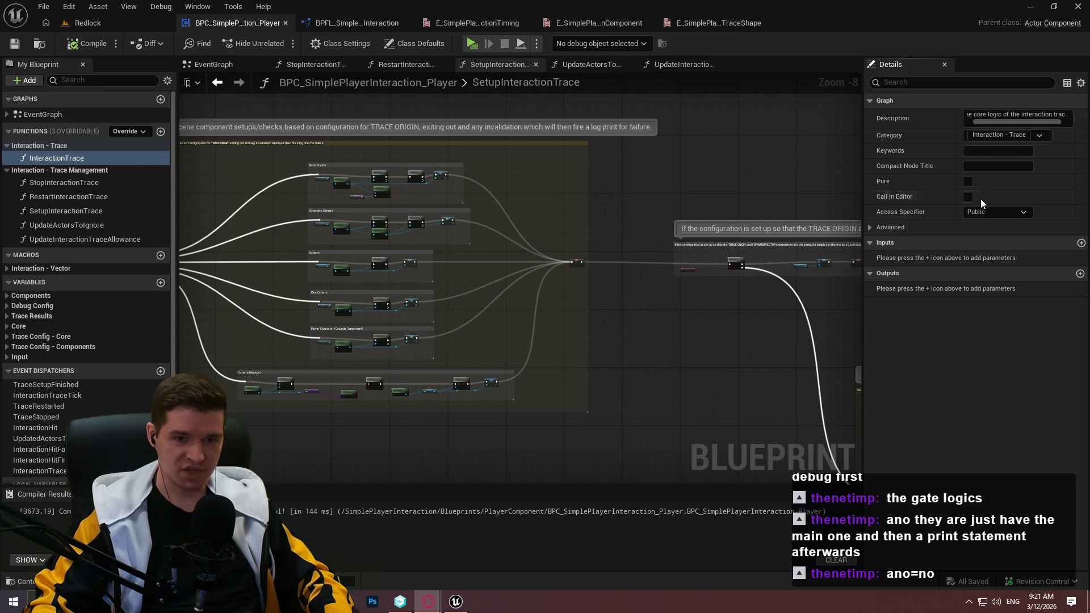
Make InteractionTrace Private, extend its description to mention running every configured tick, and save
left_click(993, 212)
left_click(973, 239)
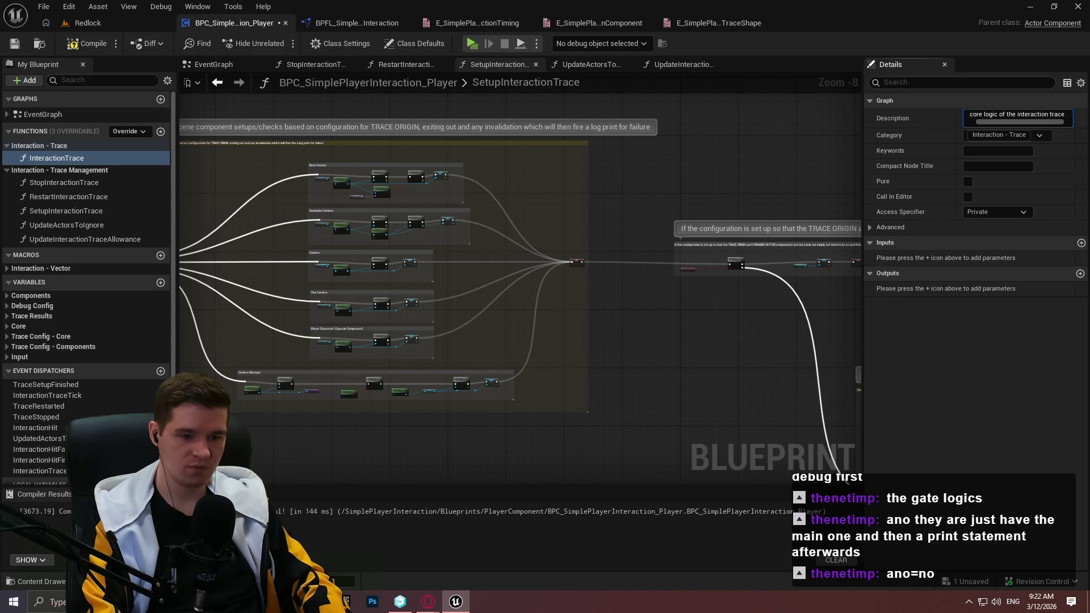
type(", running ")
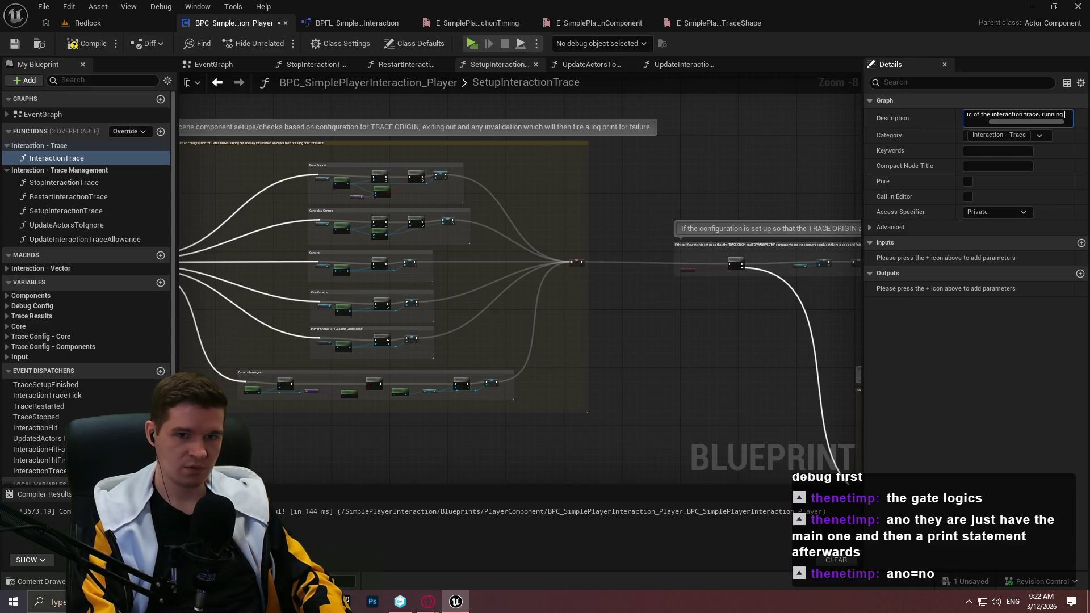
type("every")
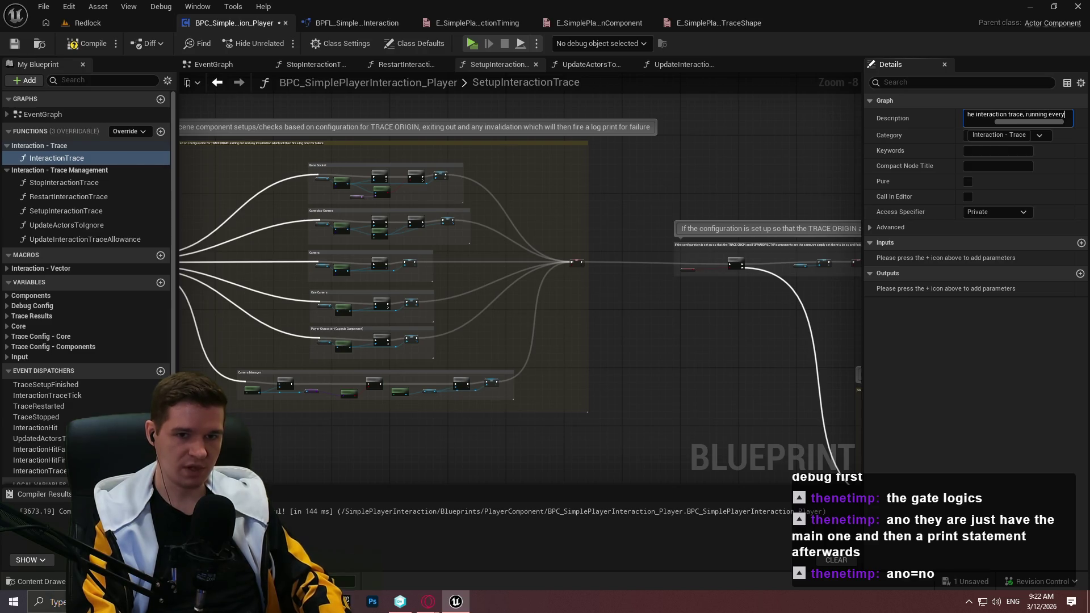
type(" configured ")
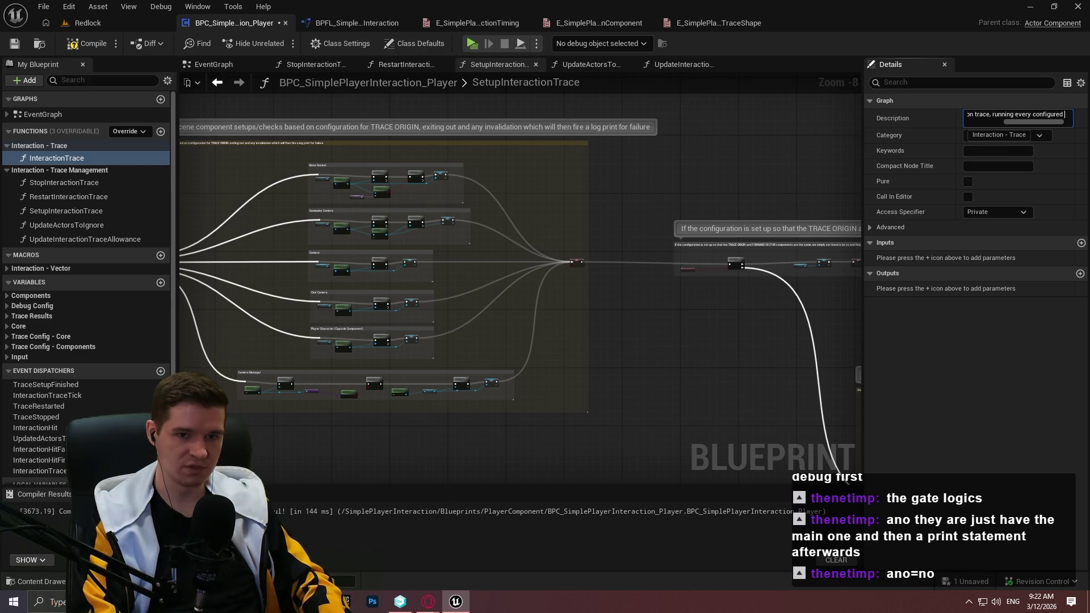
type("tick, default")
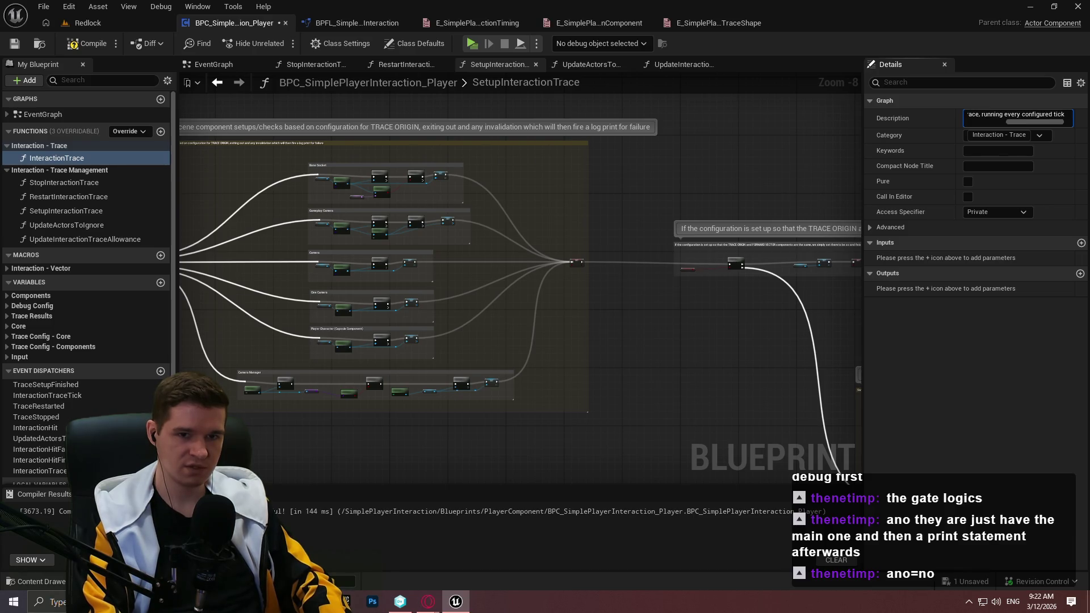
key("BackSpace")
key("BackSpace")
key("BackSpace")
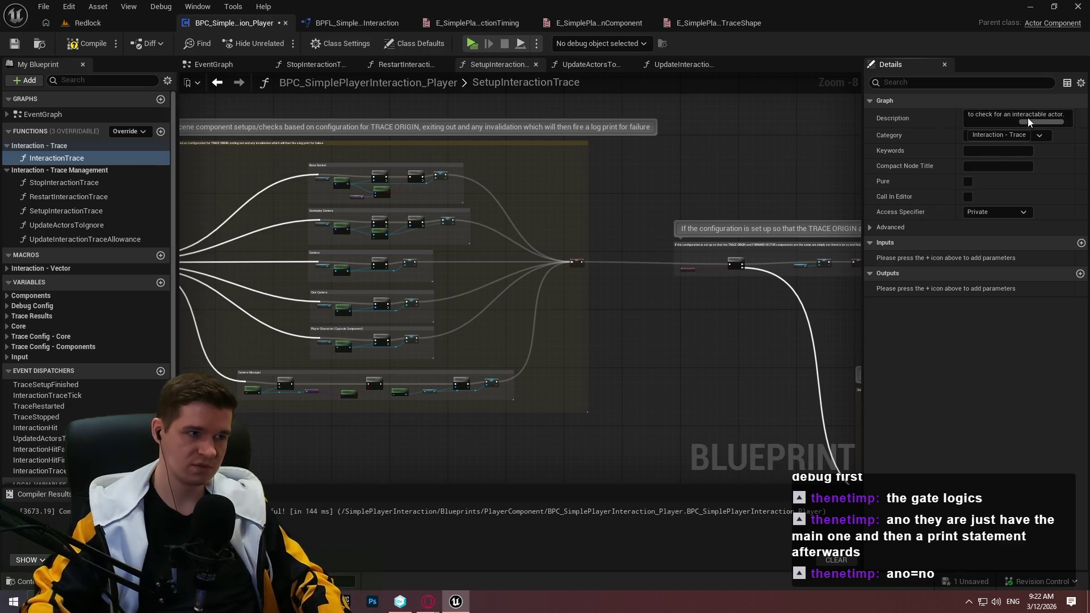
left_click(87, 43)
left_click(15, 43)
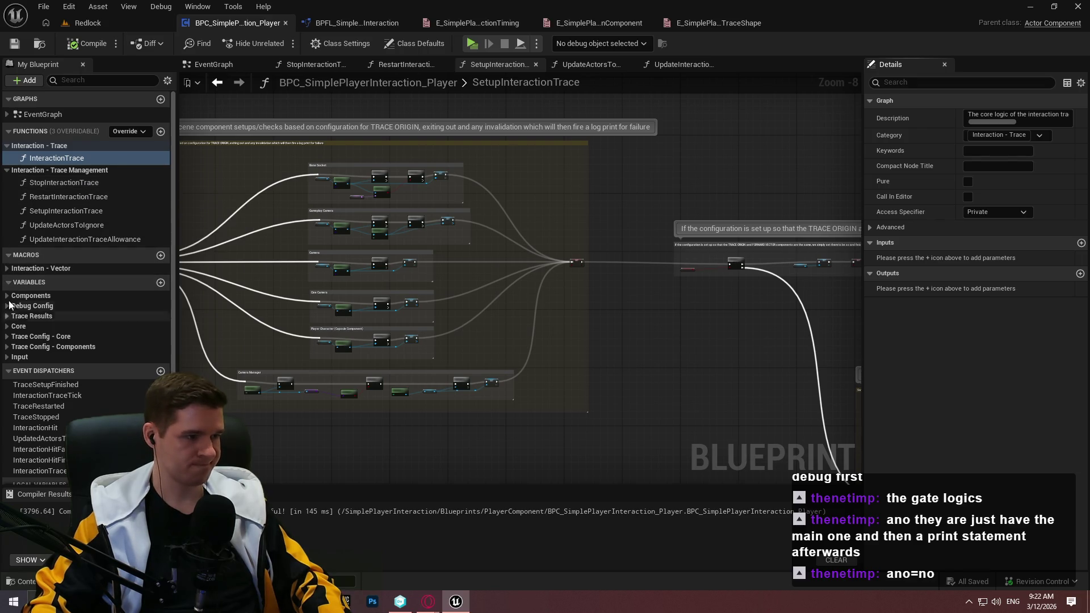
Bring SetupInteractionTrace's setup comment and switch node into view
left_click_drag(229, 198, 490, 235)
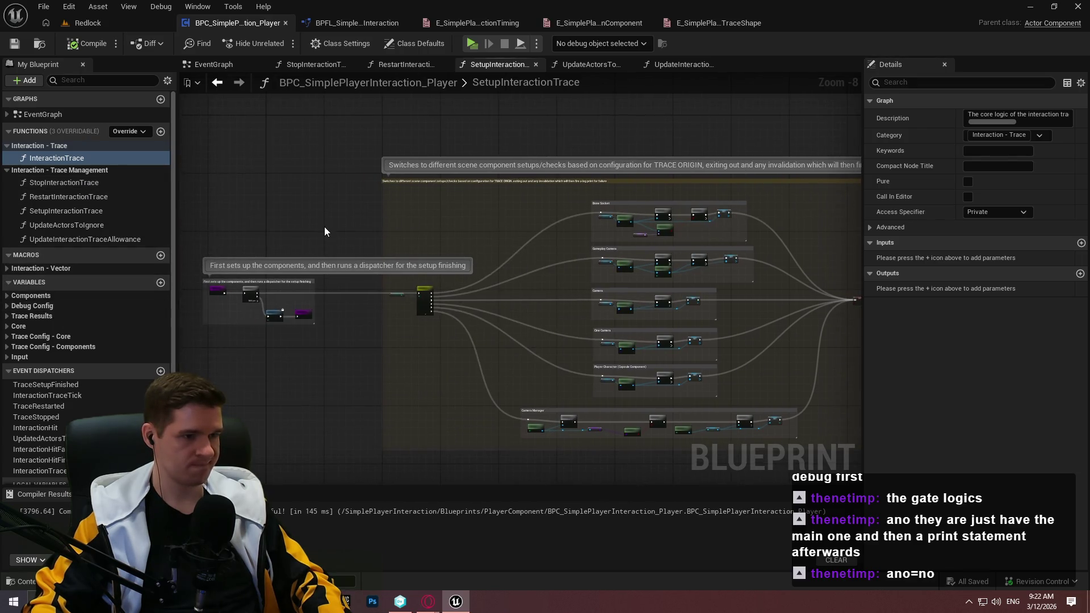
scroll(418, 223, "up", 3)
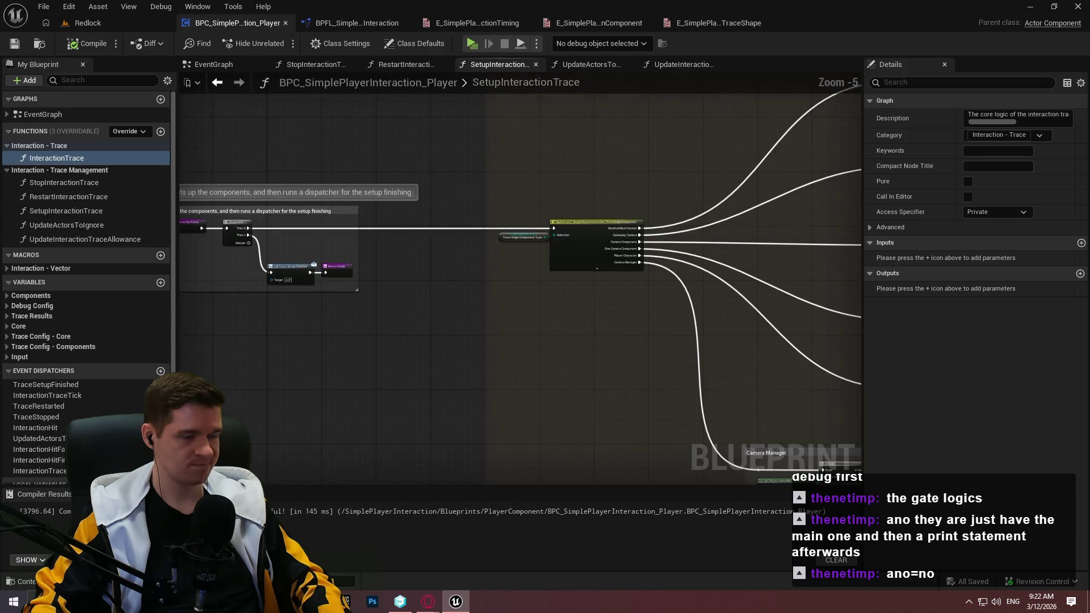
left_click_drag(315, 333, 485, 331)
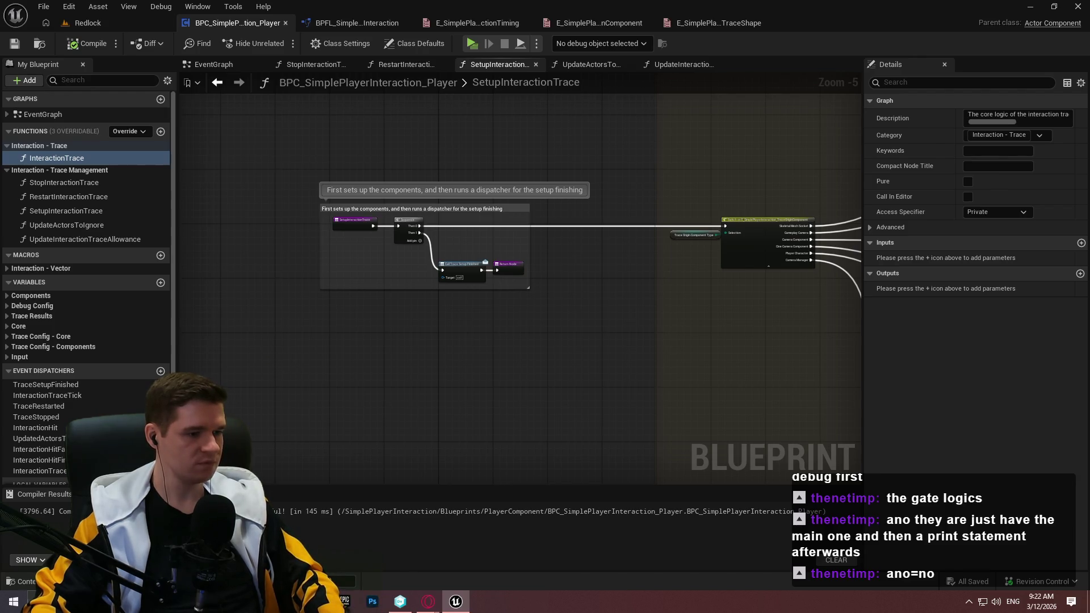
Launch Windows Calculator by searching for 'calc'
key("super")
type("calc")
key("Return")
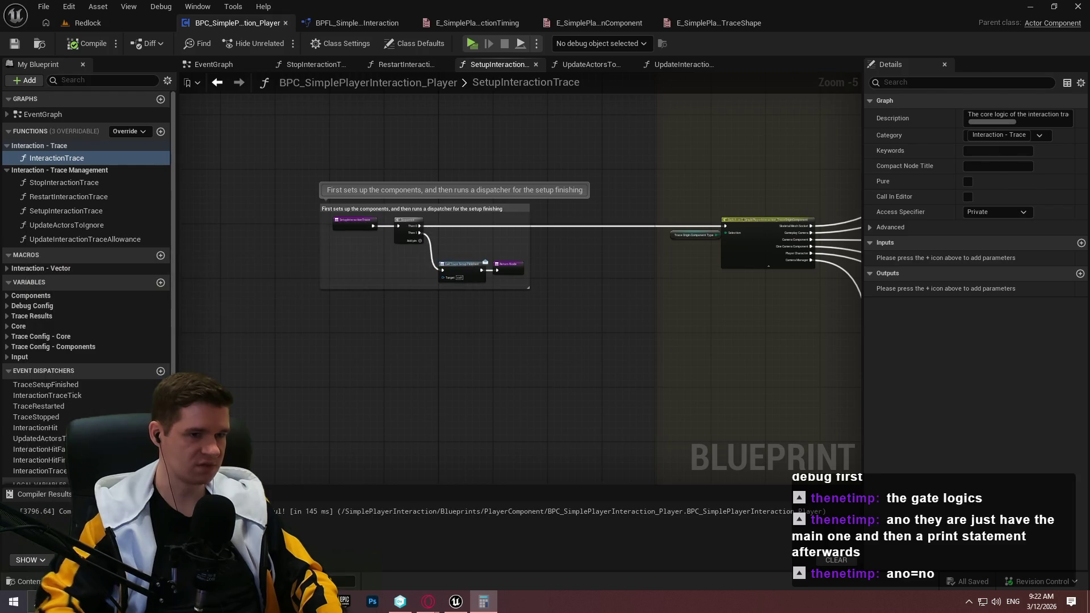
Compute 1 ÷ 60 (0.01666…) in Calculator, then close it
left_click(511, 471)
left_click(690, 365)
left_click(625, 434)
left_click(578, 511)
left_click(697, 515)
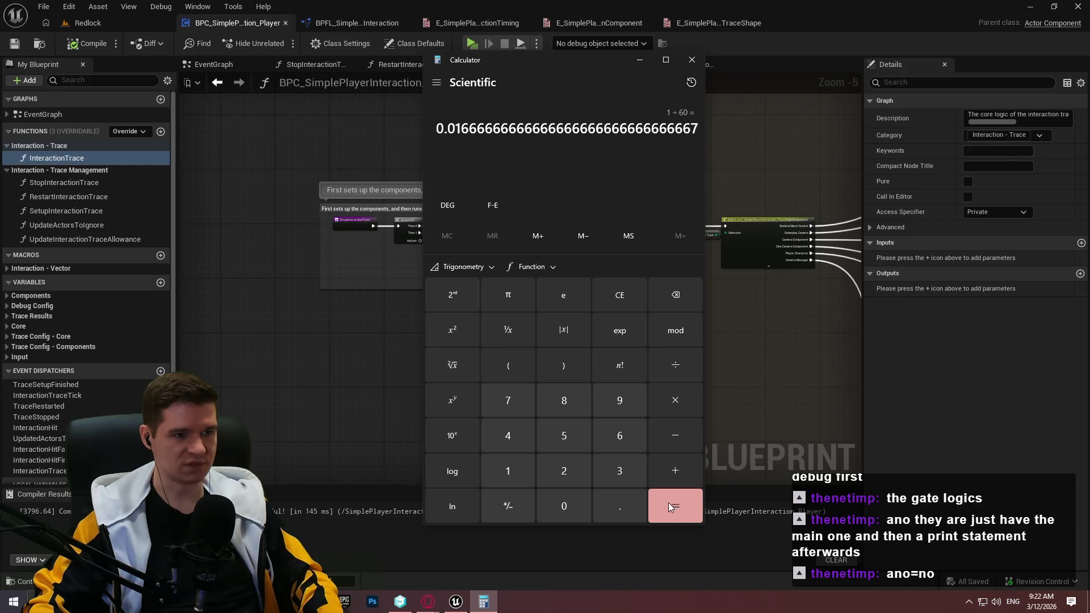
left_click(691, 60)
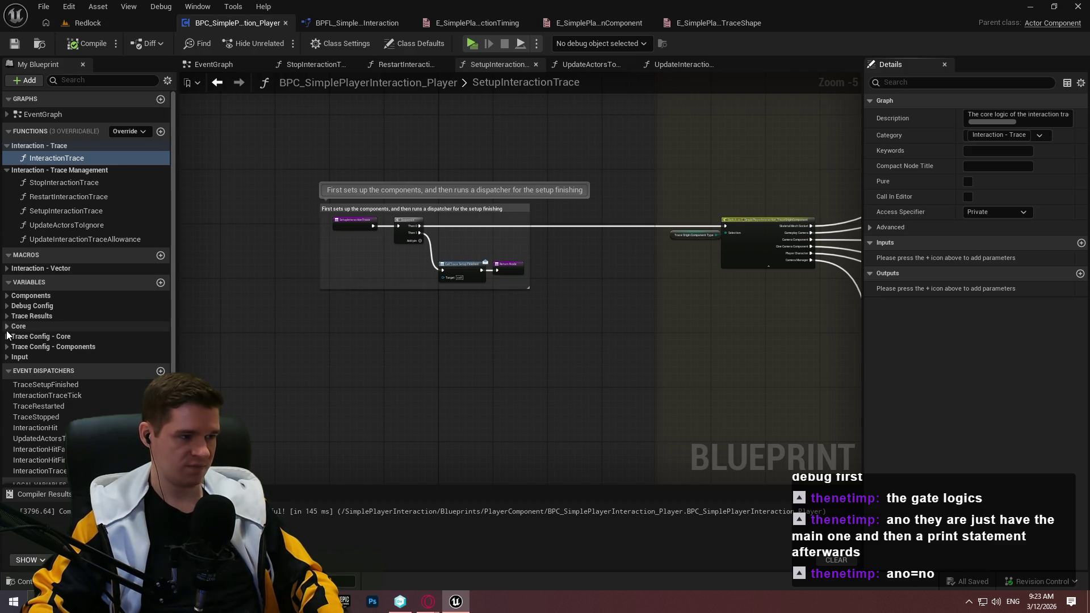
Expand the Core variables and select InteractionTraceInterval (default 0.1)
left_click(7, 327)
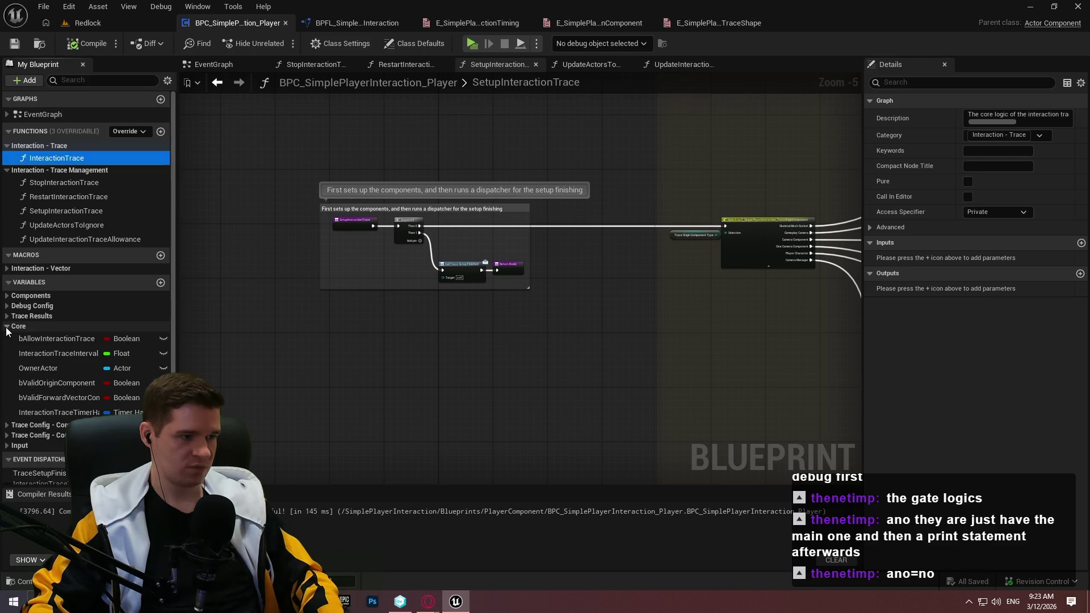
left_click(35, 352)
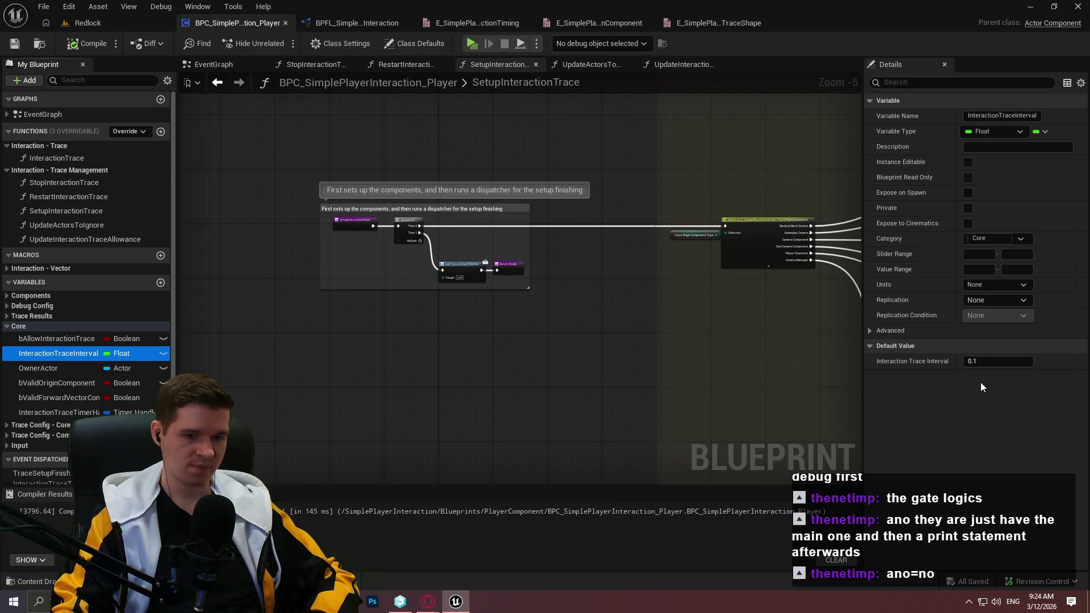
Change InteractionTraceInterval's default value from 0.1 to 0.015 and compile the blueprint
left_click(990, 362)
left_click(990, 361)
type("0.01")
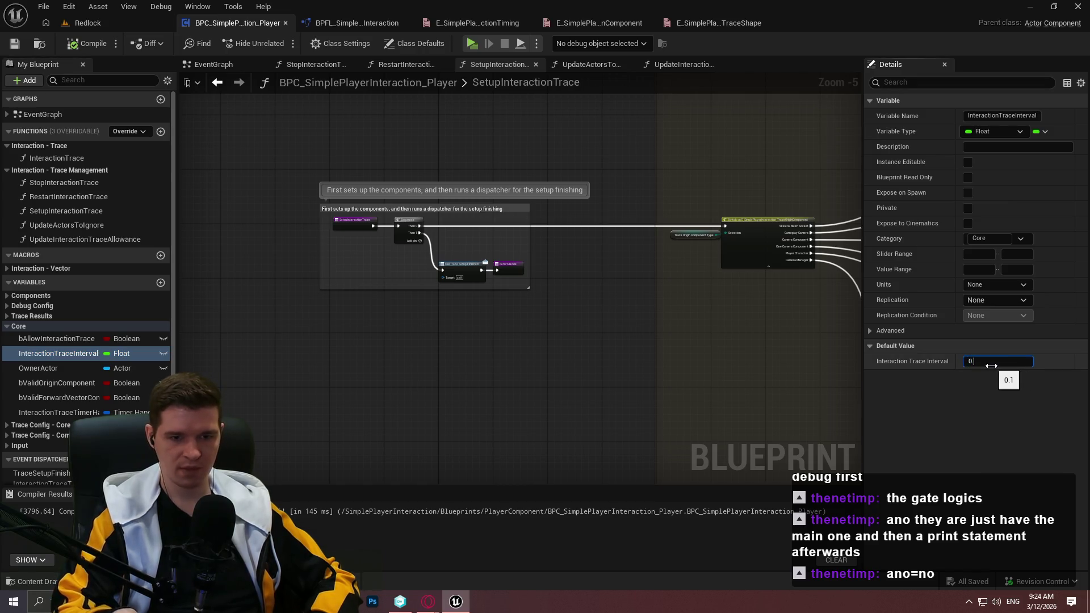
key("Return")
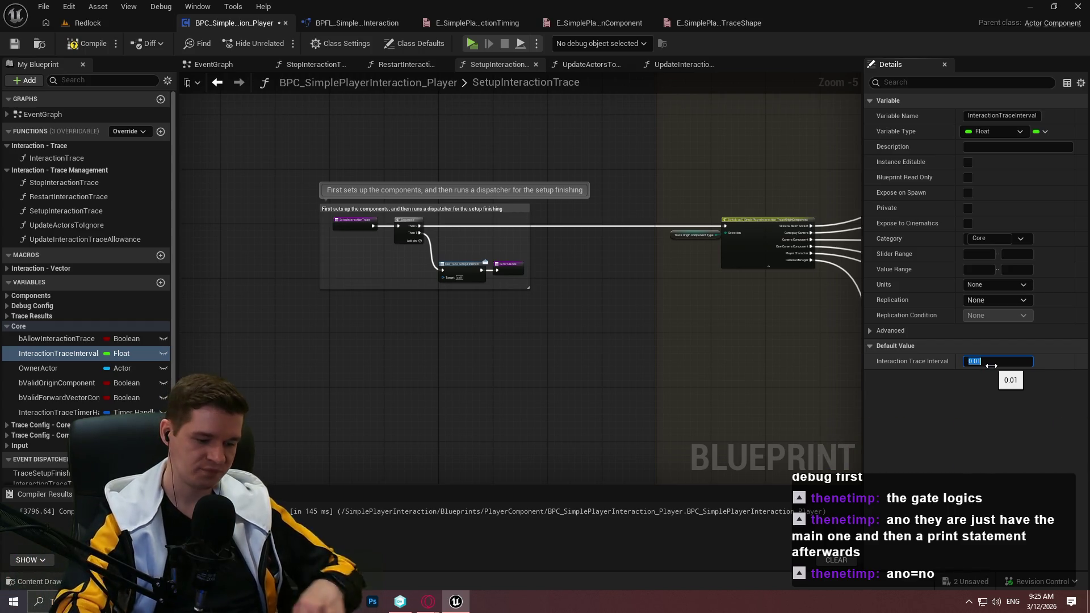
left_click(997, 364)
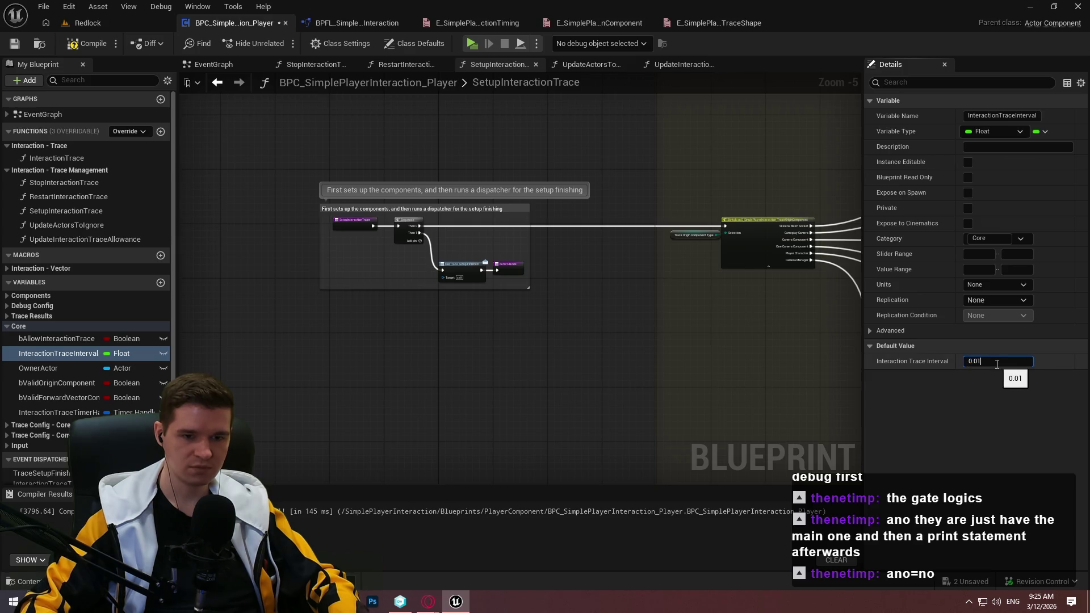
type("5")
key("Return")
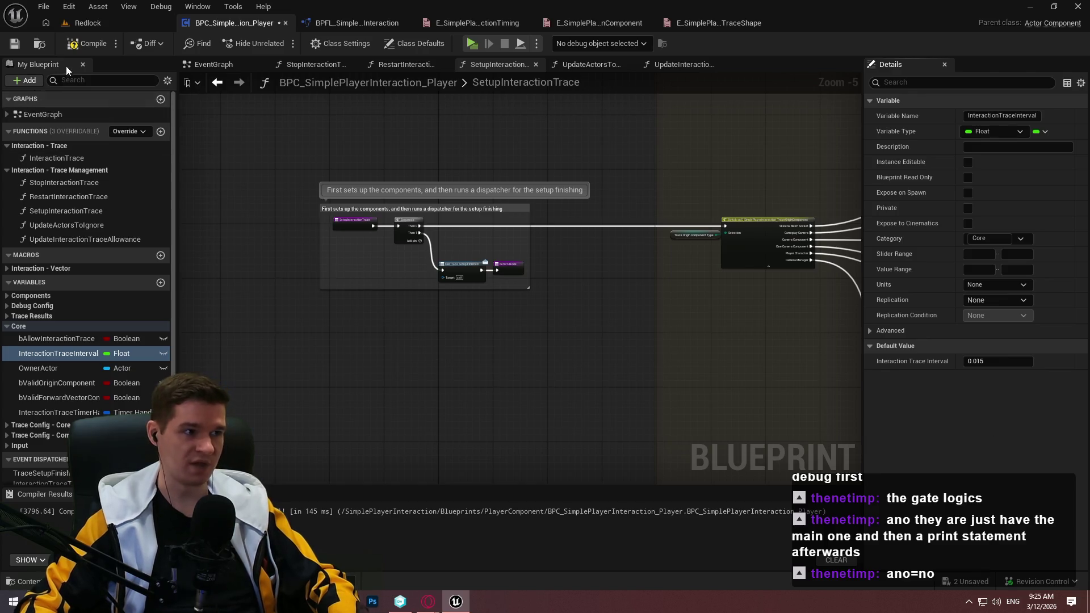
left_click(87, 43)
Save the blueprint, then compute 1 ÷ 0.015 = 66.67 in Windows Calculator and close it
left_click(15, 44)
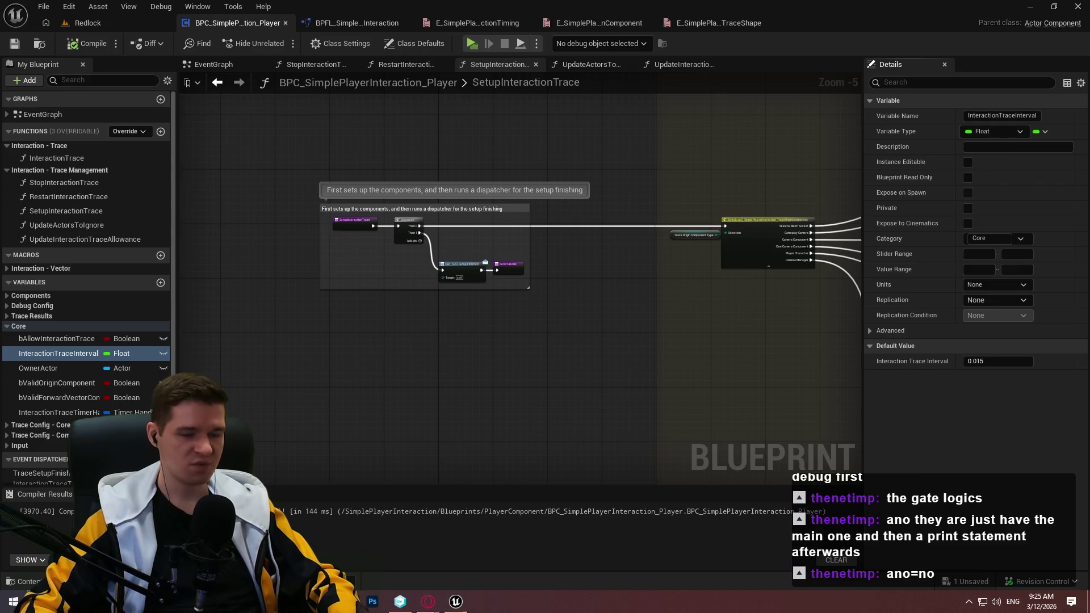
key("super")
left_click(180, 297)
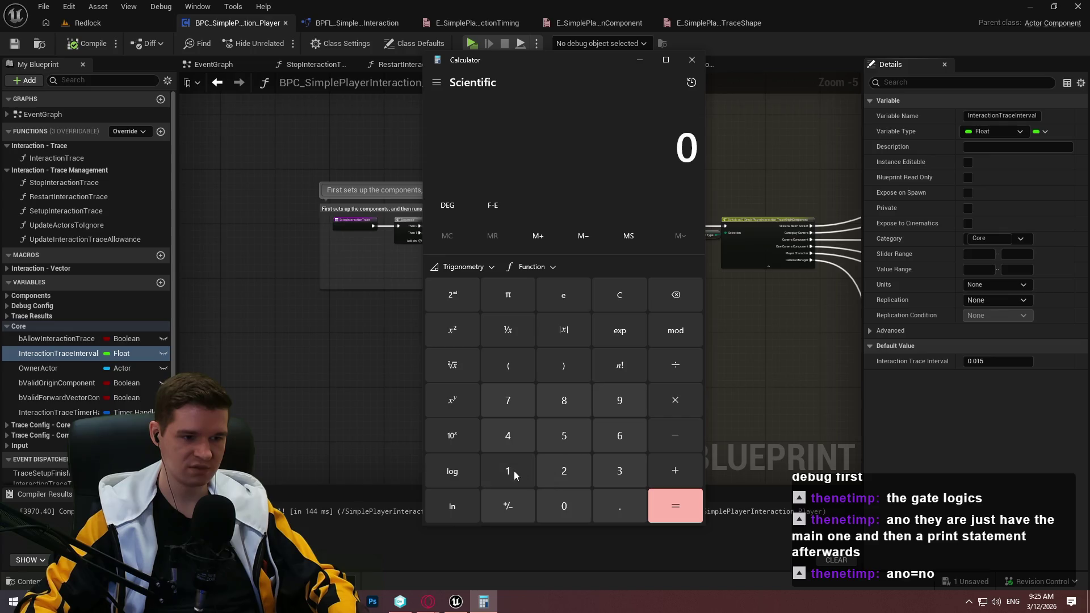
left_click(514, 471)
left_click(674, 365)
left_click(599, 506)
left_click(564, 506)
left_click(507, 471)
left_click(564, 435)
left_click(669, 511)
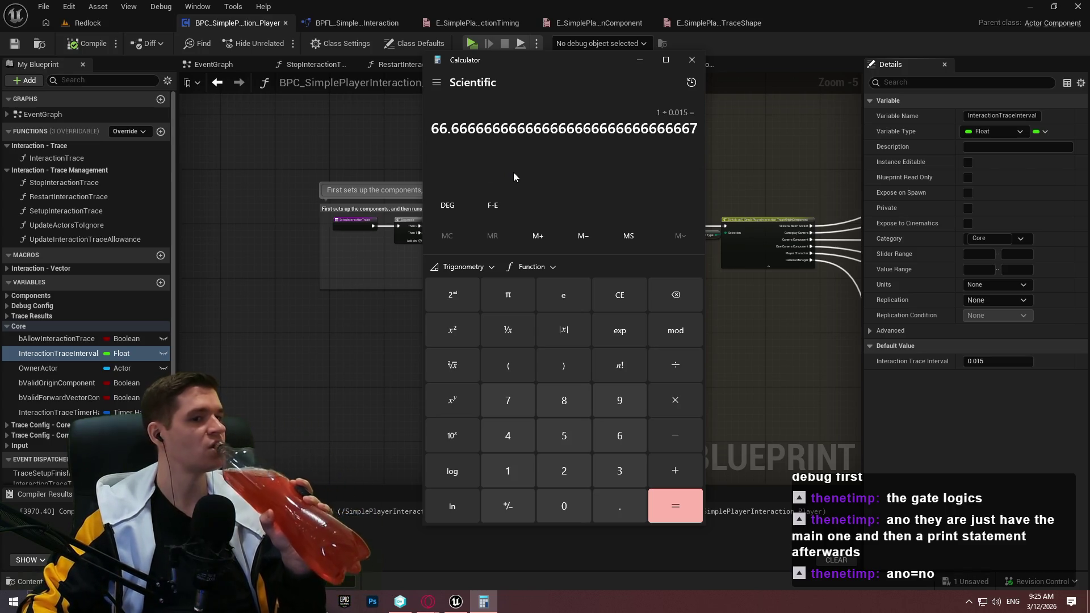
left_click(692, 59)
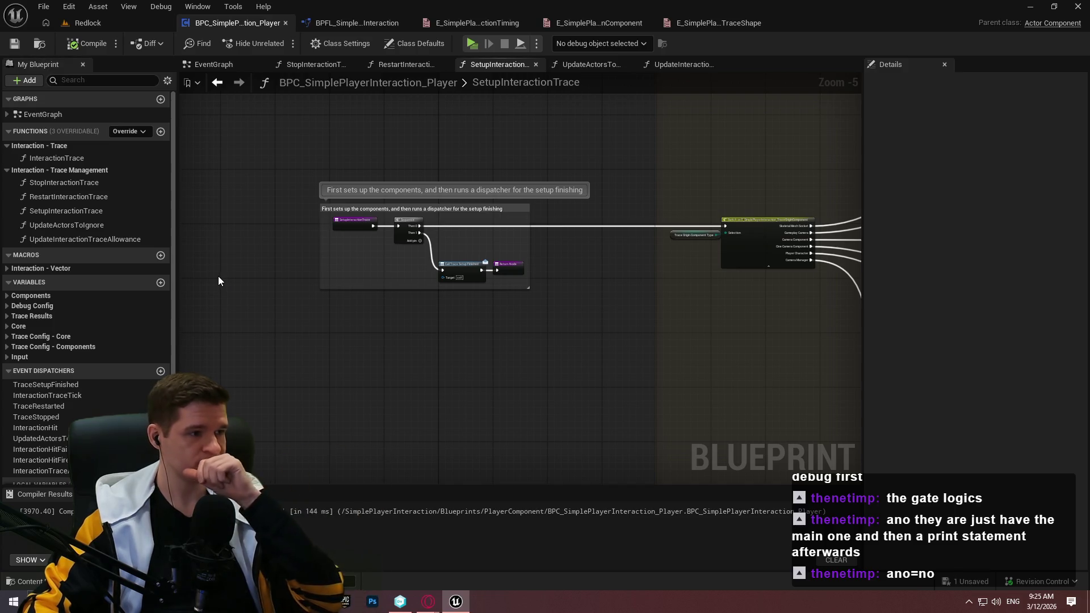
Scroll through the Classes and Functions sections of the YouTrack 'Input Mapping Context Manager' article
mouse_move(428, 601)
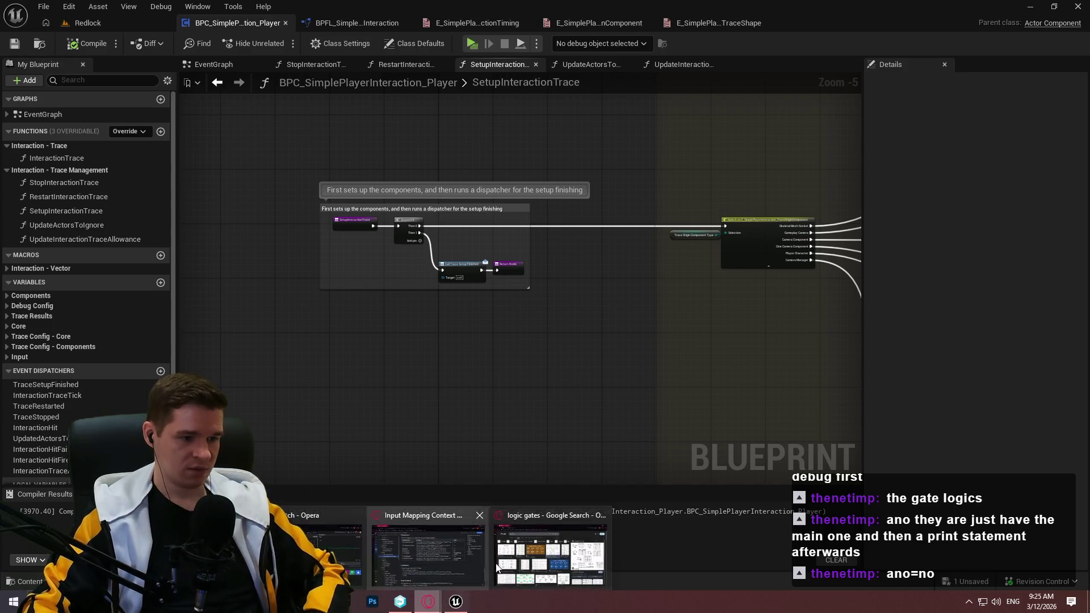
left_click(481, 565)
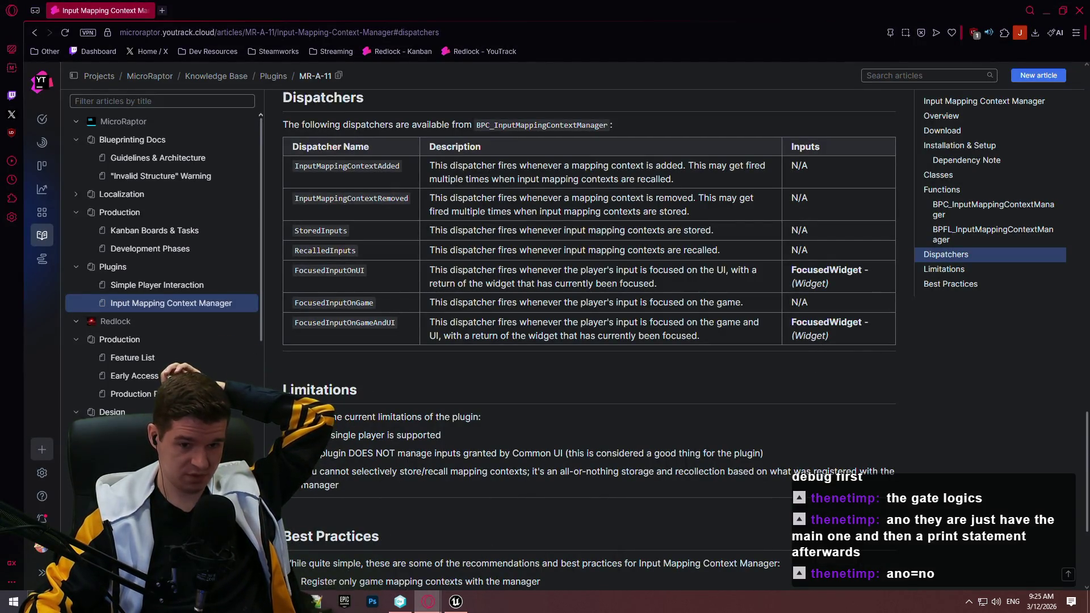
mouse_move(1087, 435)
left_mouse_down()
mouse_move(1081, 337)
mouse_move(1040, 178)
mouse_move(1044, 186)
mouse_move(1044, 94)
mouse_move(1047, 468)
mouse_move(1037, 355)
mouse_move(1069, 264)
mouse_move(1050, 182)
left_mouse_up()
scroll(1050, 183, "up", 1)
scroll(1050, 182, "down", 1)
scroll(1050, 188, "down", 1)
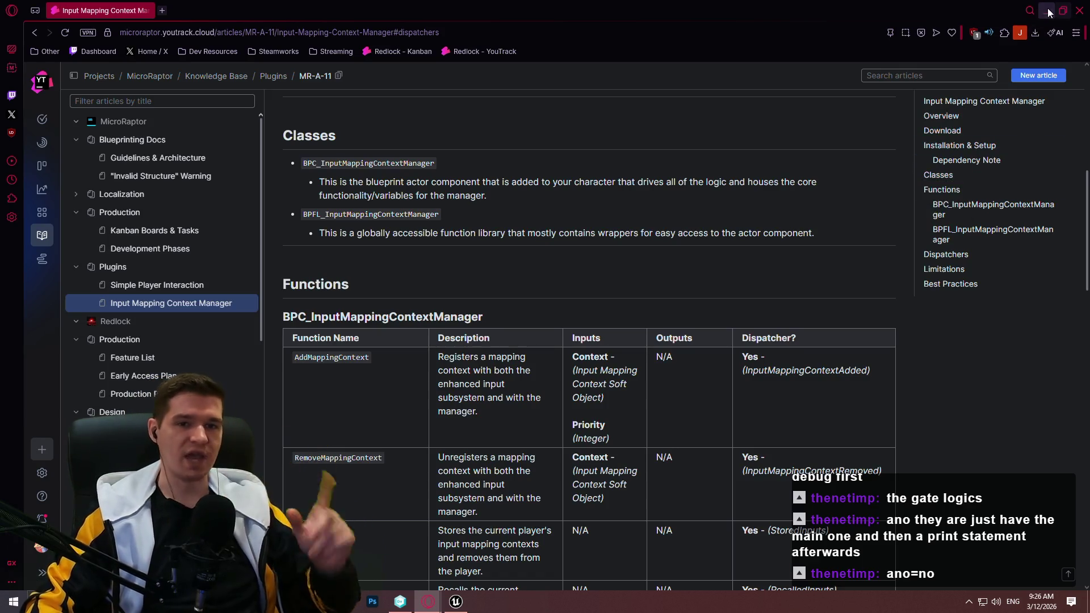
key("alt+Tab")
key("alt+Tab")
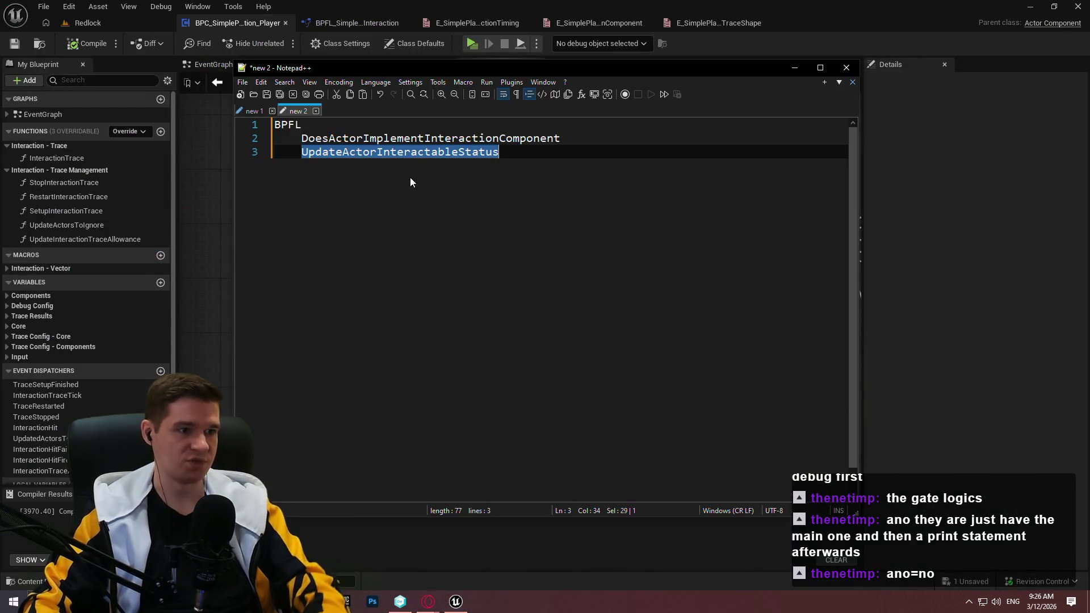
Add a 'Player Component Configuration' heading on a new line under Classes in the outline
left_click(254, 113)
left_click(430, 206)
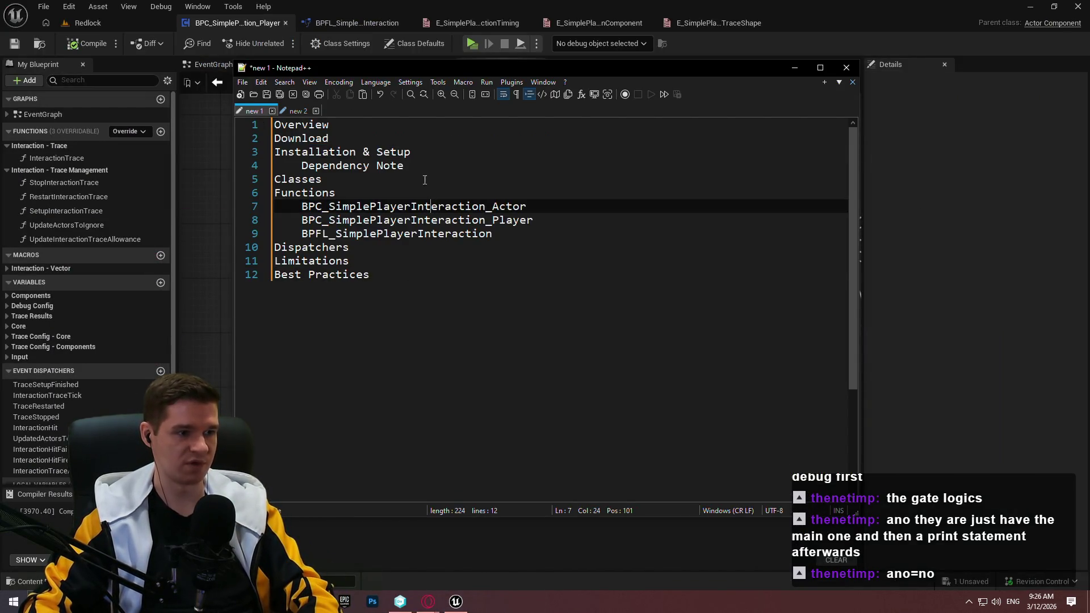
left_click(326, 182)
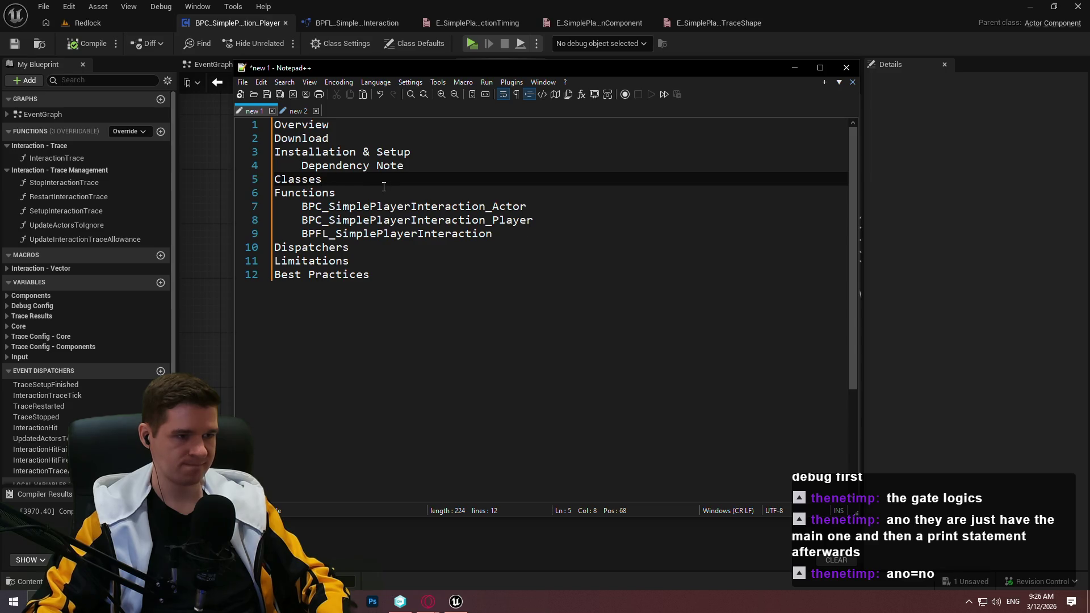
key("Return")
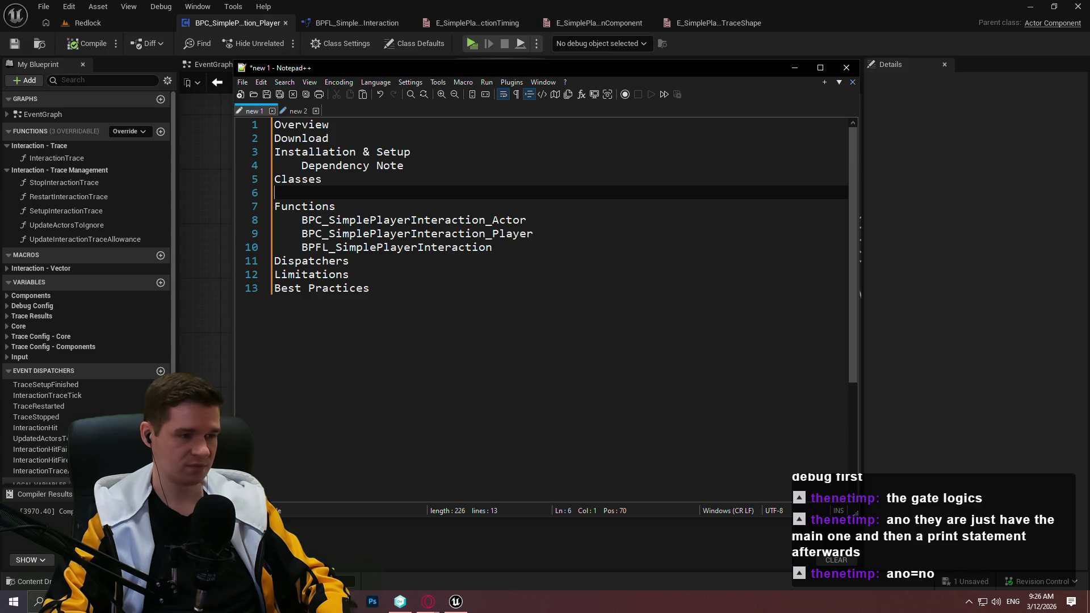
type("Player Component Conf")
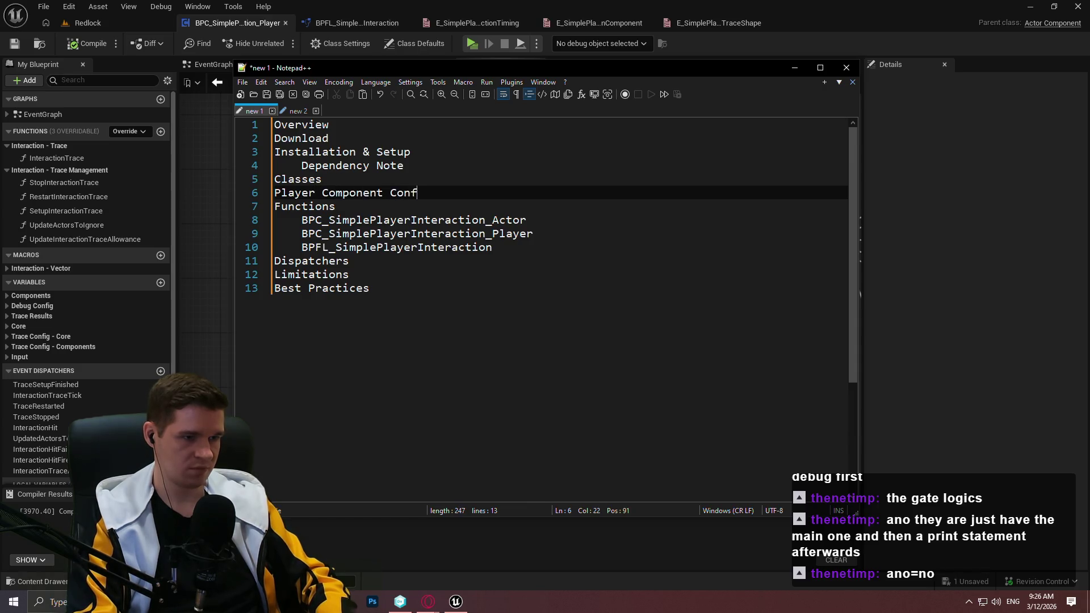
type("tion")
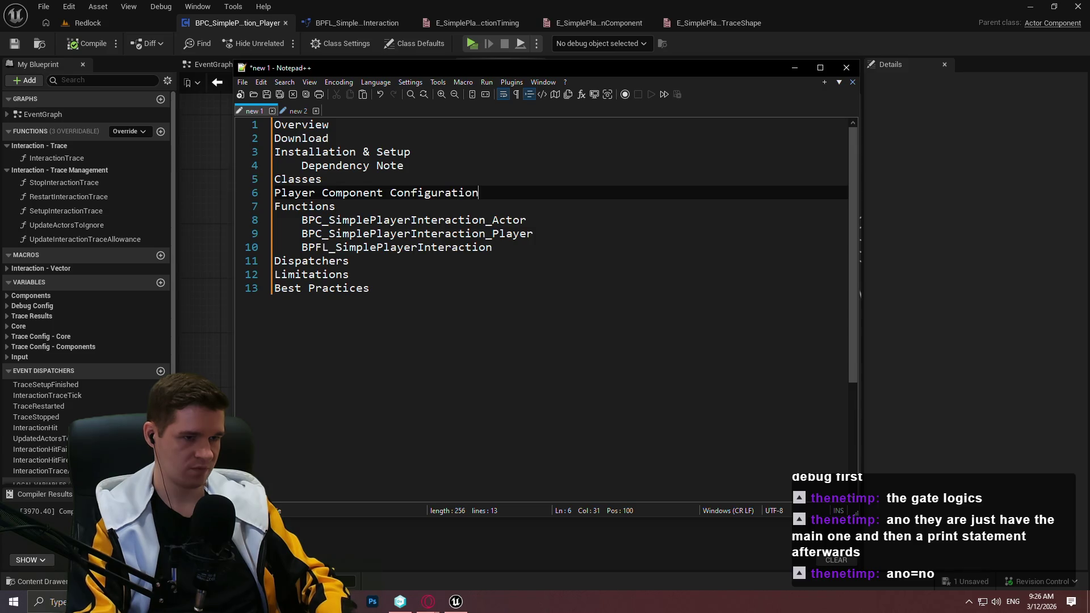
left_click(992, 273)
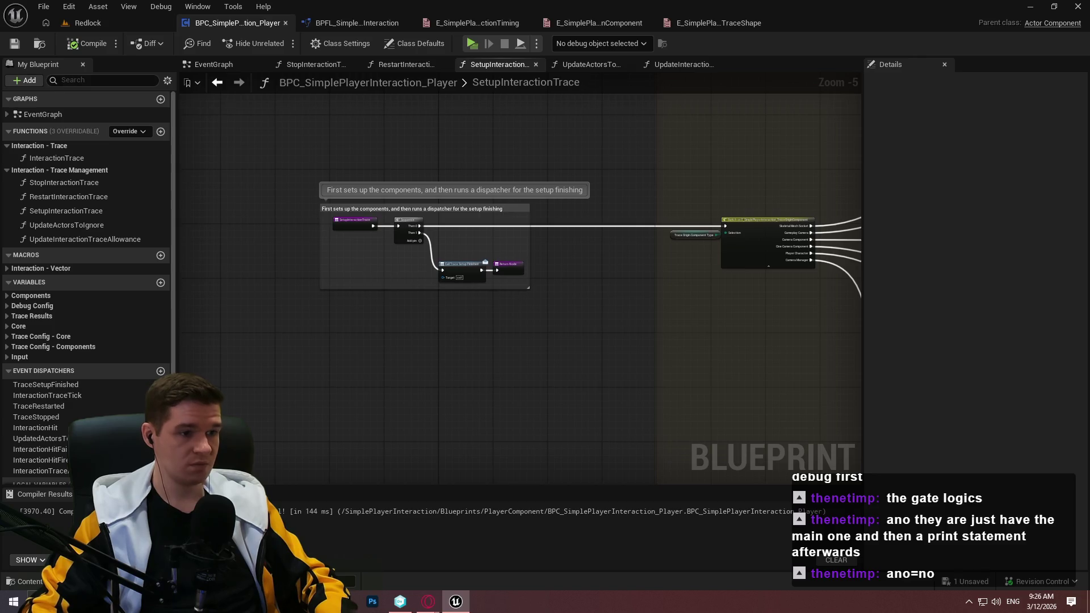
Wrap the GetTraceComponentWorldLocation macro's nodes in a comment 'Grabs the corresponding world location of the configured component'
double_click(67, 242)
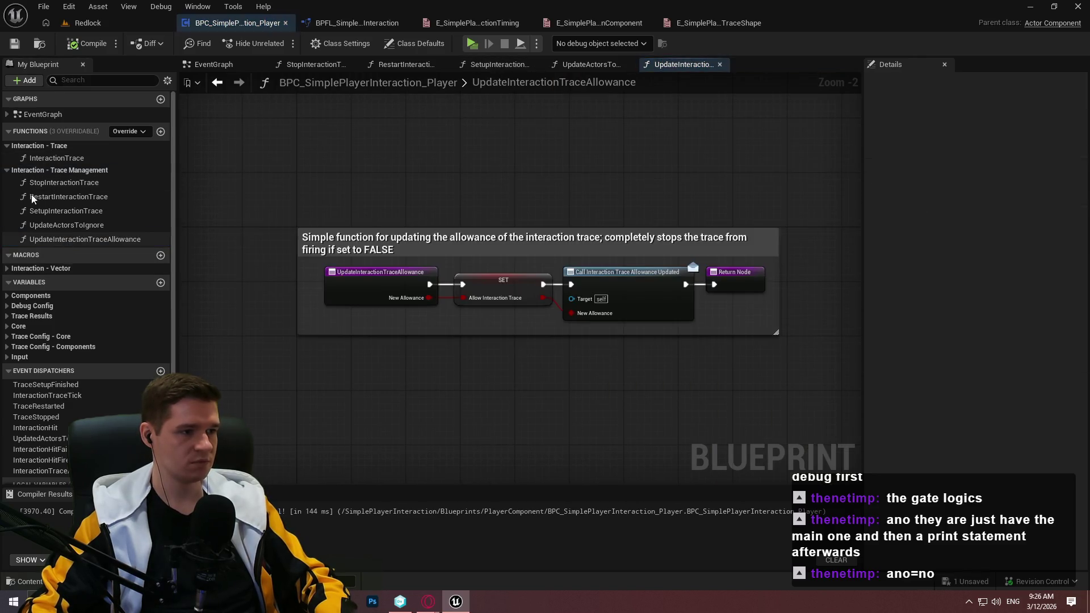
left_click(71, 269)
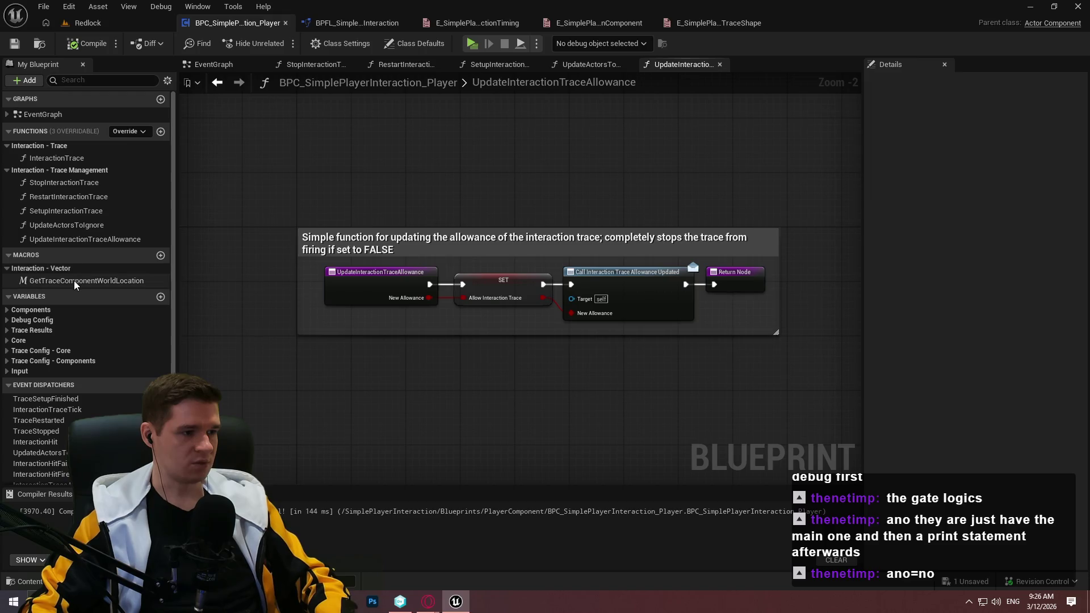
left_click(74, 282)
left_click(994, 116)
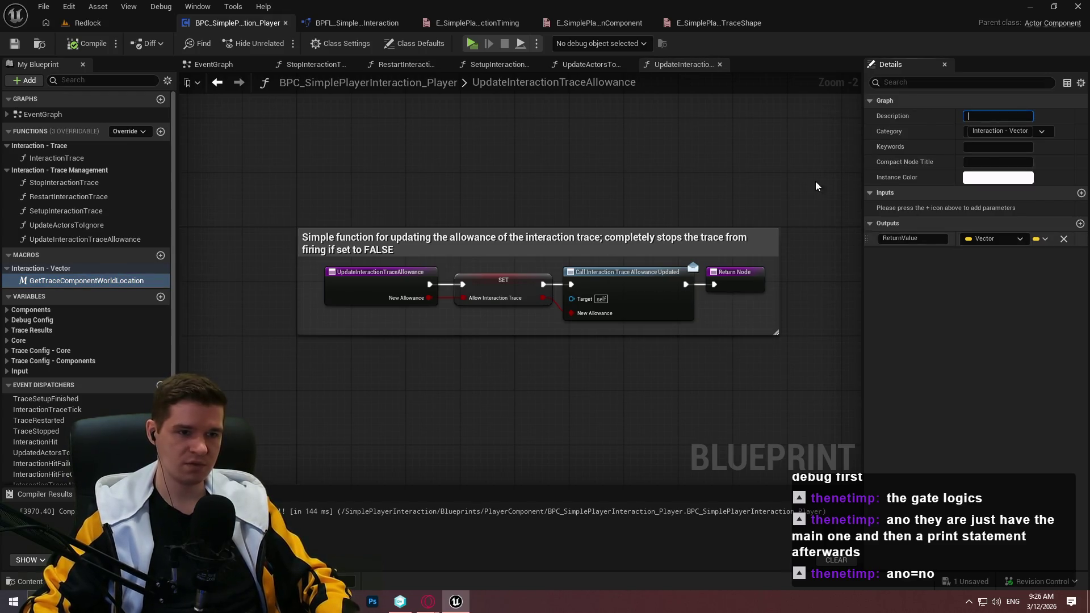
double_click(85, 281)
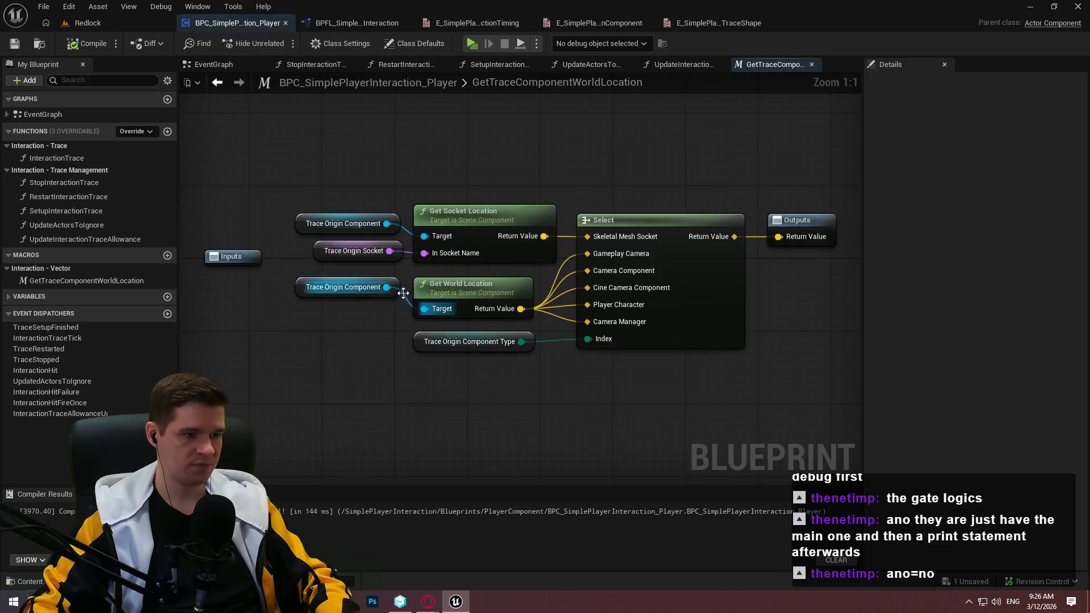
scroll(403, 294, "down", 1)
left_click_drag(837, 403, 312, 203)
type("cGrabs the corresponding")
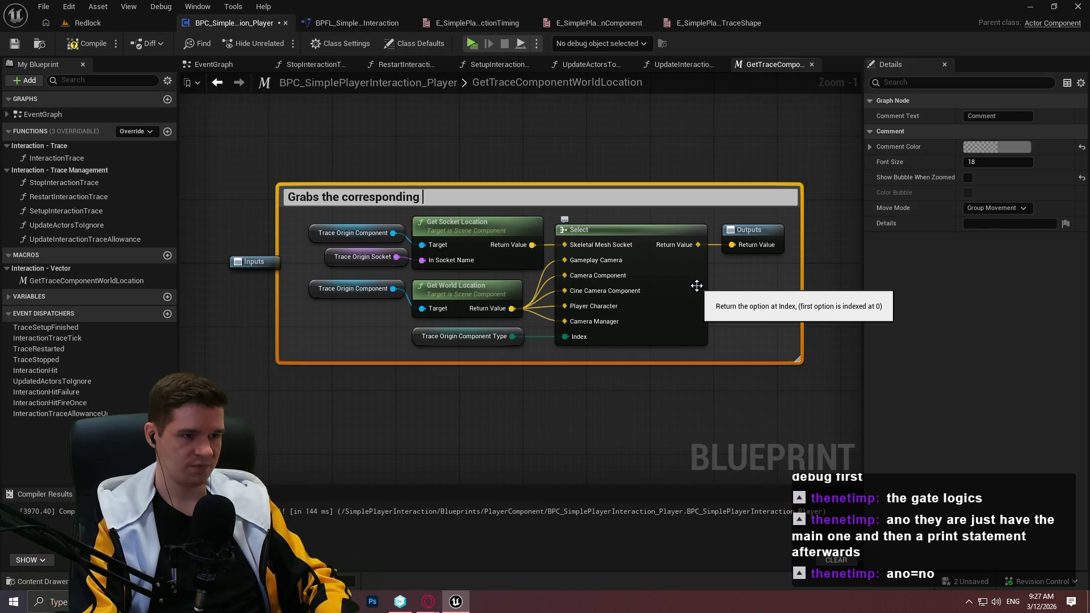
type("ocation of the configured component")
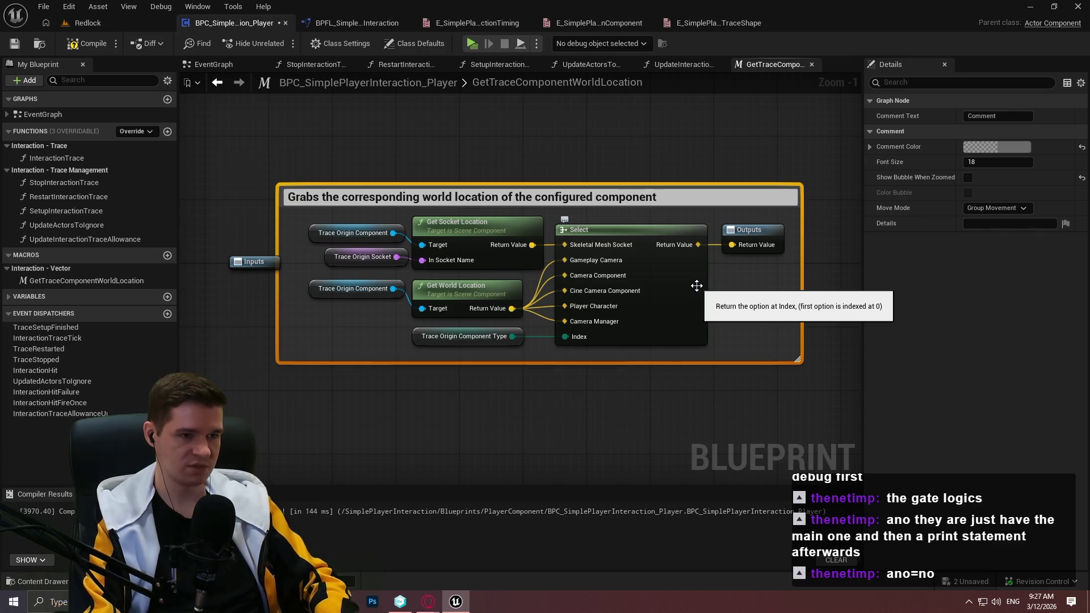
key("ctrl+a")
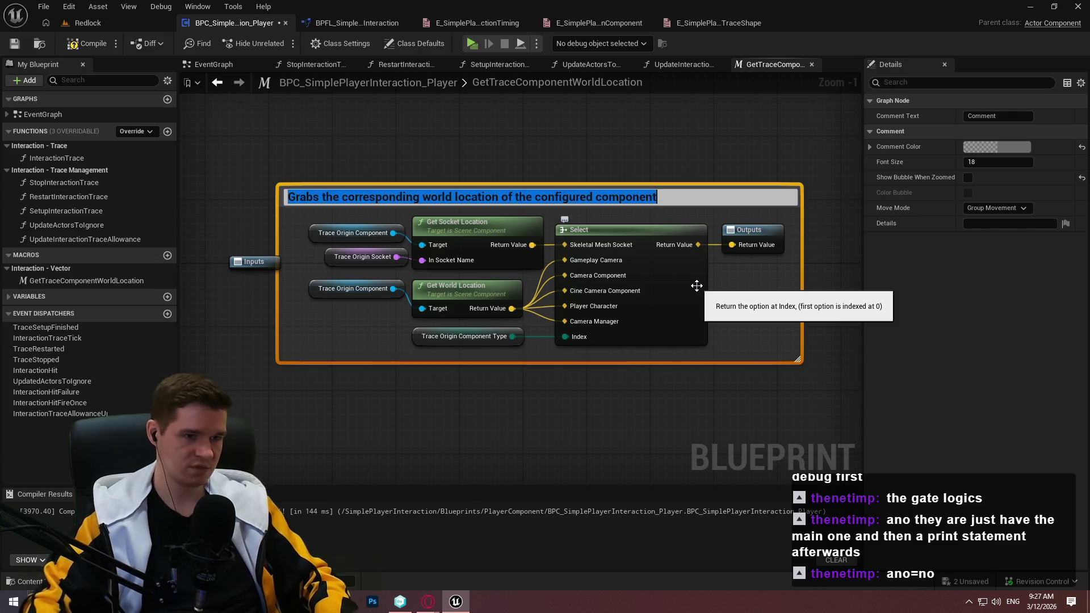
left_click(497, 159)
Paste that comment text as the macro's Description and compile the blueprint
left_click(531, 192)
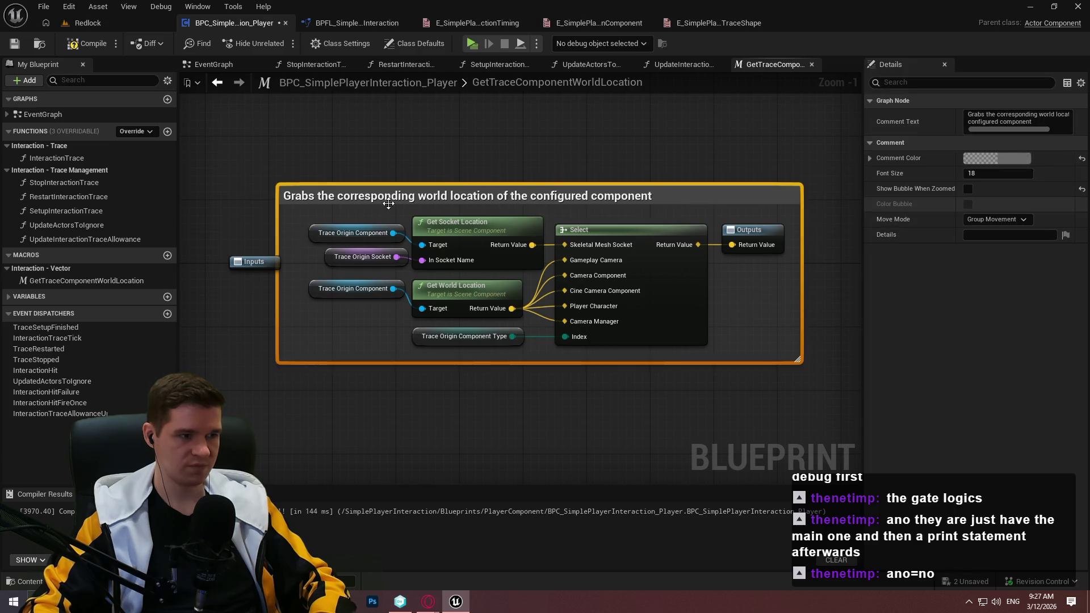
left_click(48, 280)
left_click(997, 116)
key("ctrl+v")
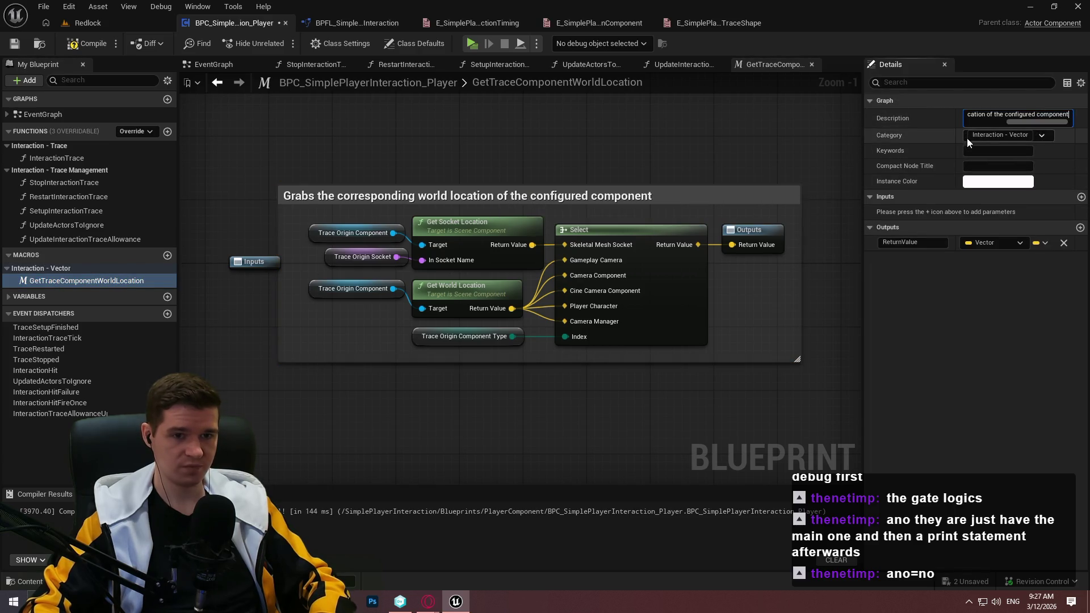
key("Return")
left_click(14, 44)
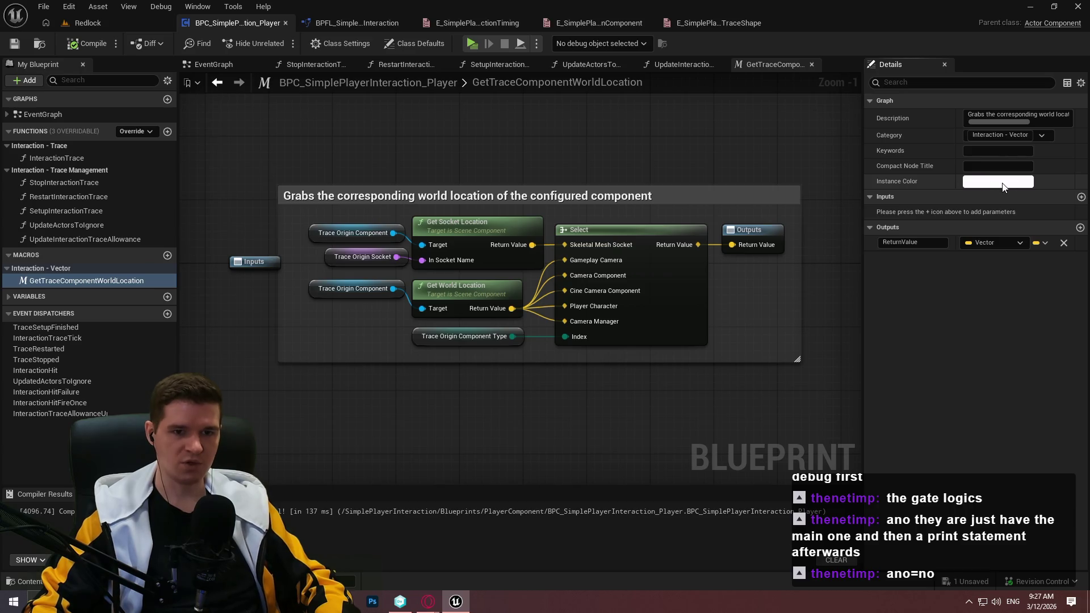
Give the GetTraceComponentWorldLocation macro a blue instance colour and check its node in InteractionTrace
left_click(35, 212)
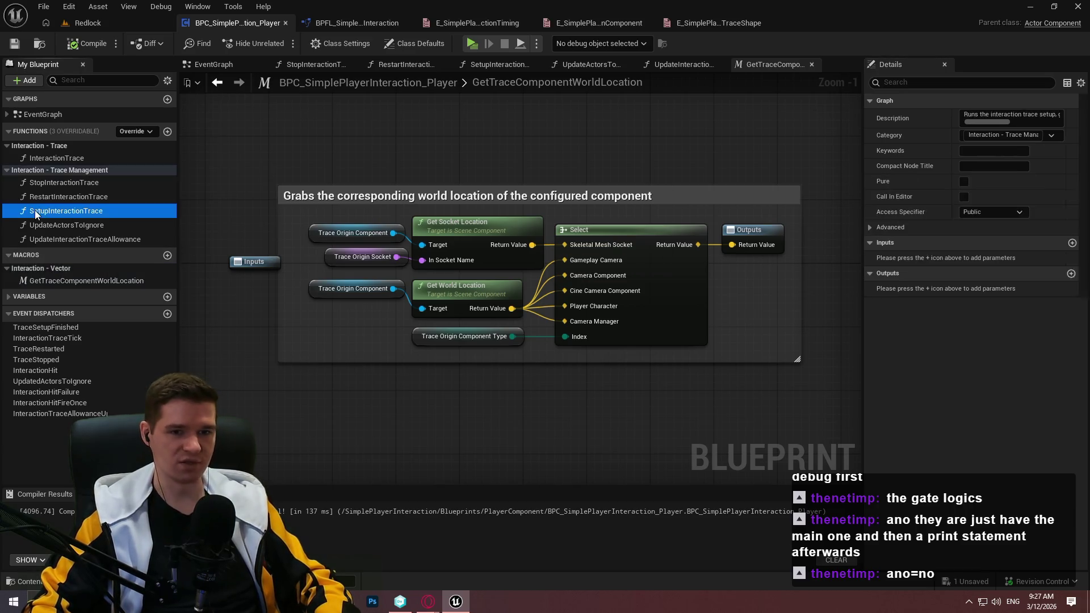
left_click(55, 282)
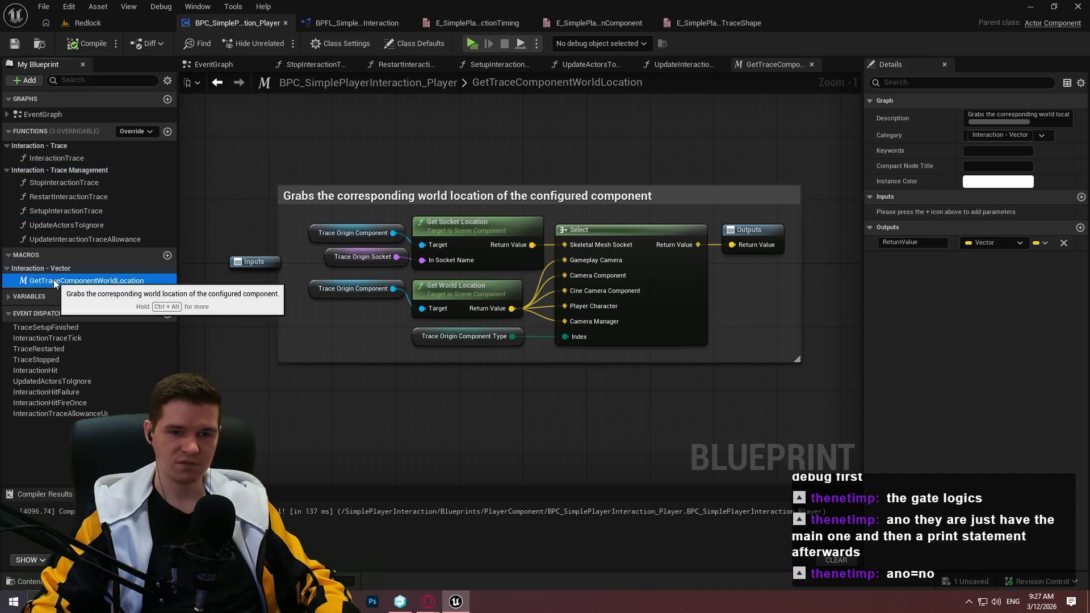
left_click(976, 182)
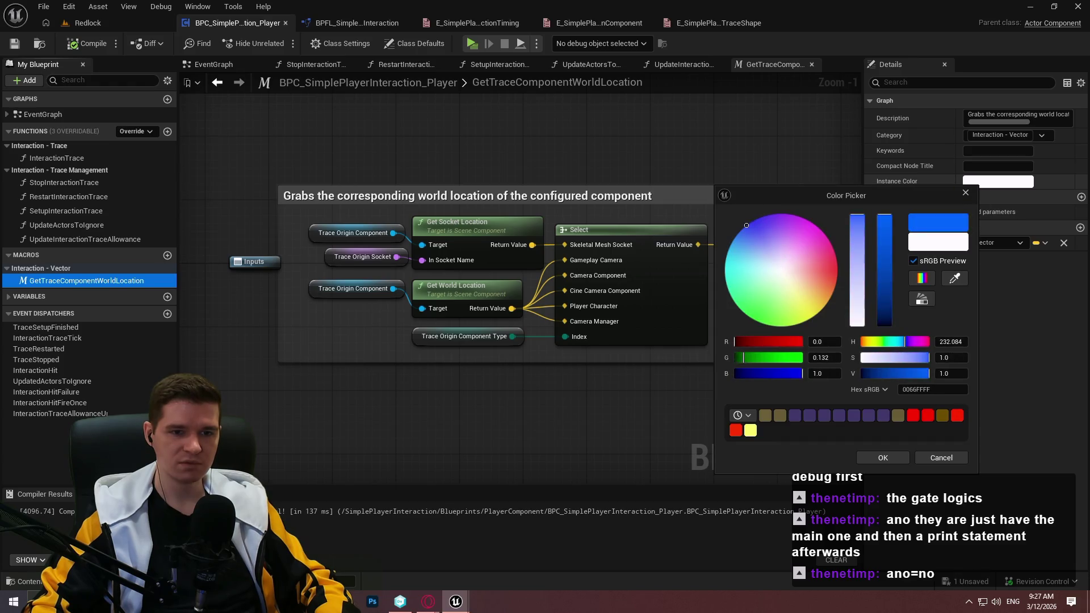
left_click(891, 455)
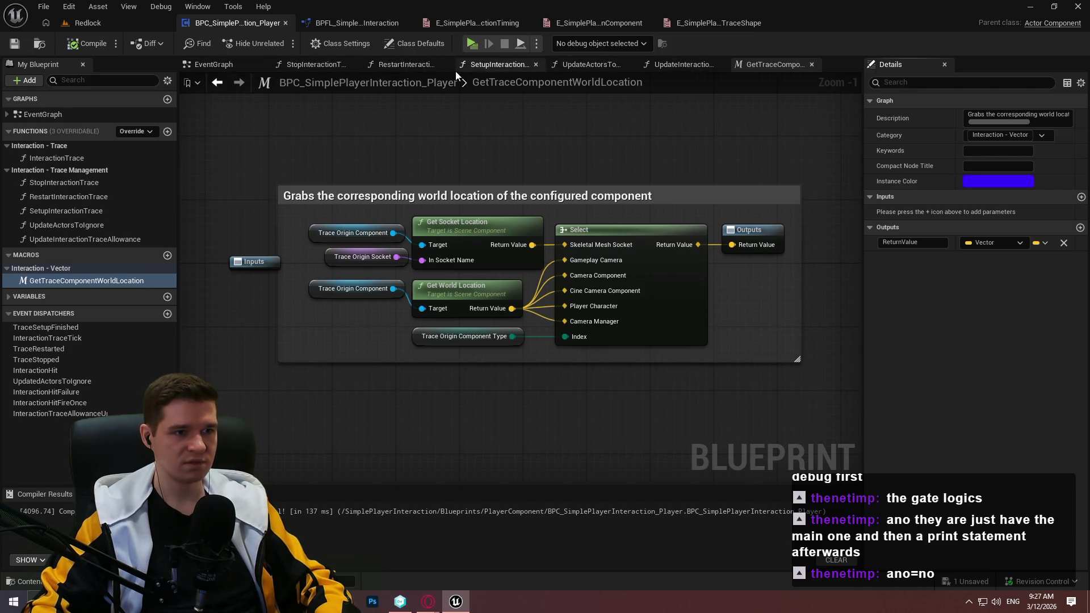
double_click(66, 158)
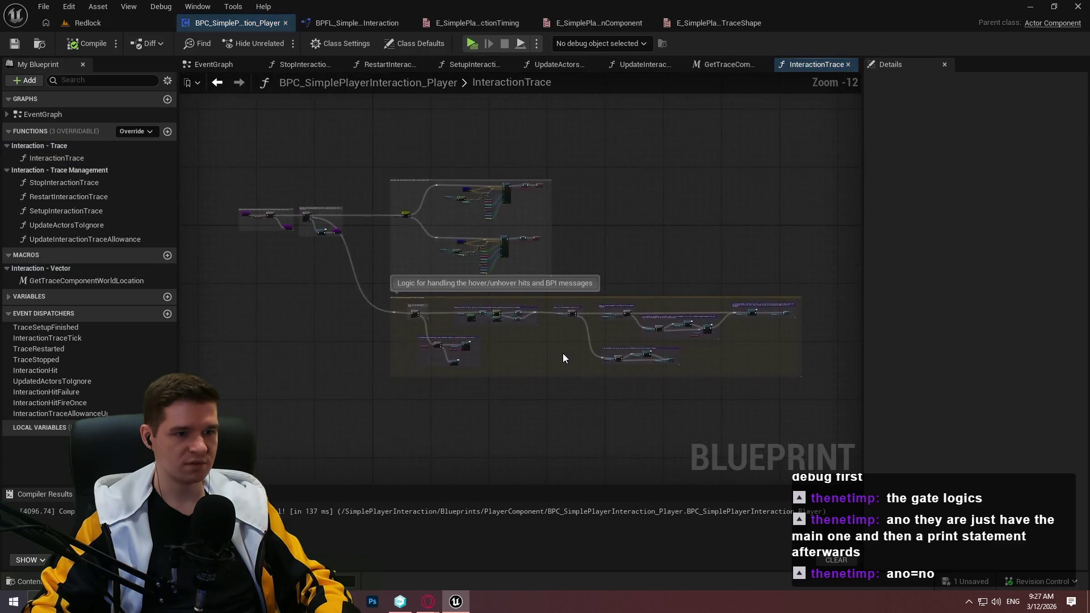
scroll(331, 152, "up", 7)
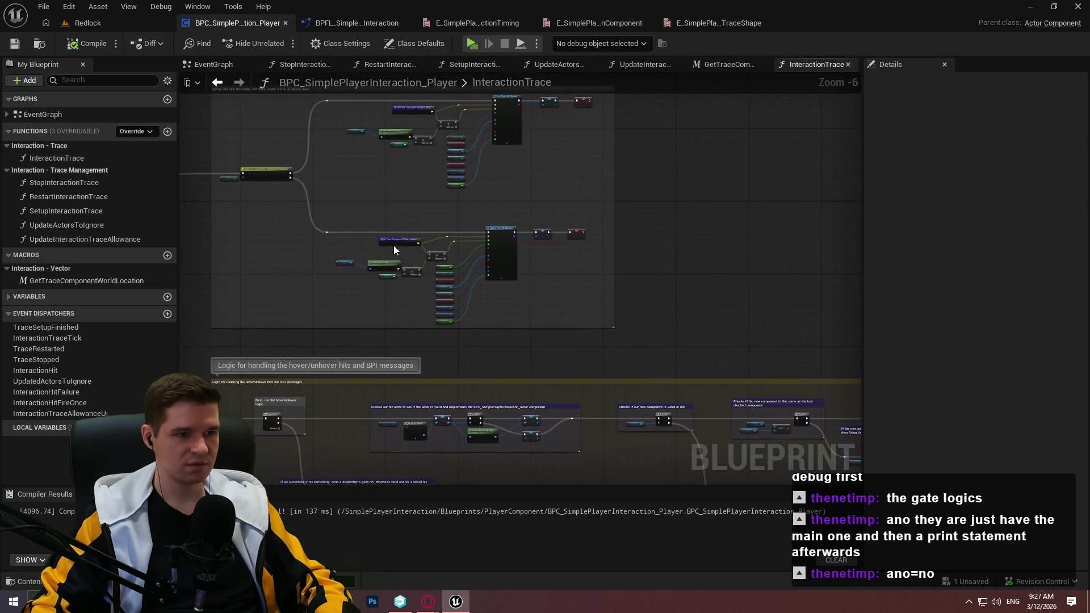
left_click_drag(371, 187, 508, 267)
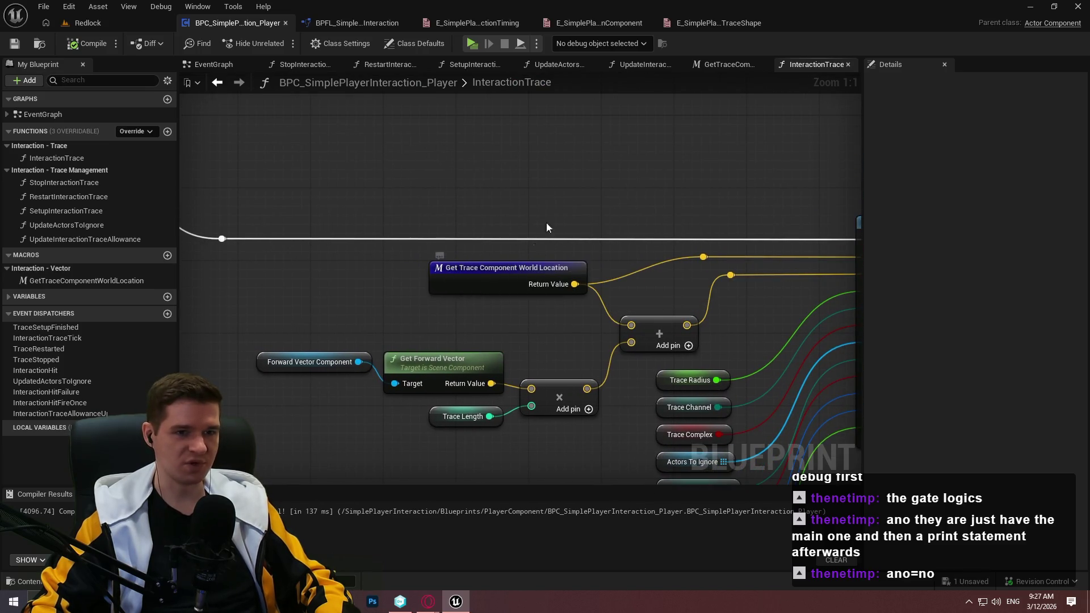
mouse_move(561, 252)
left_mouse_down()
mouse_move(338, 245)
mouse_move(592, 258)
left_mouse_up()
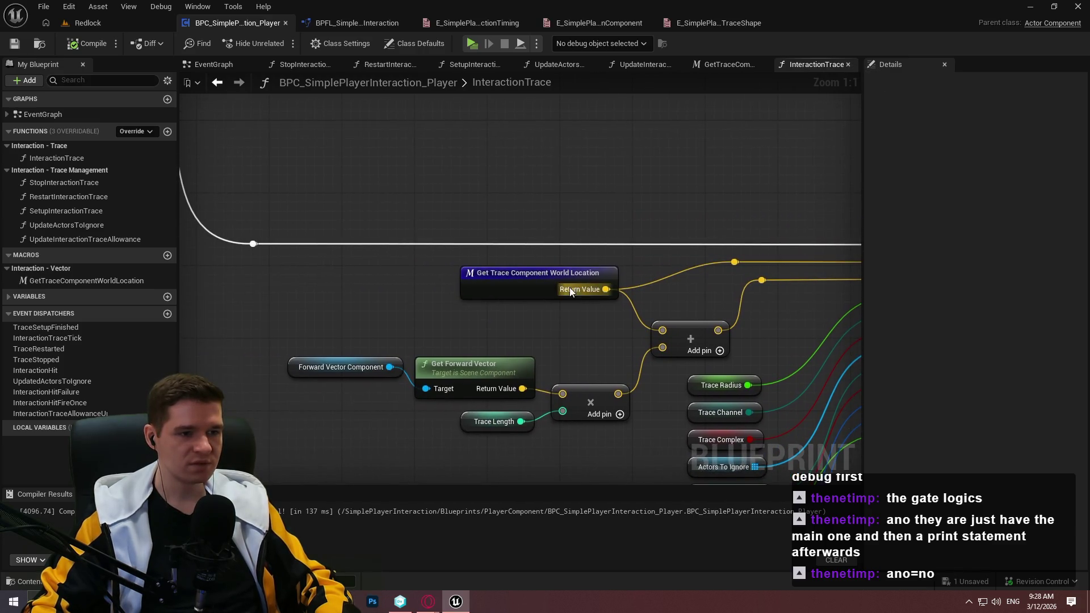
Change the macro's instance colour to pure yellow (FFFF00) and view it in InteractionTrace
left_click(728, 64)
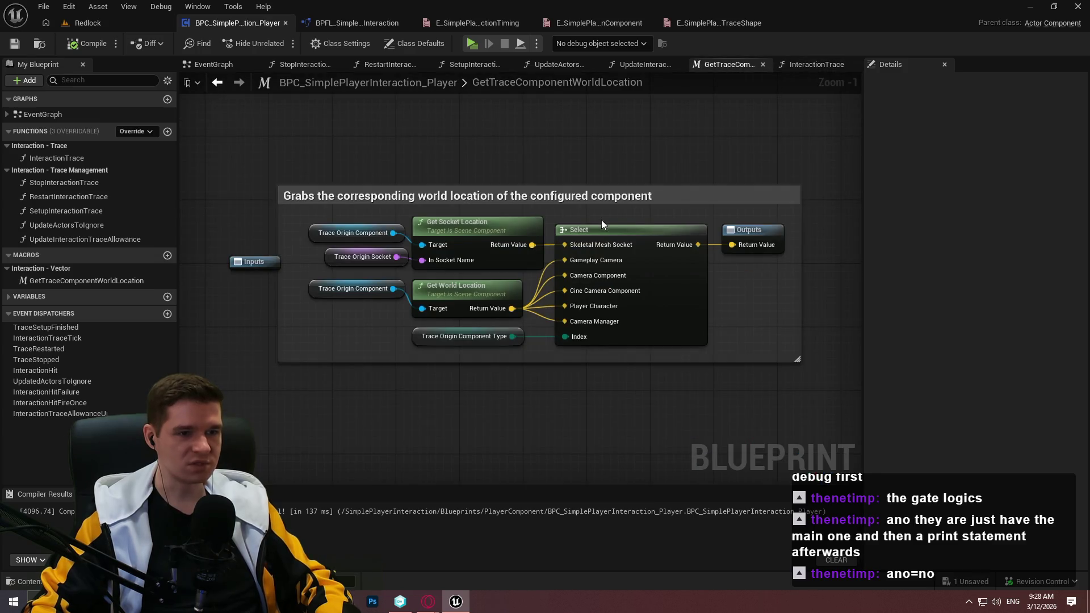
left_click(85, 280)
left_click(998, 180)
mouse_move(801, 281)
left_mouse_down()
mouse_move(788, 288)
mouse_move(813, 313)
left_mouse_up()
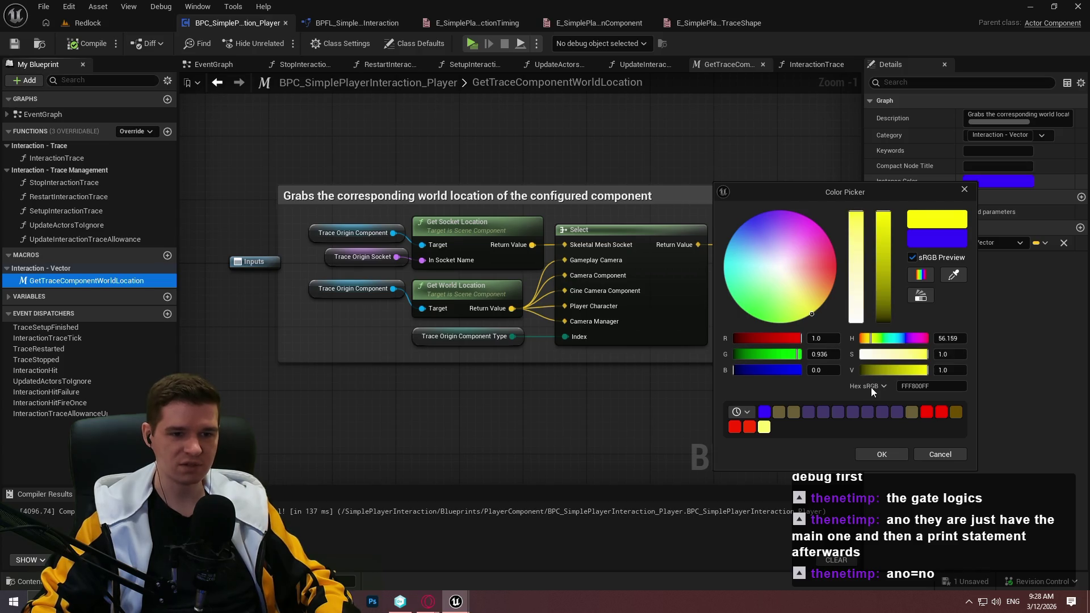
left_click_drag(846, 354, 1058, 360)
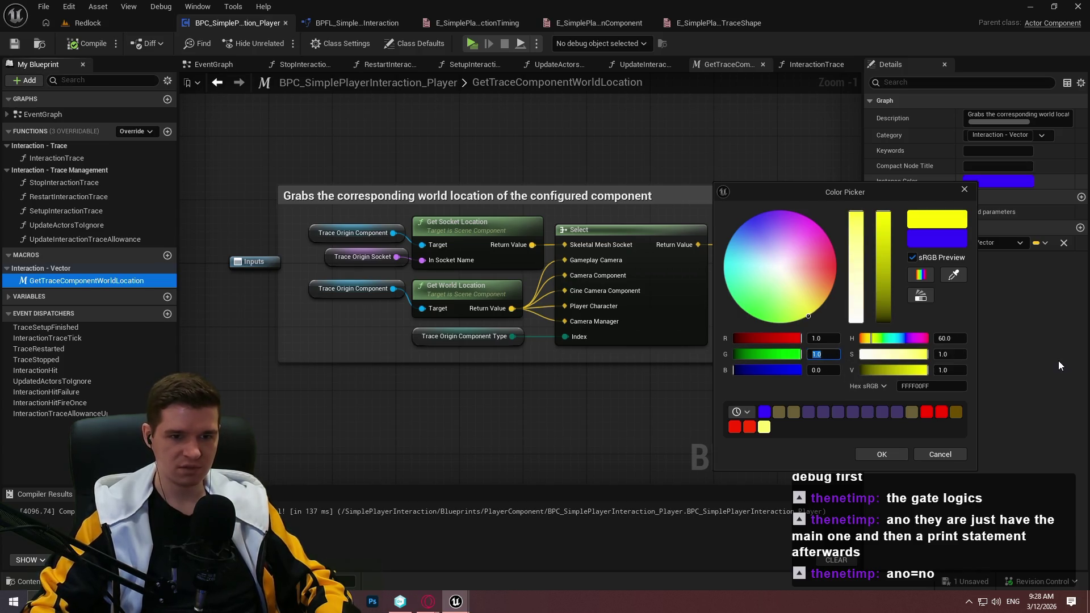
left_click(866, 458)
left_click(804, 66)
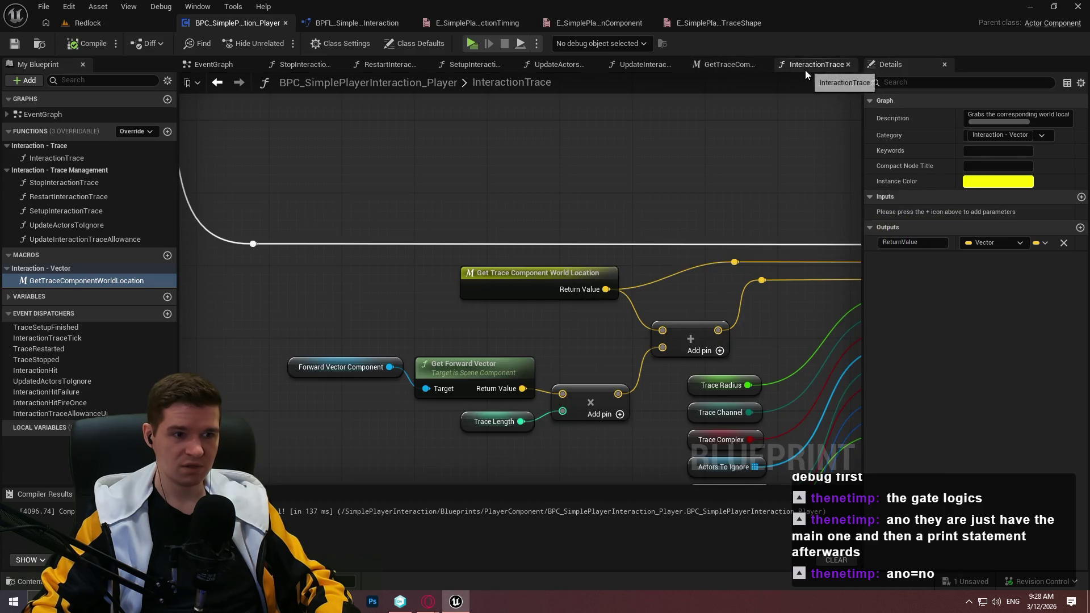
mouse_move(421, 235)
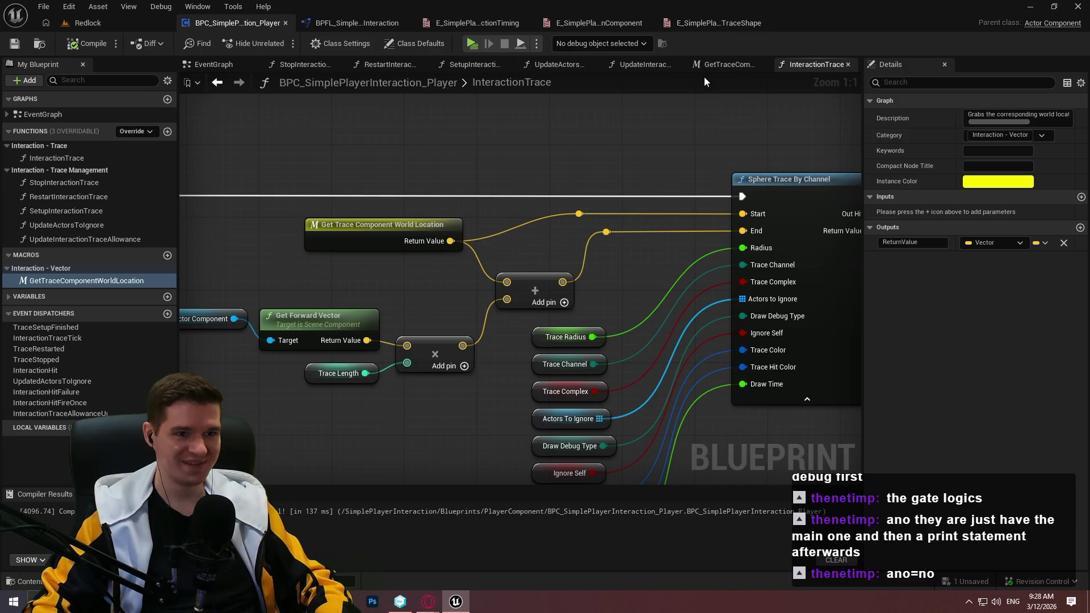
Save all changed assets, making the locked asset writable, and close graph tabs after EventGraph
left_click(43, 6)
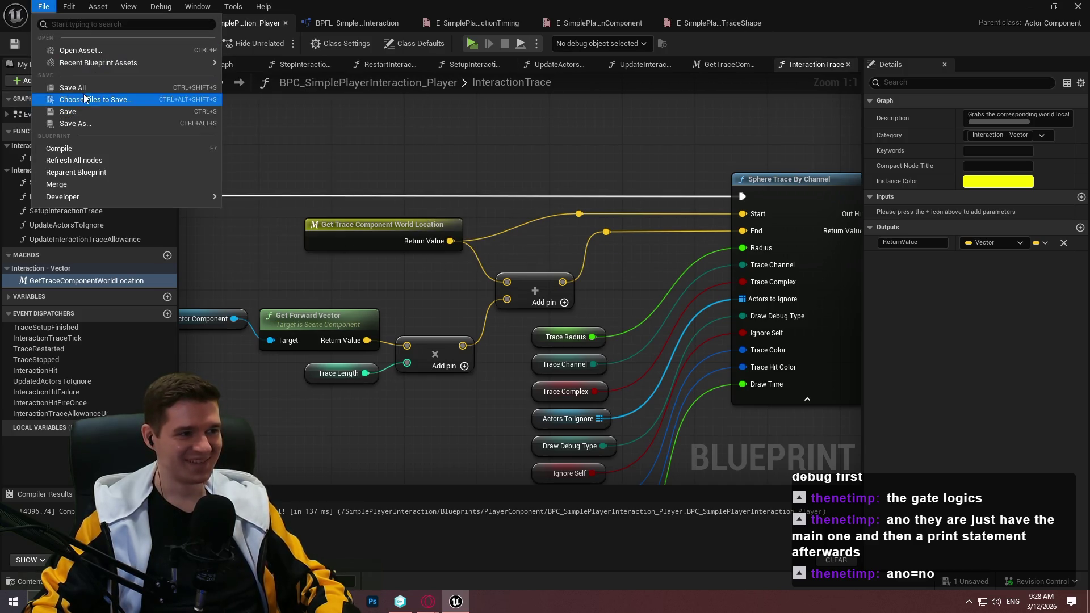
left_click(63, 98)
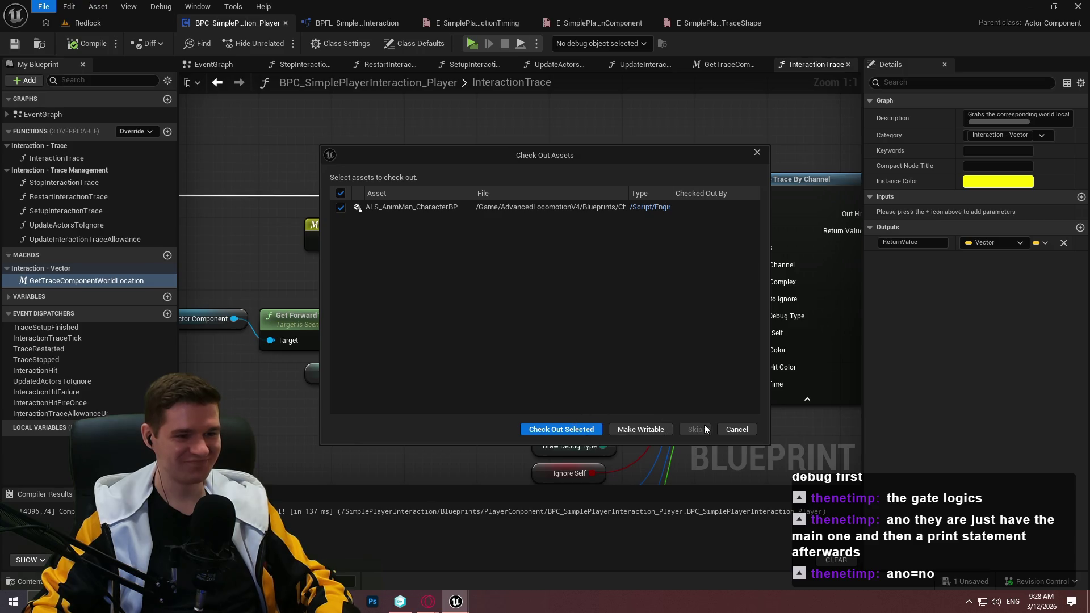
left_click(640, 429)
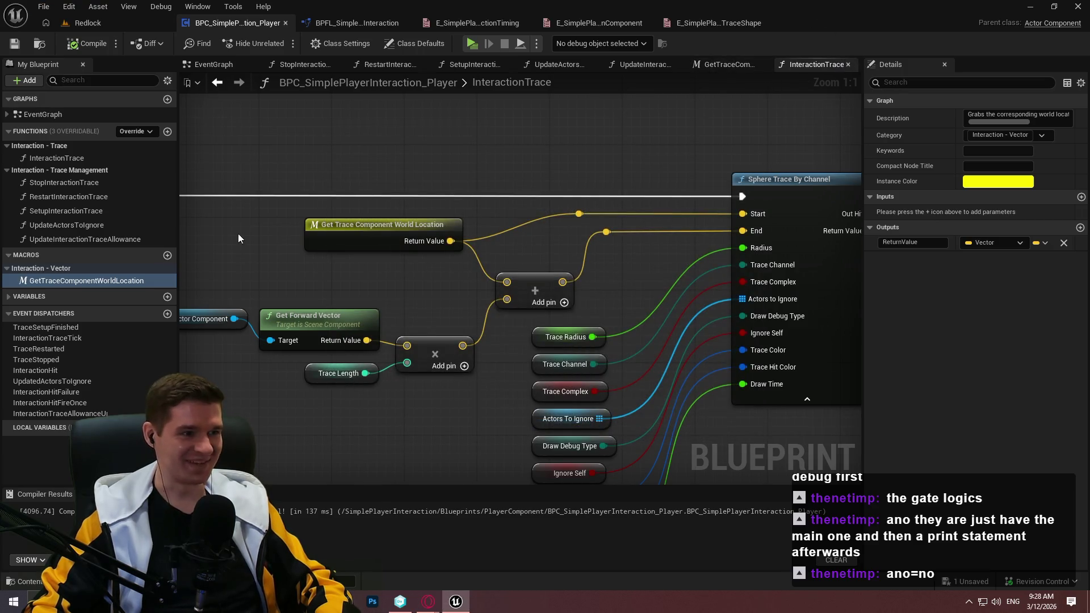
right_click(210, 65)
left_click(264, 123)
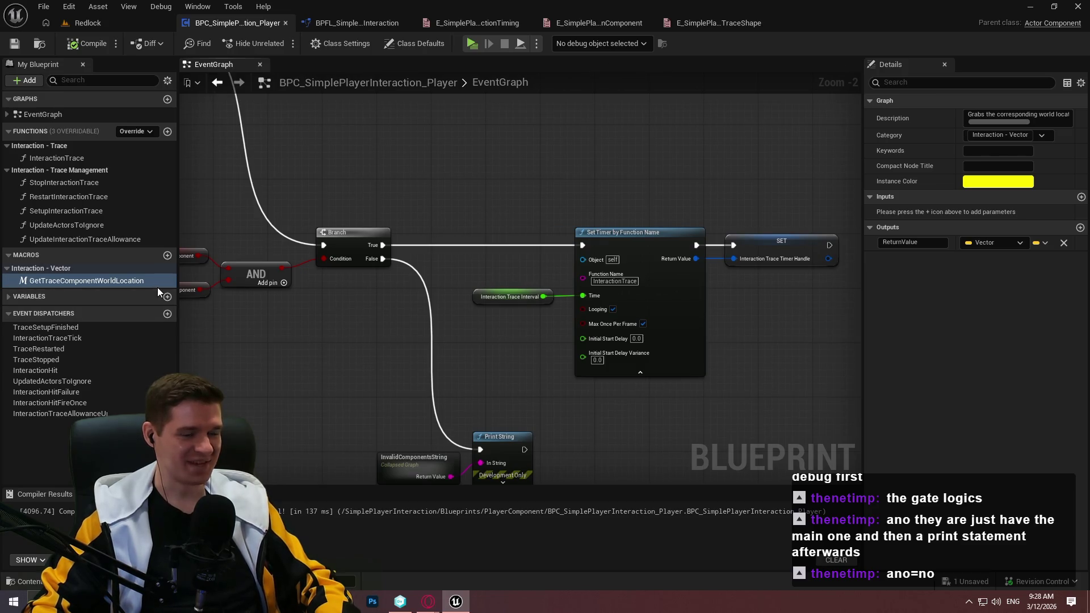
Expand the Components, Debug Config, Trace Results, Core and Trace Config variable categories
left_click(36, 331)
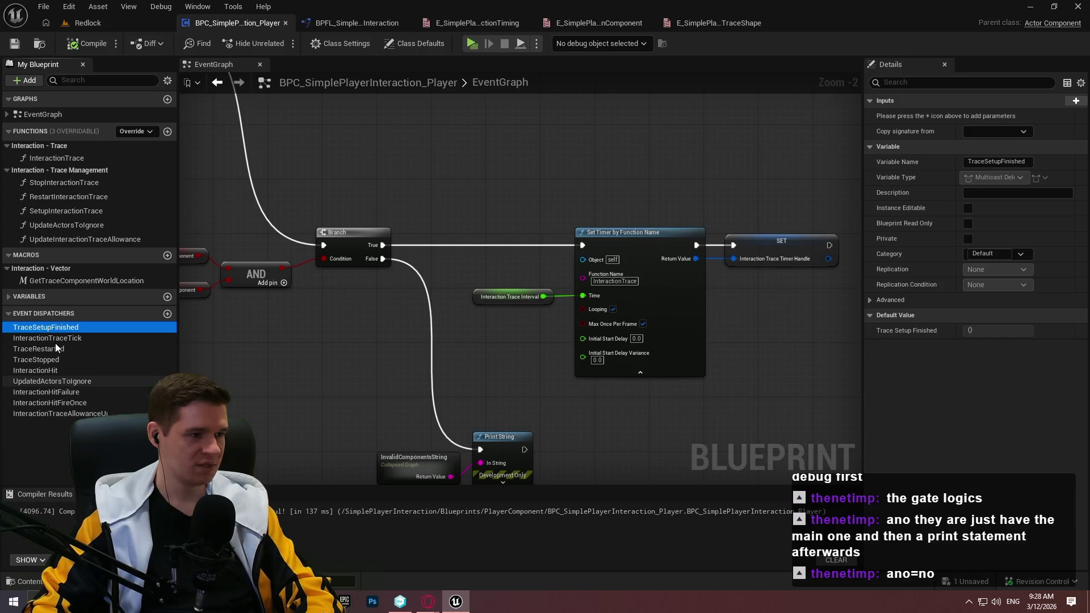
left_click(15, 299)
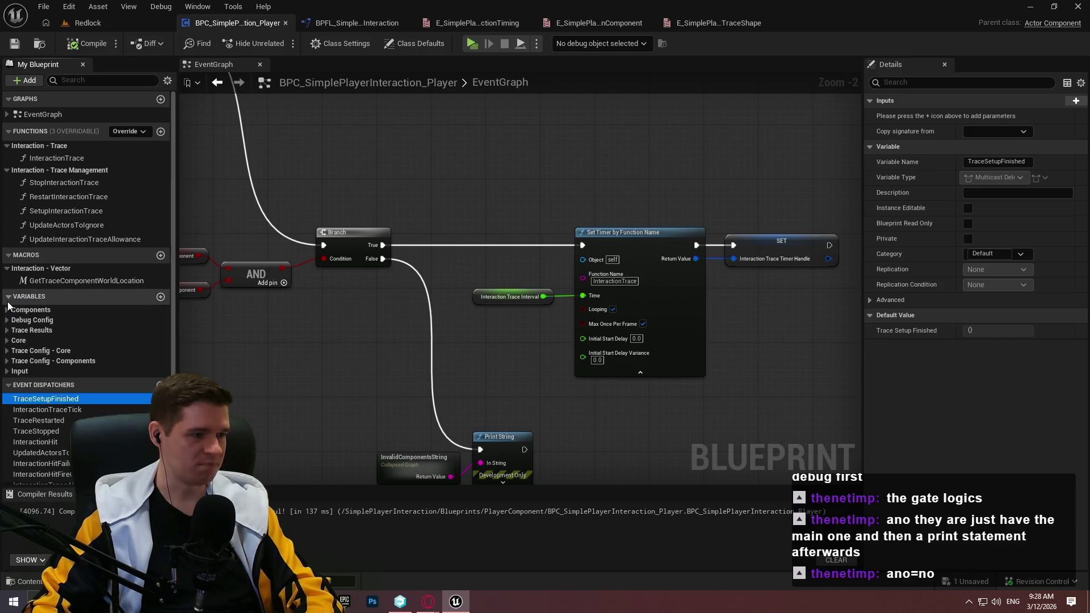
left_click(11, 297)
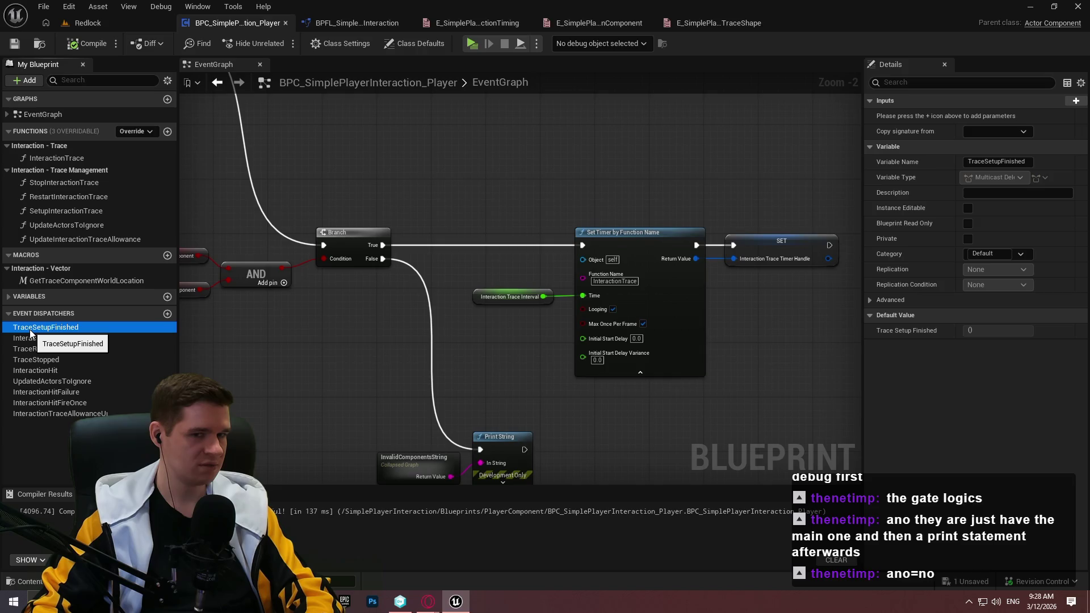
left_click(10, 297)
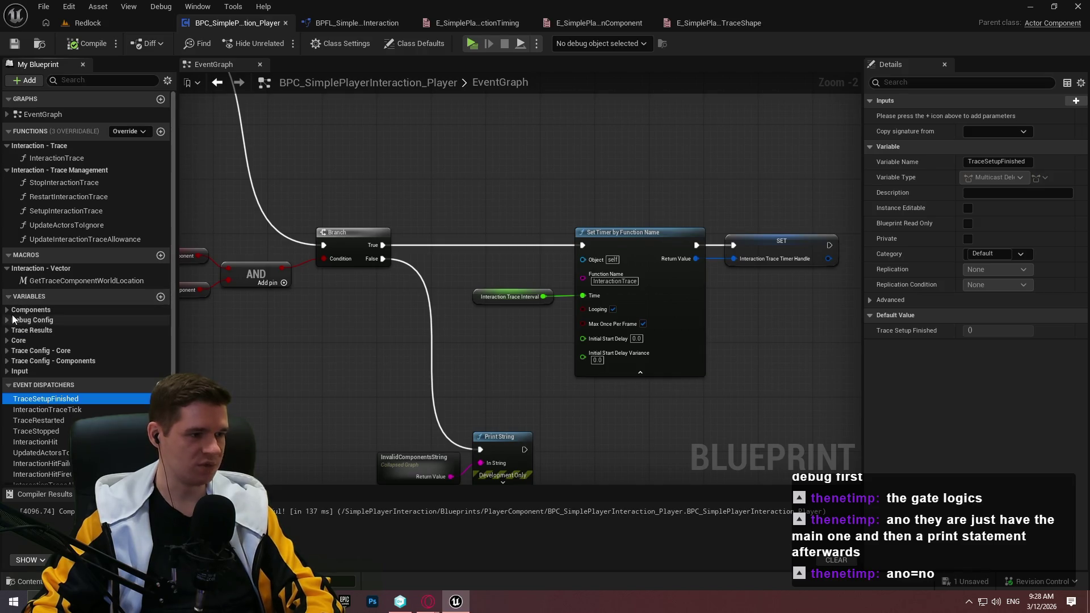
left_click(48, 322)
key("Tab")
left_click(7, 350)
scroll(7, 350, "down", 1)
left_click(7, 402)
scroll(17, 417, "down", 3)
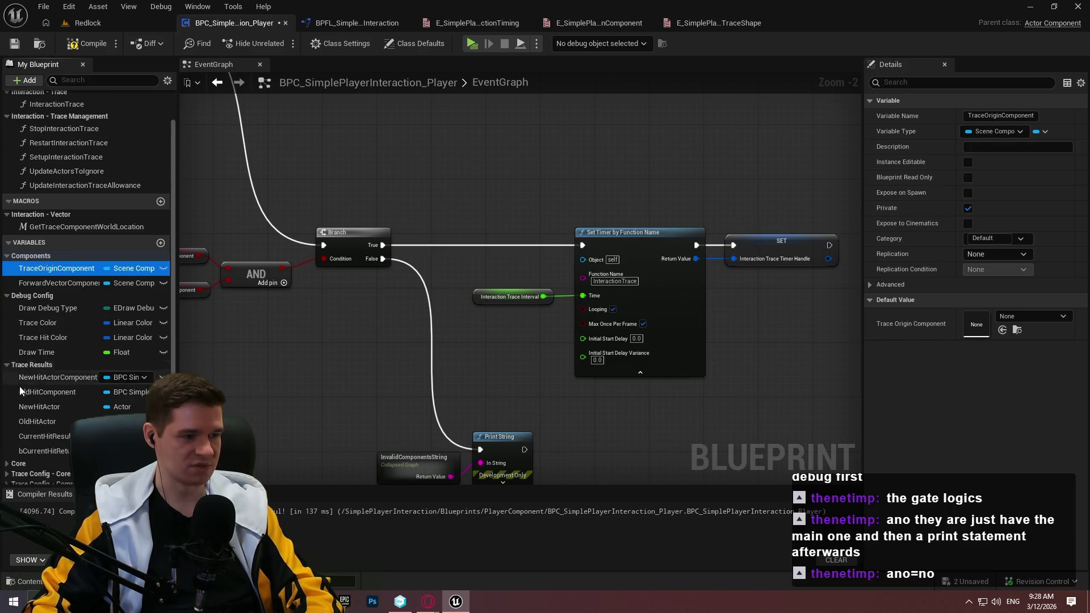
left_click(13, 379)
scroll(13, 379, "down", 1)
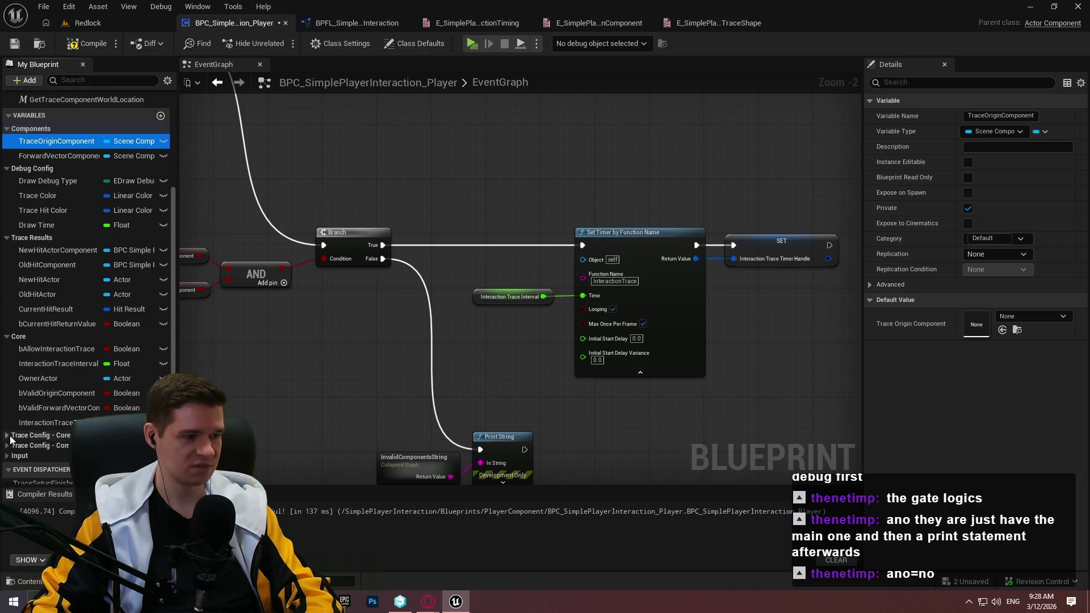
left_click(7, 435)
scroll(8, 448, "down", 3)
left_click(7, 459)
scroll(22, 442, "down", 3)
scroll(60, 420, "down", 2)
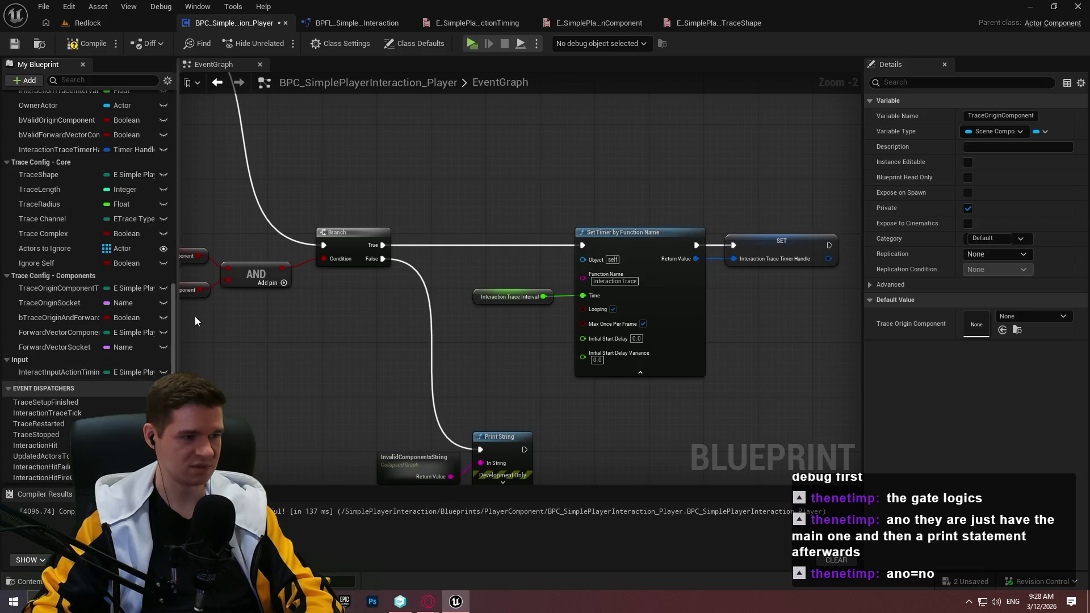
scroll(171, 238, "up", 8)
scroll(170, 204, "down", 6)
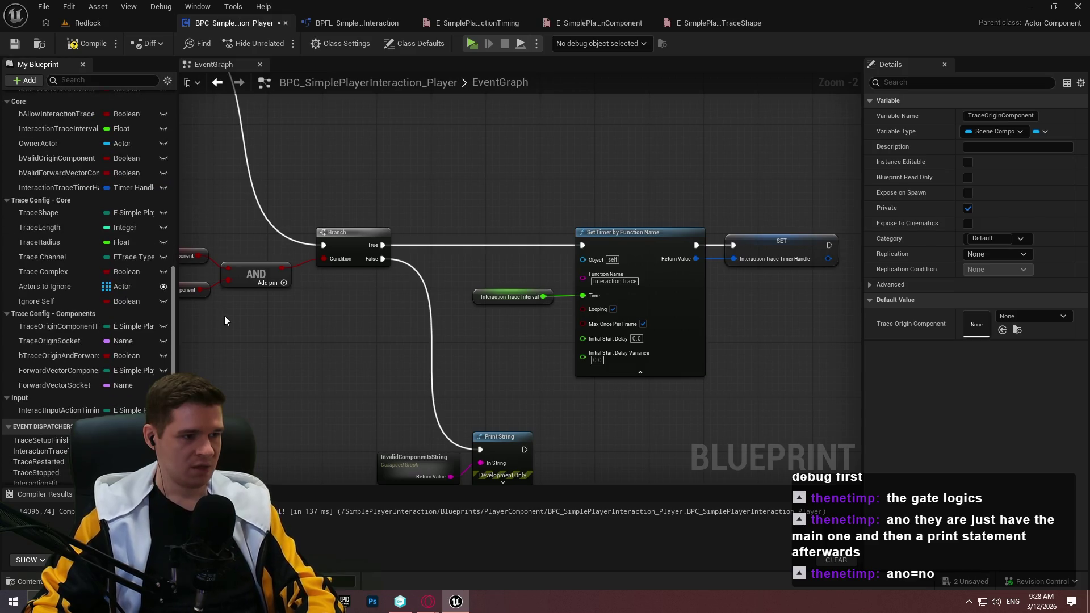
Turn off Instance Editable on Actors to Ignore, then compile and save the blueprint
left_click(25, 306)
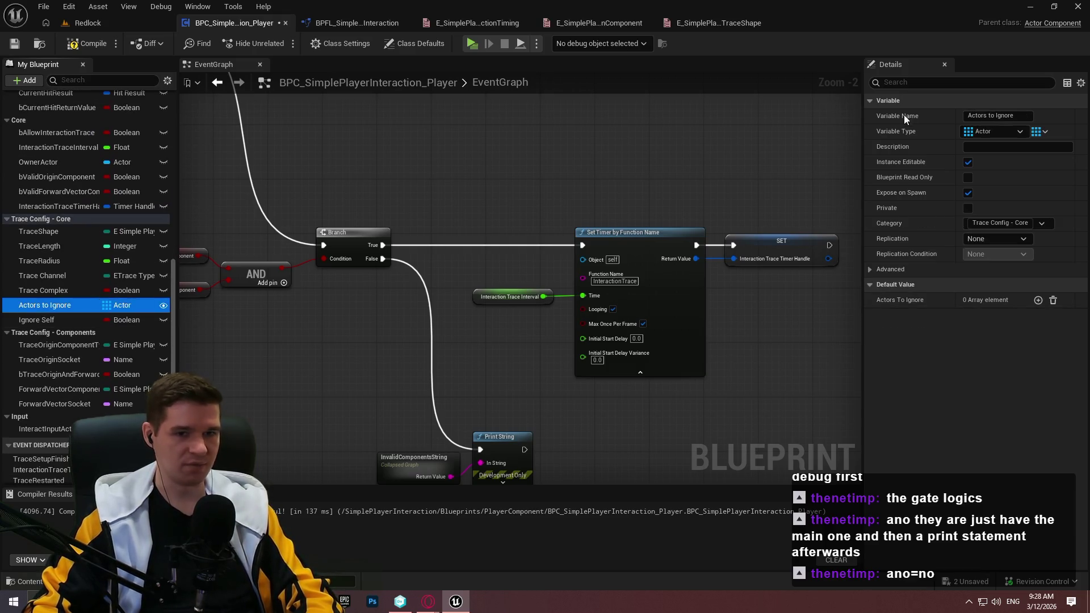
left_click(968, 163)
left_click(88, 43)
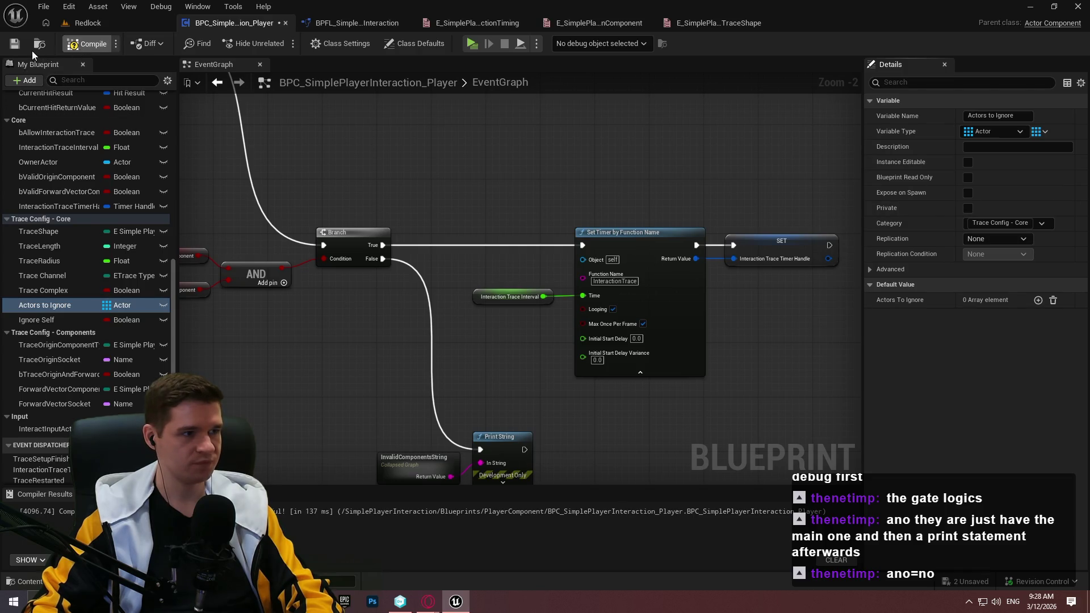
left_click(170, 304)
left_click_drag(181, 263, 183, 169)
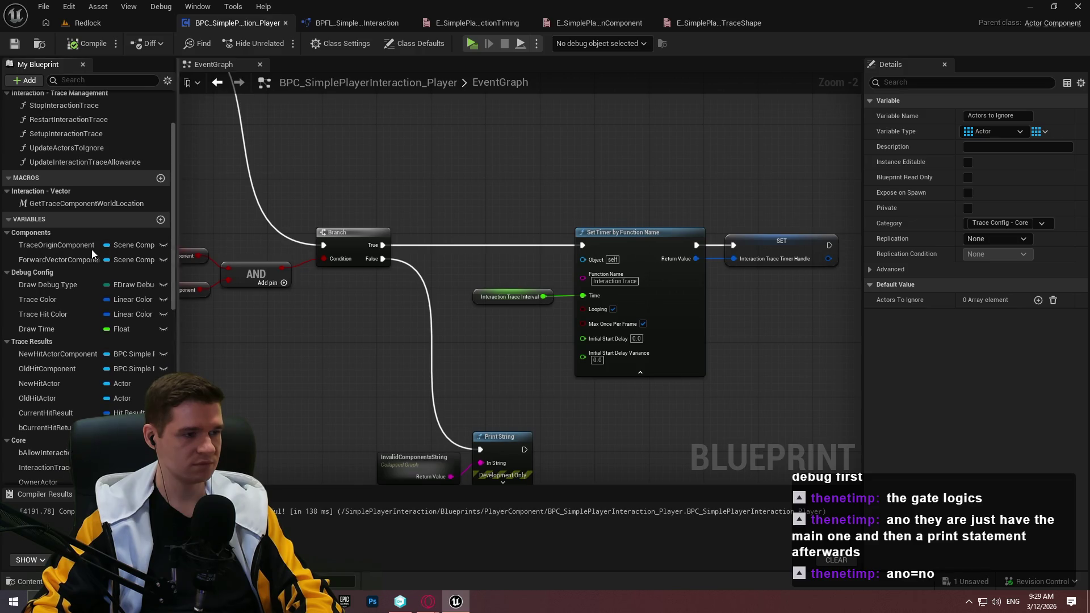
Describe TraceOriginComponent as 'The scene component from which the interaction trace originates.'
left_click(75, 256)
left_click(77, 246)
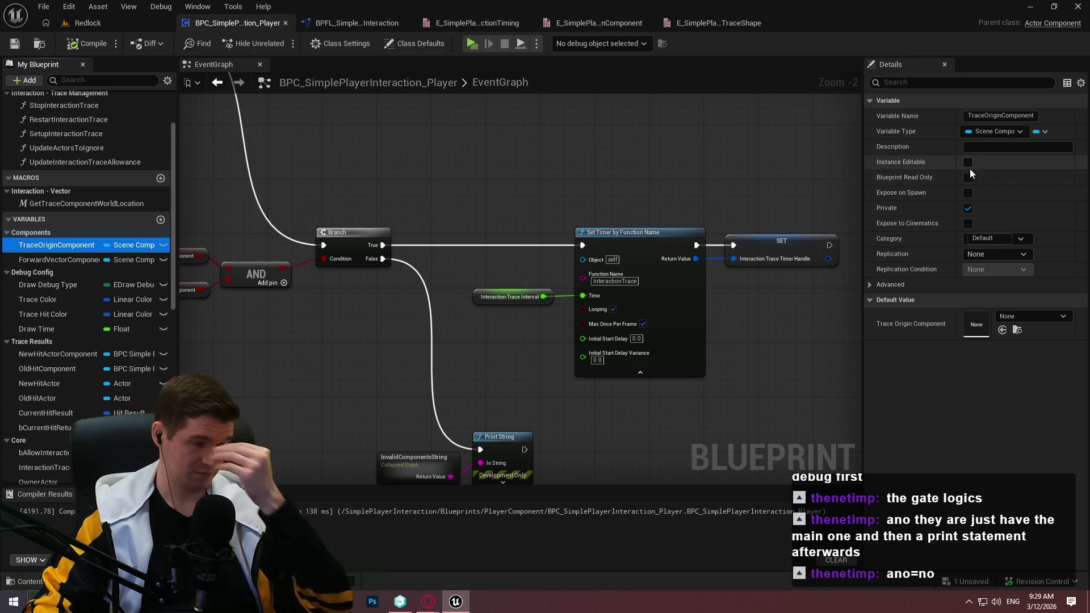
left_click(1020, 148)
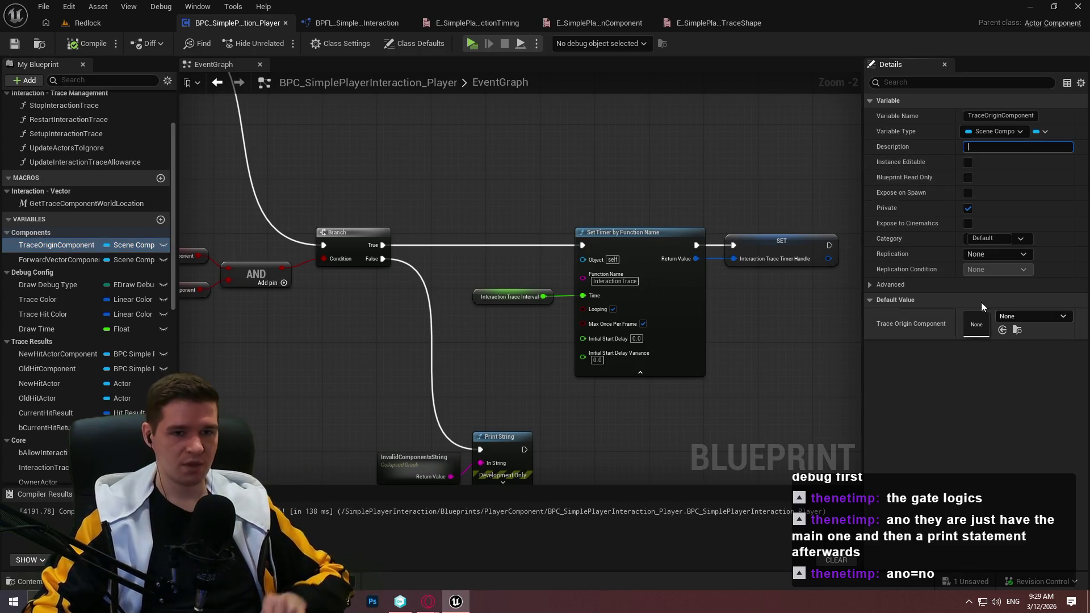
type("The scene component")
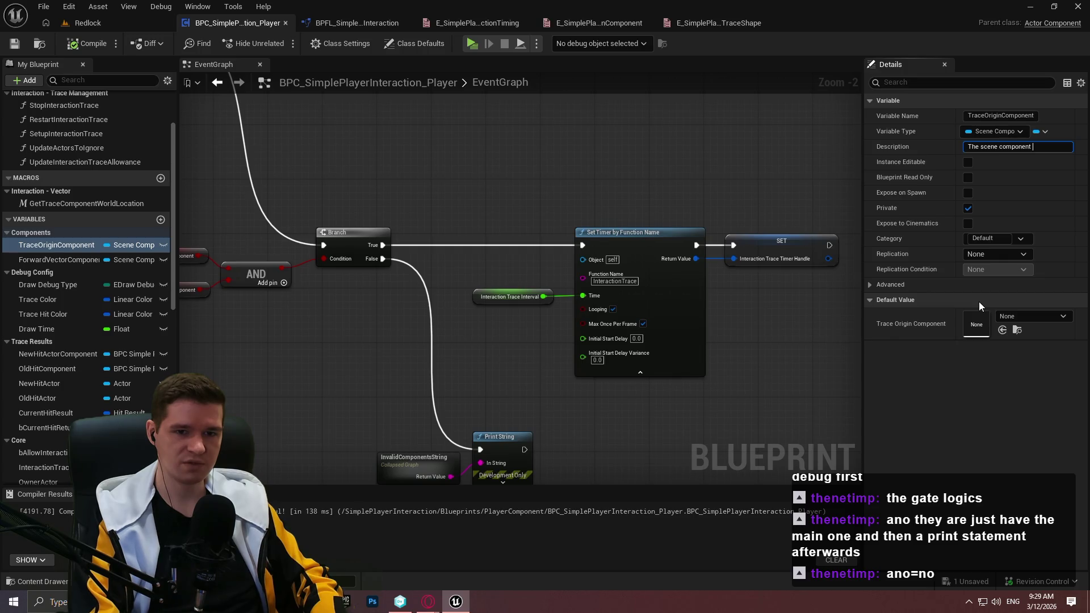
type("from which the ")
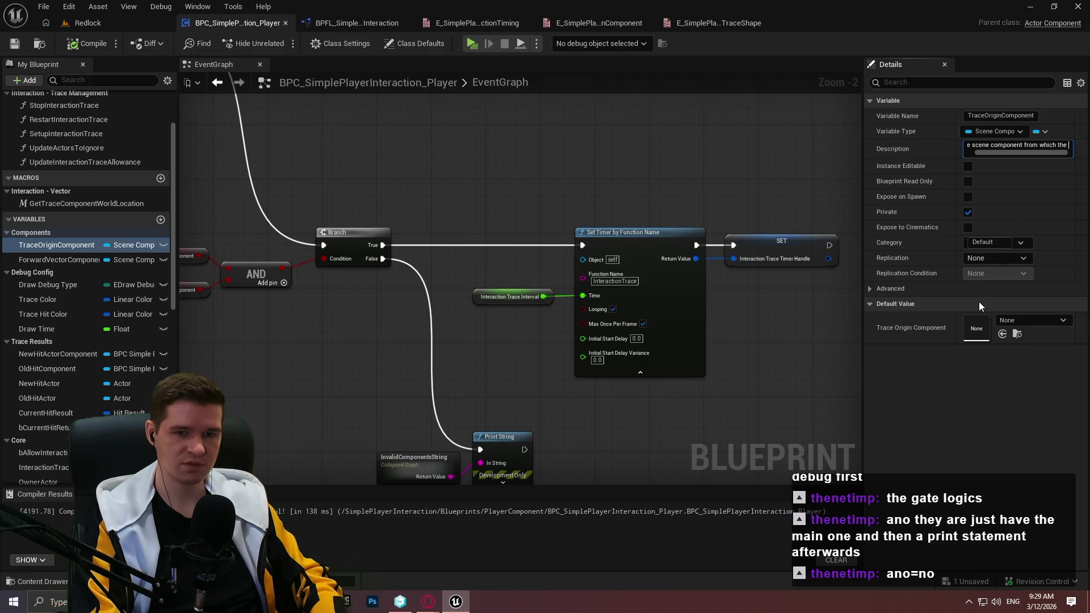
type("interac")
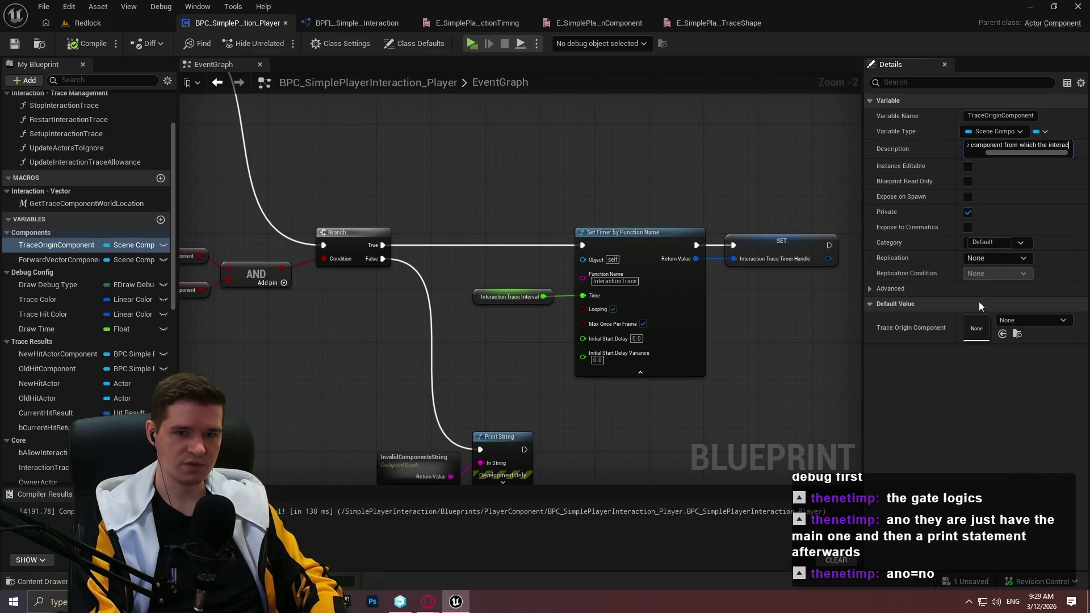
type("tion trace originates.")
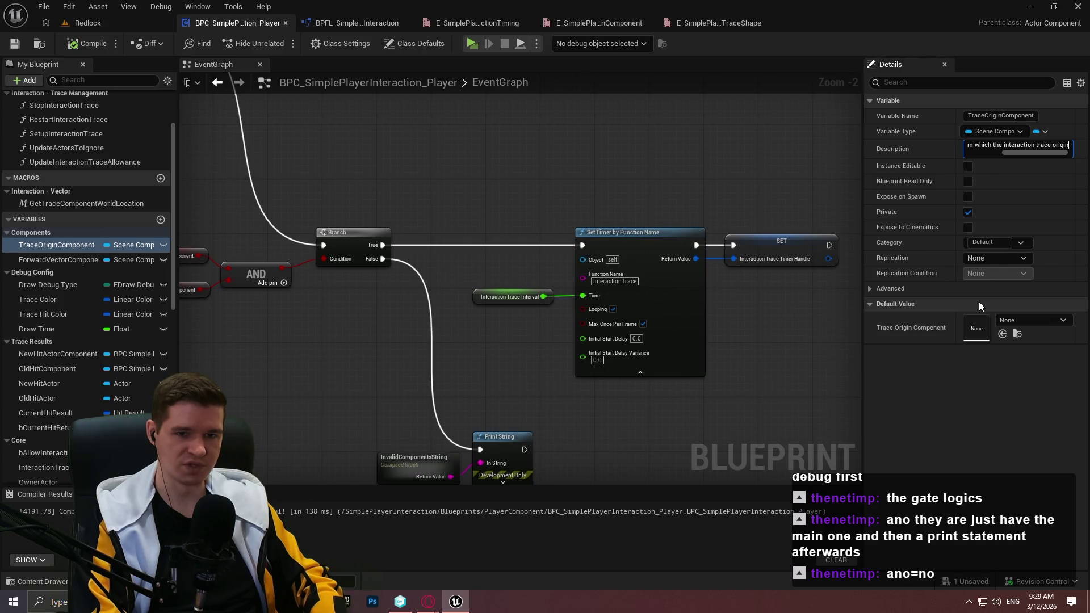
key("Return")
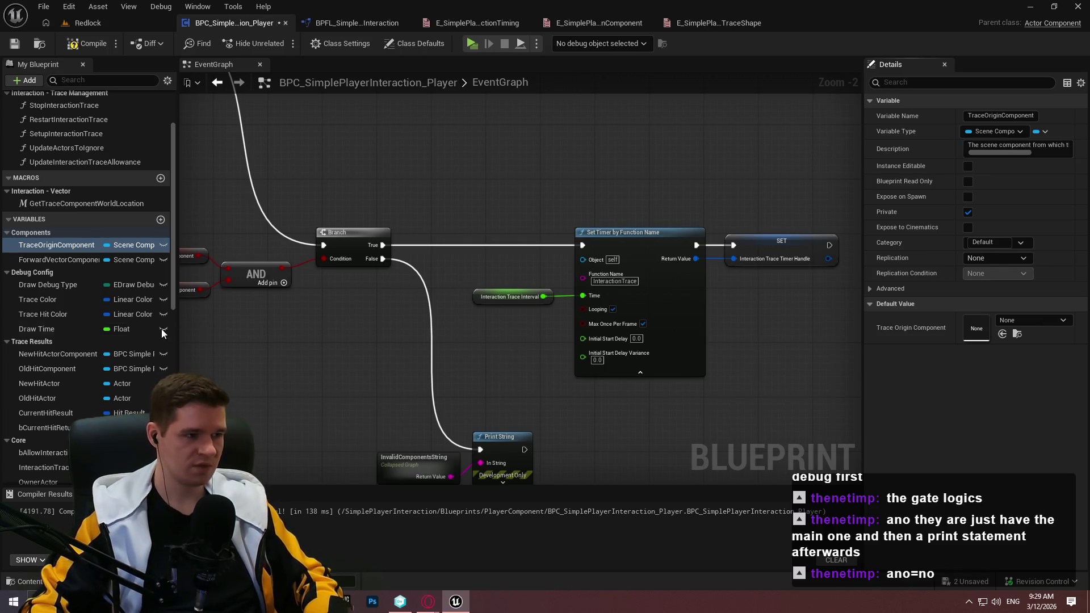
Give ForwardVectorComponent the same description, ending 'obtains the forward vector from' instead of 'originates'
left_click(76, 260)
left_click(982, 146)
key("ctrl+v")
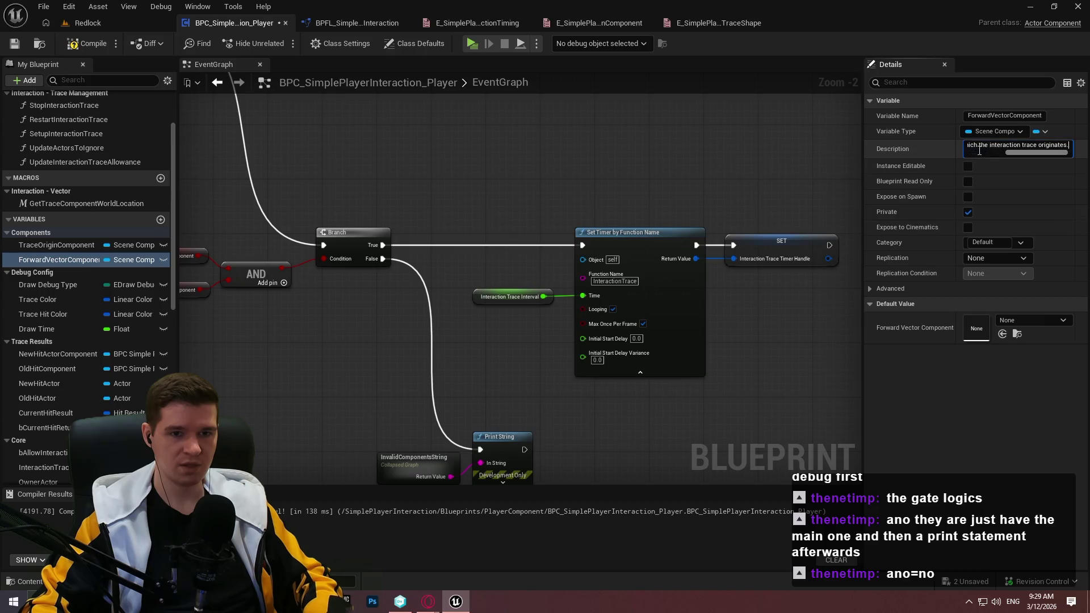
key("Return")
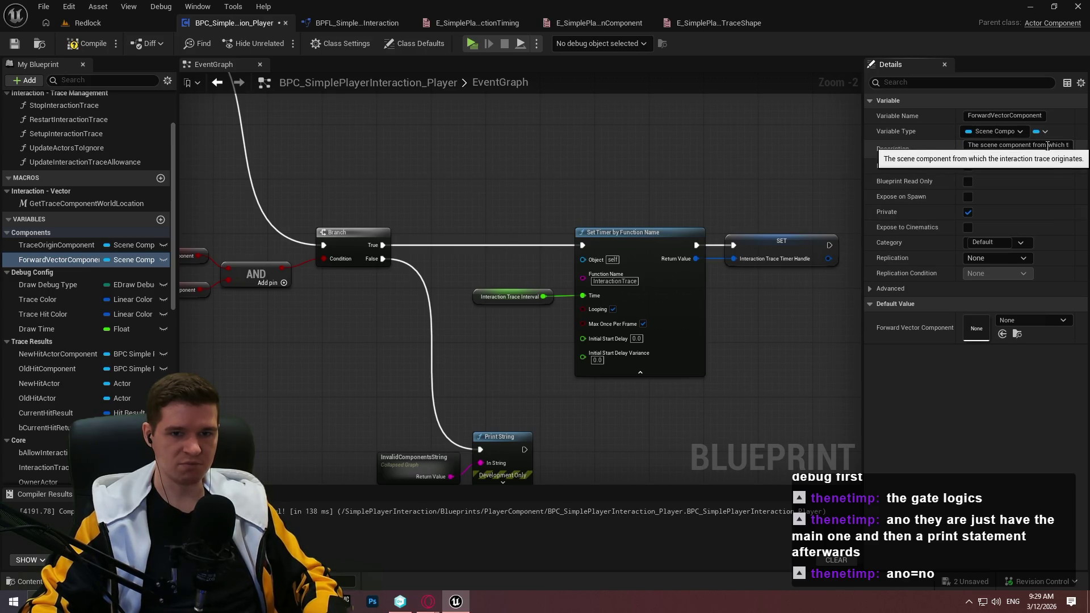
scroll(1039, 153, "down", 3)
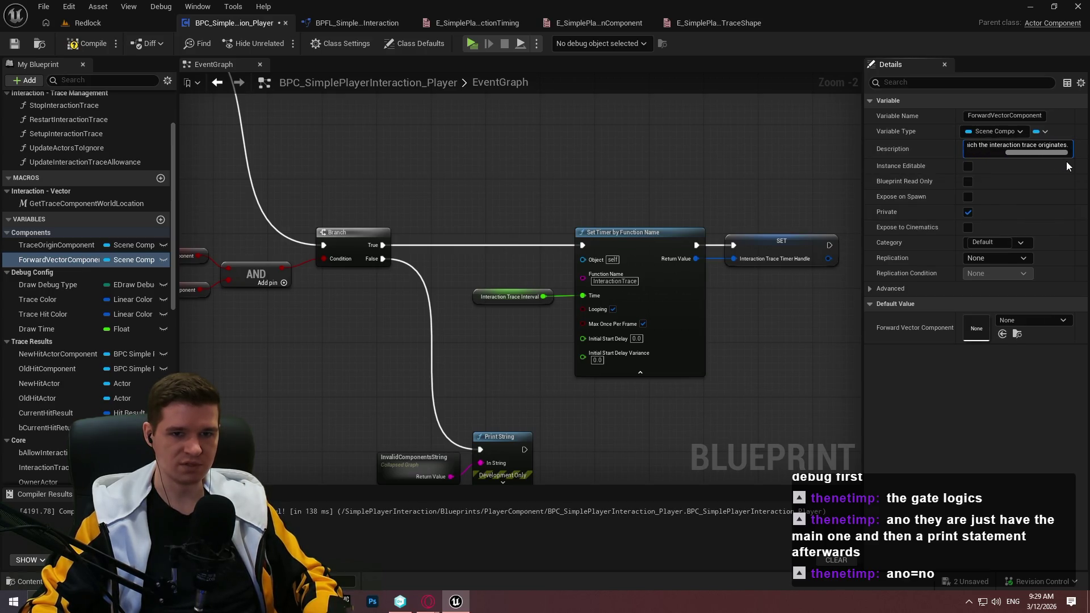
left_click_drag(1039, 146, 1069, 150)
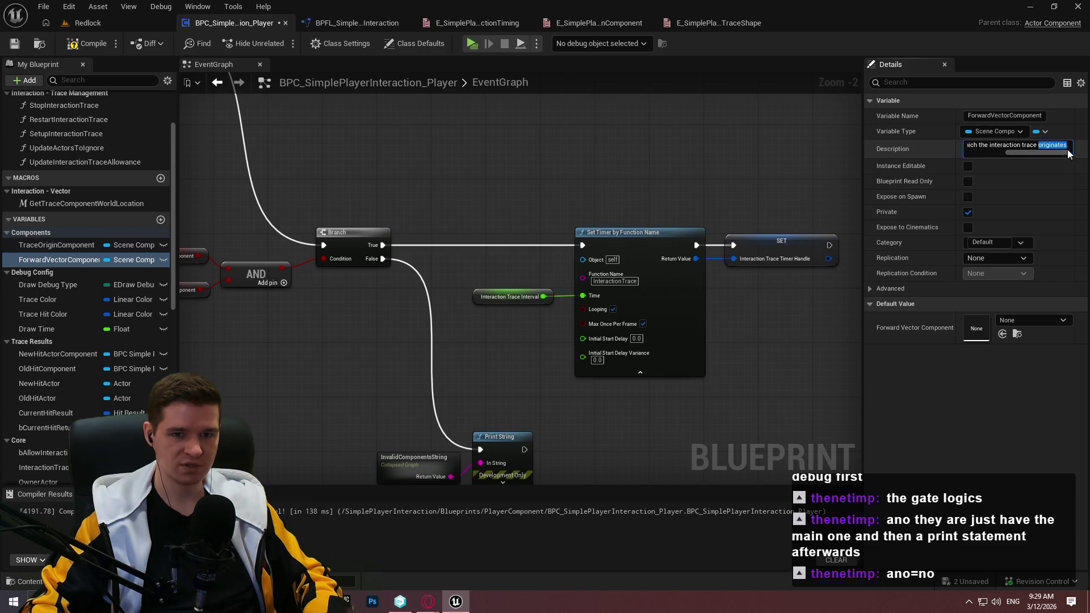
type("obtains the fow")
key("BackSpace")
type("rward vector f")
type("rom which t")
key("Return")
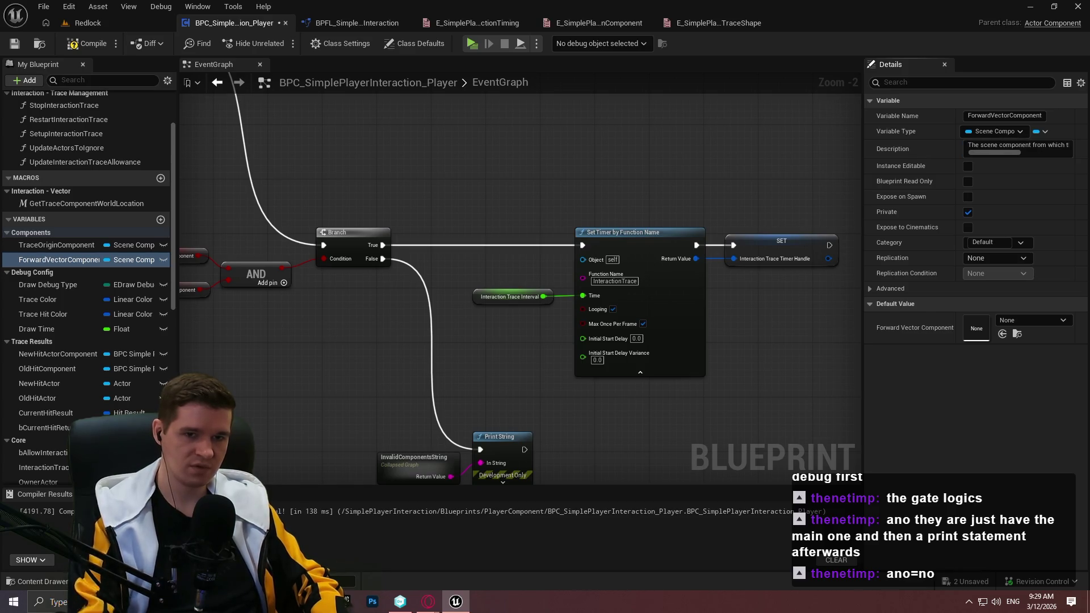
Describe Draw Debug Type as the debug type for the interaction trace
left_click(36, 283)
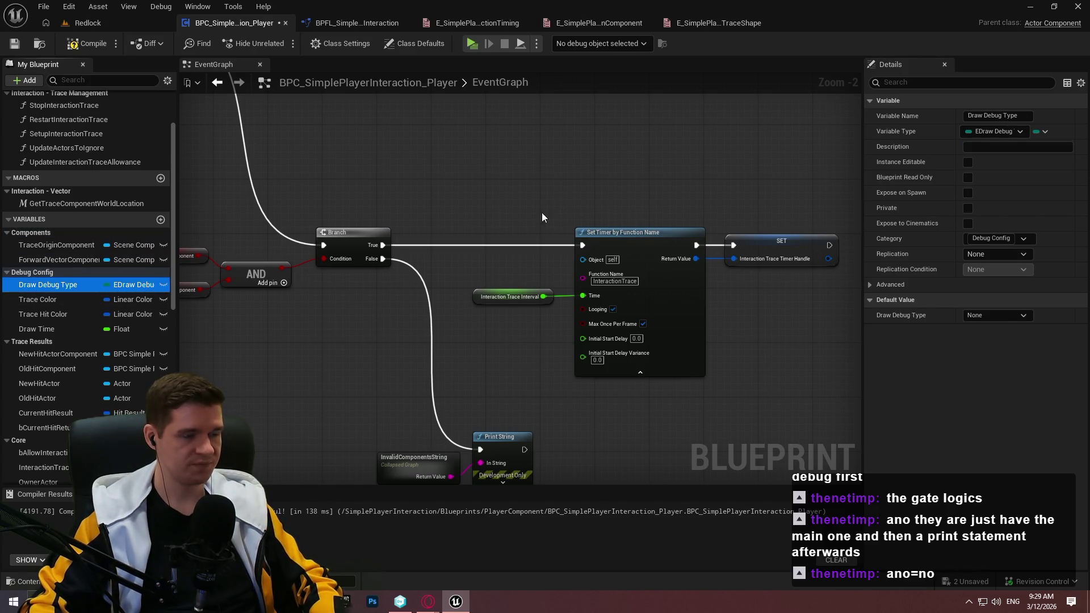
key("Tab")
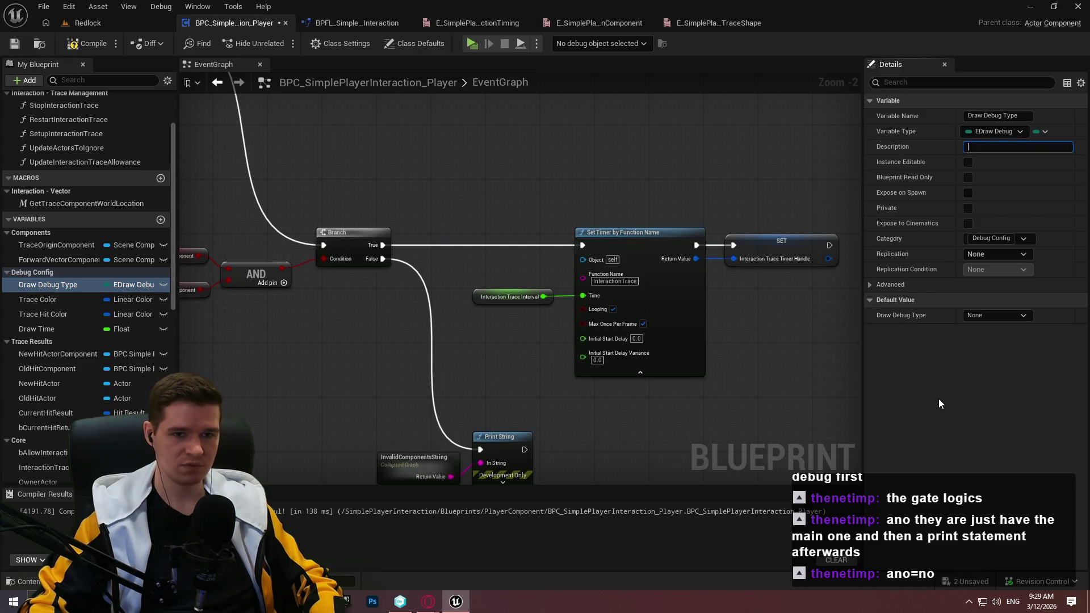
type("Which")
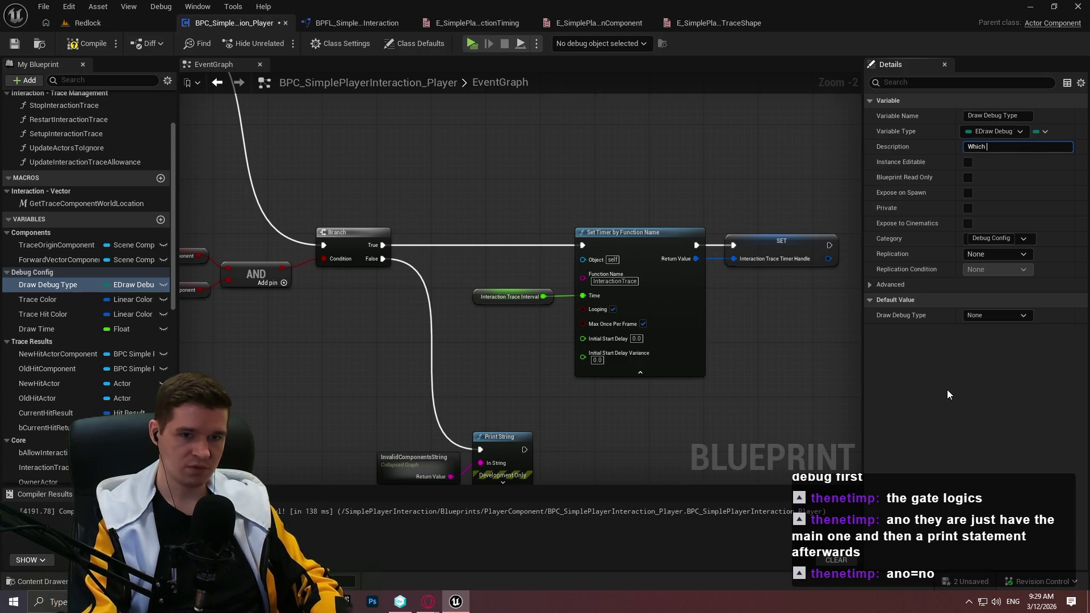
type(" type")
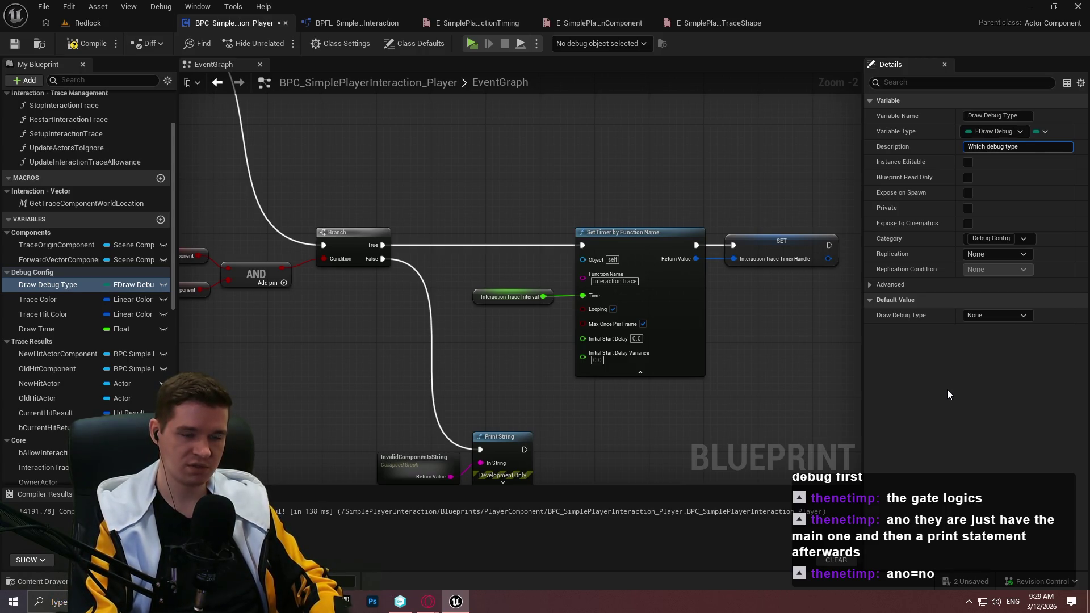
key("ctrl+a")
type("t")
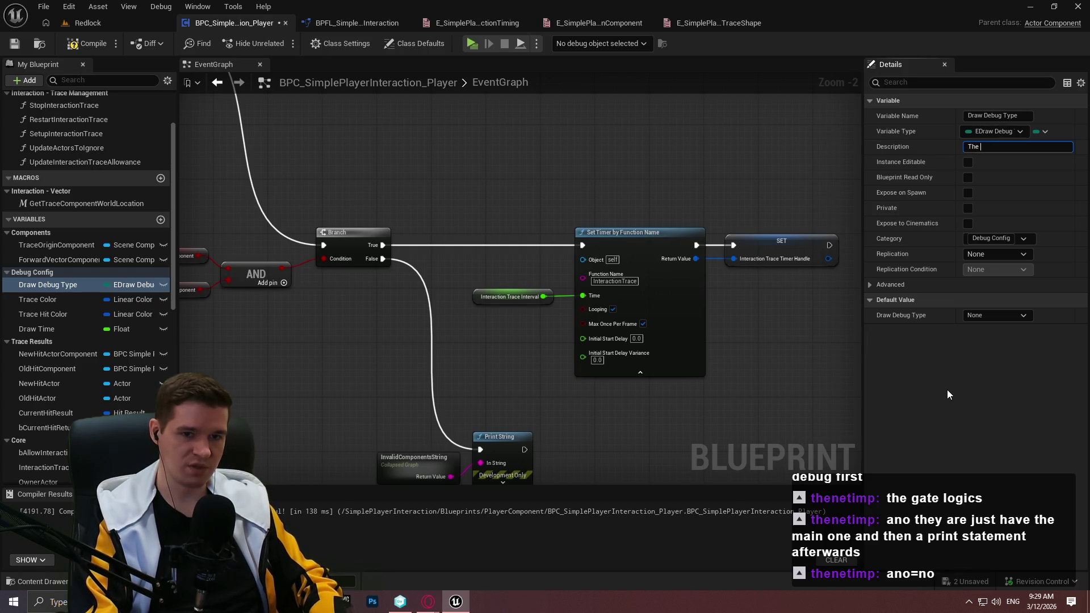
type("interaction trace debug")
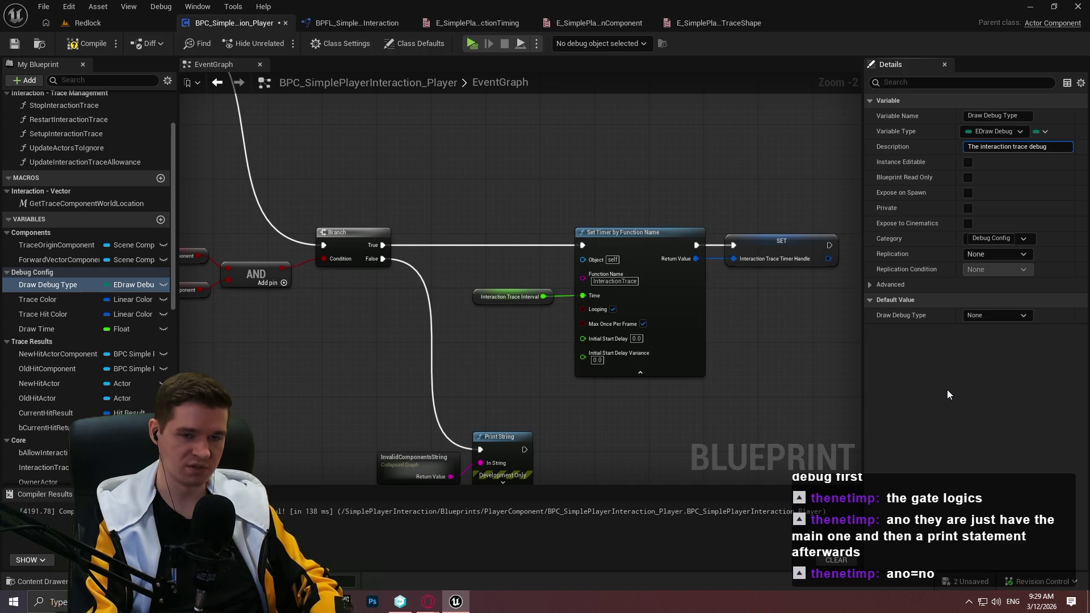
type(" type.")
key("Return")
Give Trace Color the description 'Debug color for the interaction trace'
left_click(37, 299)
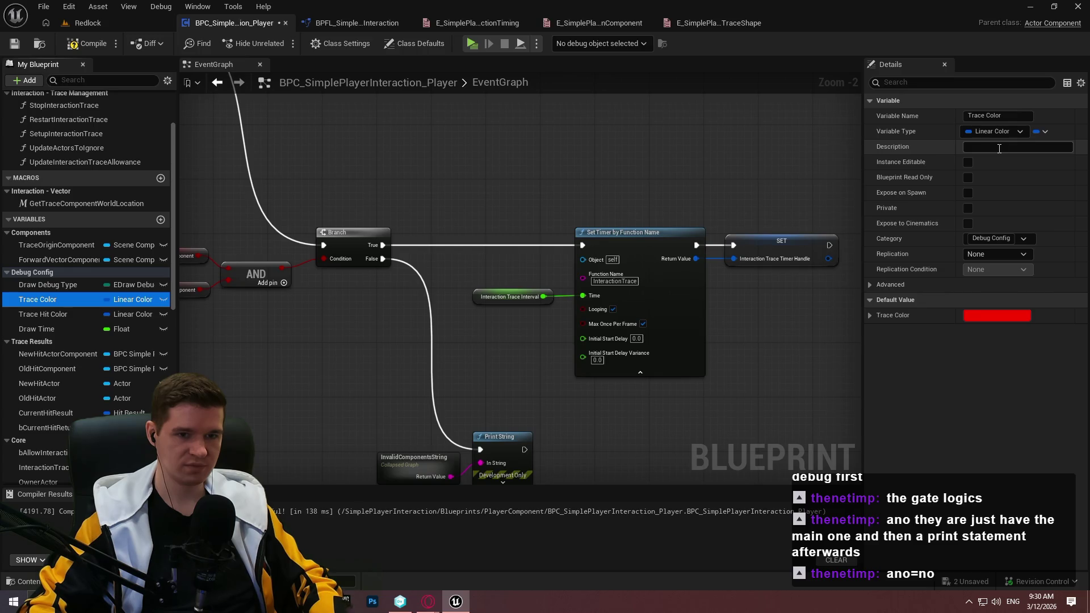
key("ctrl+v")
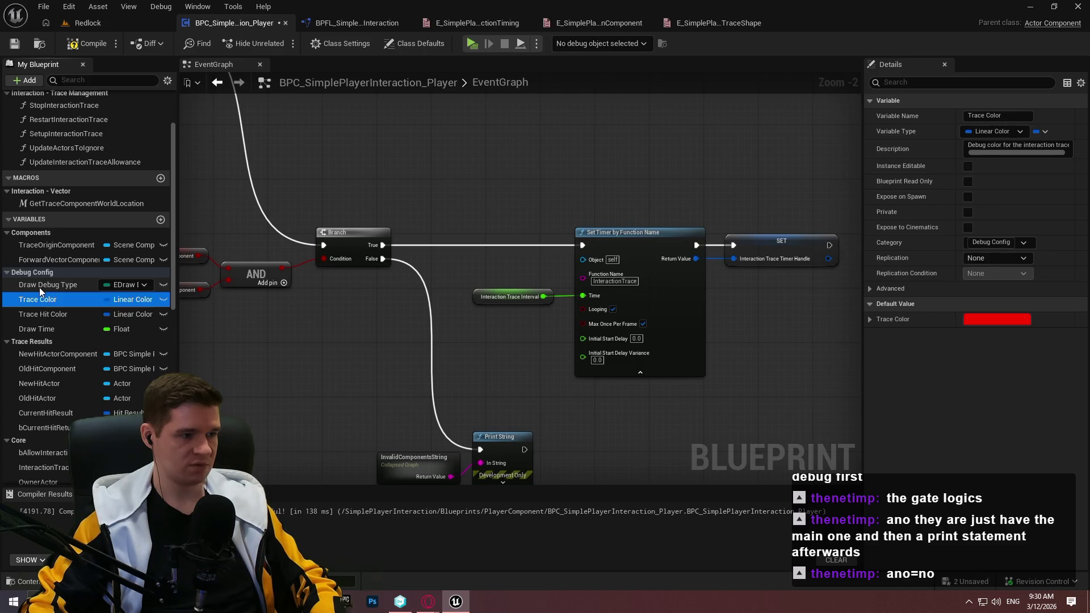
left_click(40, 286)
Remove the spaces from Draw Debug Type and Trace Color, making DrawDebugType and TraceColor
left_click(988, 117)
key("BackSpace")
key("Delete")
key("Return")
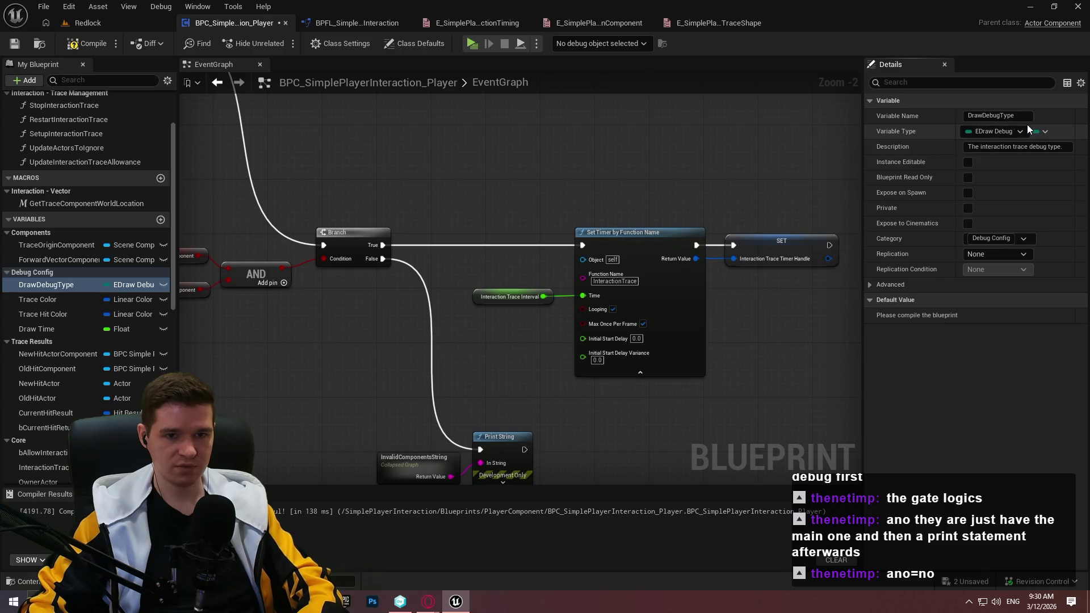
left_click(38, 299)
left_click(989, 116)
type("TraceColor")
key("Return")
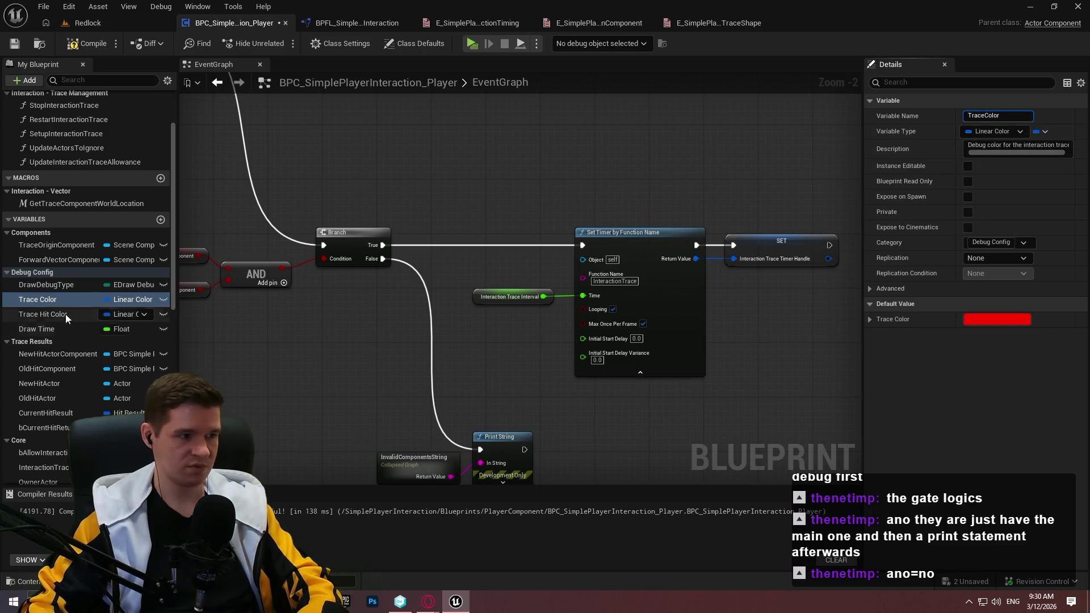
left_click(49, 285)
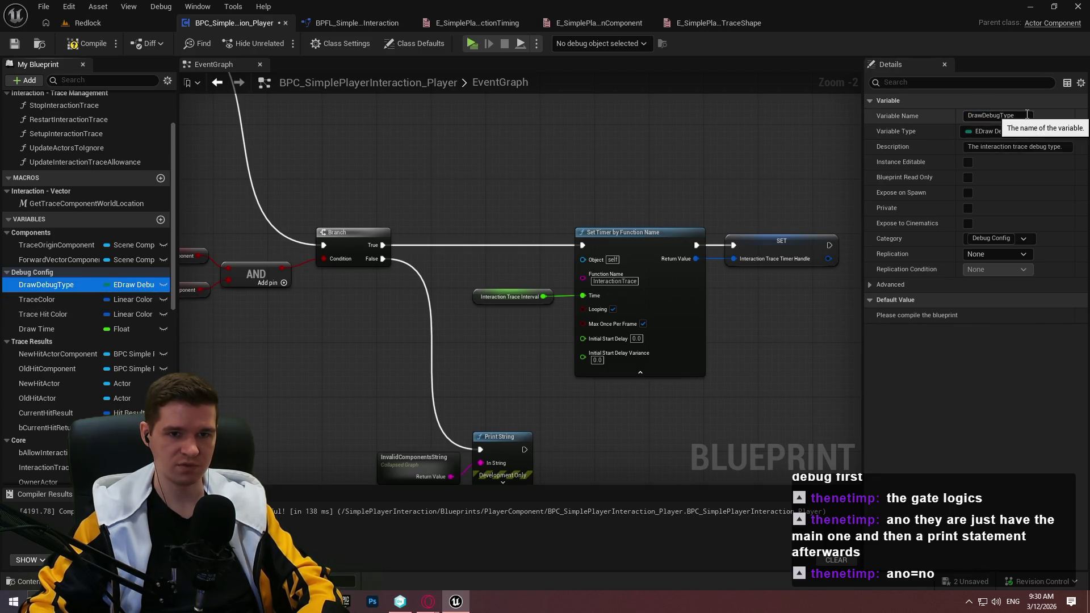
Rename the variables to DebugTraceColor, DebugTraceHitColor and DebugDrawTime
left_click(85, 299)
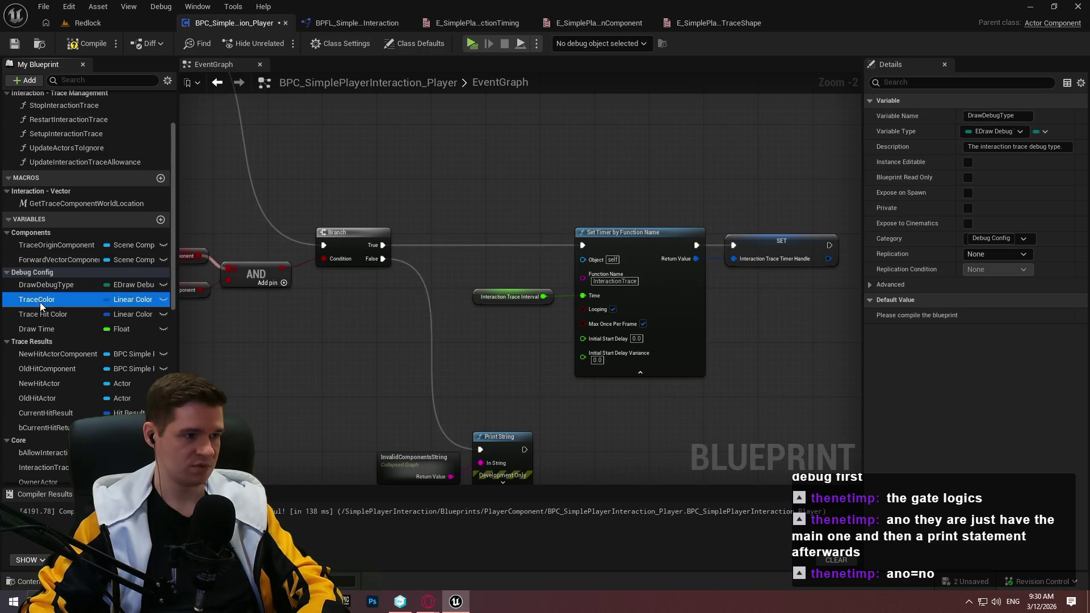
left_click(969, 117)
type("Debug")
key("Return")
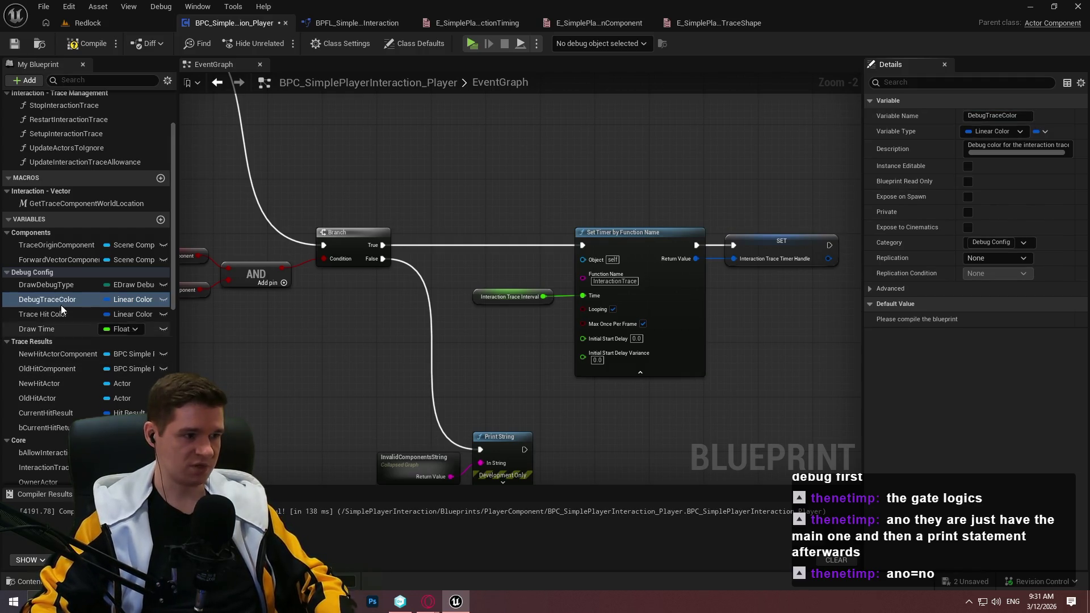
left_click(55, 313)
double_click(1022, 117)
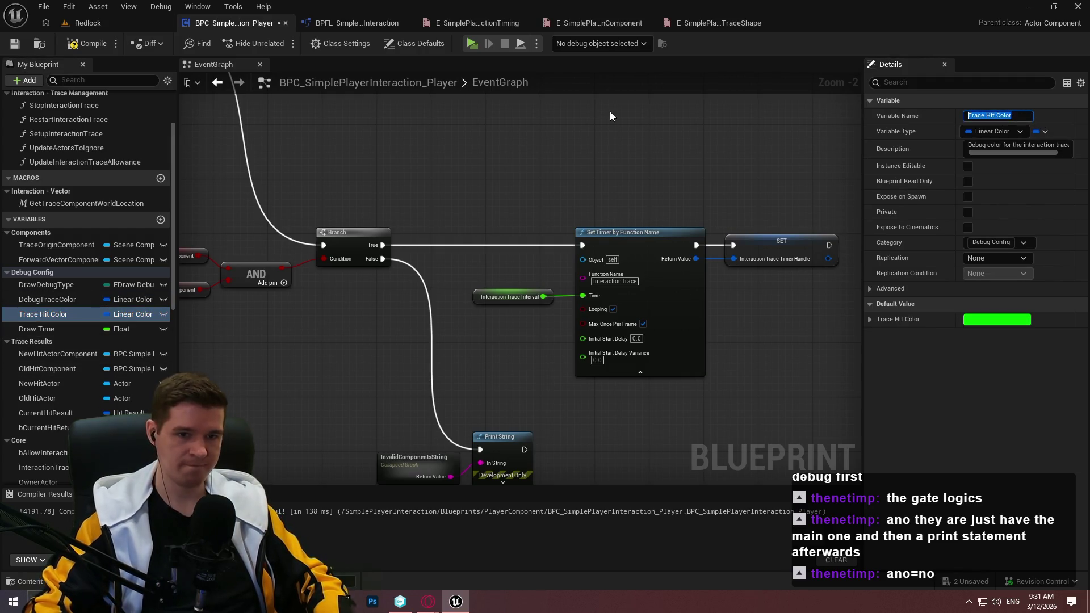
type("DebugTraceH")
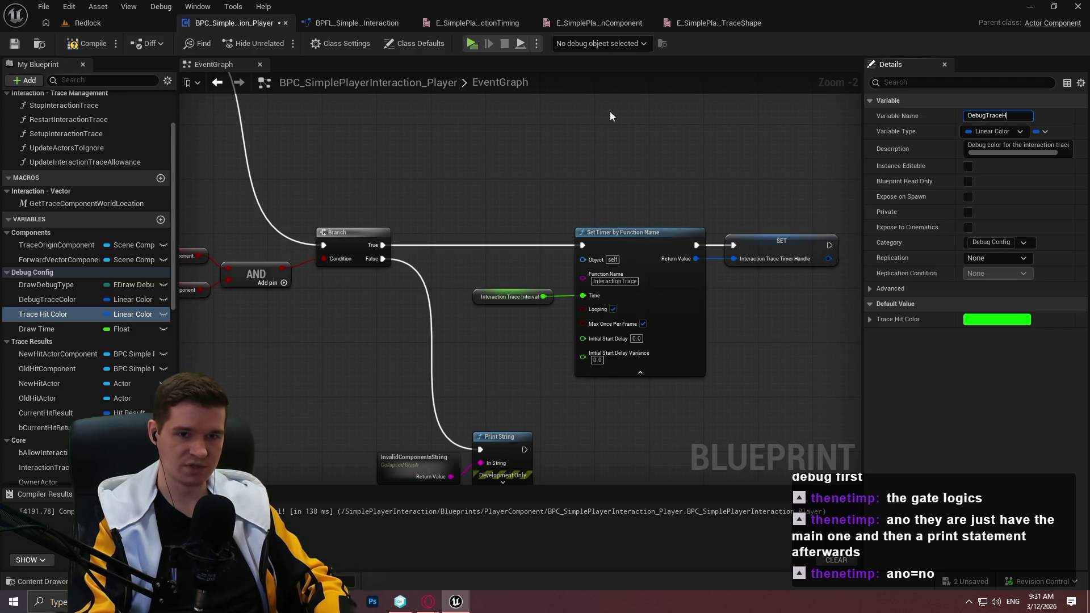
type("itColor")
key("Return")
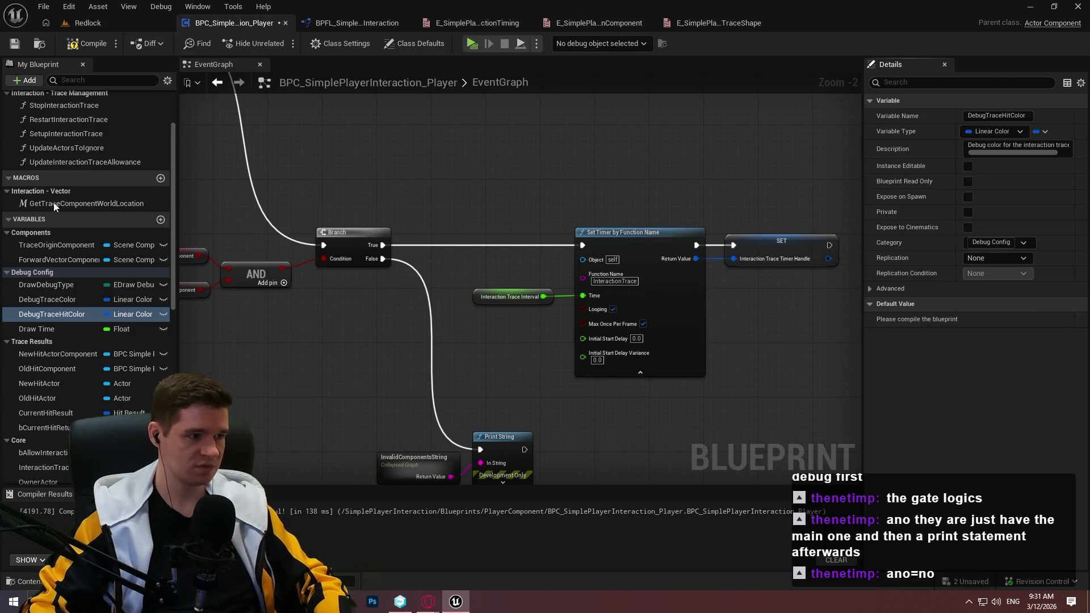
left_click(59, 330)
double_click(1013, 116)
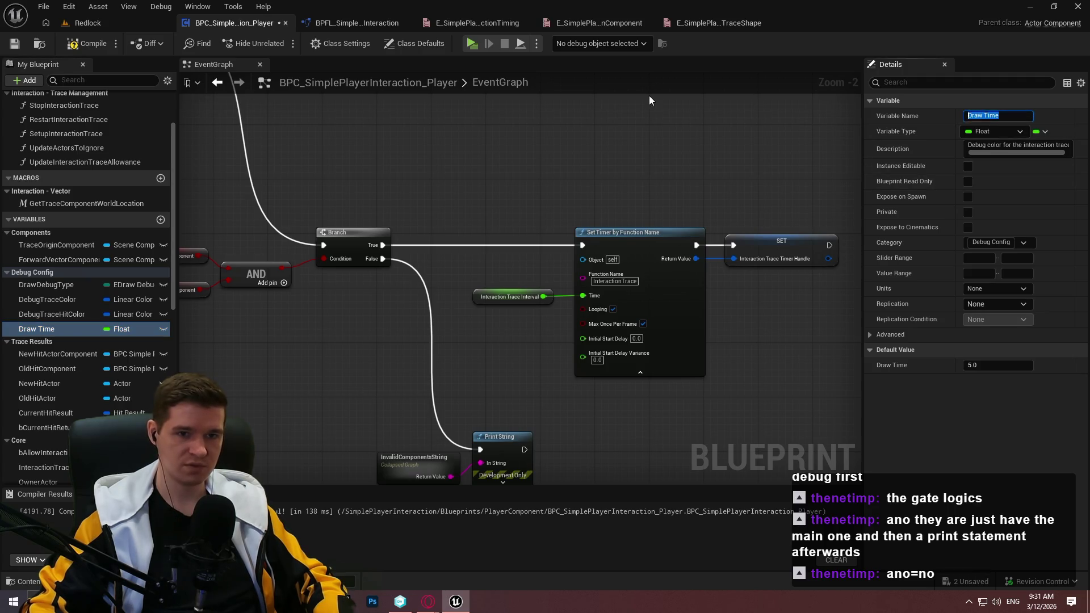
type("DebugDraw")
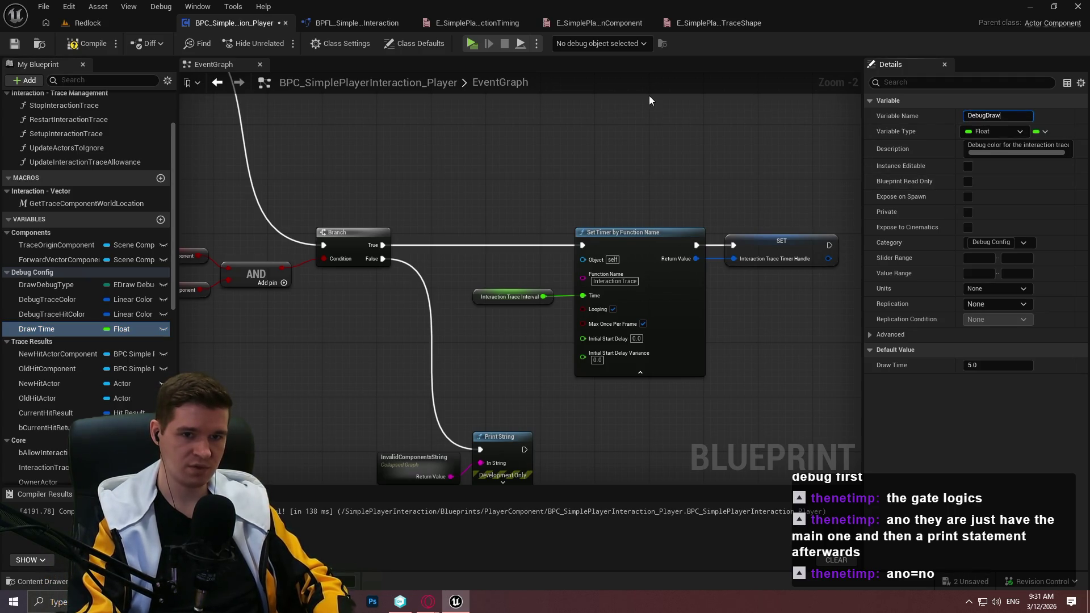
type("Time")
key("Return")
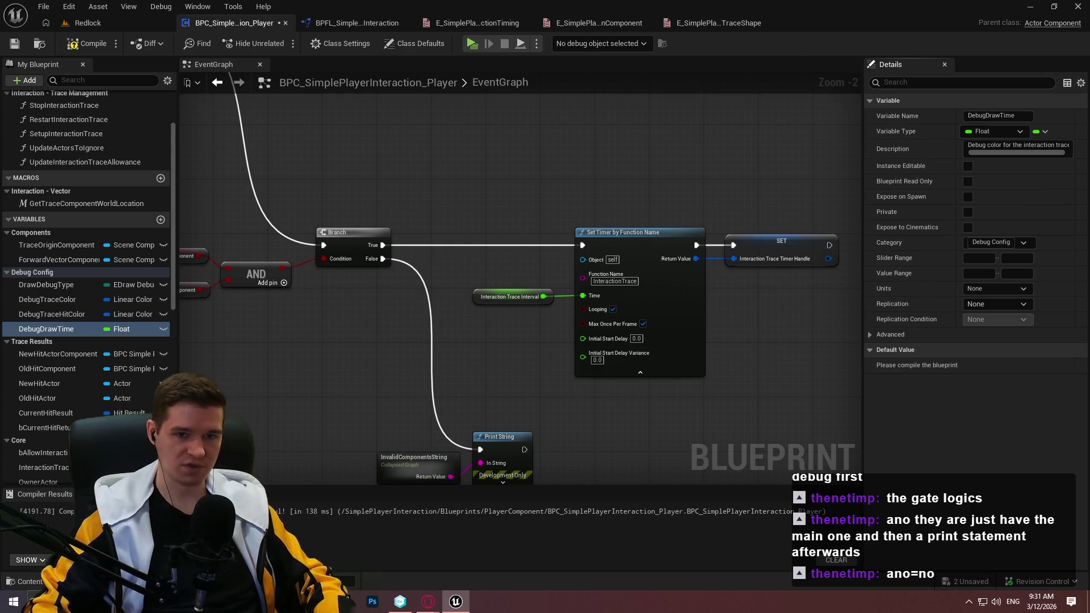
Describe DebugDrawTime as how long to draw the debug for, then save the blueprint
left_click(969, 145)
type("How long to draw the debug f")
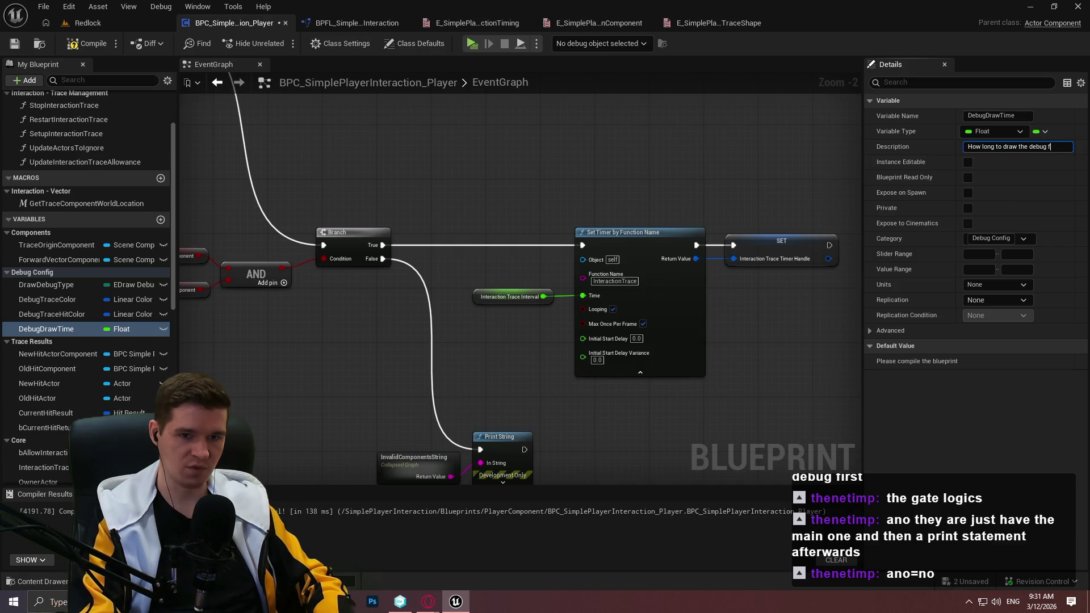
type("or.")
key("Return")
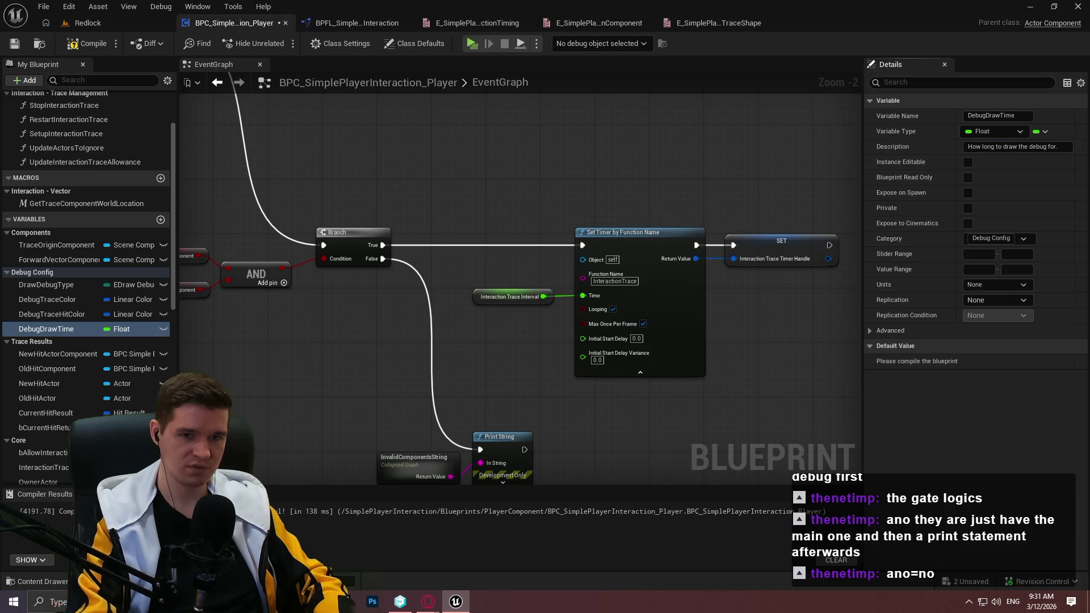
left_click(87, 43)
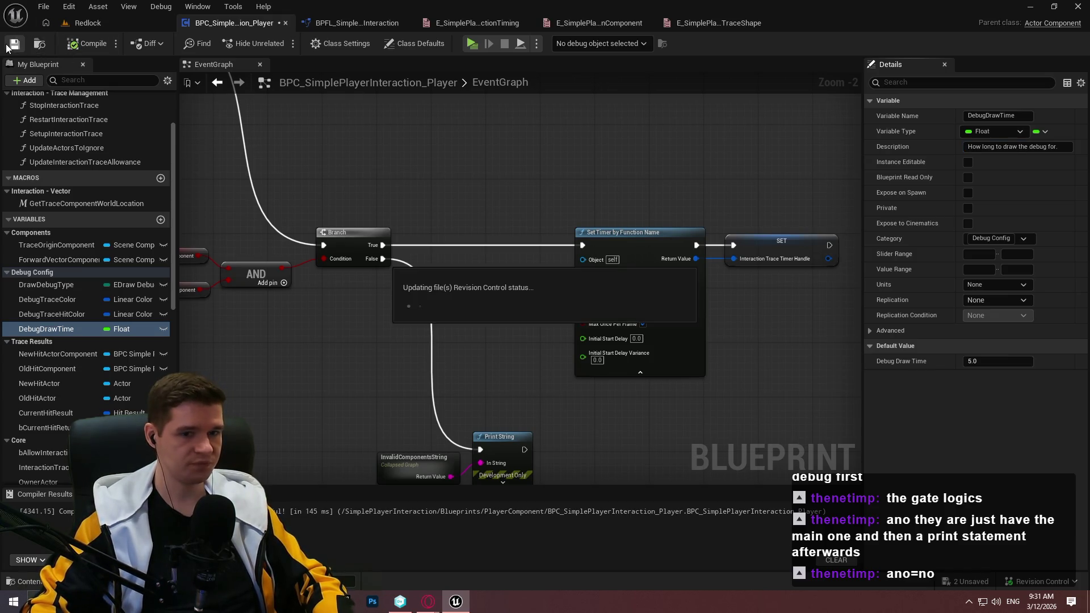
scroll(628, 406, "down", 2)
left_click_drag(627, 406, 836, 420)
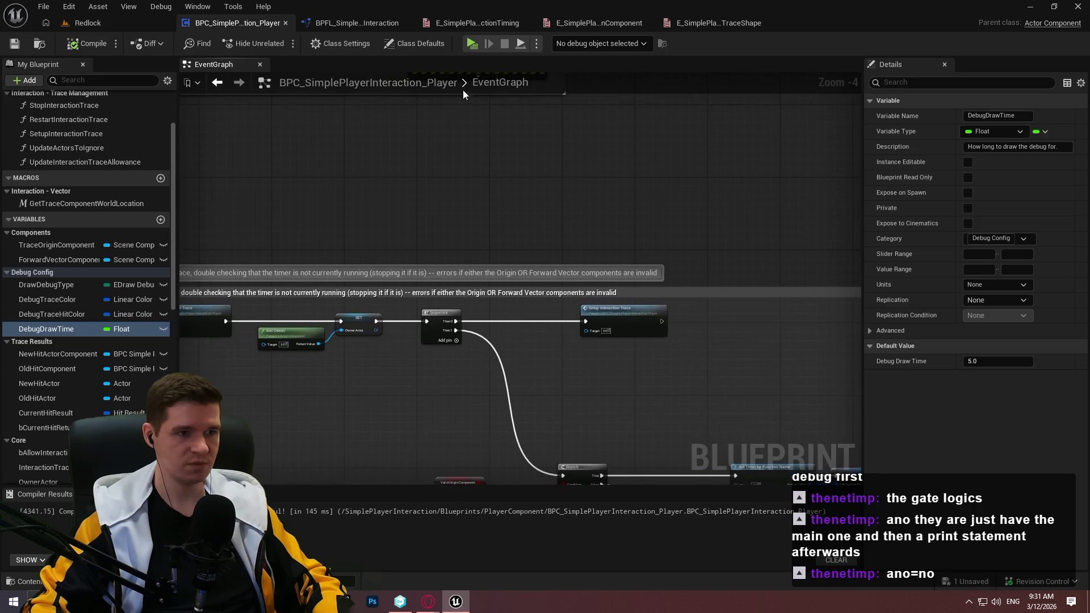
Open the InteractionTrace function graph and pan to the Sphere Trace By Channel input nodes
scroll(66, 110, "up", 1)
double_click(61, 101)
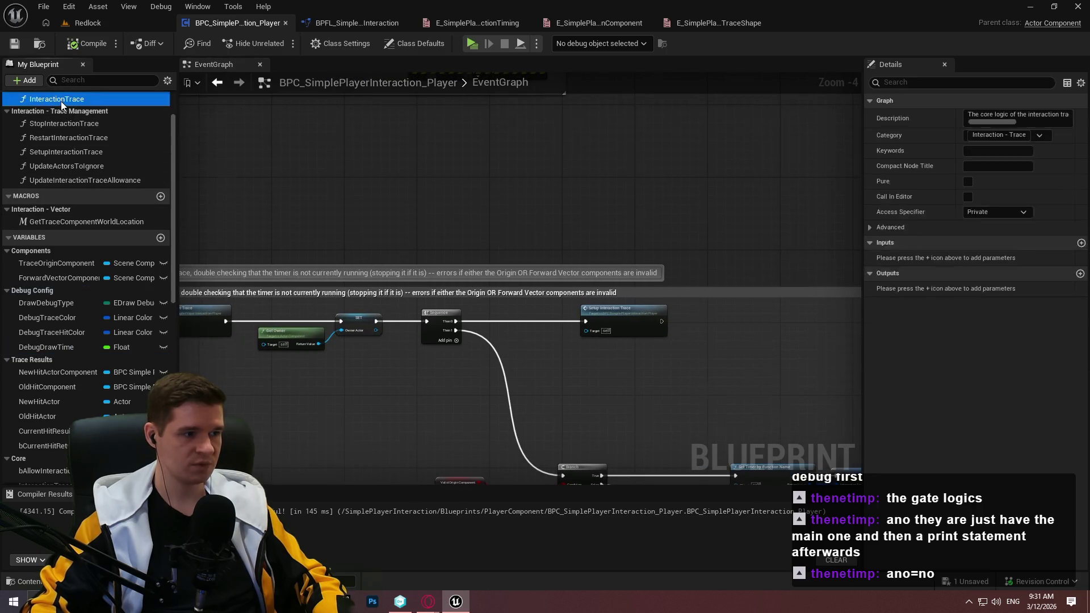
scroll(472, 169, "up", 5)
scroll(589, 257, "up", 4)
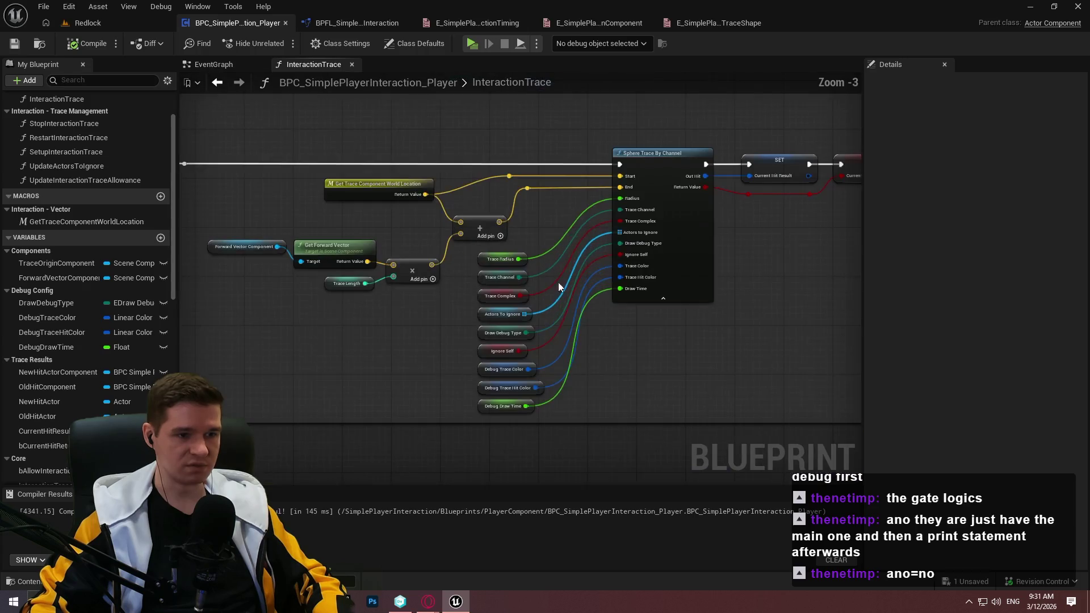
mouse_move(590, 257)
left_mouse_down()
mouse_move(239, 295)
mouse_move(431, 170)
mouse_move(600, 253)
mouse_move(571, 313)
mouse_move(537, 316)
left_mouse_up()
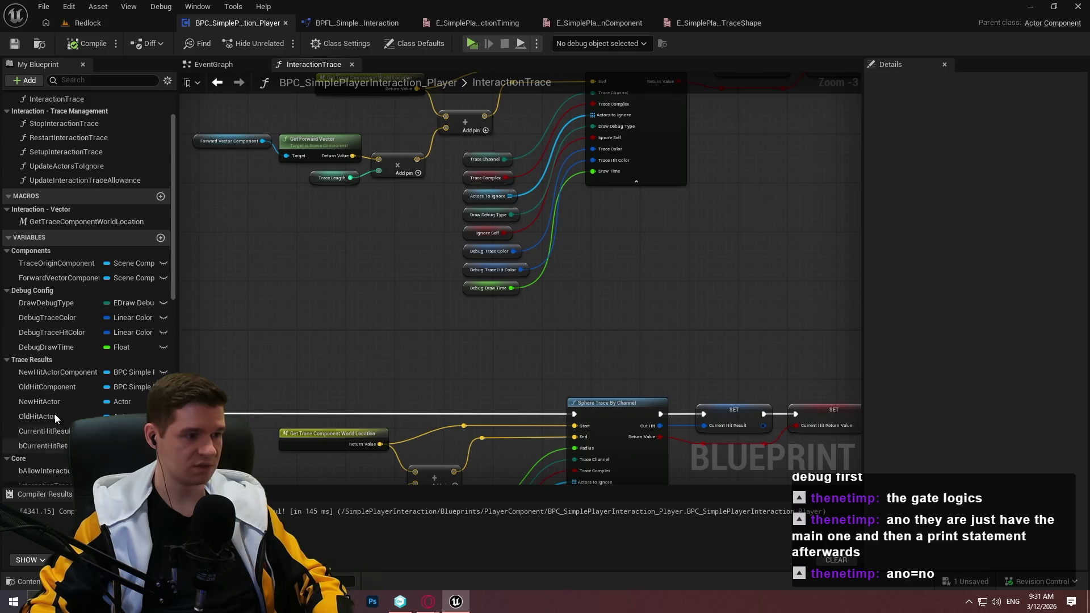
scroll(74, 293, "down", 7)
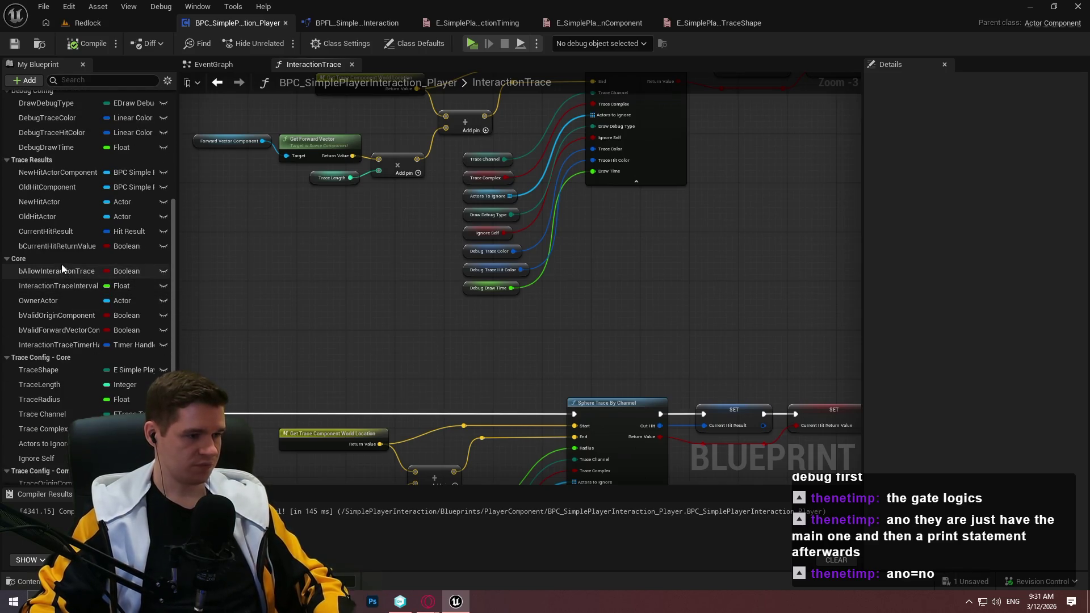
scroll(76, 188, "up", 1)
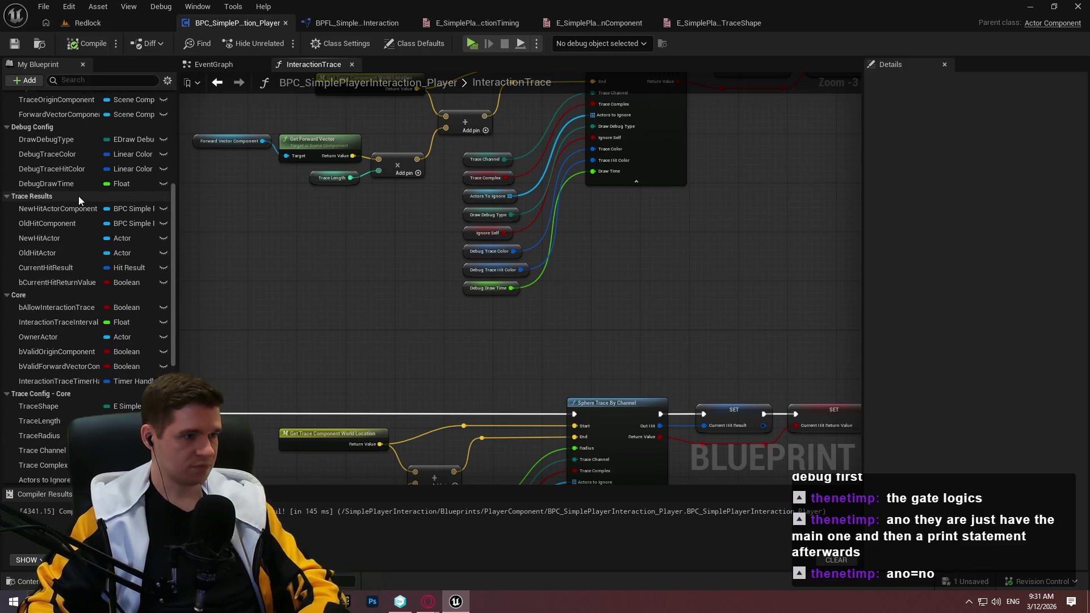
Describe NewHitActorComponent as the Actor component hit on the current tick of the interaction trace
left_click(46, 209)
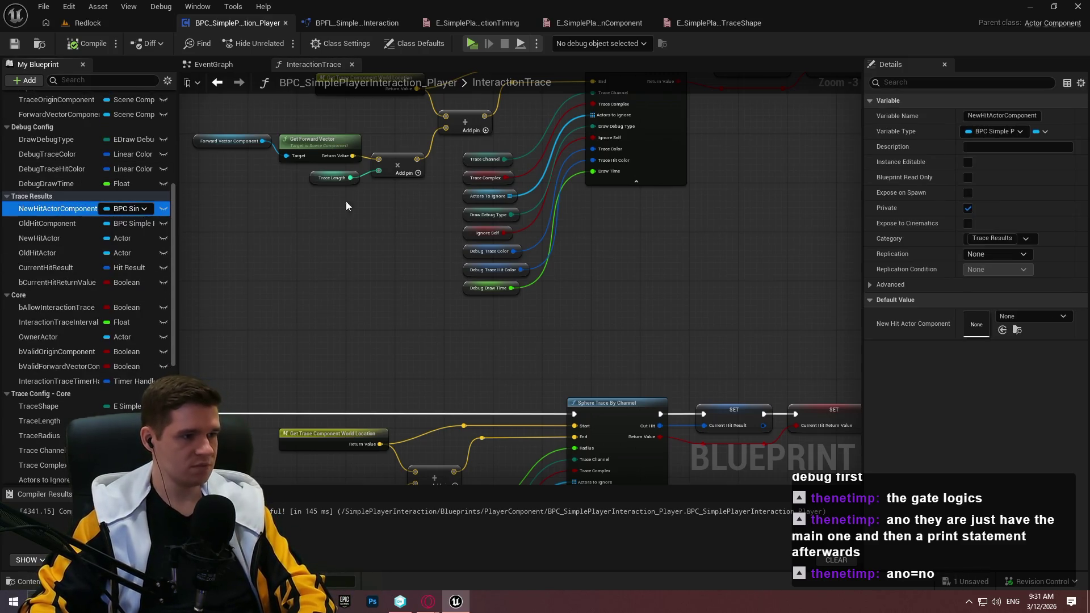
left_click(1000, 149)
type("The BPC_SimplePlayerInteraction_")
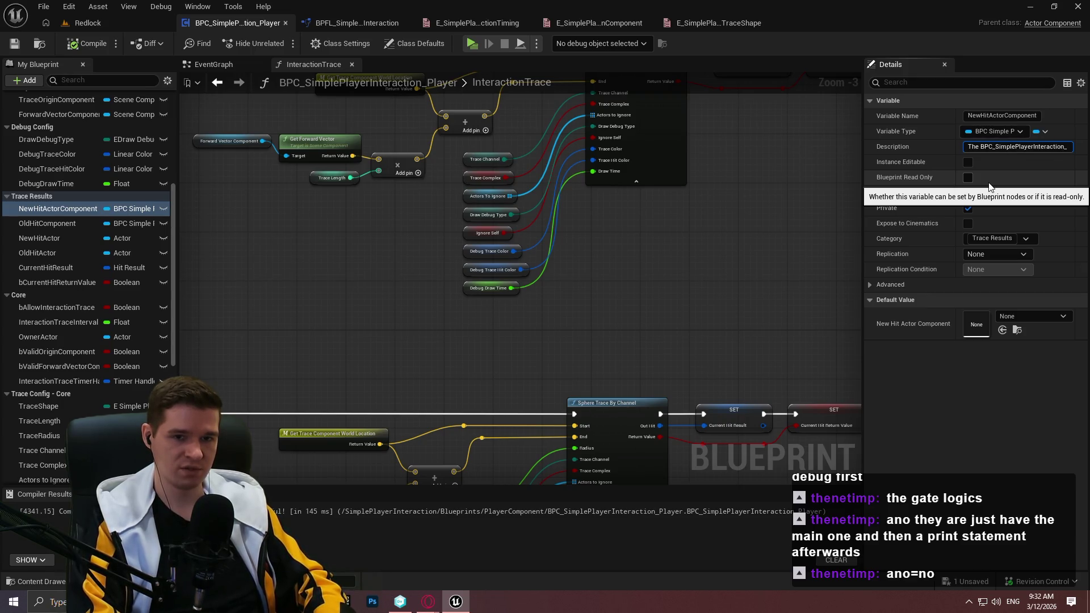
type("Actor component")
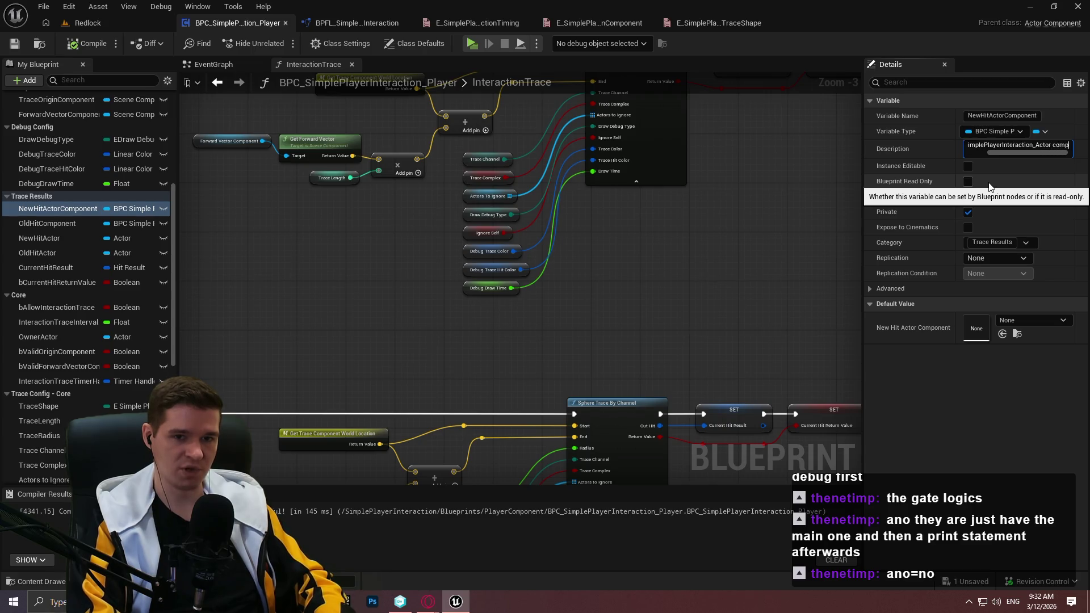
type(" his")
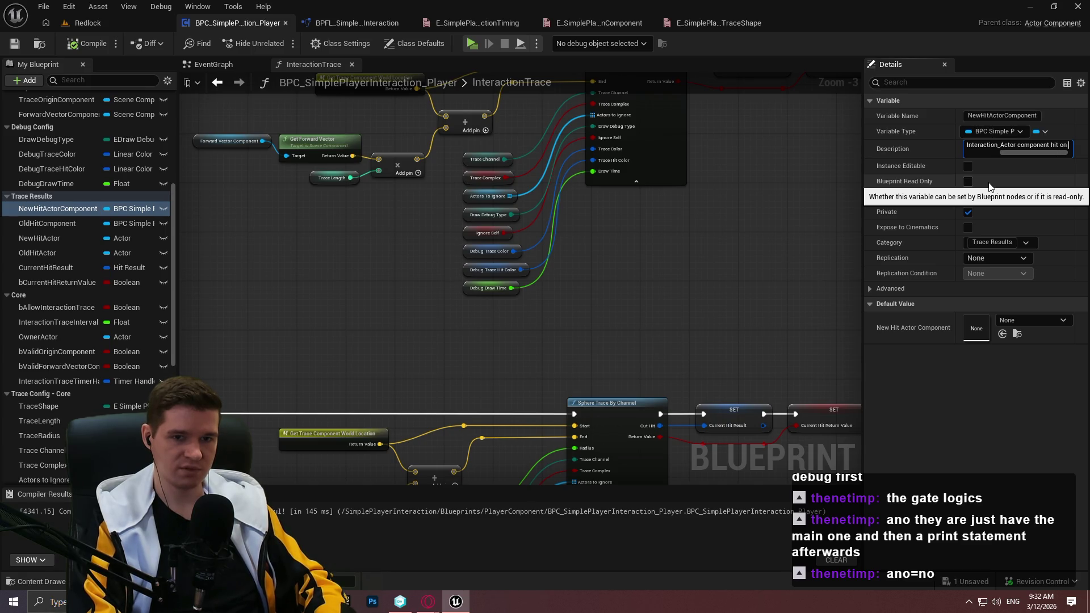
type("this tick")
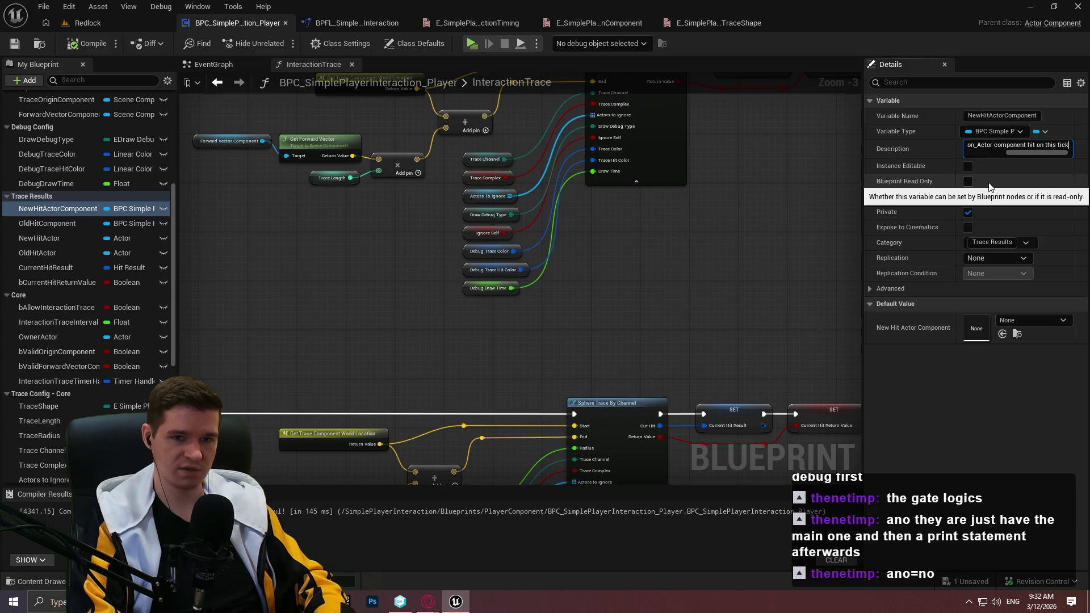
key("BackSpace")
key("BackSpace")
key("BackSpace")
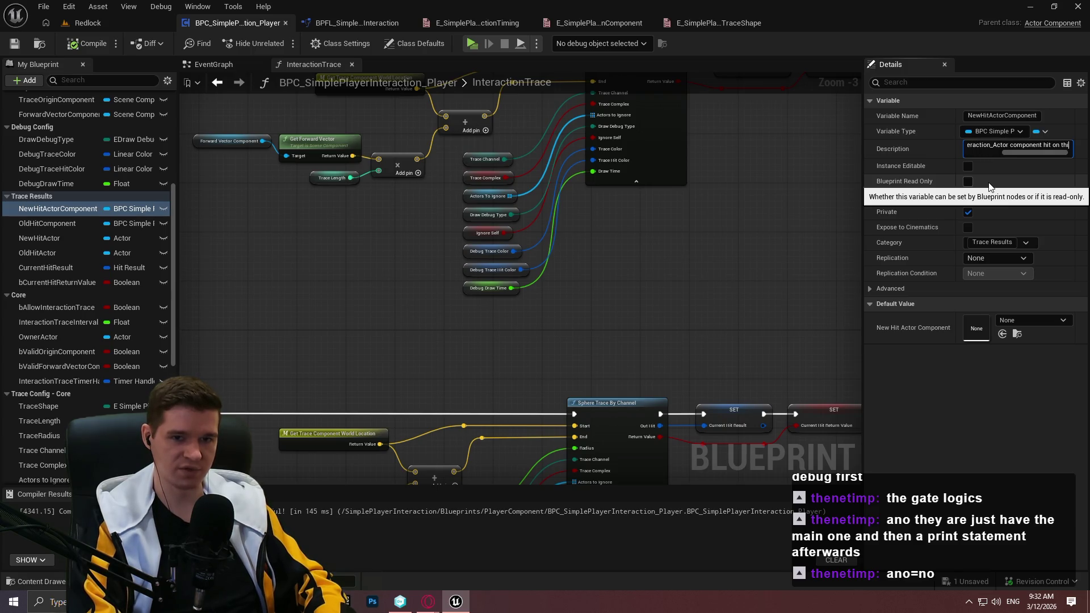
type("current tick")
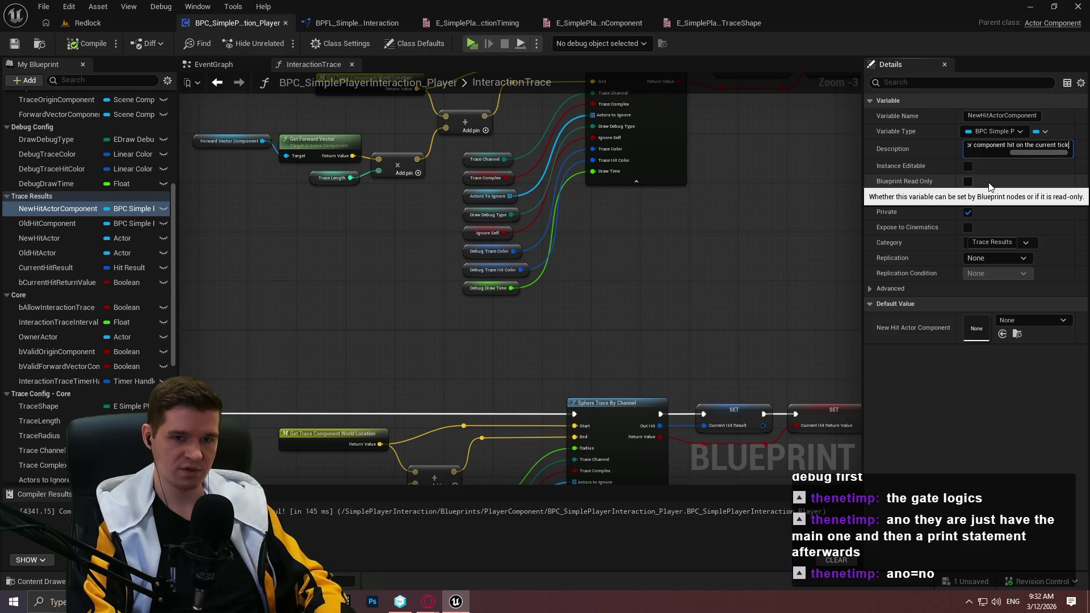
type(" the intera")
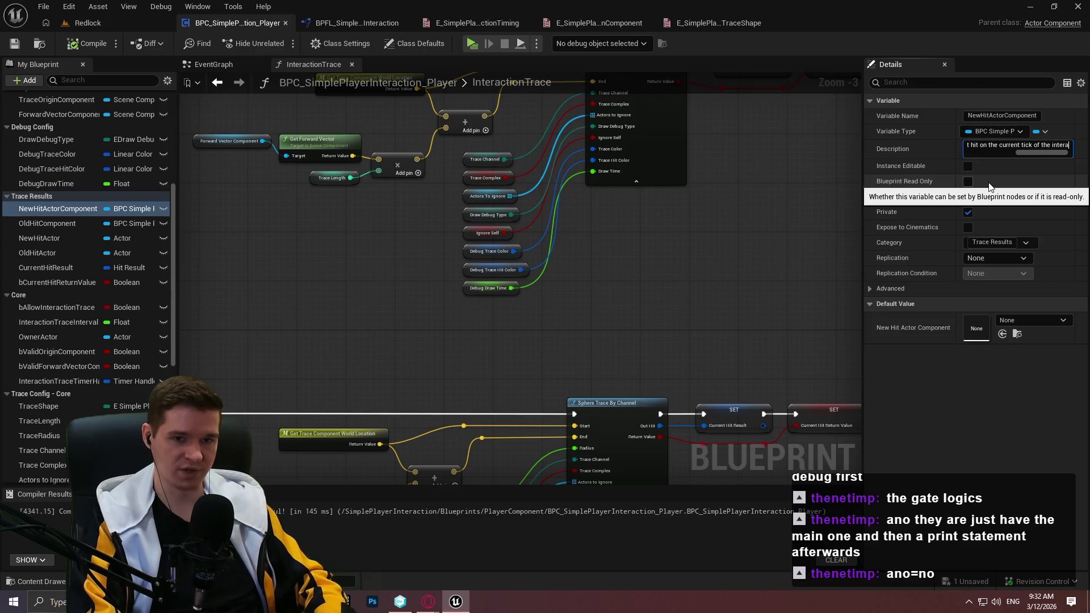
type("tion trace.")
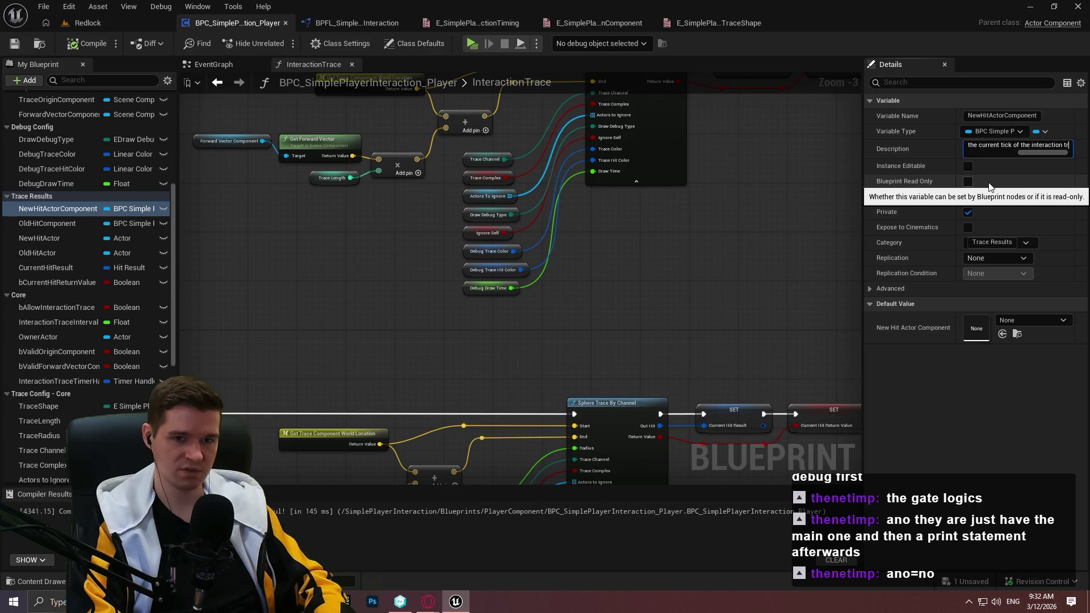
key("Return")
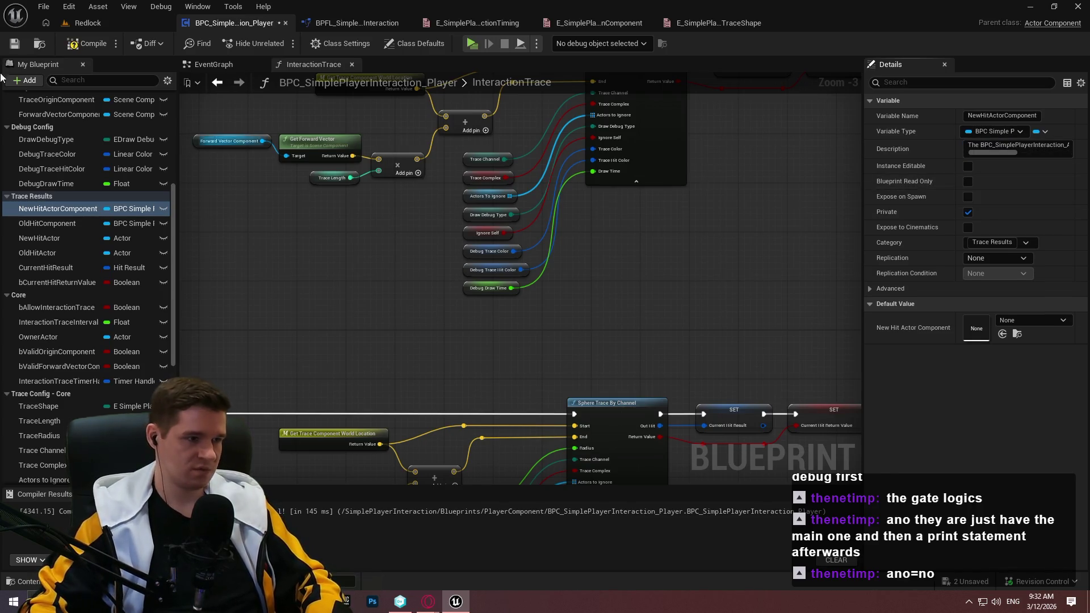
Change OldHitComponent's description to refer to the previous tick
left_click(47, 223)
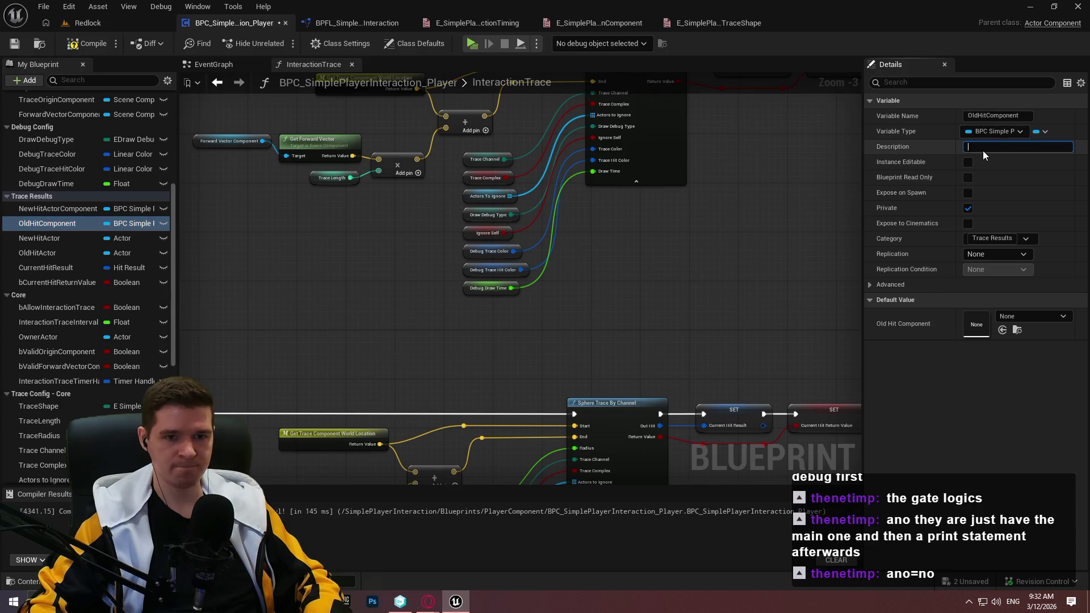
left_click(1009, 152)
mouse_move(1037, 152)
left_mouse_down()
mouse_move(999, 152)
mouse_move(1038, 156)
mouse_move(1025, 146)
left_mouse_up()
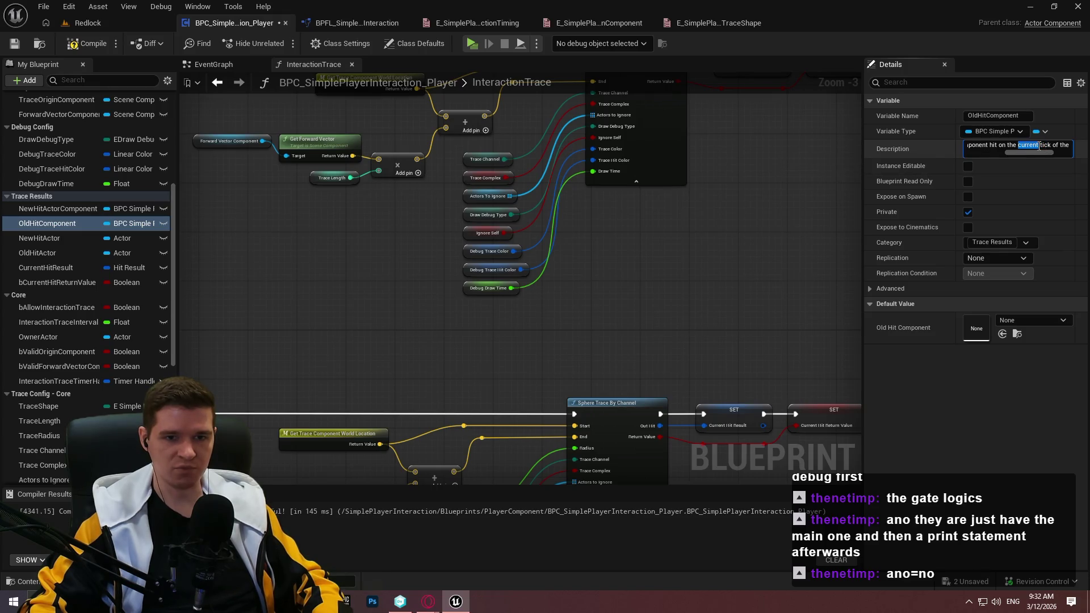
type("previous")
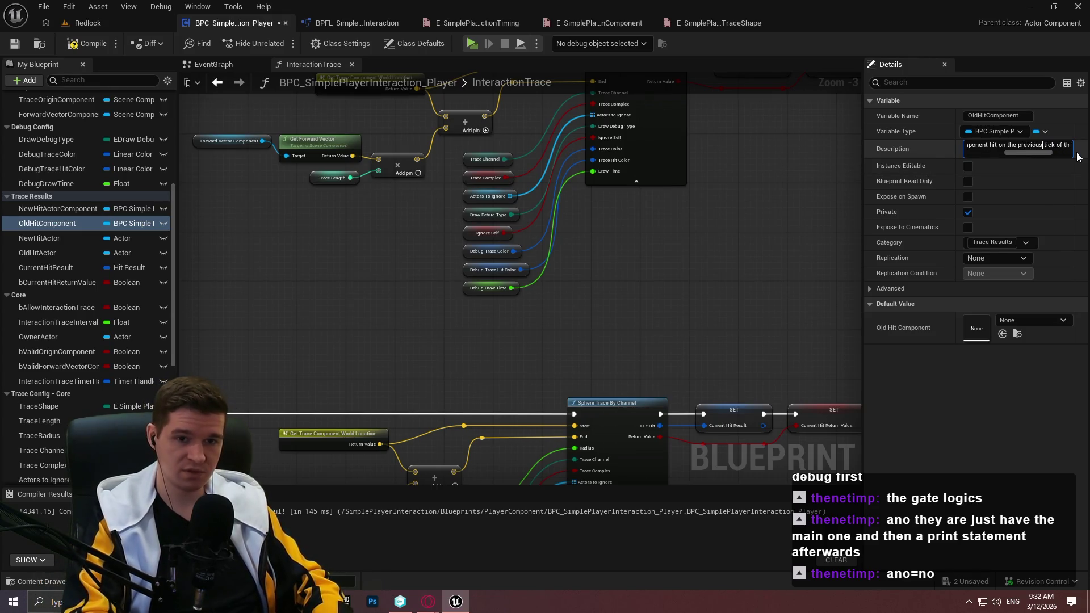
key("Return")
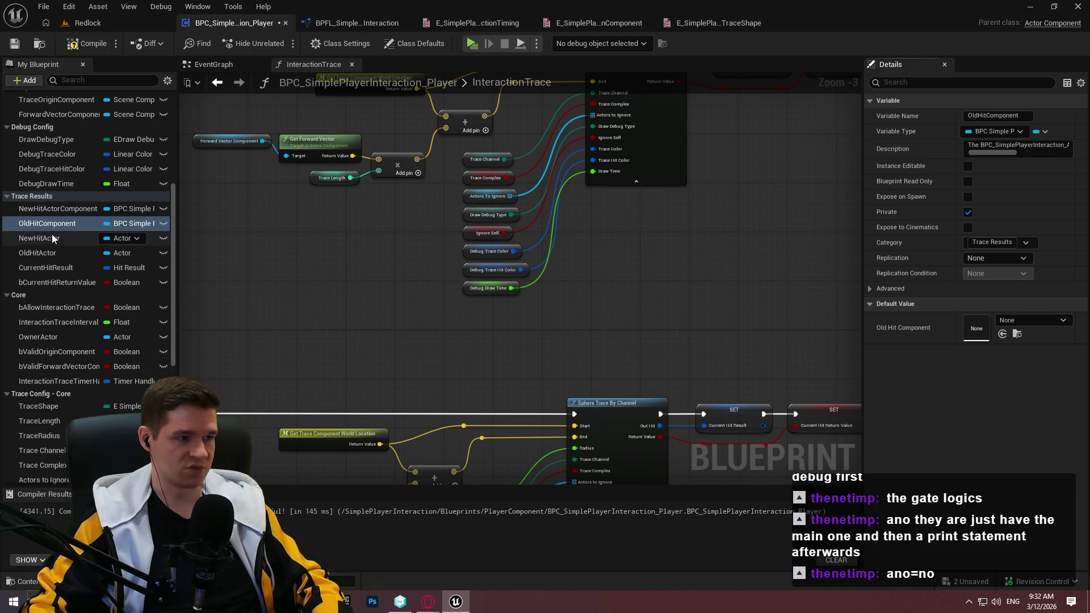
Paste the reused description into NewHitActor and remove the leftover blueprint-name text
left_click(52, 238)
left_click(1010, 147)
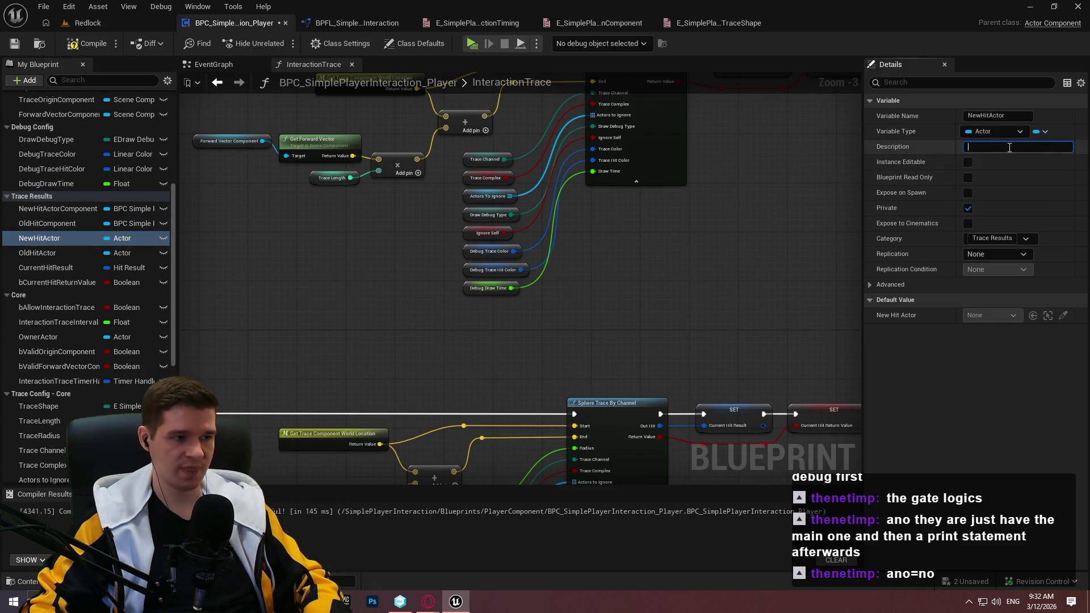
type("The BPC_SimplePlayerInteraction_Actor component hit on the current tick of the interaction trace.")
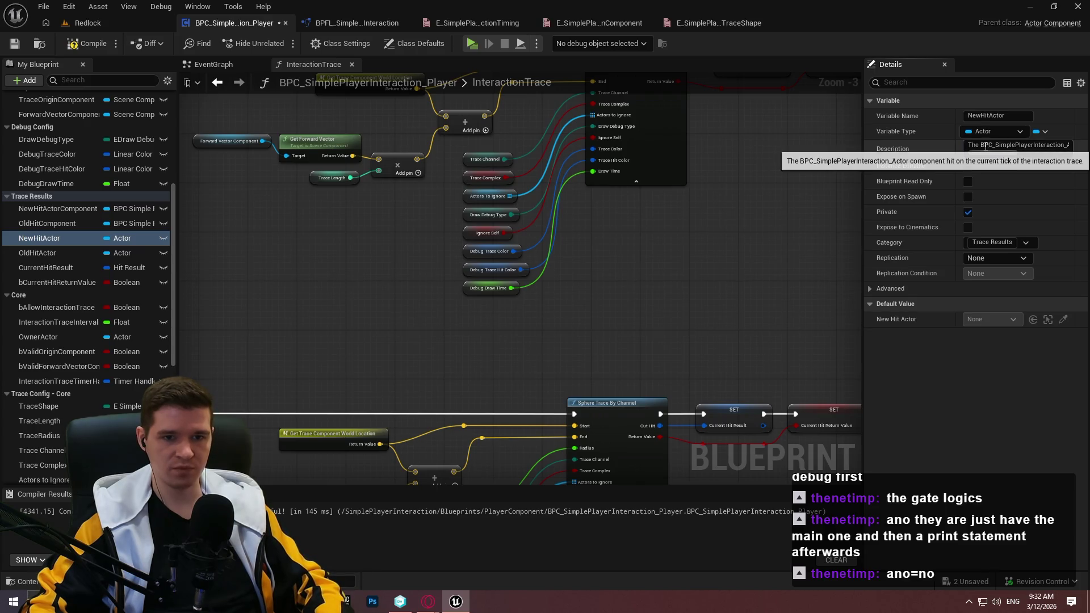
left_click_drag(980, 146, 1037, 153)
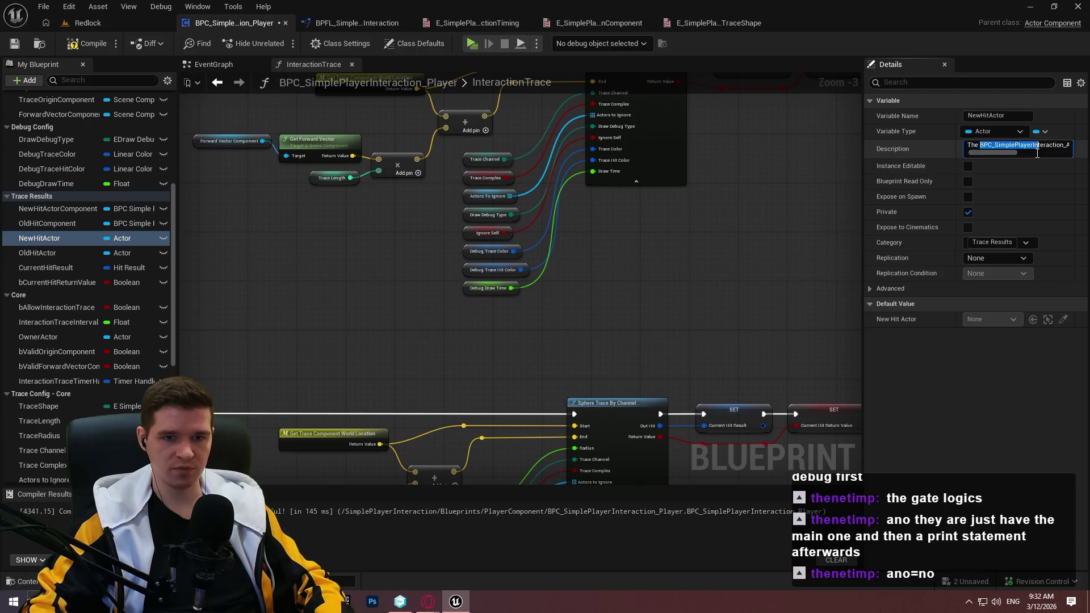
key("BackSpace")
key("Delete")
key("Delete")
key("Delete")
key("Delete")
key("Return")
scroll(1051, 155, "down", 2)
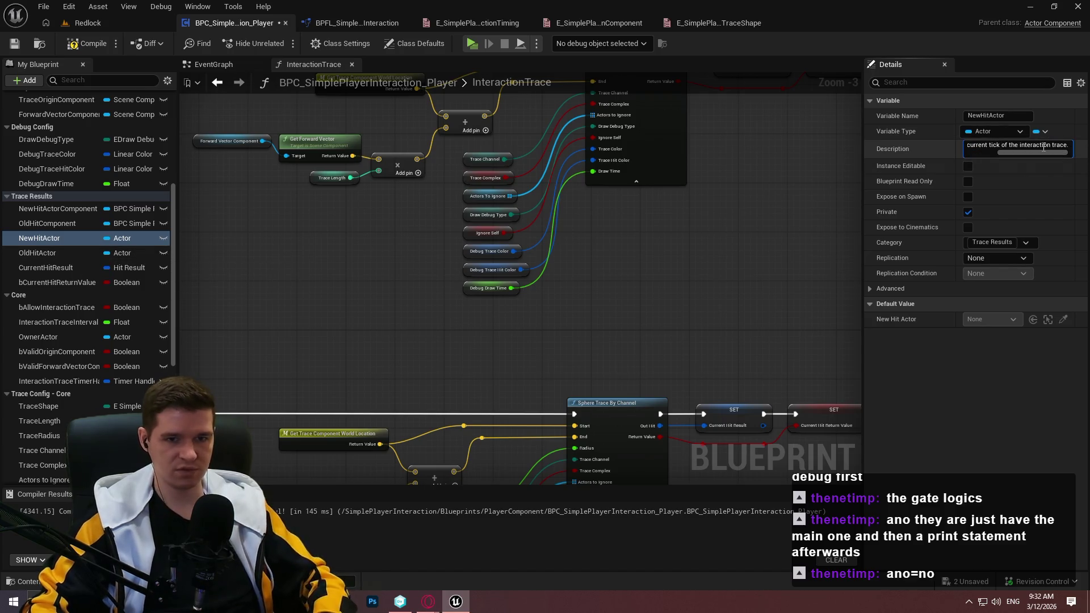
Describe OldHitActor as the Actor hit on the previous tick of the interaction trace
left_click(57, 254)
left_click(995, 153)
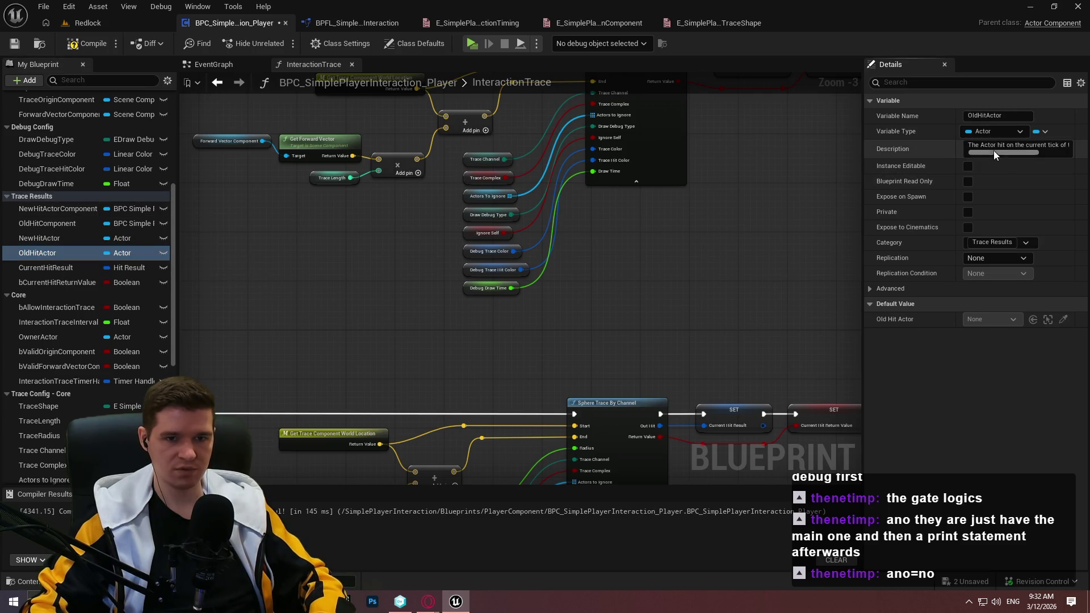
type("previou")
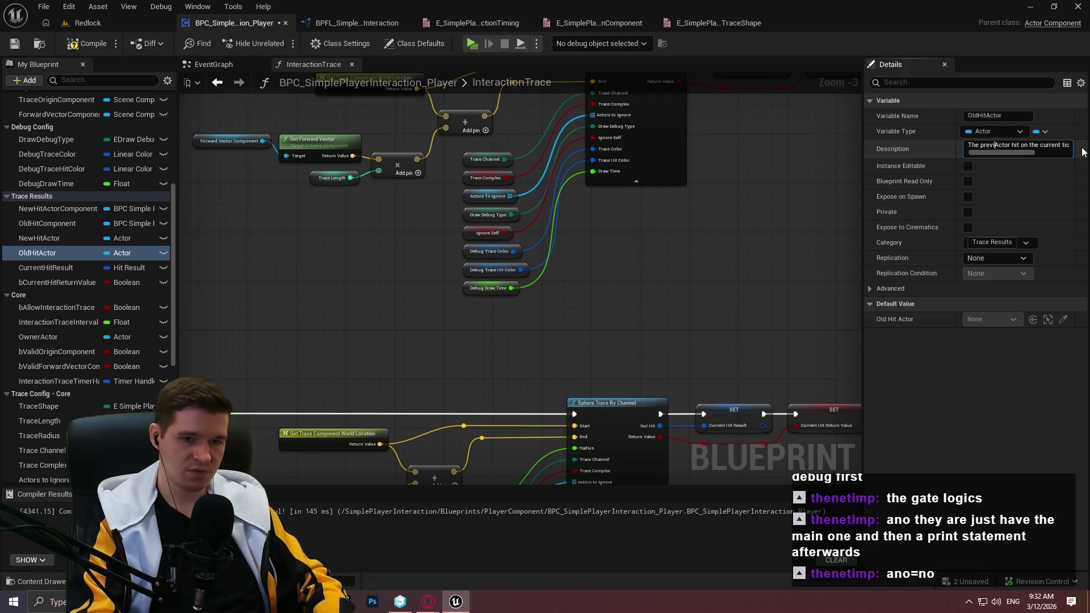
type("s")
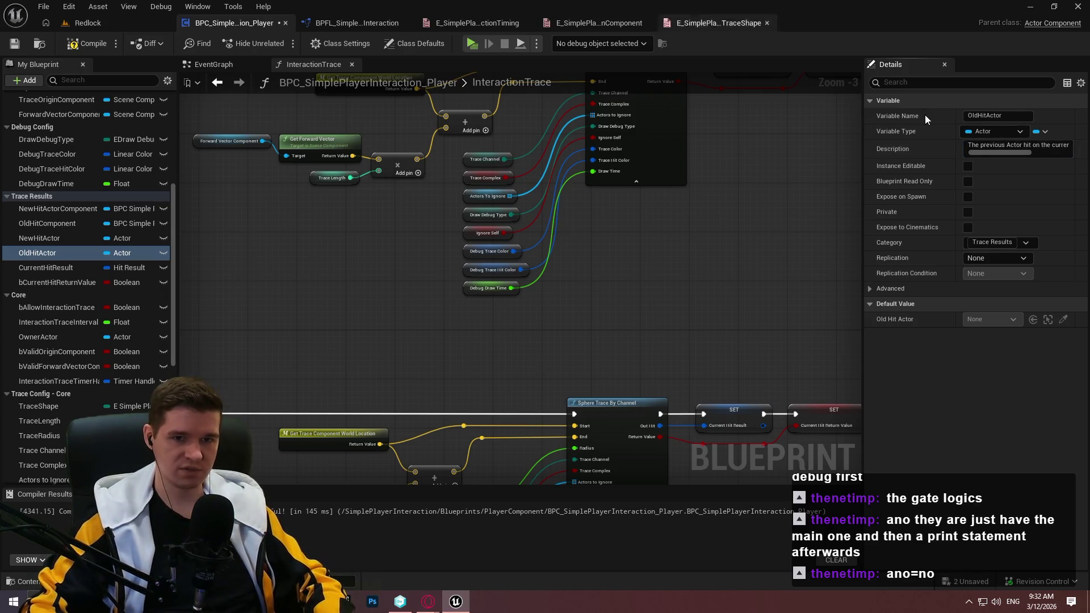
key("Return")
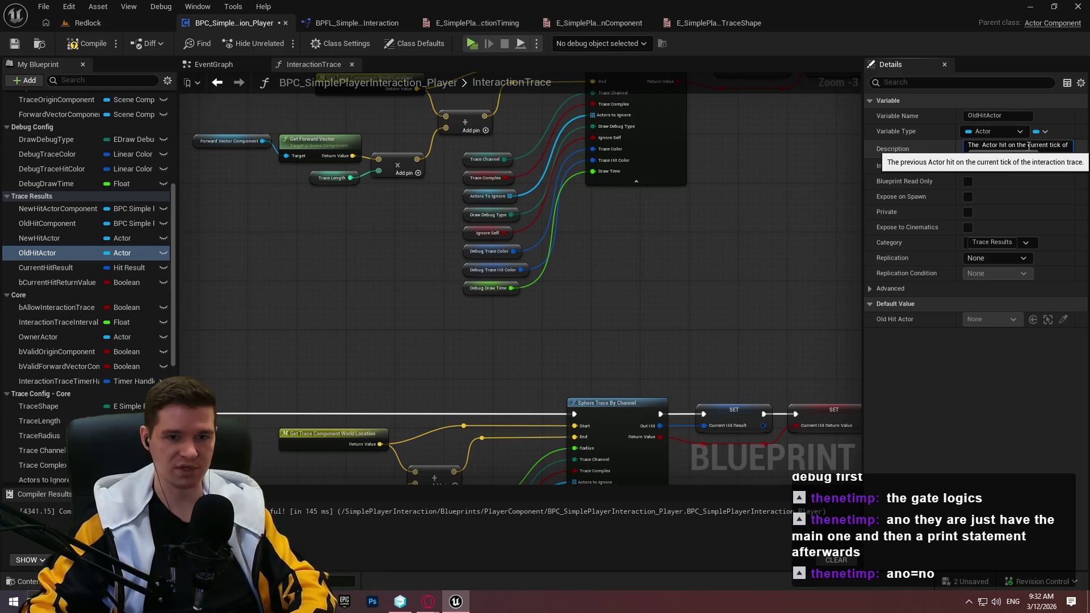
double_click(1044, 145)
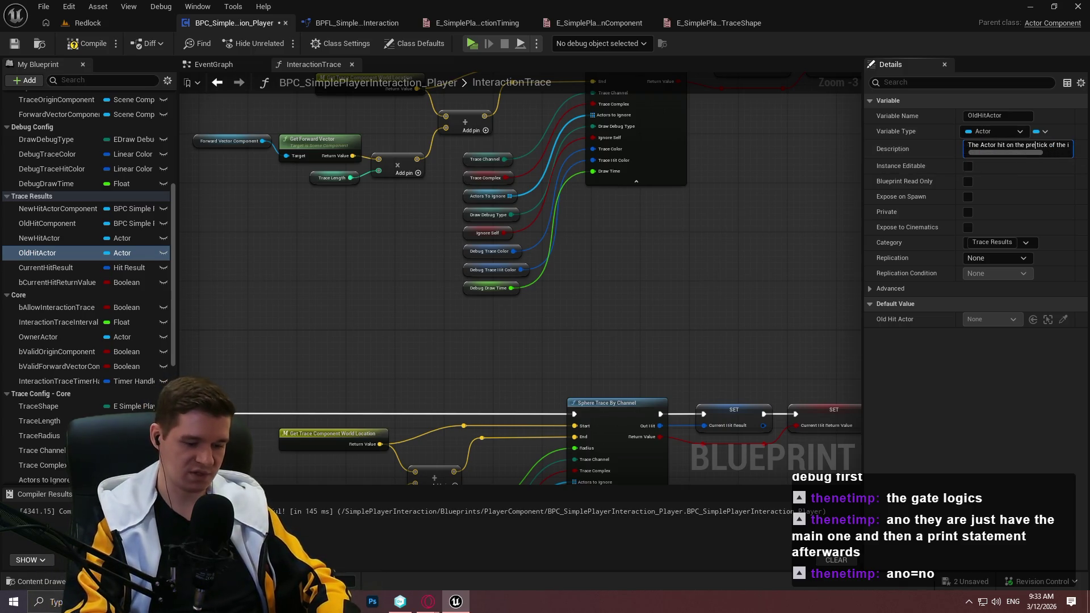
type("ous")
key("Return")
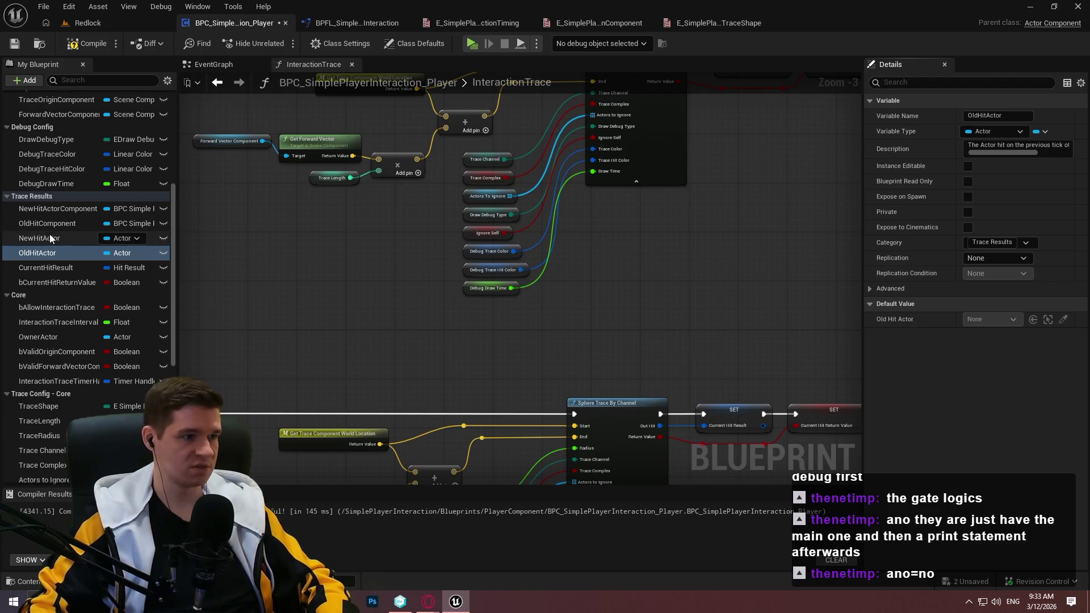
left_click(39, 268)
left_click(1013, 148)
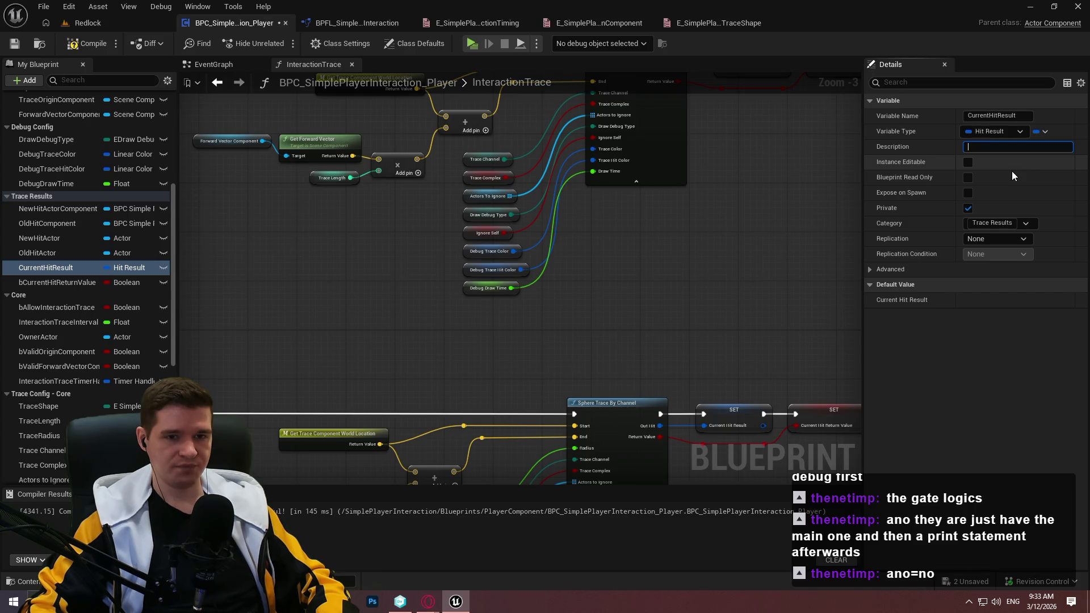
Describe CurrentHitResult as 'The hit result from the current tick of the interaction trace' and reuse it for bCurrentHitReturnValue
type("The interaction t")
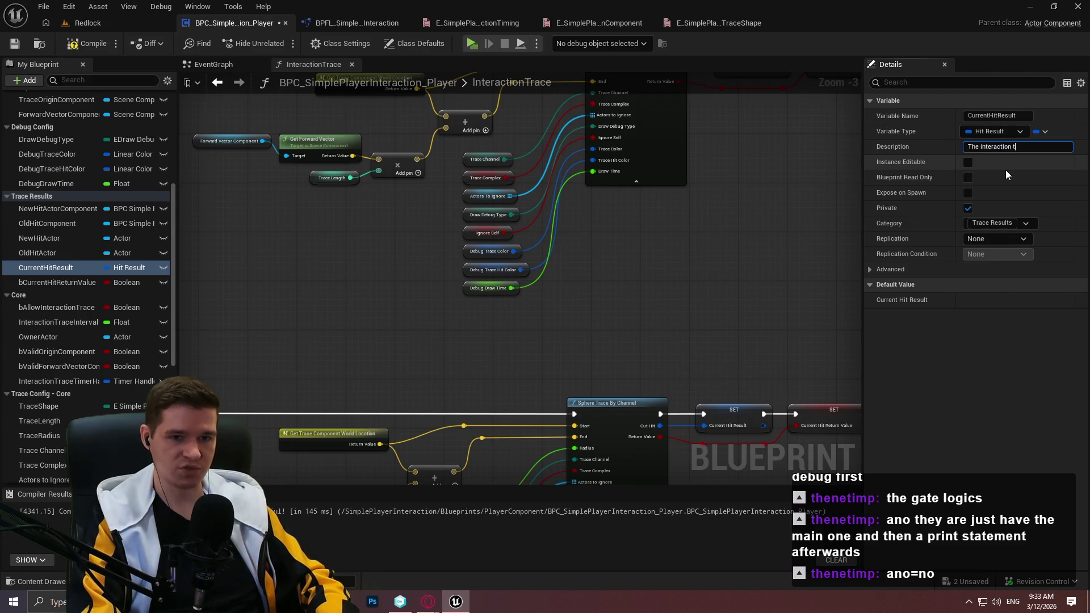
type("race hit resul")
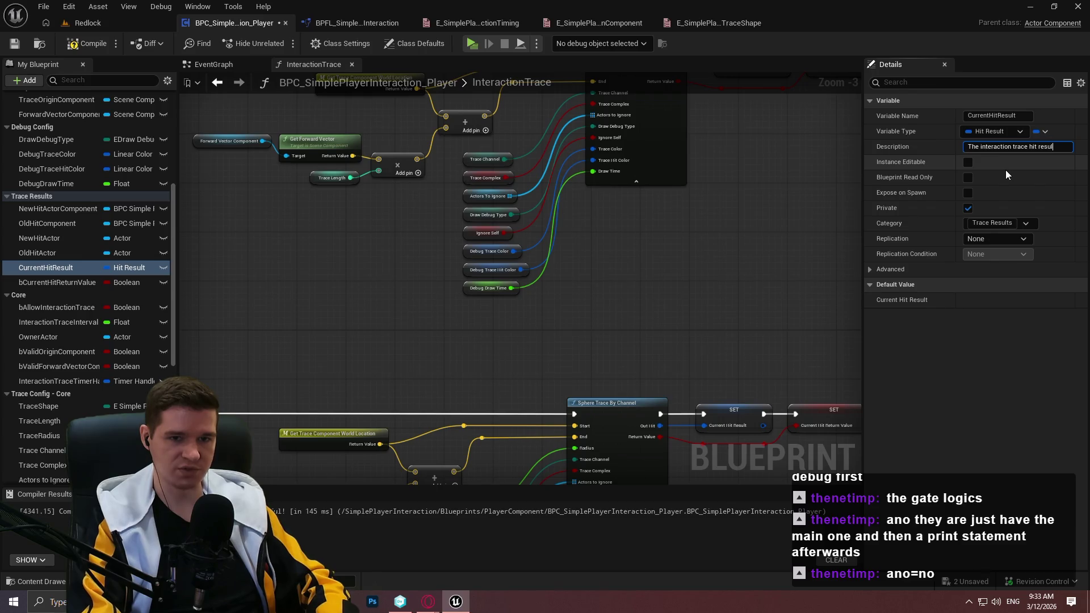
type("t from the current")
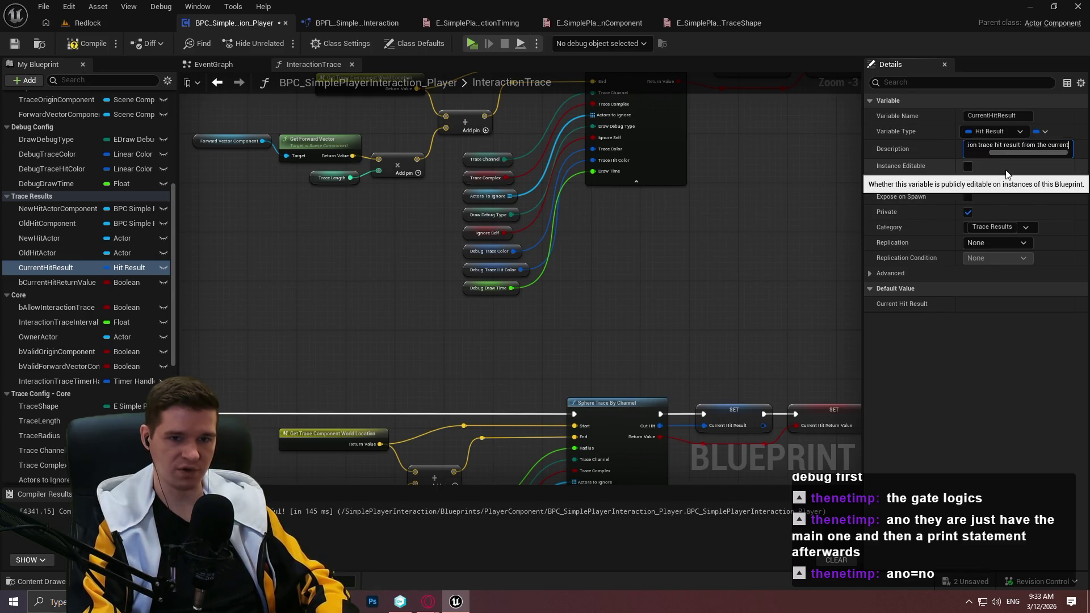
type(" tick of the intera")
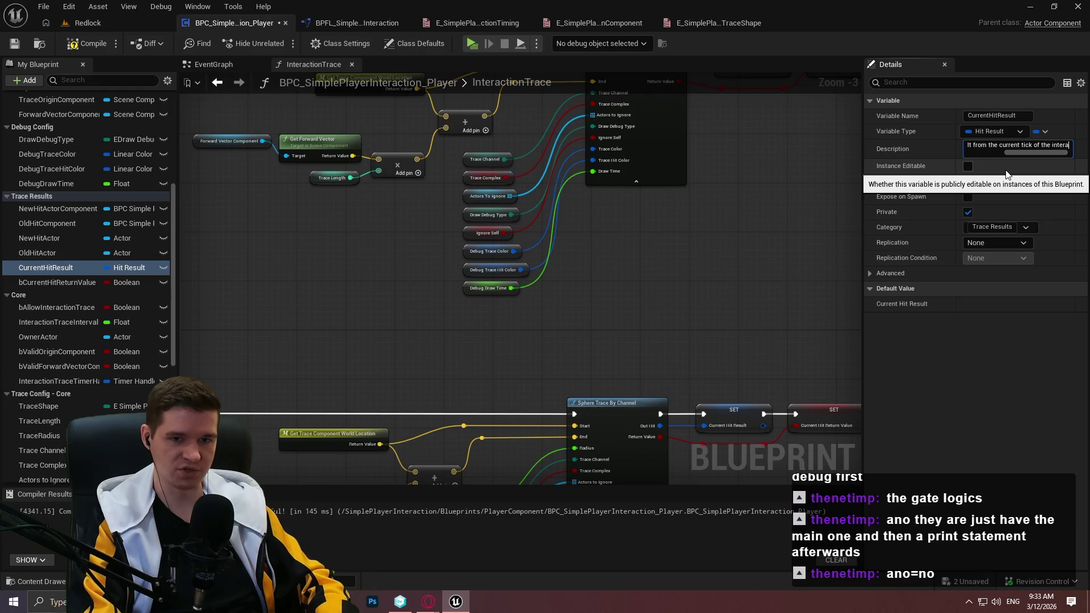
type("ction trace")
key("Return")
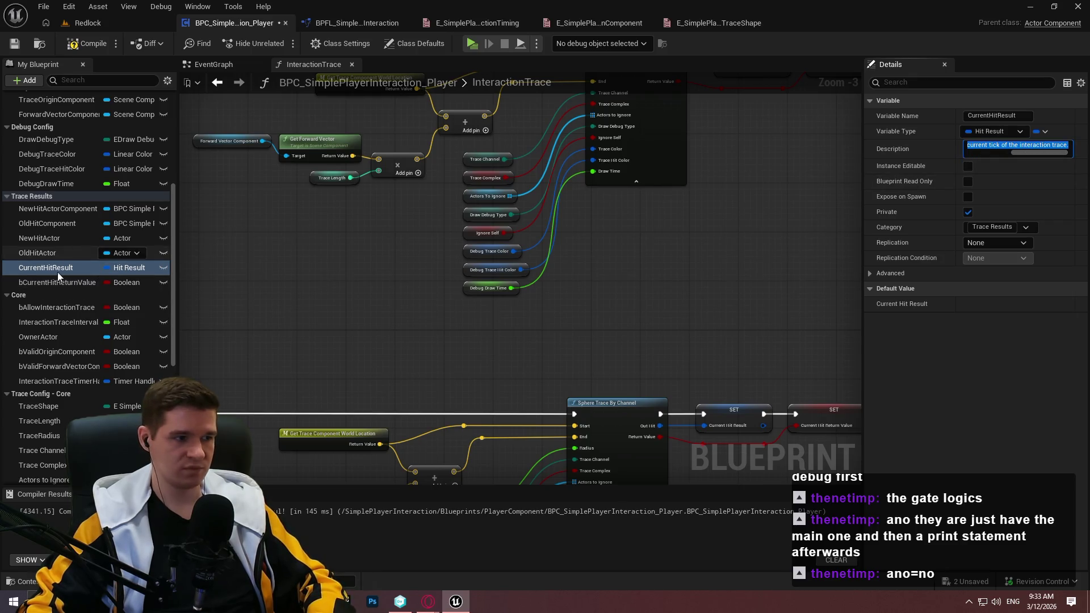
left_click(57, 282)
left_click(996, 147)
key("ctrl+v")
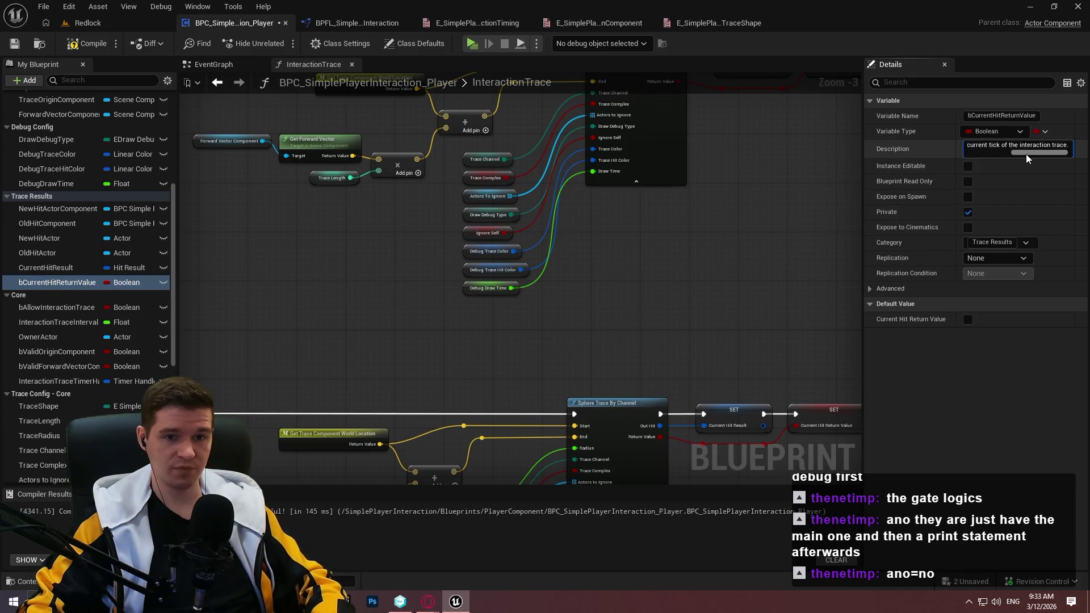
left_click(999, 148)
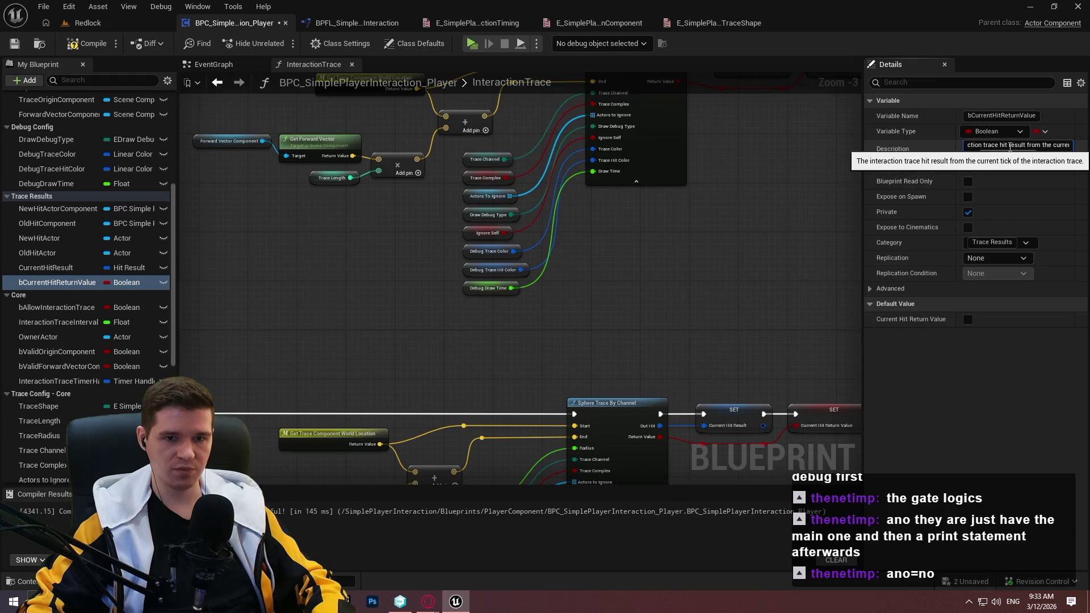
key("Return")
Copy the description sentence into a new Notepad++ tab
left_click_drag(1013, 156, 1056, 155)
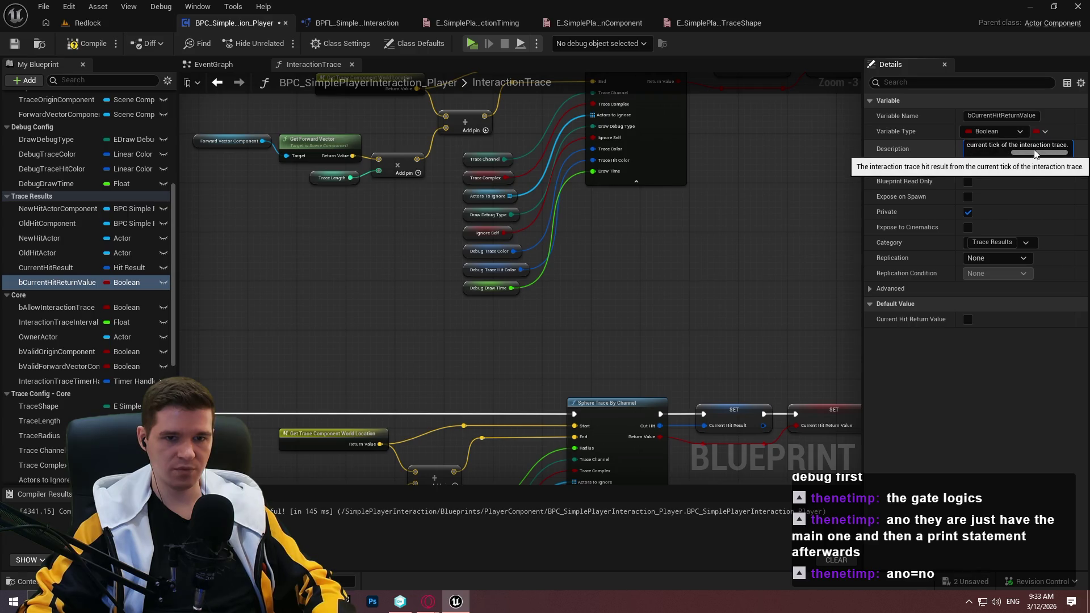
left_click(1039, 148)
key("alt+Tab")
key("ctrl+n")
type("The interaction trace hit result from the current tick of the interaction trace.")
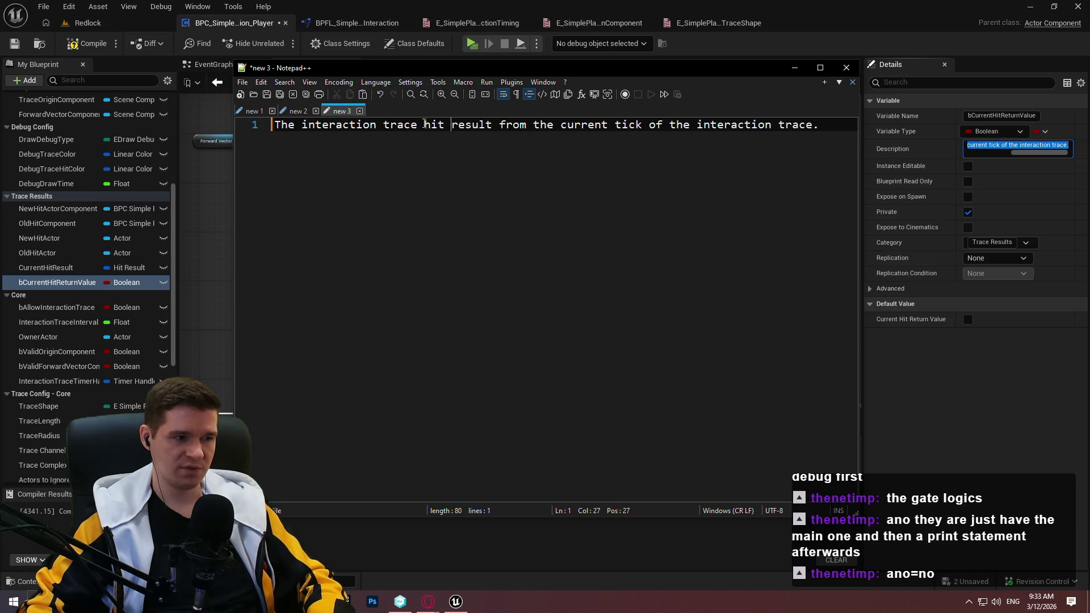
Reword the Notepad++ sentence to 'Whether or not the interaction trace hit for the current tick'
left_click(394, 129)
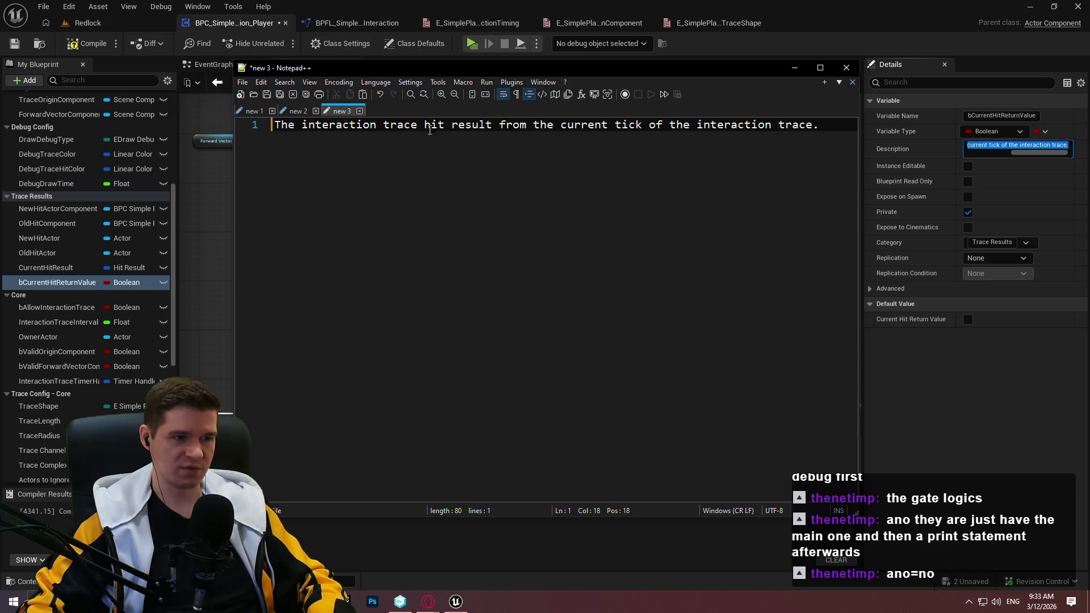
double_click(284, 125)
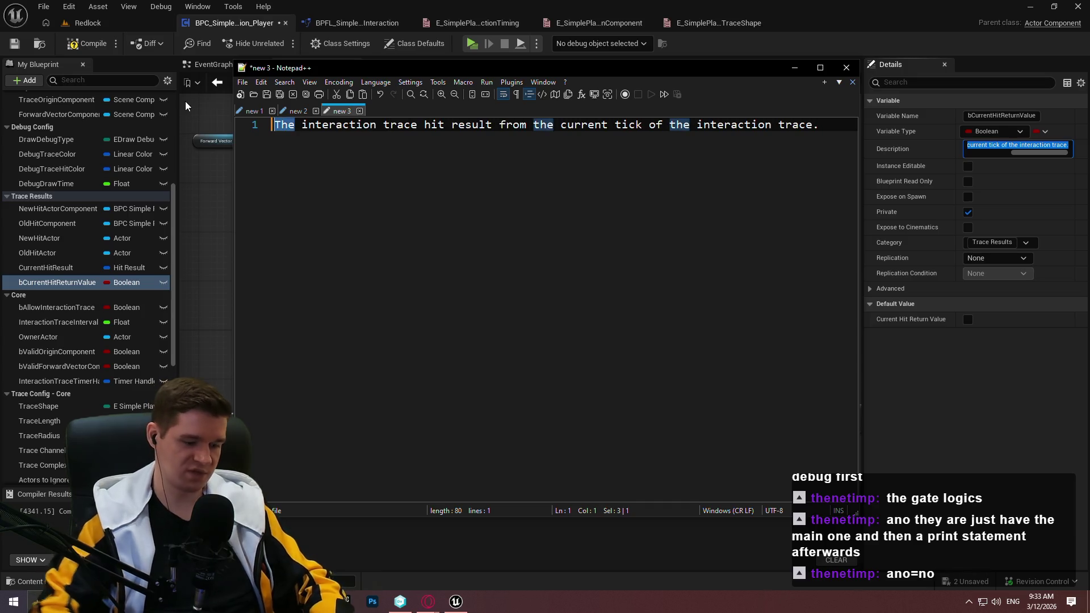
type("Whether or not the")
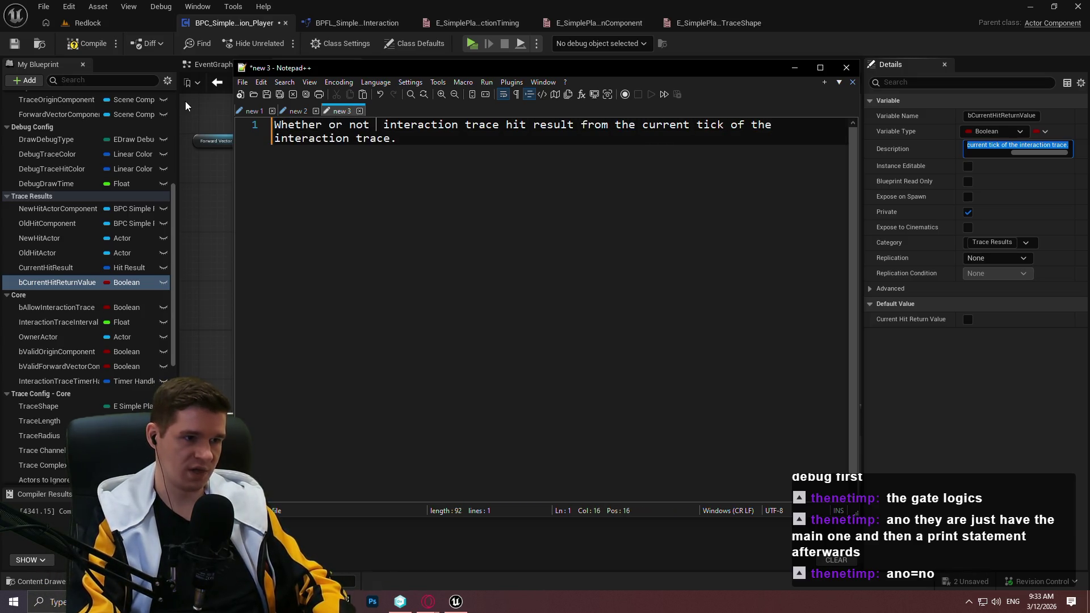
double_click(576, 125)
key("BackSpace")
key("BackSpace")
mouse_move(554, 129)
left_mouse_down()
mouse_move(318, 140)
mouse_move(575, 126)
left_mouse_up()
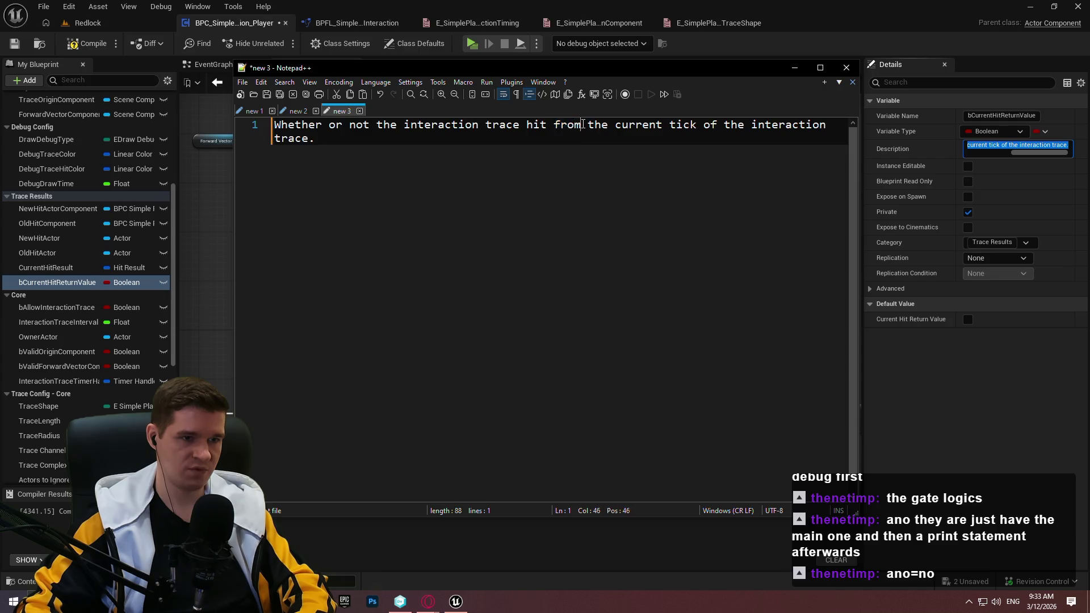
type("for")
left_click(789, 144)
Replace bCurrentHitReturnValue's description in Unreal with the revised sentence
key("ctrl+a")
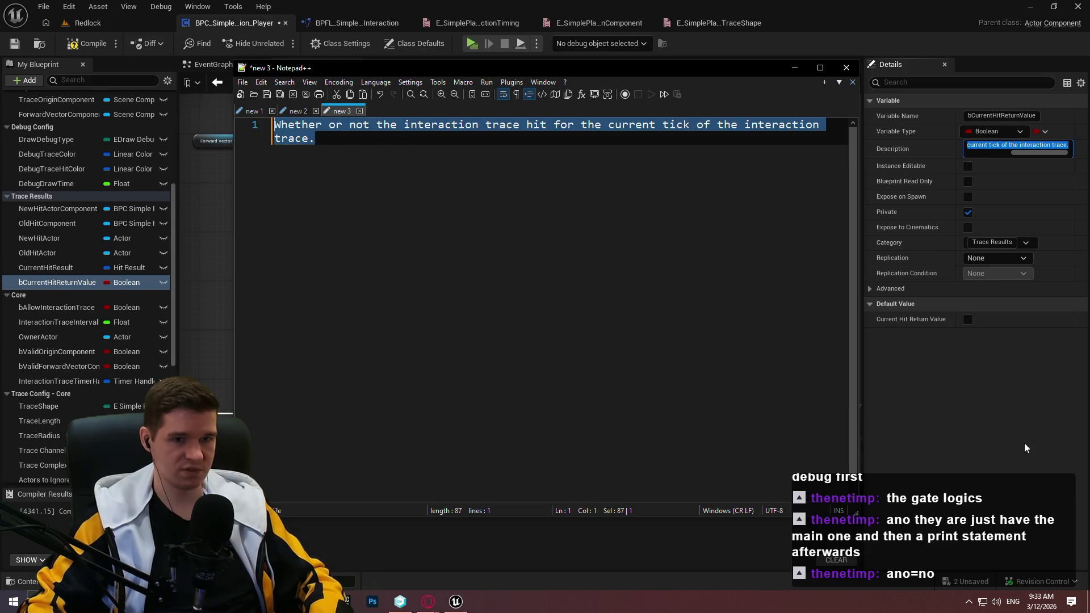
left_click(858, 157)
left_click(1016, 146)
key("ctrl+a")
key("ctrl+v")
left_click(1022, 353)
Save the blueprint and collapse the Components, Debug Config and Trace Results variable groups
left_click(14, 43)
scroll(33, 191, "up", 2)
left_click(7, 160)
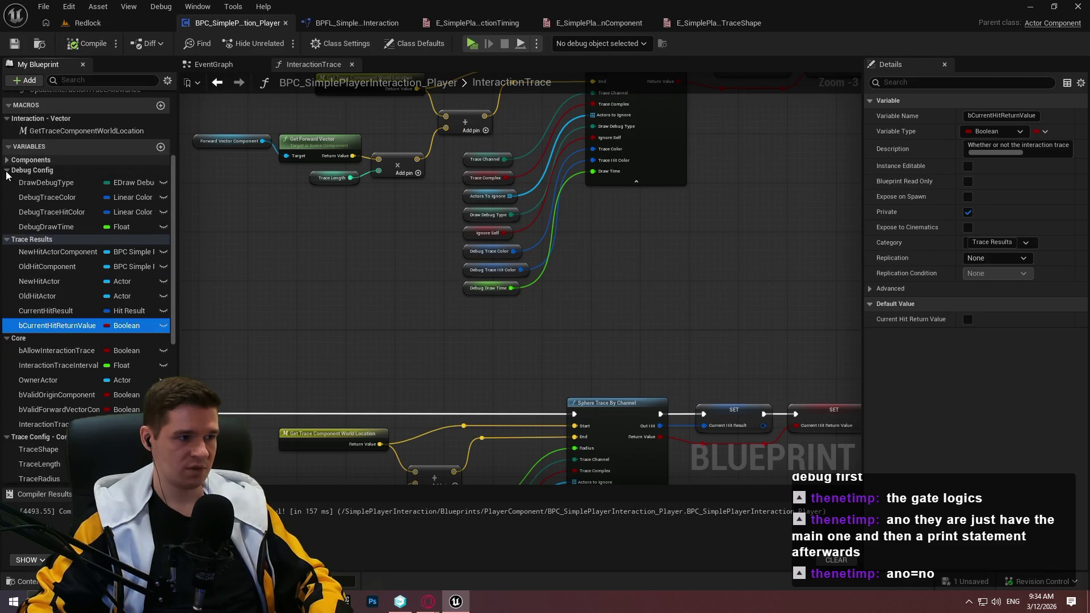
left_click(6, 170)
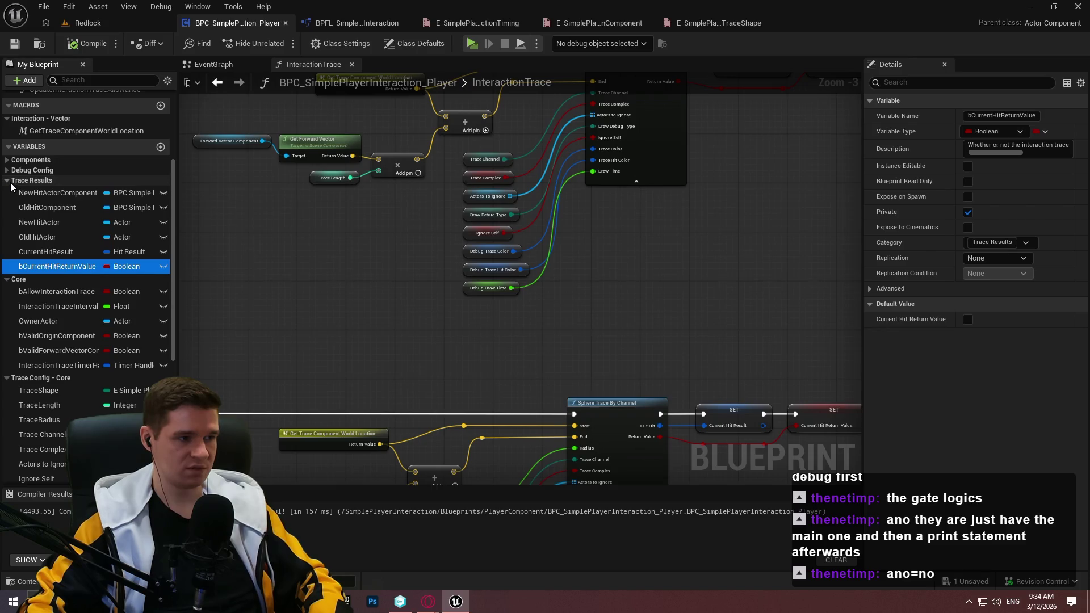
left_click(7, 180)
scroll(29, 193, "down", 3)
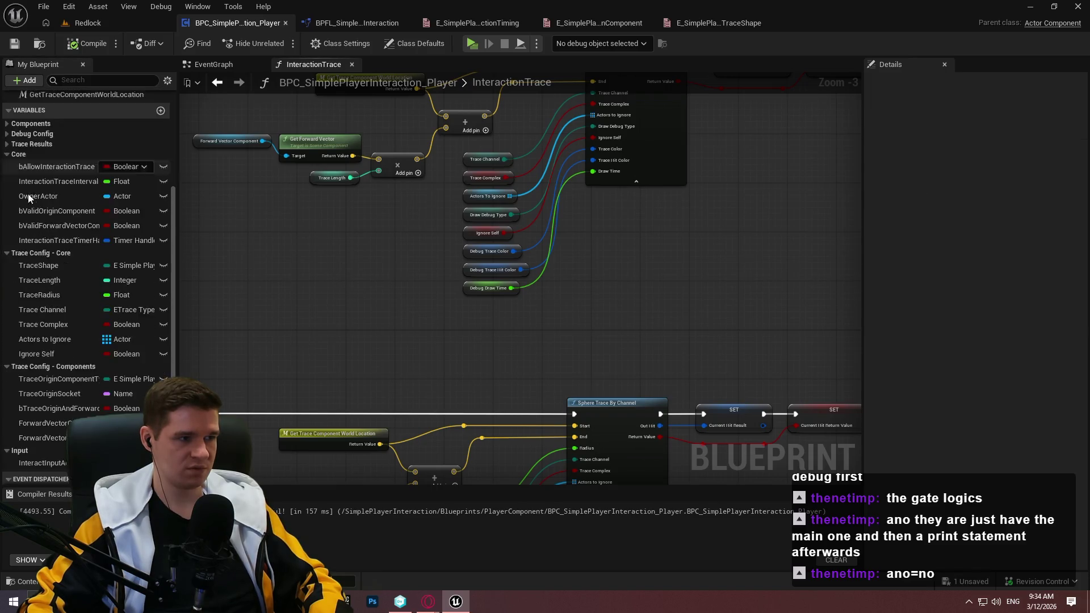
Describe bAllowInteractionTrace as controlling whether the interaction trace may run, then compile
left_click(47, 133)
left_click(1009, 148)
type("Boolean to control")
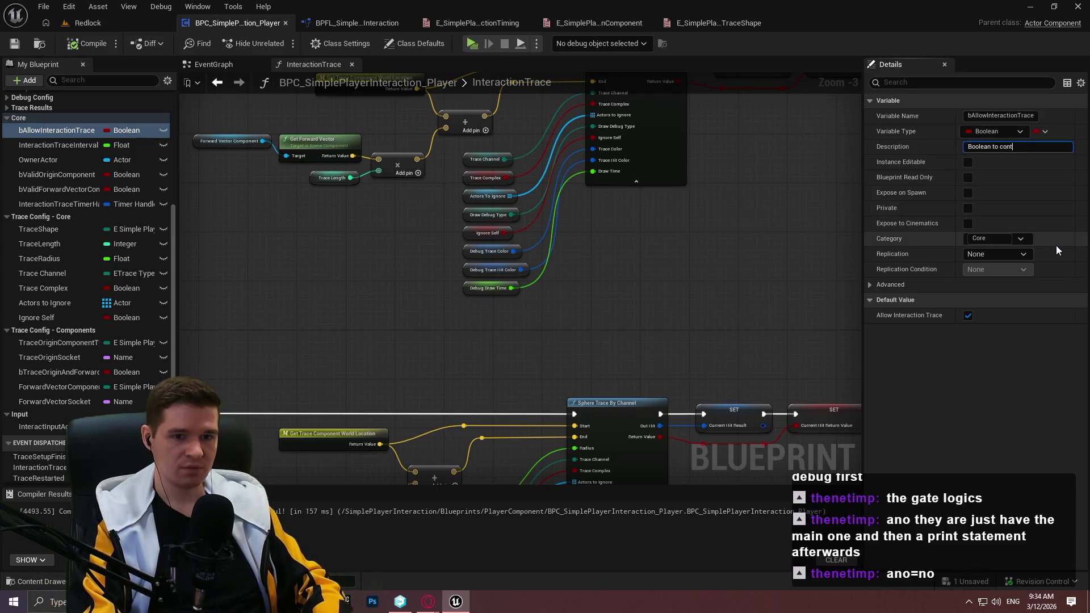
type(" whether or not we're allowe")
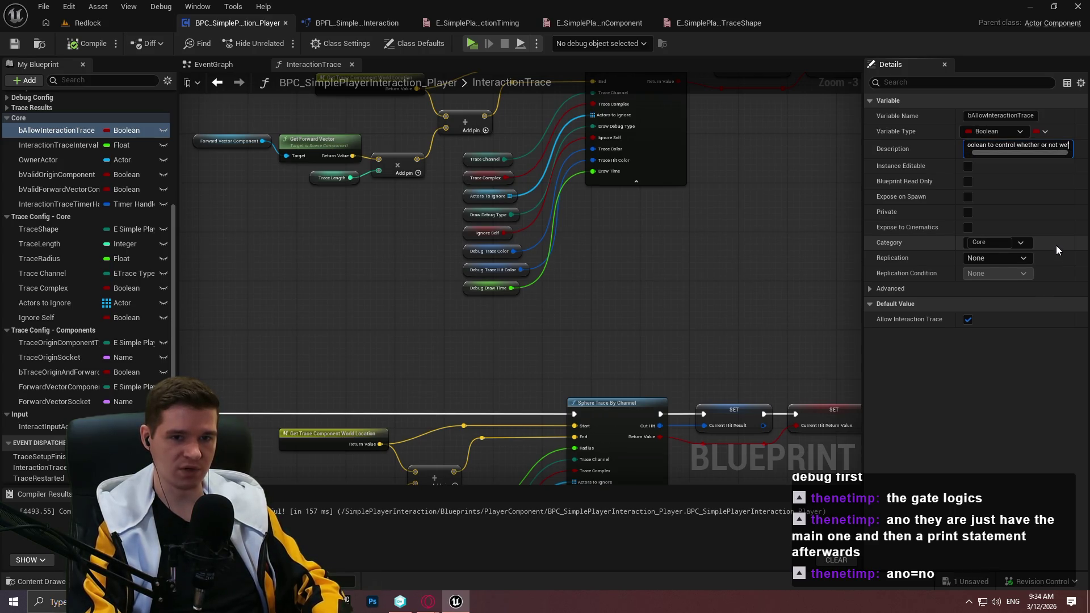
type("d to perf")
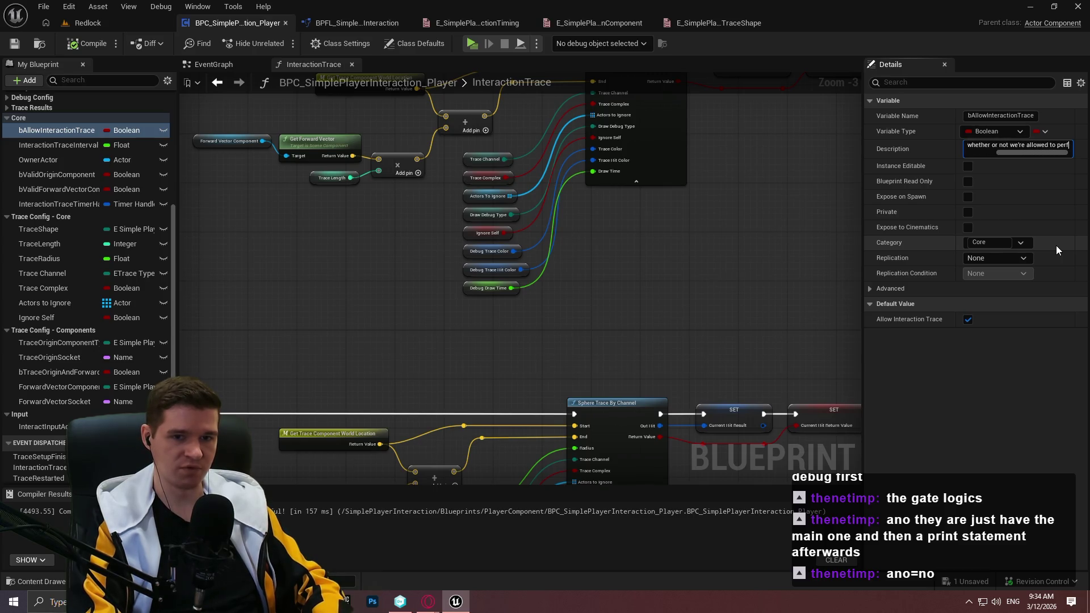
type("orm the interaction trace.")
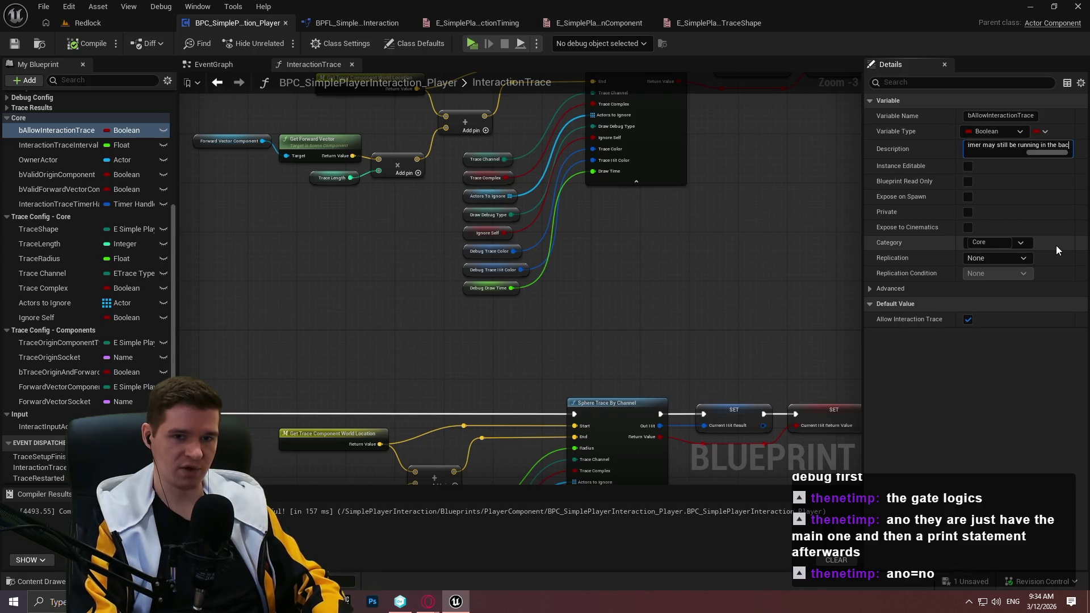
type("just exi")
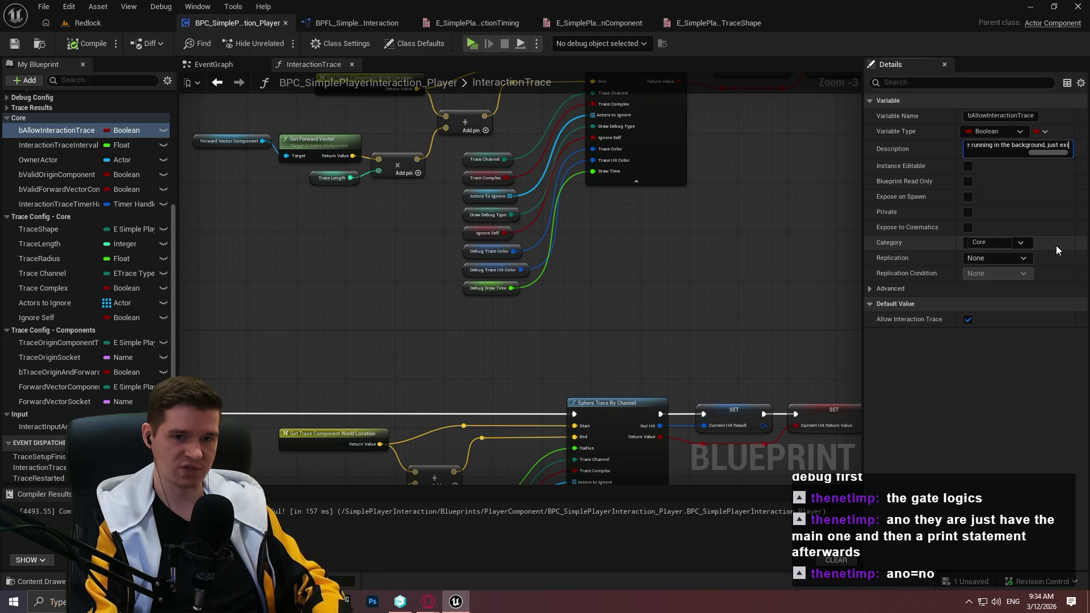
type("ting without perfo")
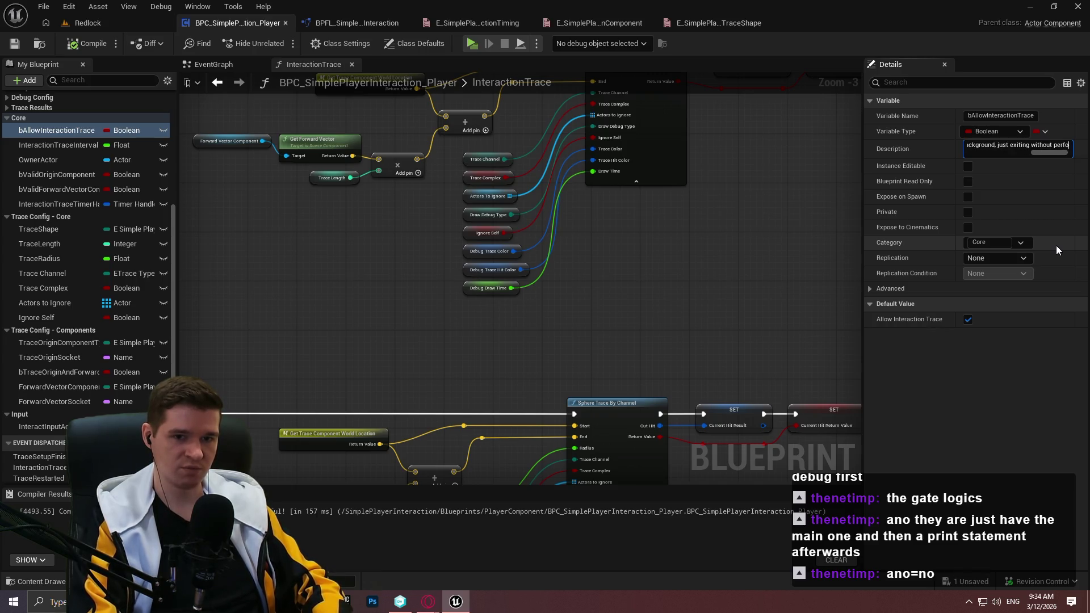
type("rming the trace.")
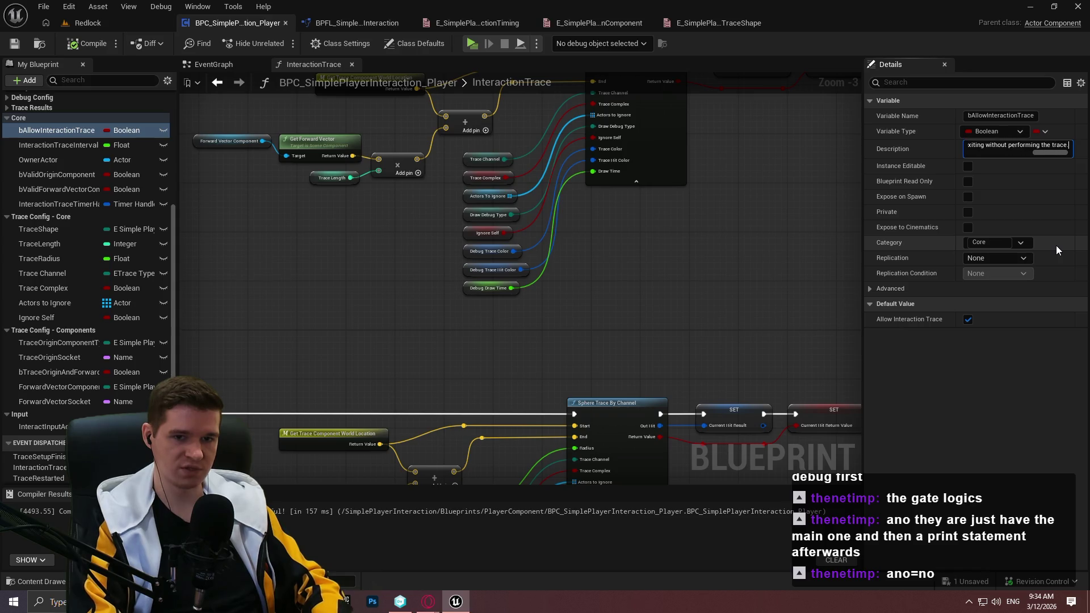
key("Return")
left_click(87, 42)
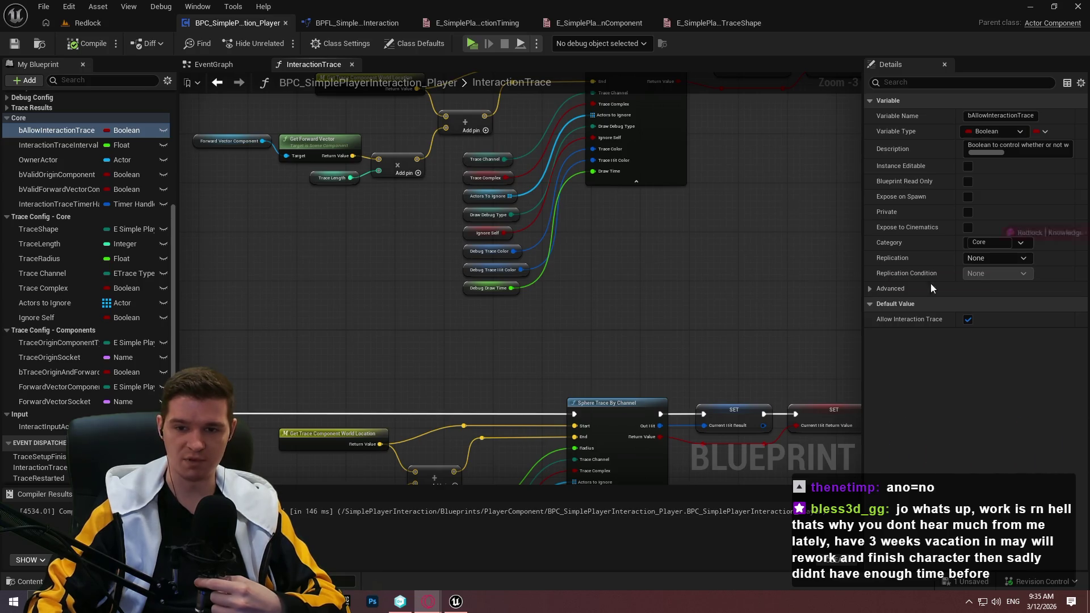
Read the Redlock - Exosuit article in YouTrack, then close the browser
key("alt+Tab")
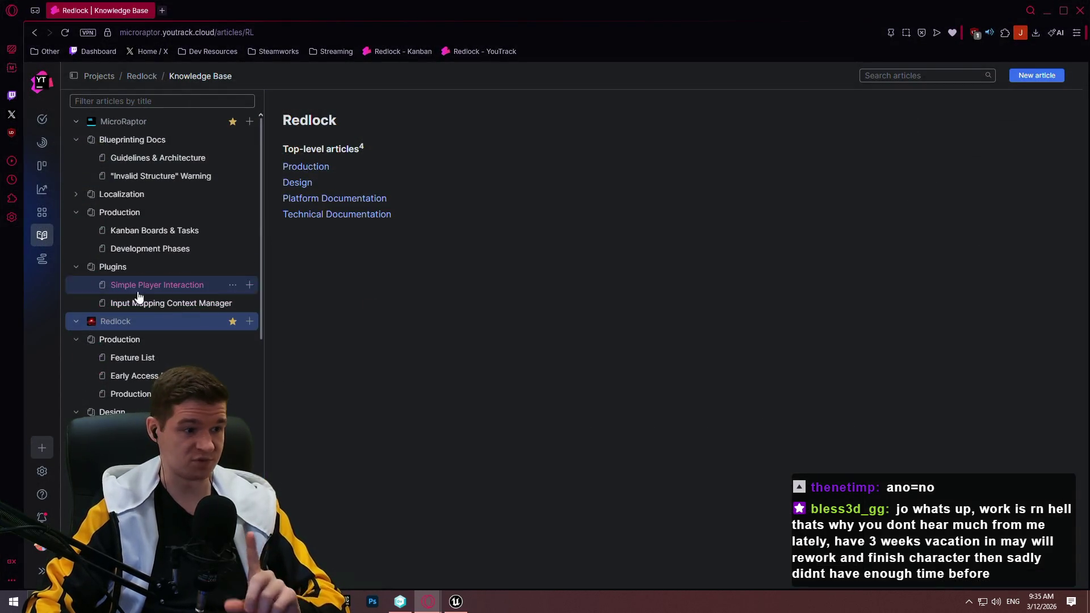
scroll(182, 341, "down", 5)
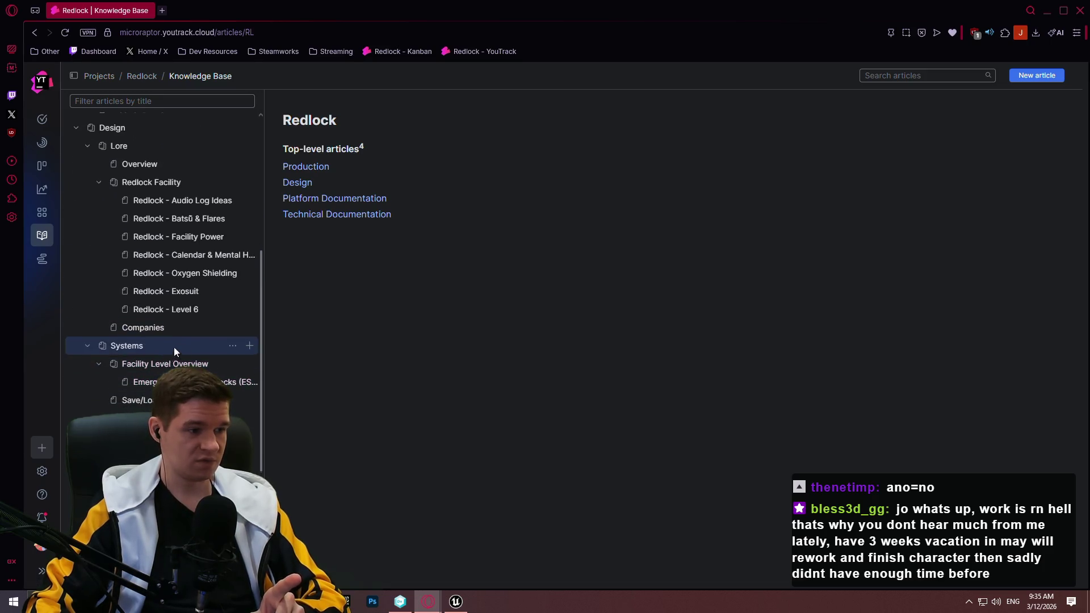
scroll(173, 353, "down", 3)
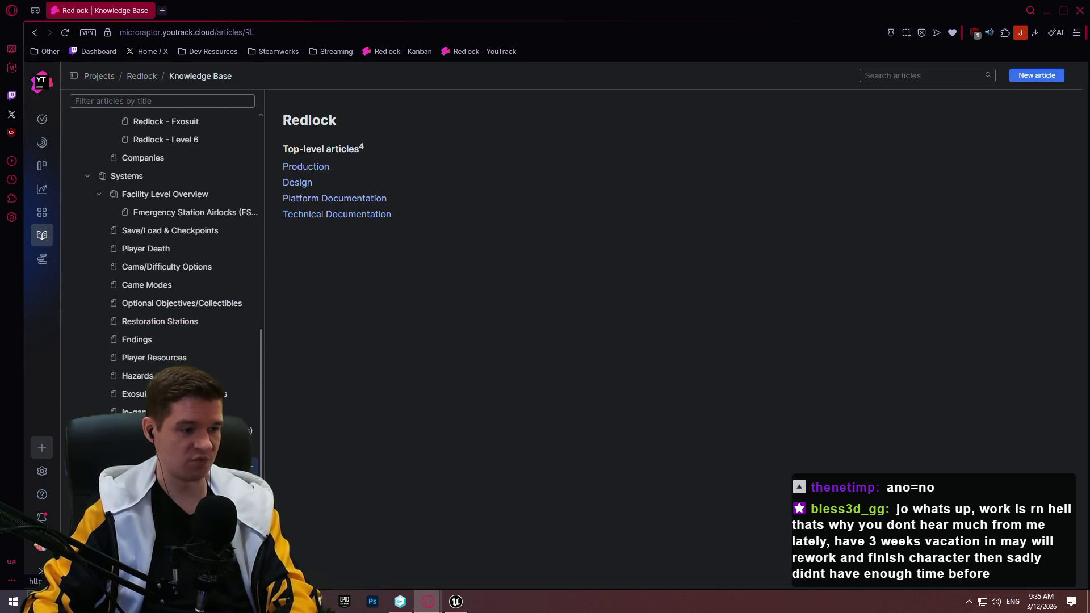
scroll(176, 227, "up", 2)
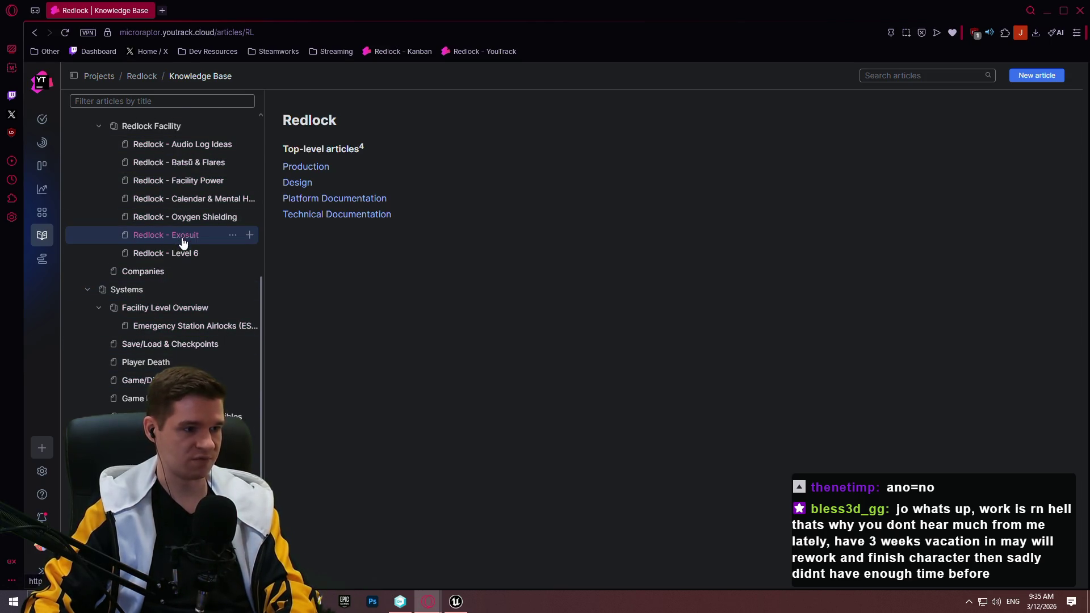
left_click(182, 239)
mouse_move(1086, 81)
left_mouse_down()
mouse_move(1084, 439)
mouse_move(1084, 382)
left_mouse_up()
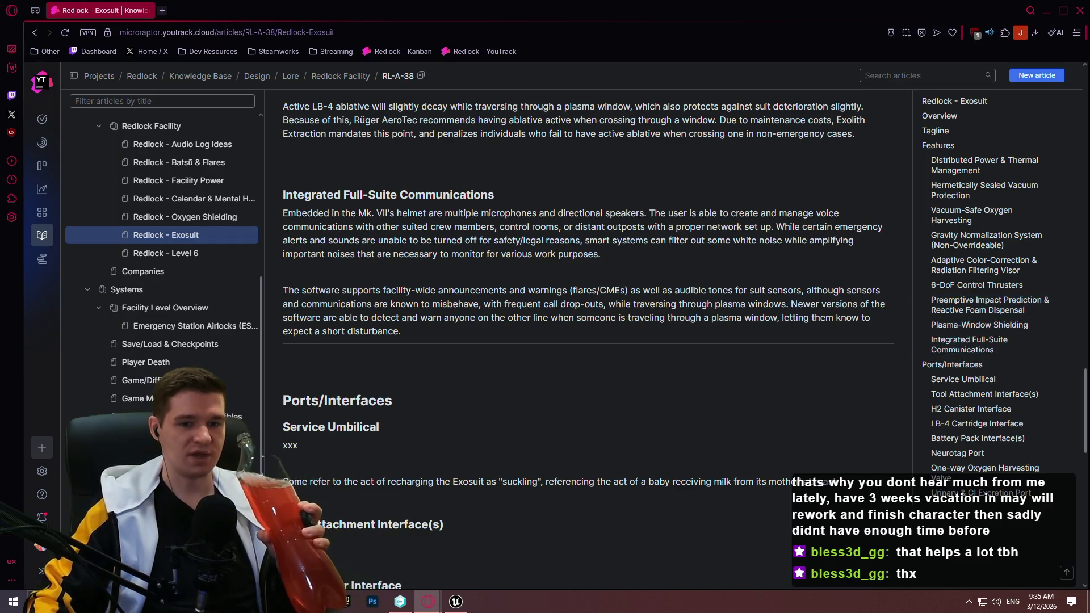
left_click(940, 115)
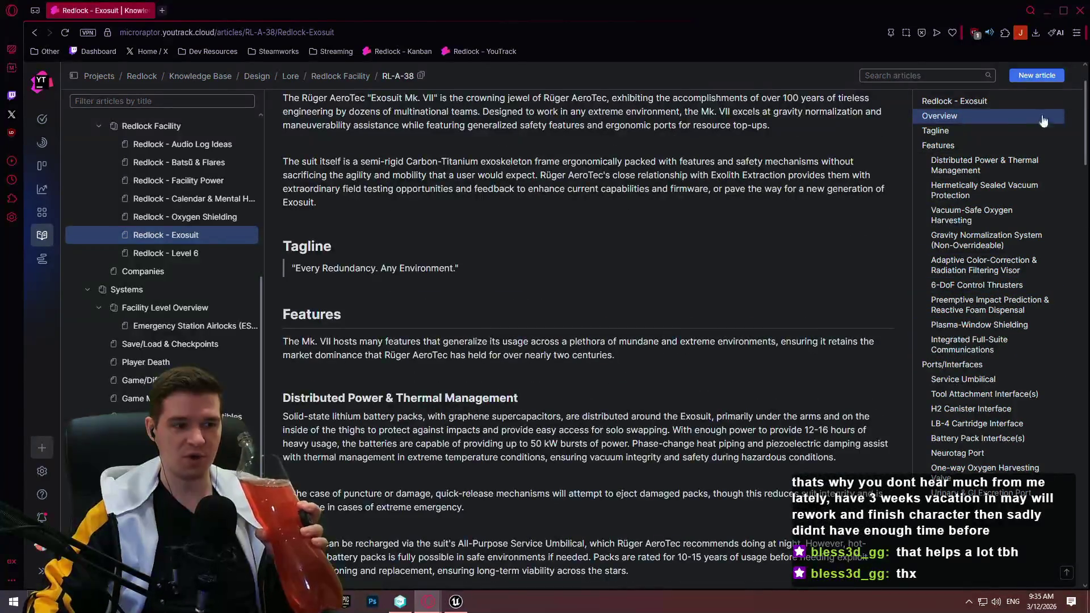
scroll(541, 315, "up", 2)
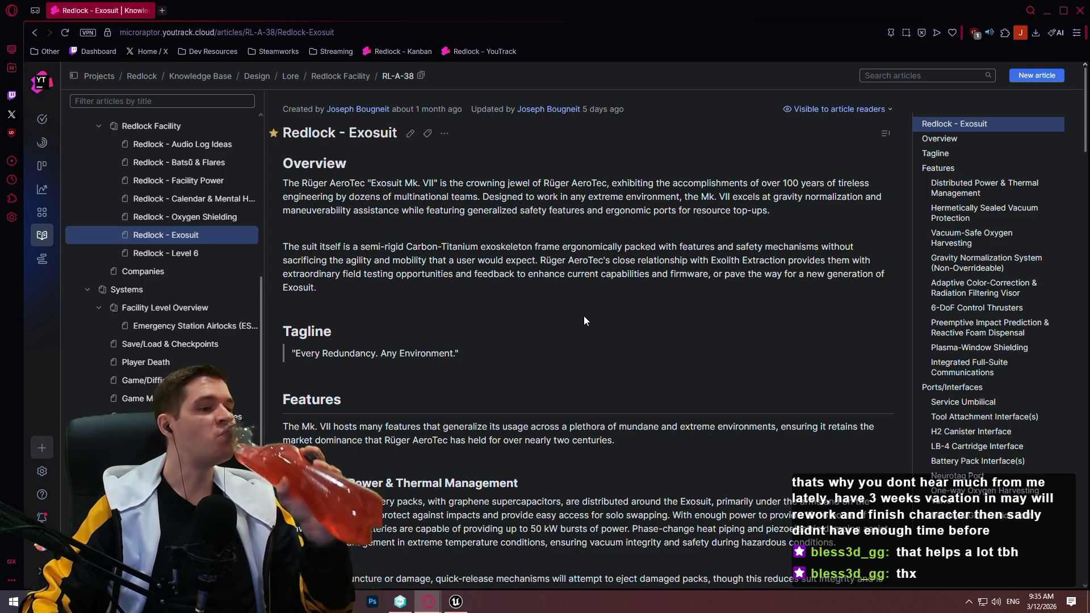
left_click(1079, 12)
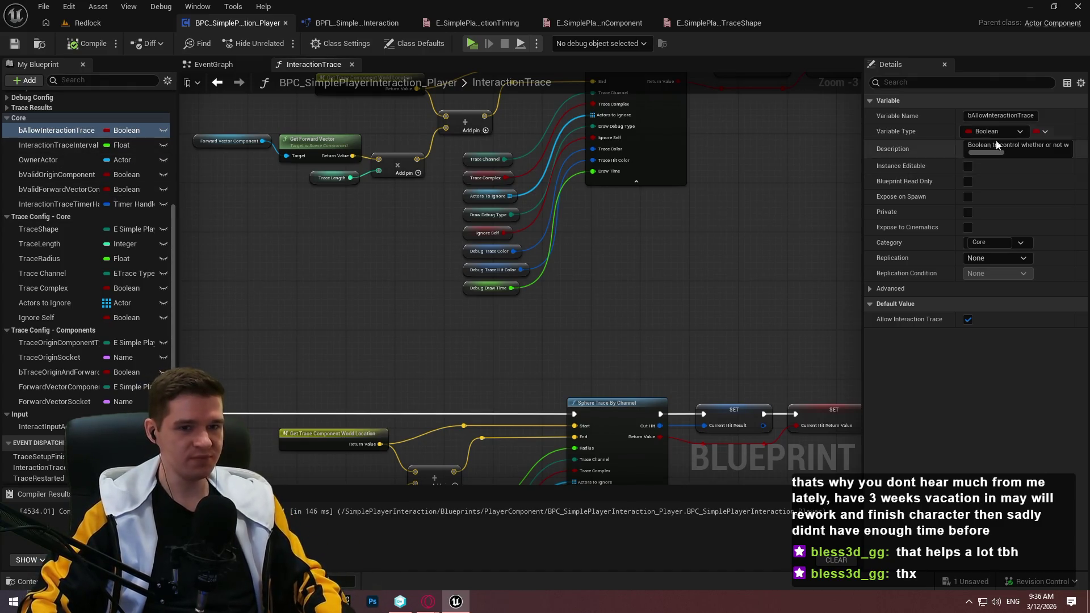
left_click(58, 144)
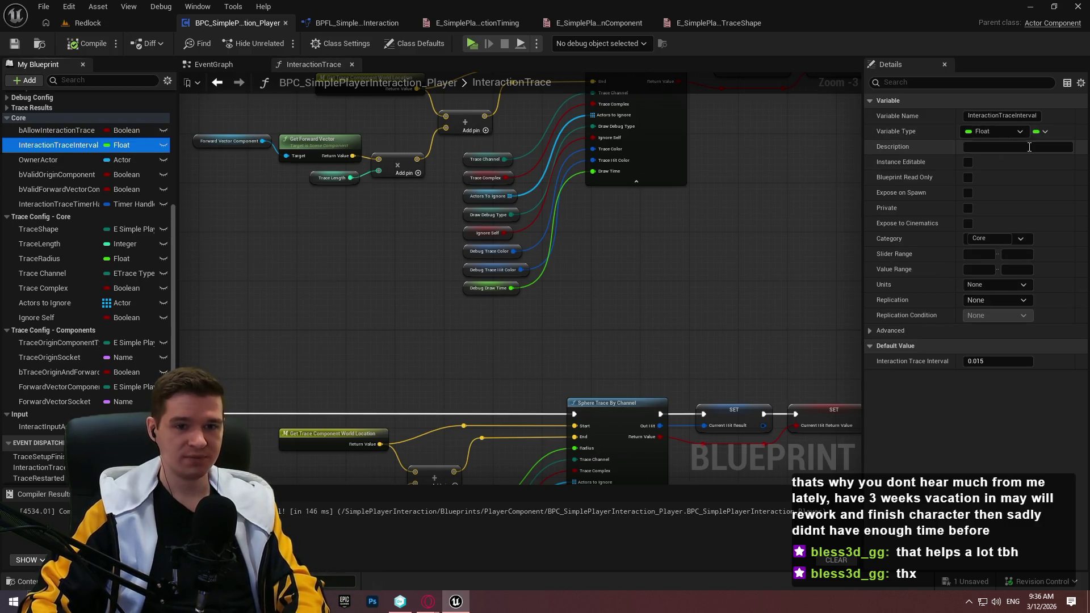
Describe InteractionTraceInterval as the trace timer interval, about 66 times per second, capped per frame; compile and save
left_click(1016, 146)
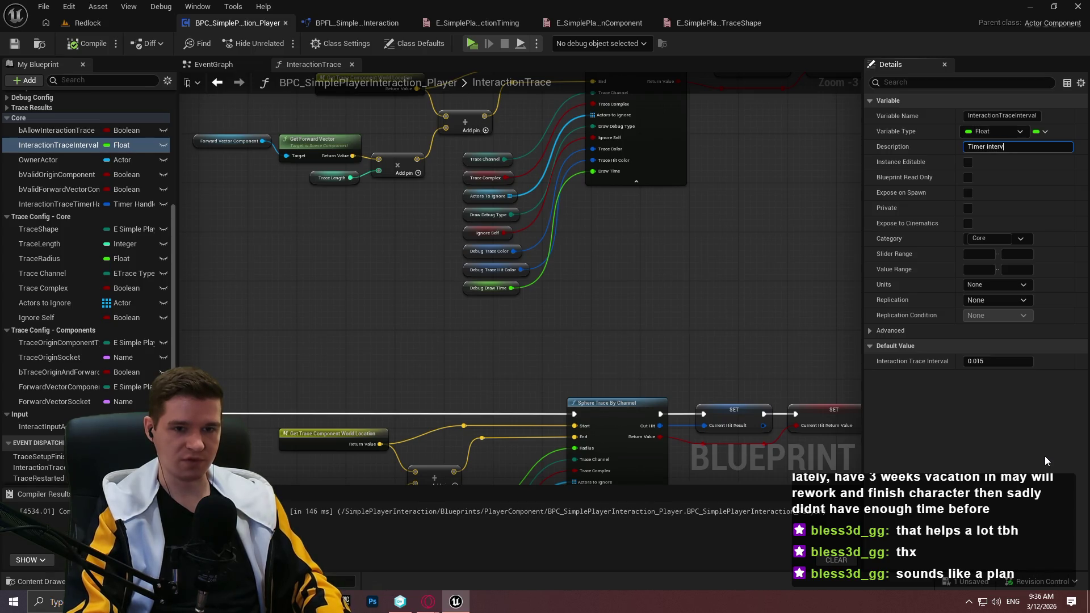
type("Timer interval for the interactio")
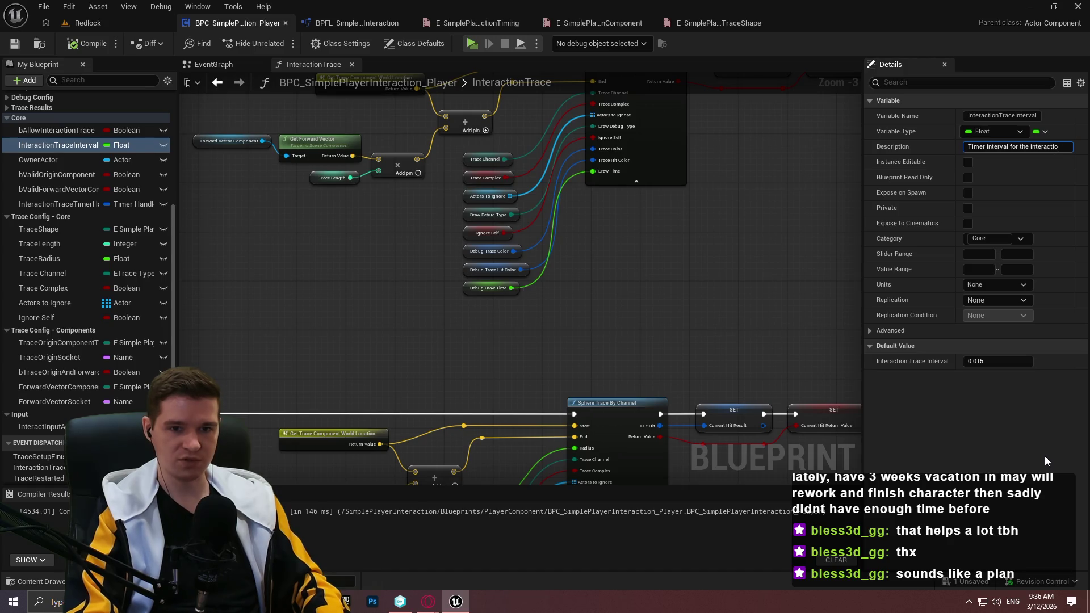
type("n trace to fire. This defaults")
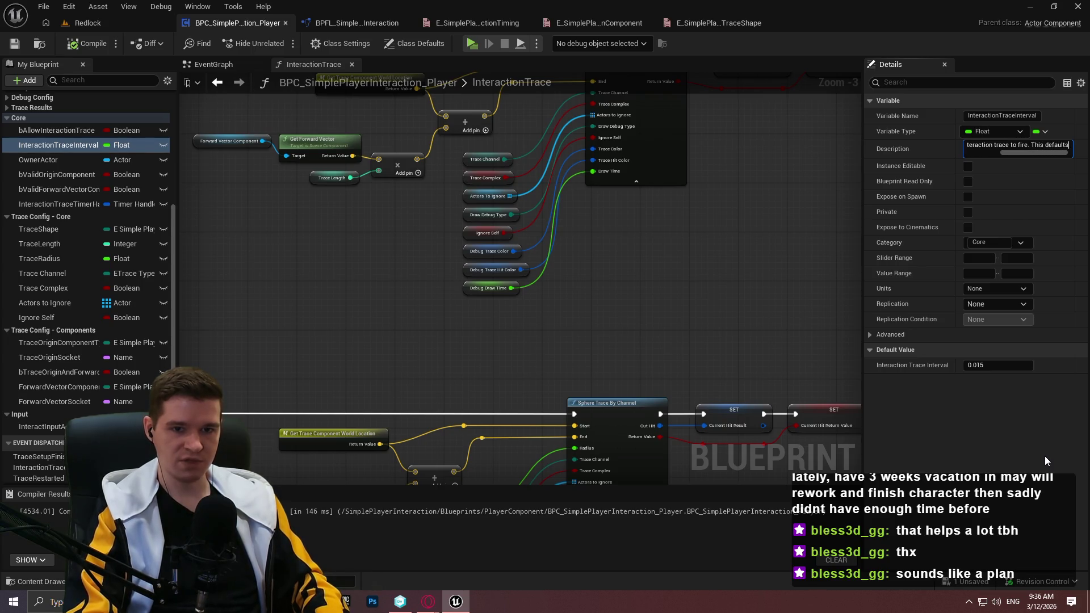
type("nd 66 times per second,")
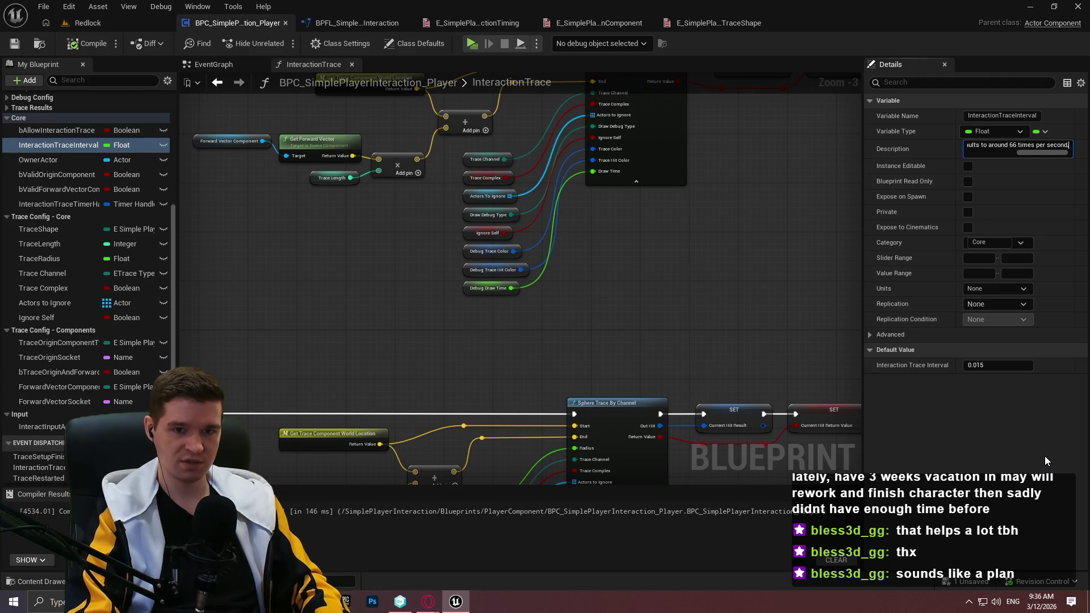
type(" IS cappe")
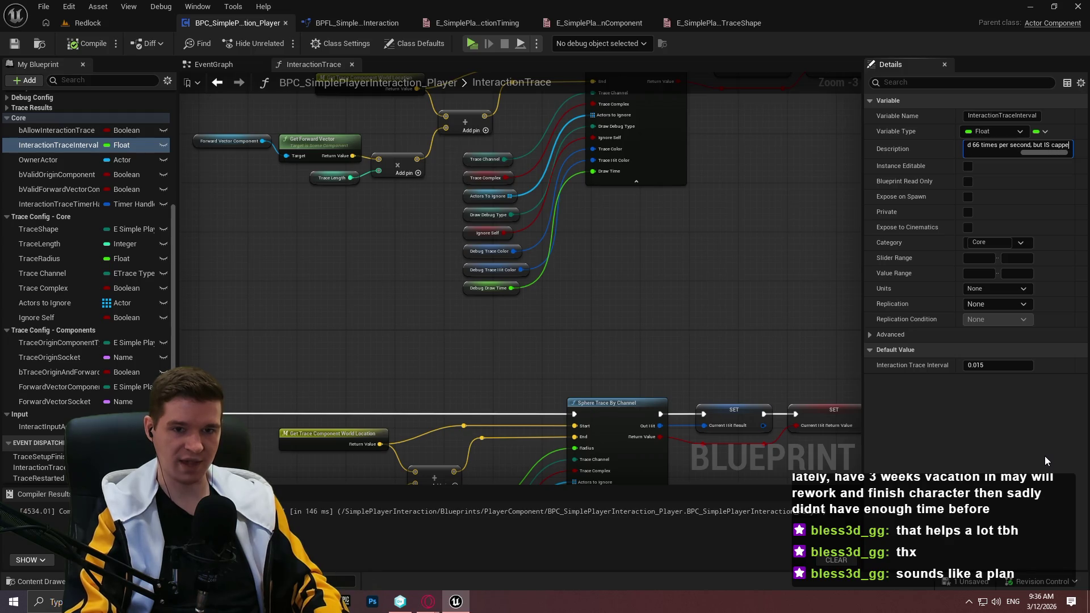
type("d to run")
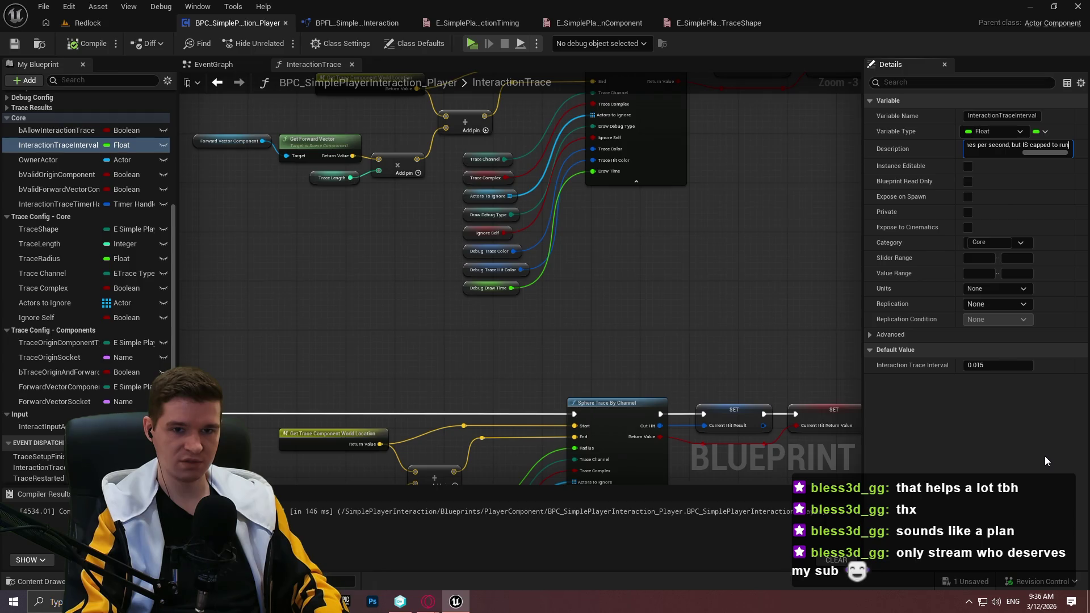
type(" only once p")
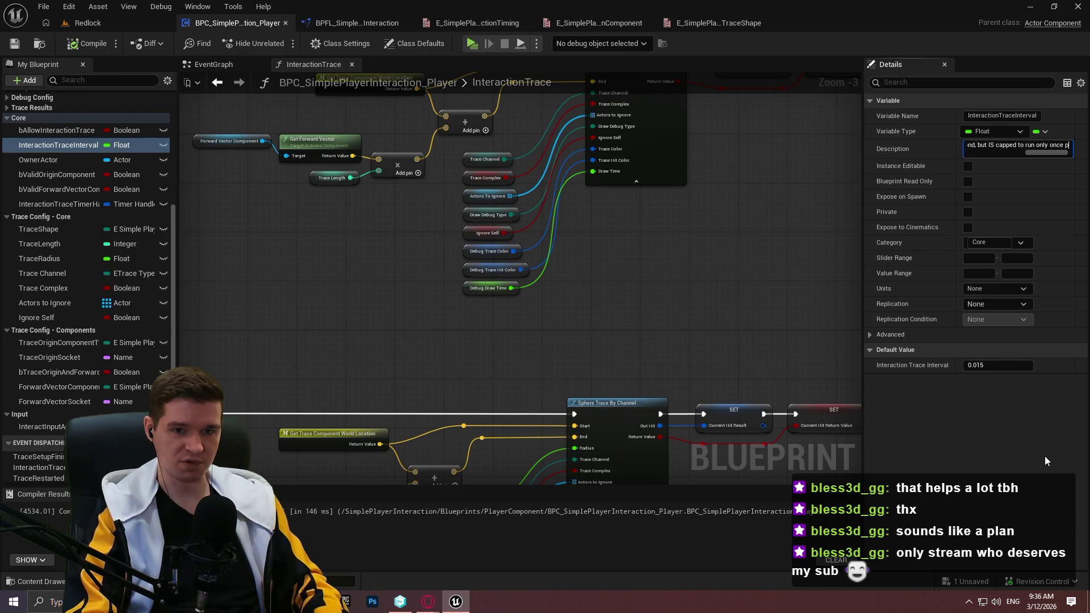
type("er frame")
key("Return")
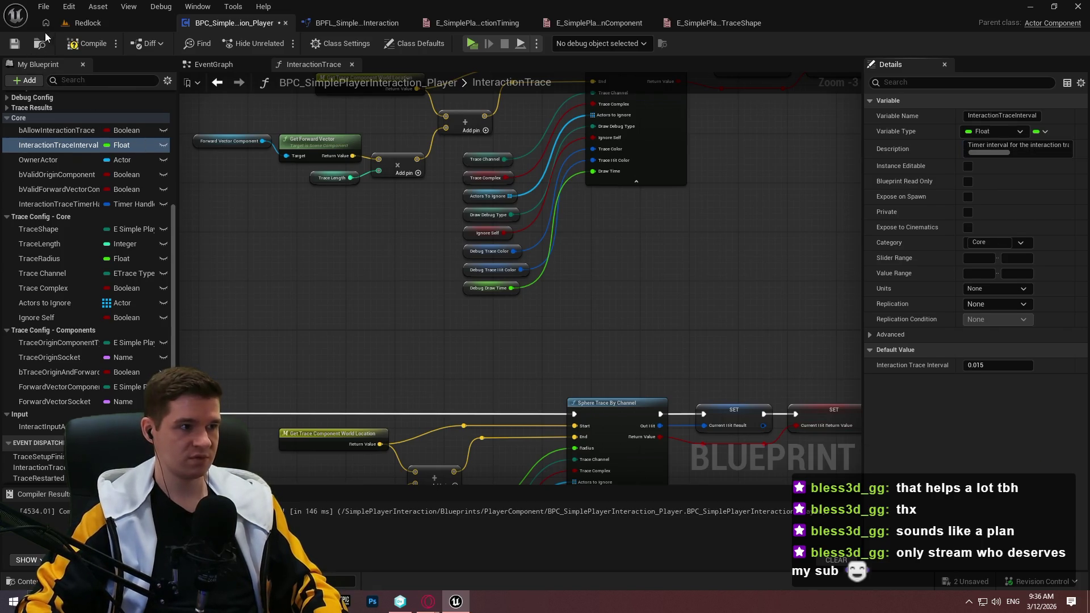
left_click(86, 43)
left_click(10, 45)
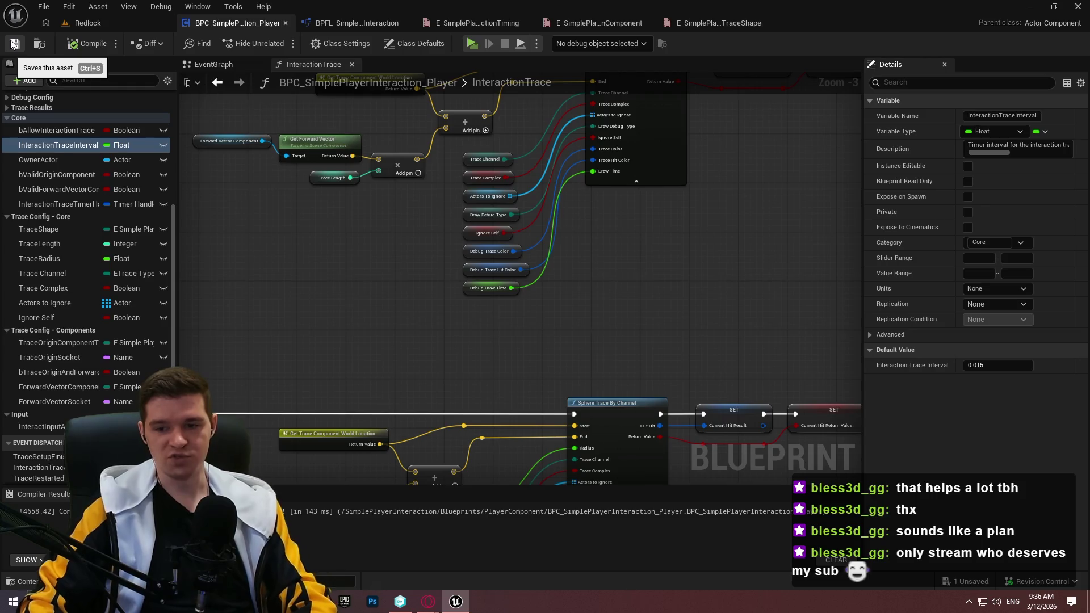
left_click(46, 160)
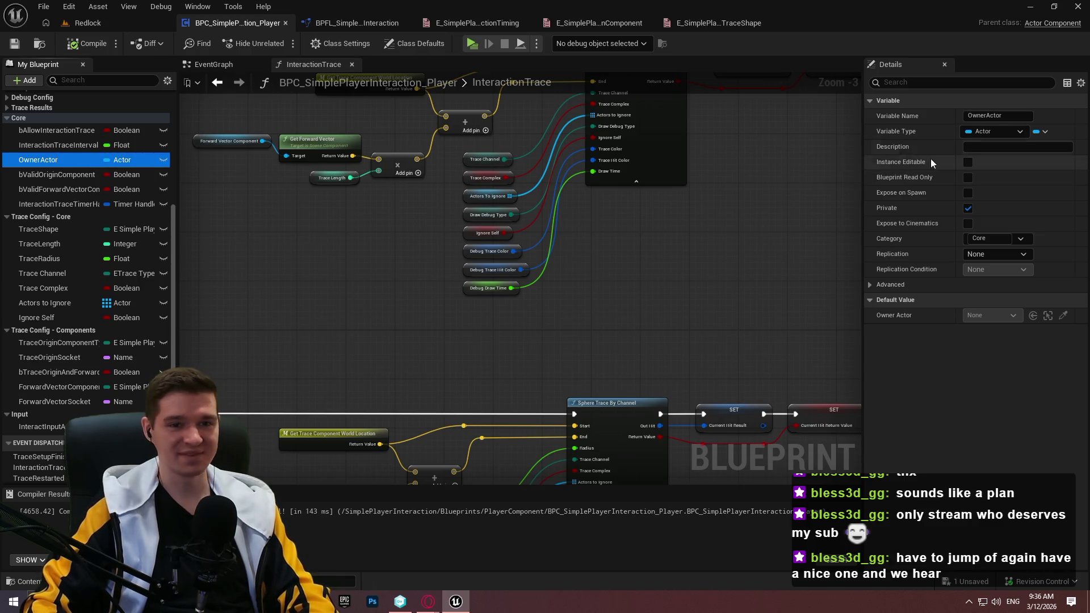
left_click(1016, 146)
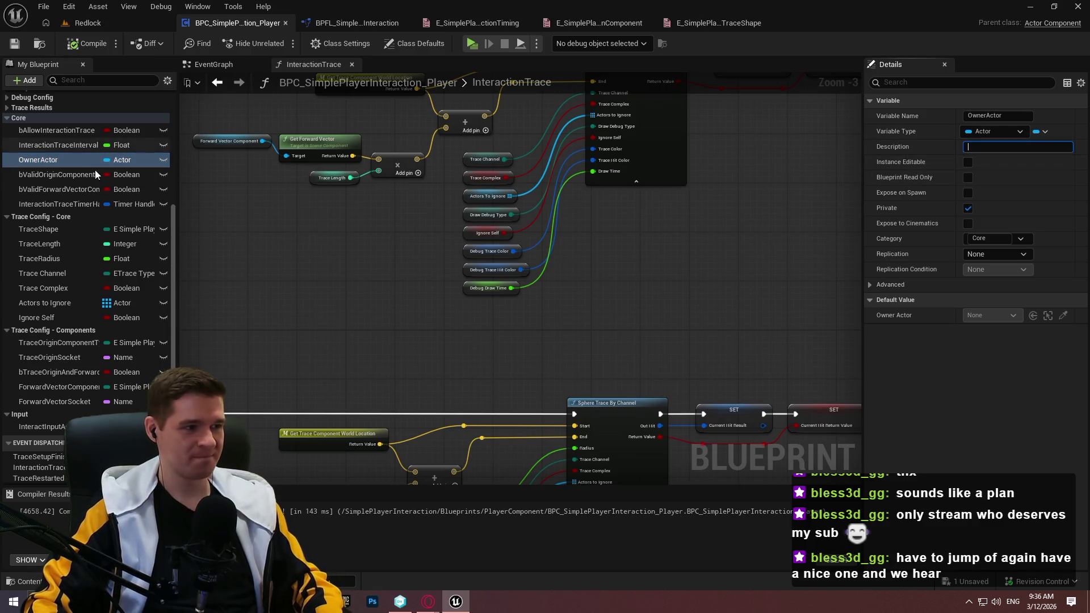
Describe OwnerActor as 'The owning actor (always a character), used for setup purposes.' and recompile
scroll(56, 180, "up", 2)
type("The owning actor (alway")
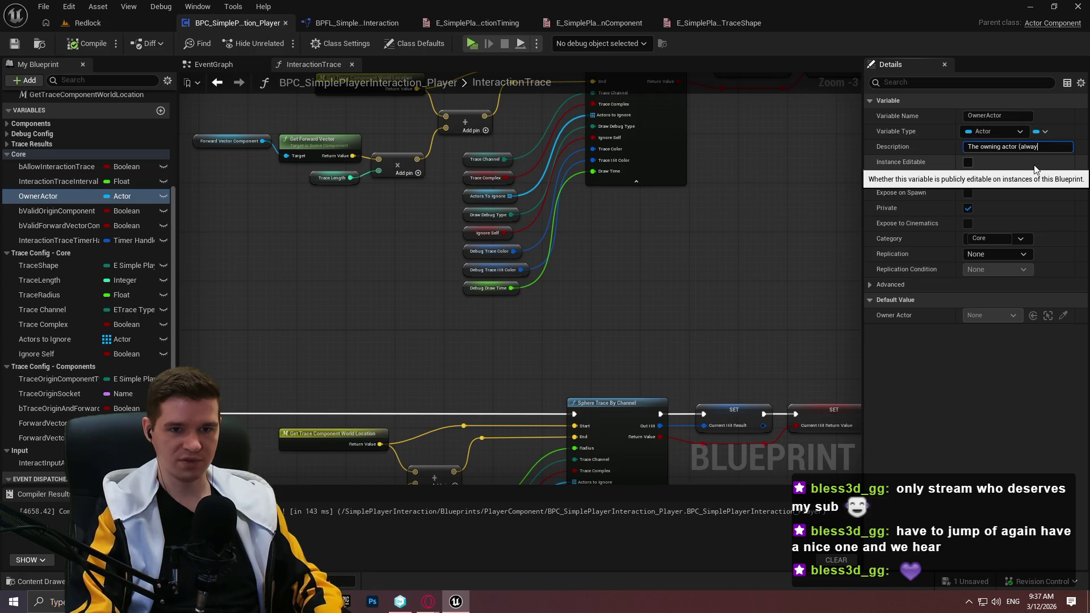
type("ter")
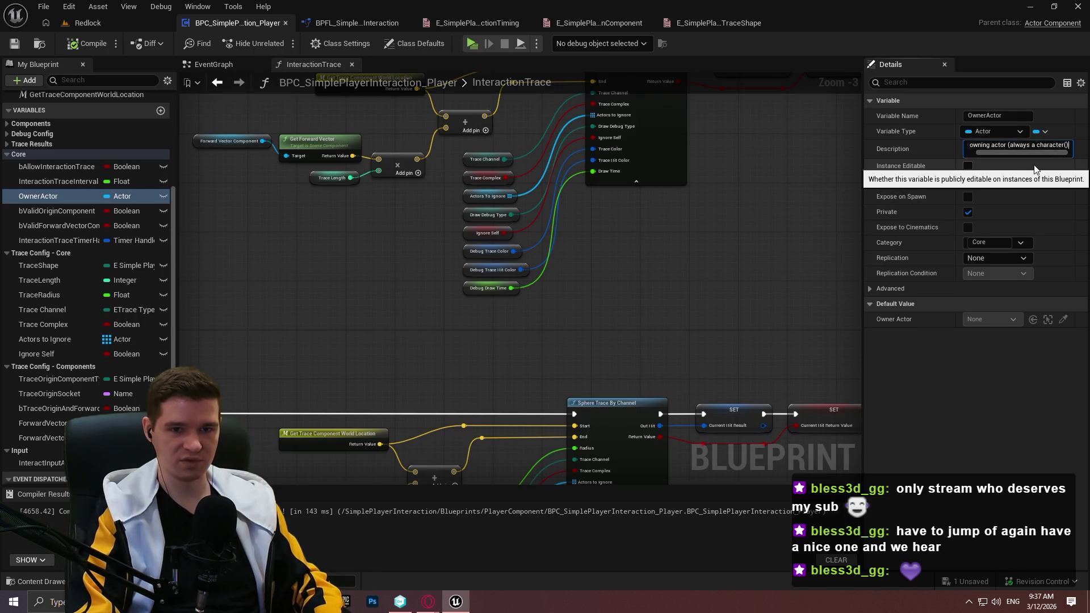
type("), used for")
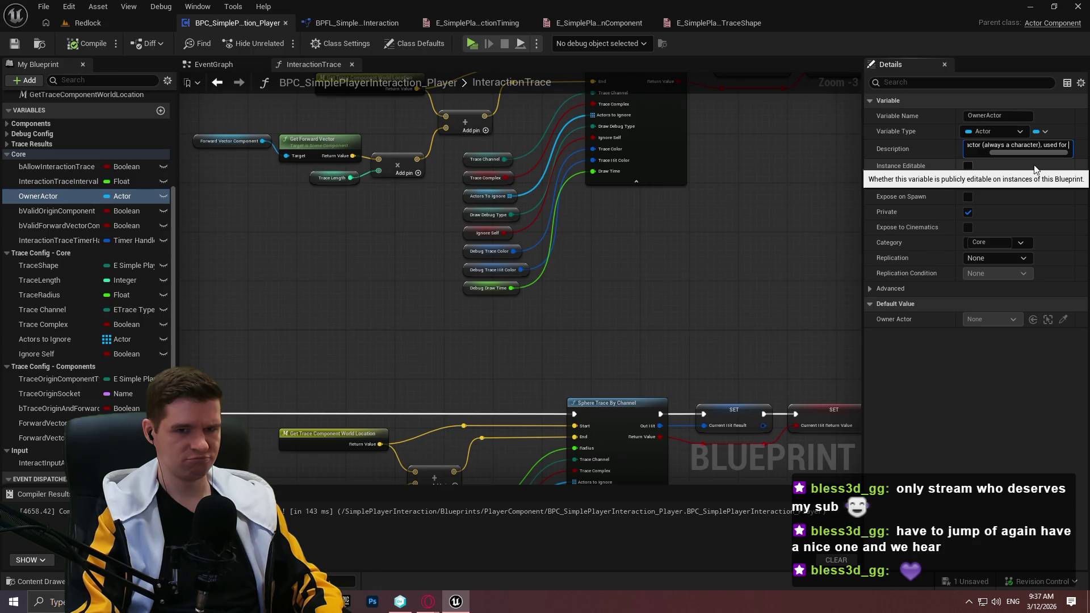
type("setup purposes")
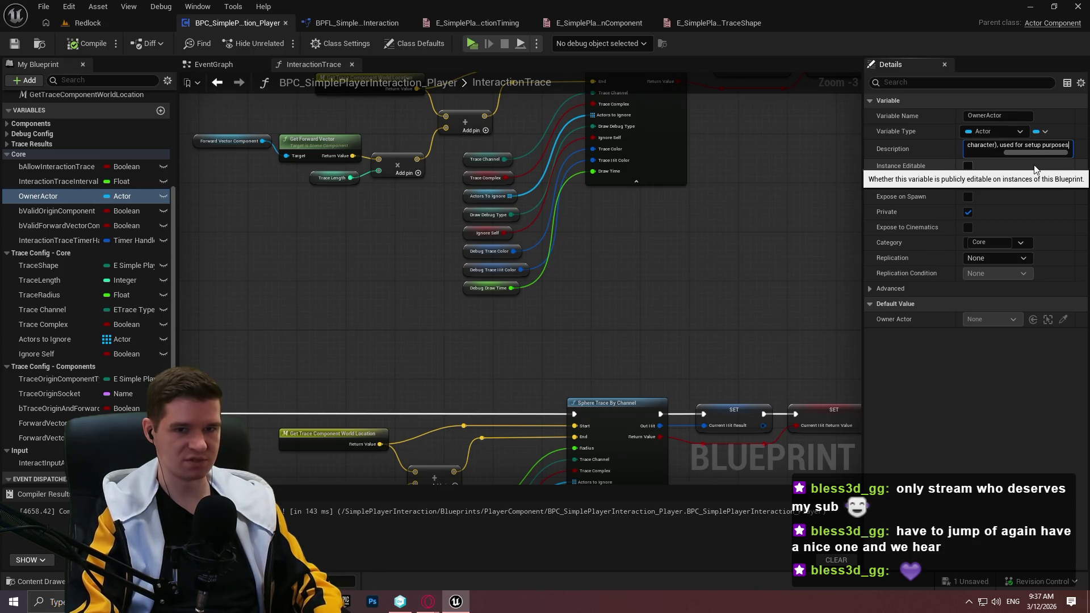
type(".")
key("Return")
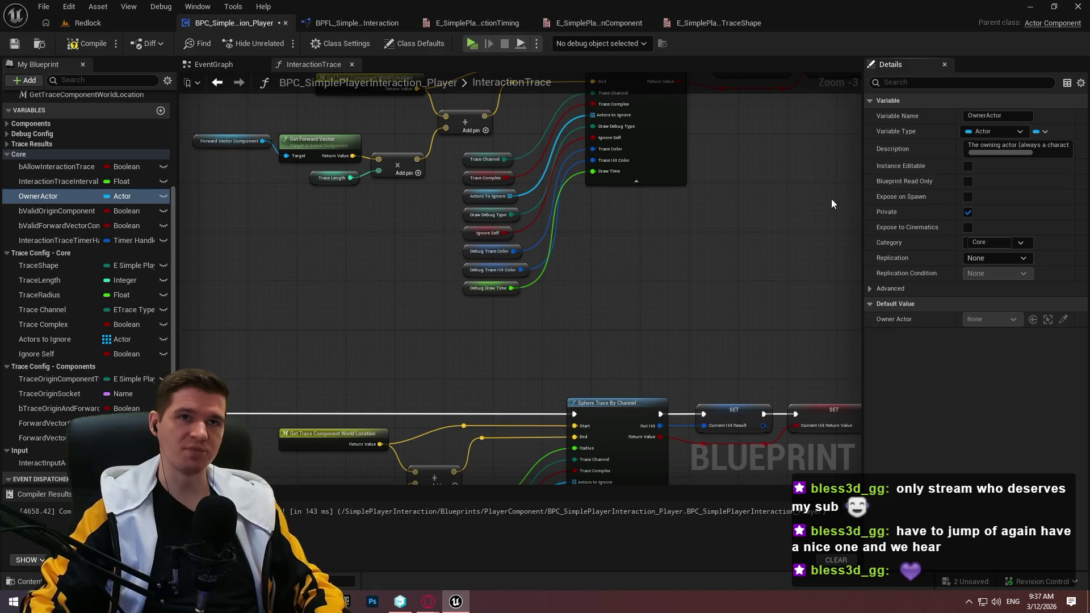
left_click(80, 45)
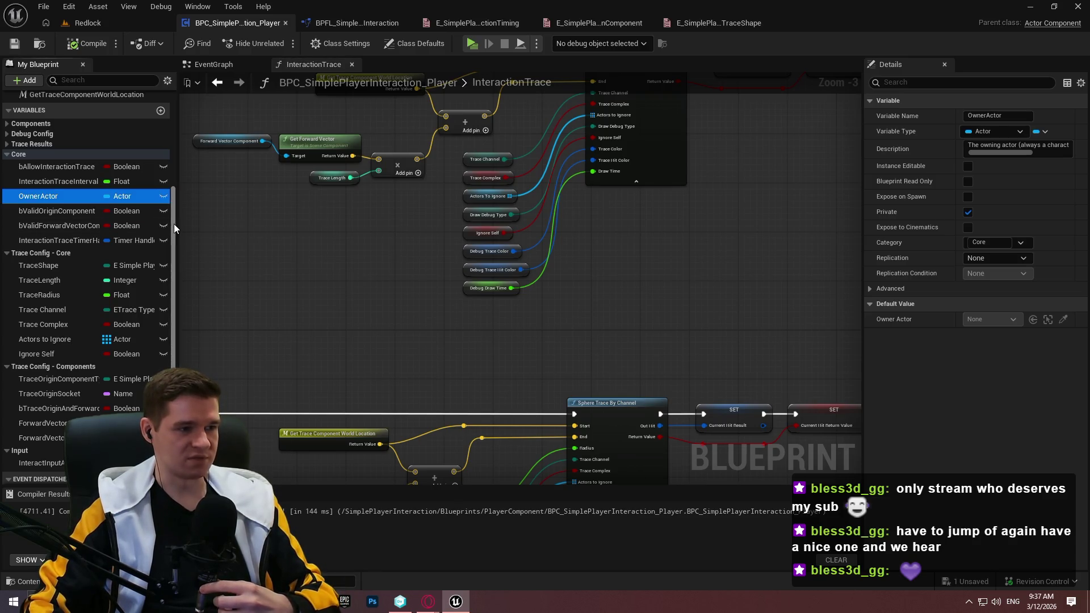
left_click(57, 211)
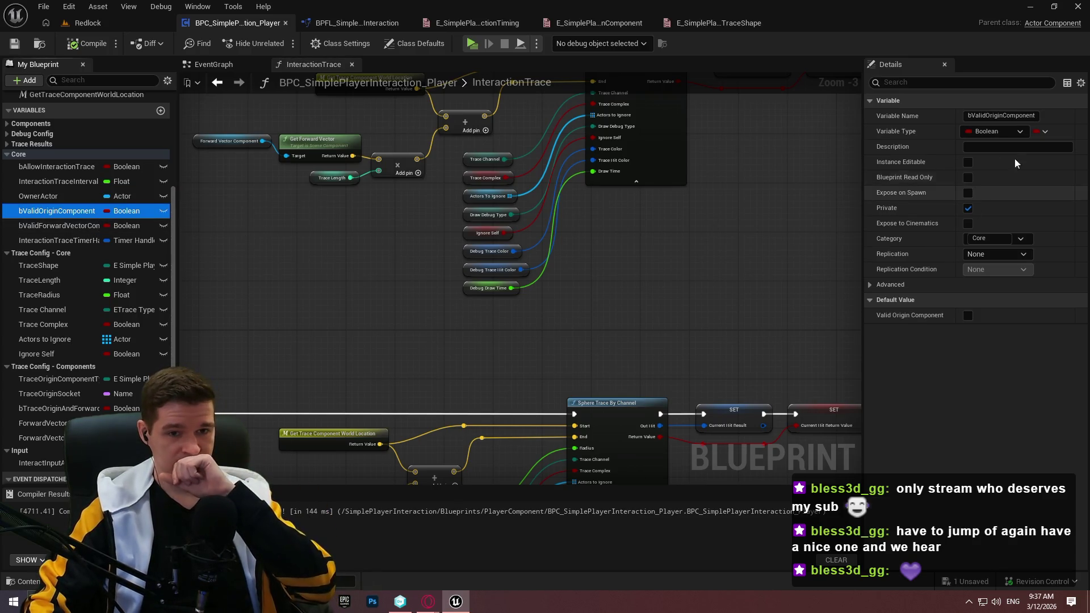
Describe bValidOriginComponent as a Boolean from initial trace setup tracking whether the TRACE ORIGIN component is valid
left_click(988, 148)
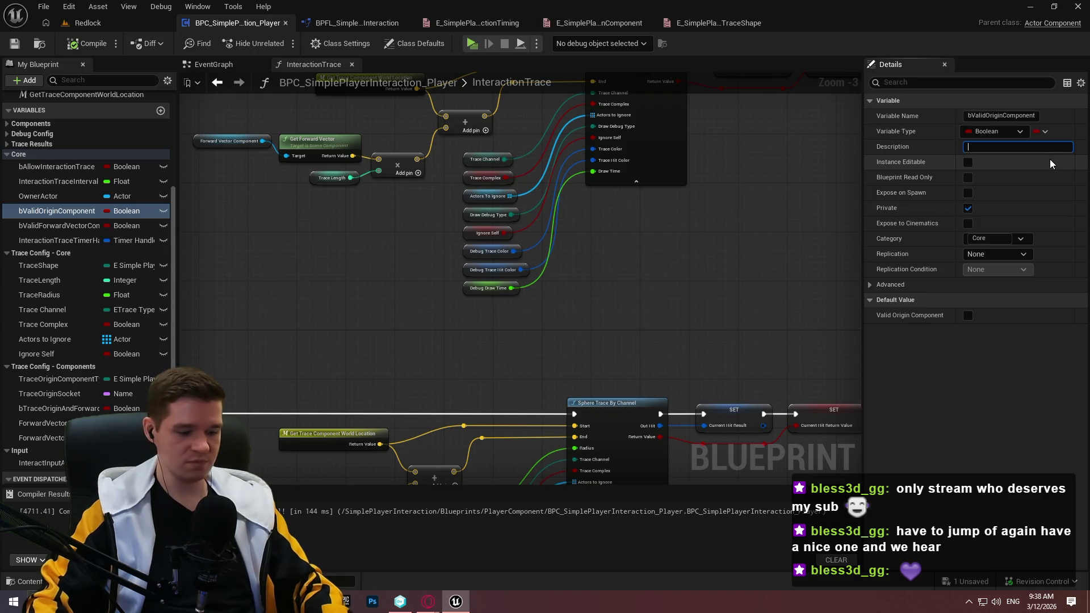
type("Boolean updated during init")
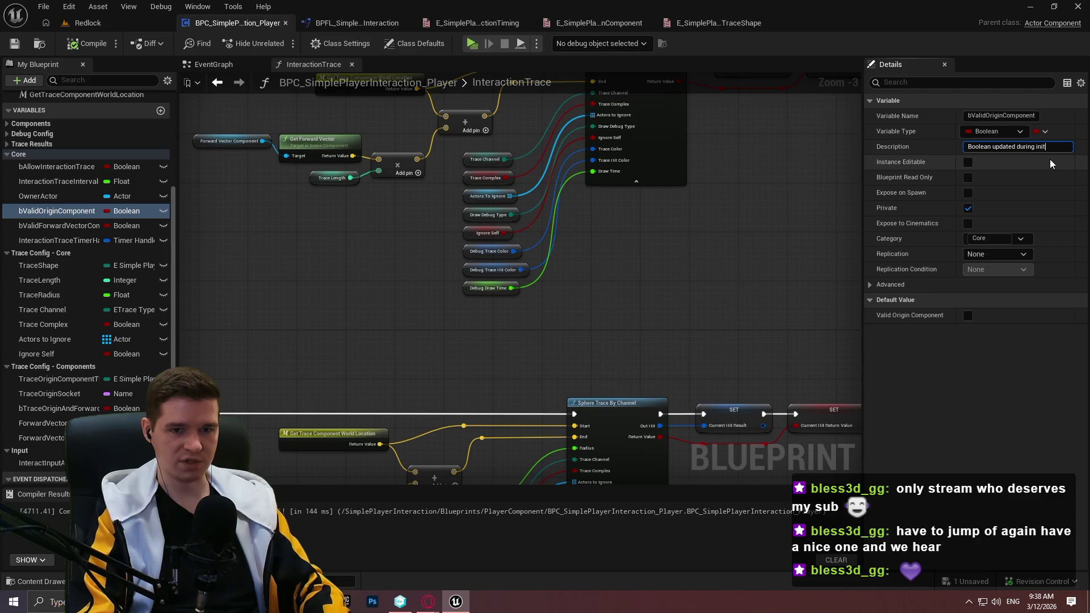
type("race setup")
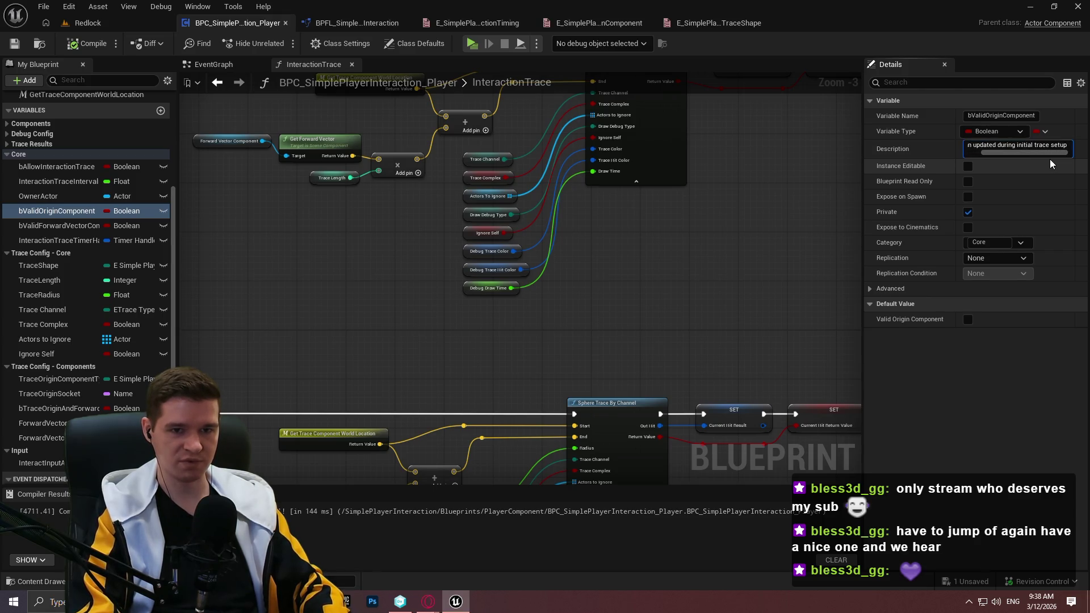
type(" for if our")
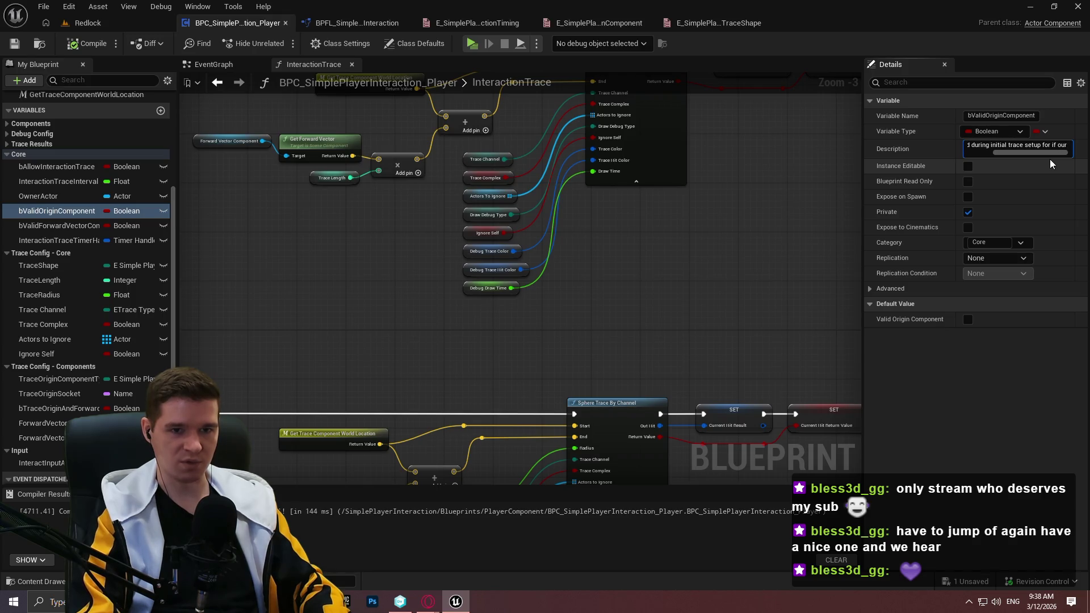
type(" ORIG")
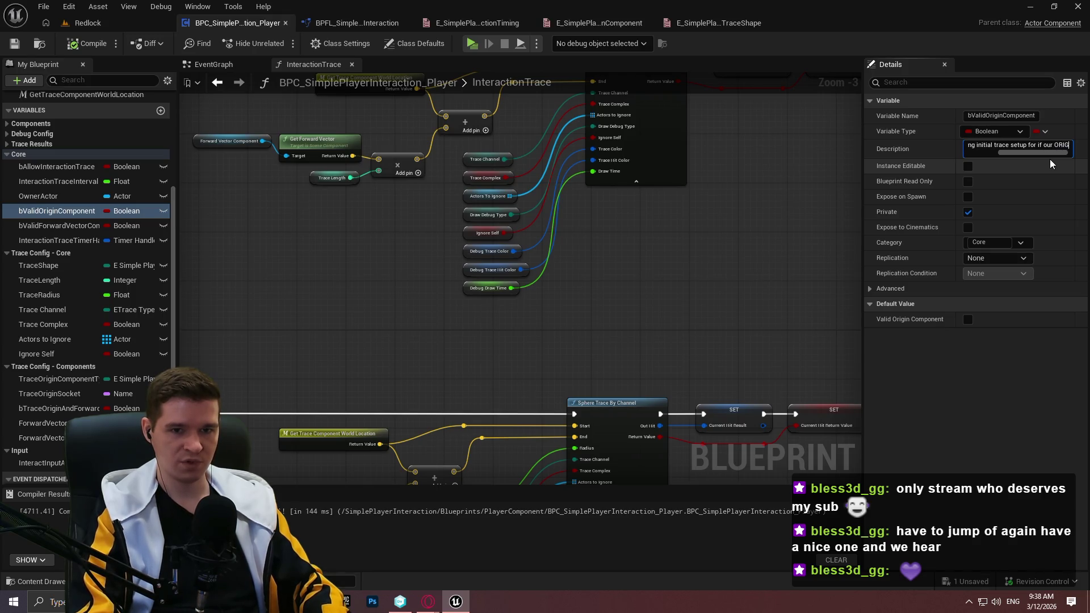
key("BackSpace")
key("BackSpace")
key("BackSpace")
type("TRACE ORIGIN c")
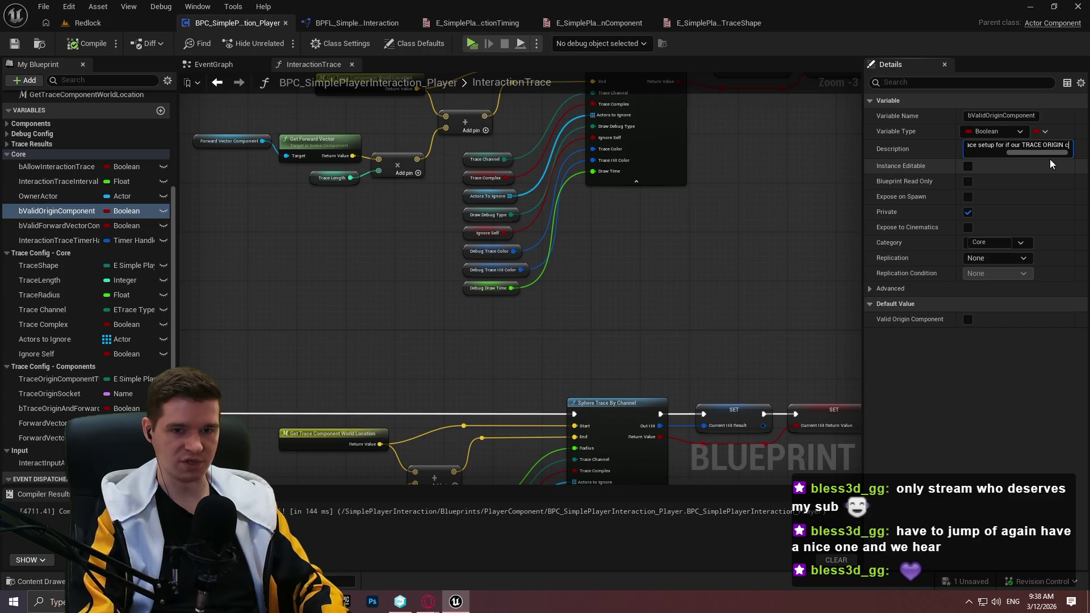
type("omponet")
key("BackSpace")
type("nt is valid.")
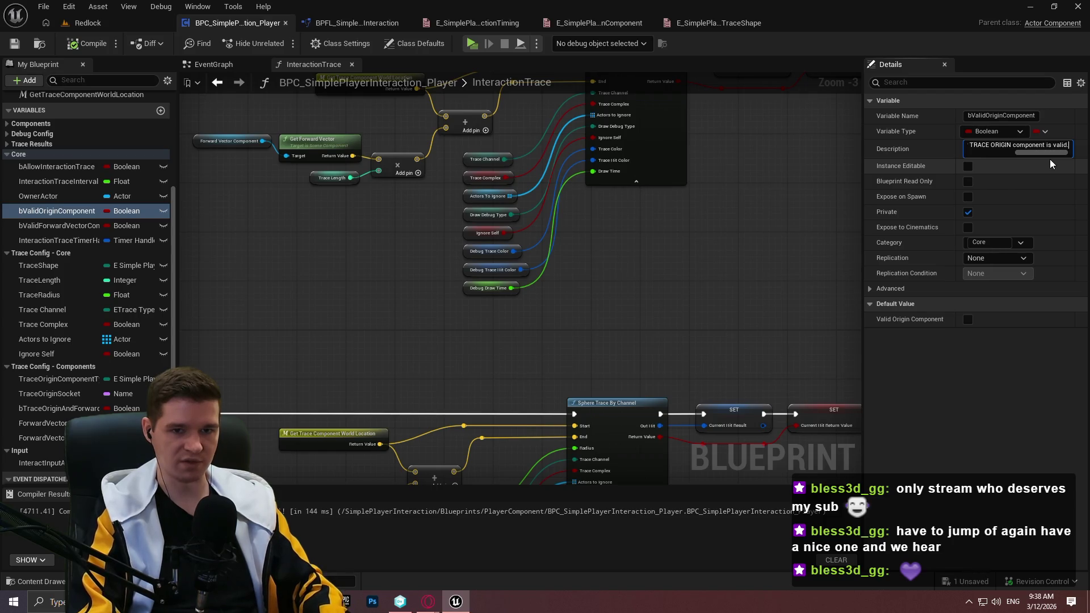
key("Return")
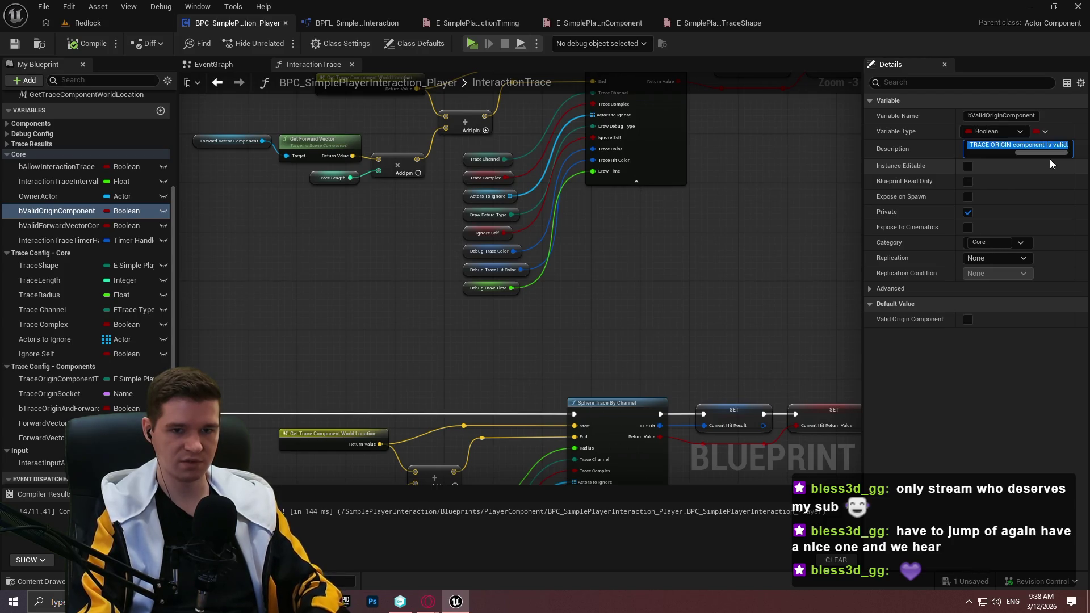
Give bValidForwardVectorComponent the same description, with FORWARD replacing ORIGIN
left_click(57, 225)
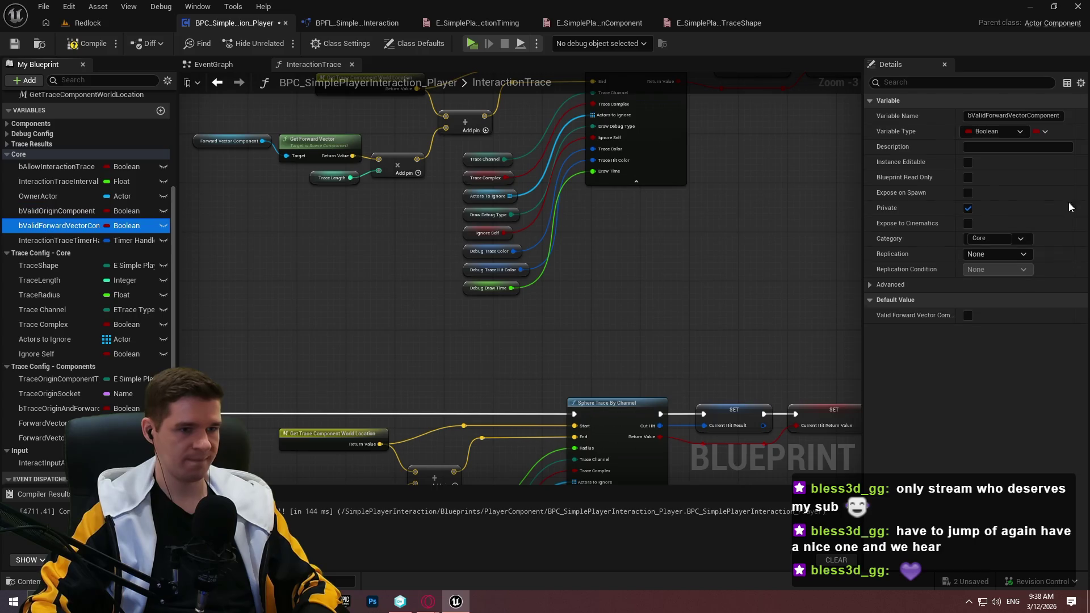
left_click(999, 147)
key("ctrl+v")
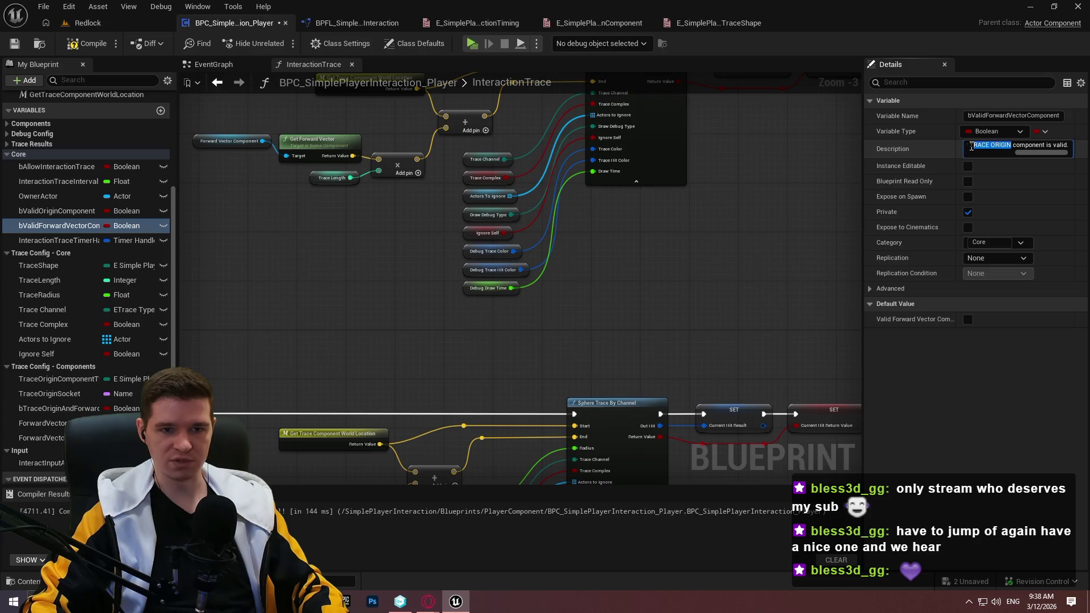
type("FORW")
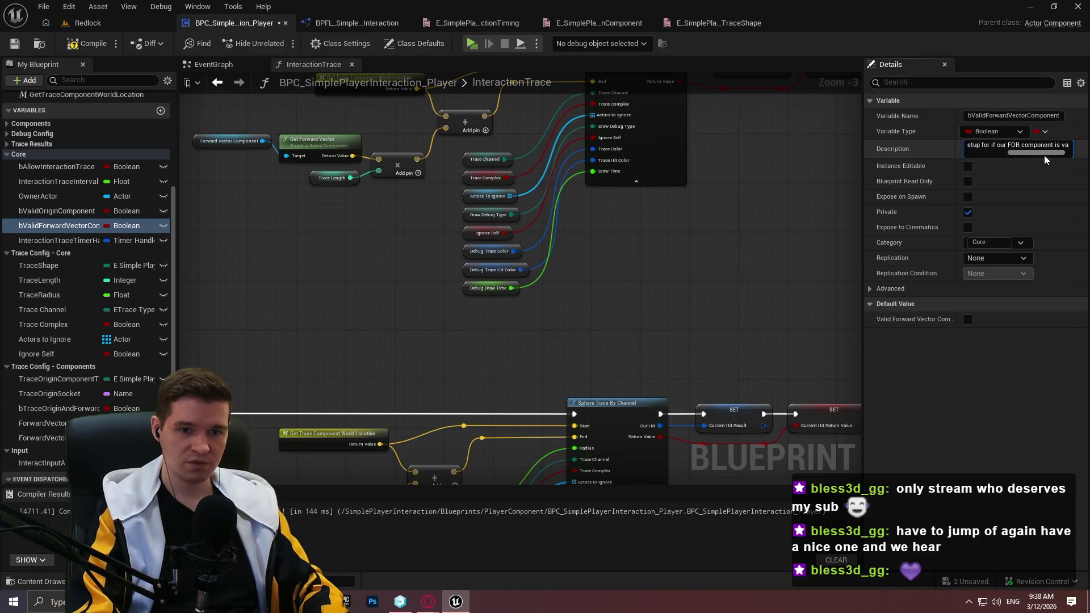
type("ARD")
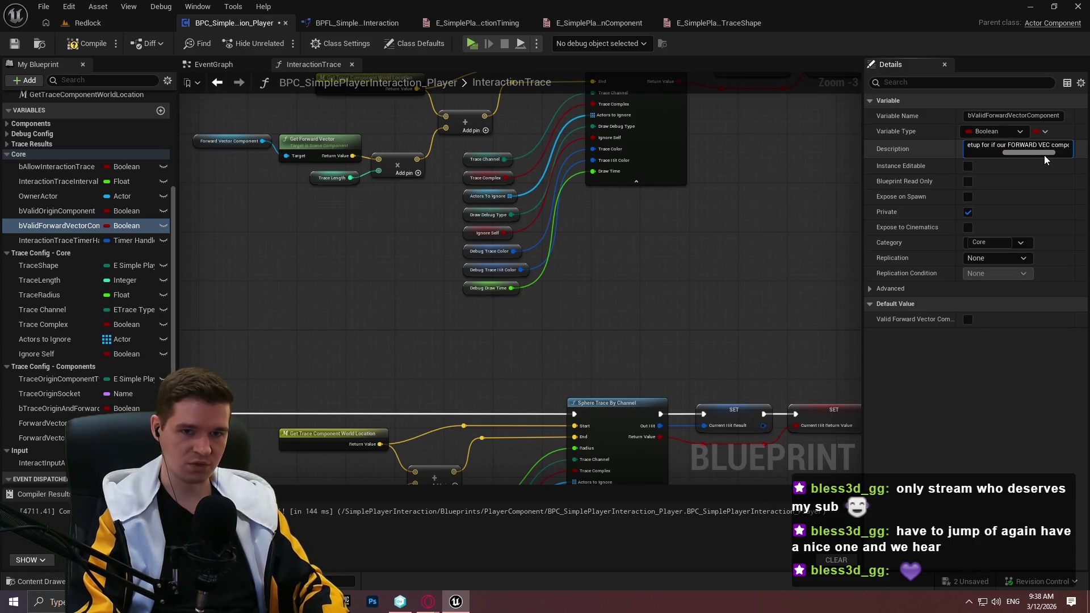
left_click(73, 240)
left_click(1009, 147)
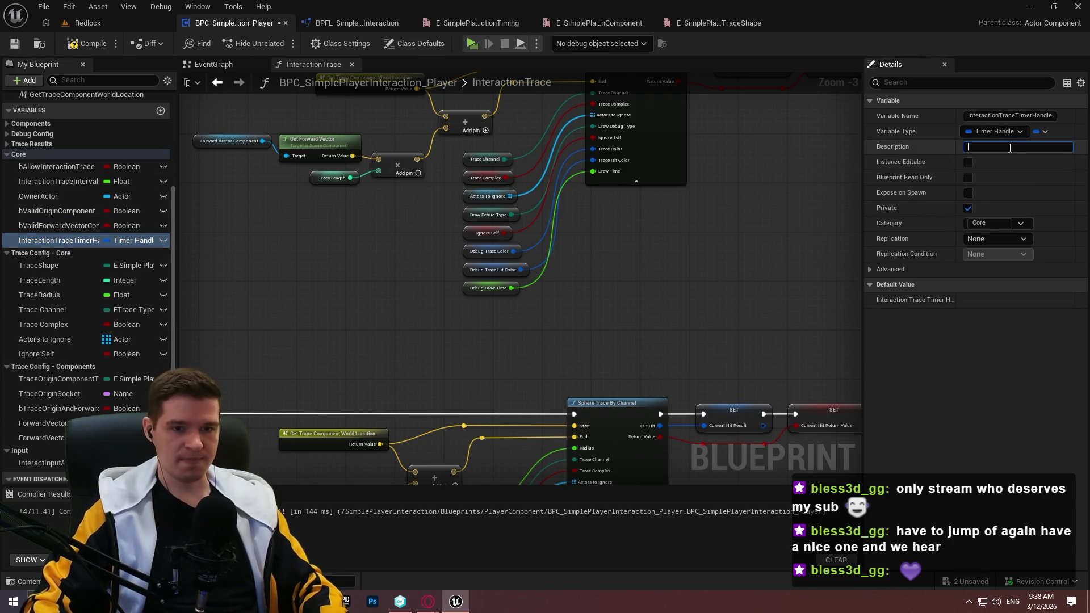
Describe InteractionTraceTimerHandle as the interaction trace's timer, used to stop it, and save the blueprint
type("The timer handle")
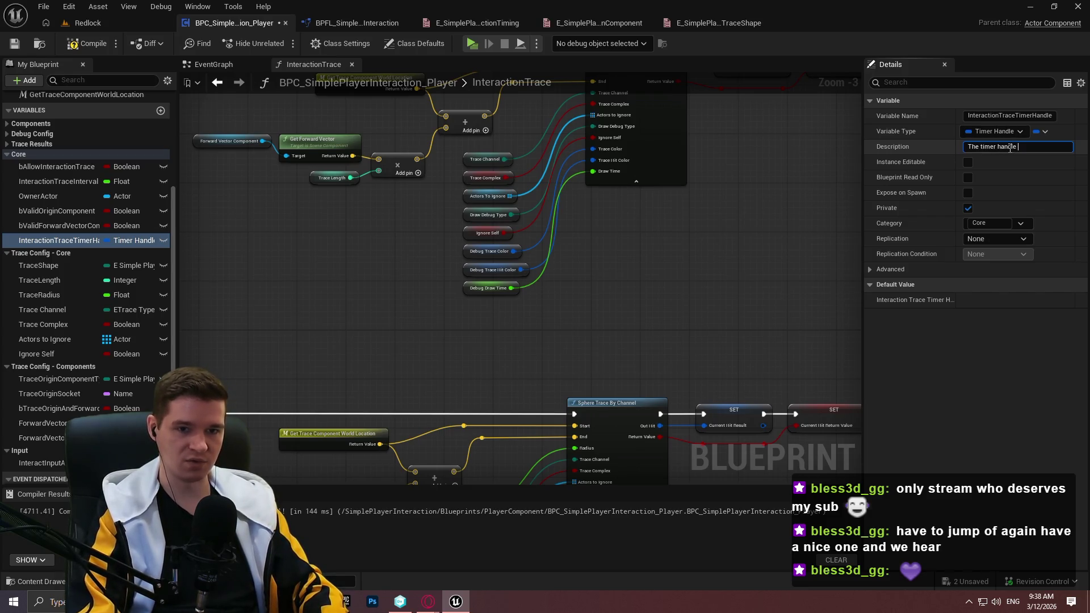
type("ction")
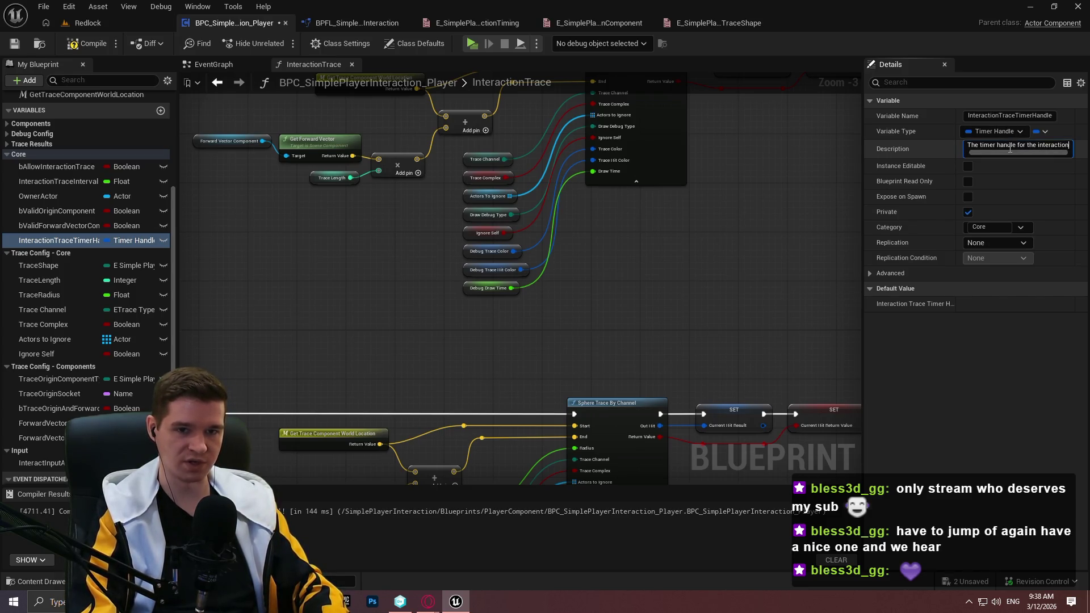
type(" trace; used to ")
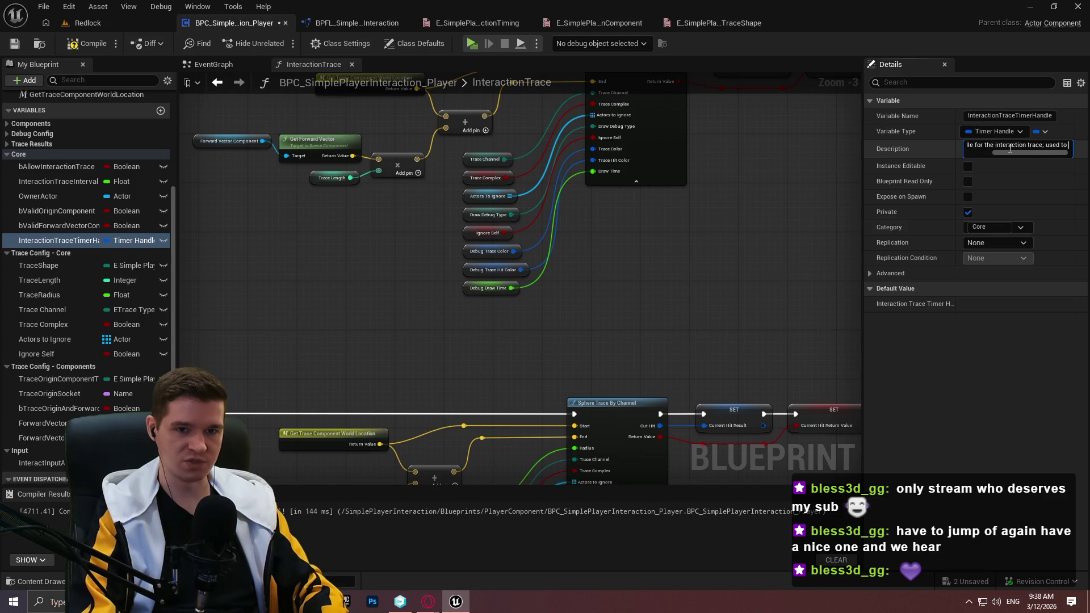
type("stop")
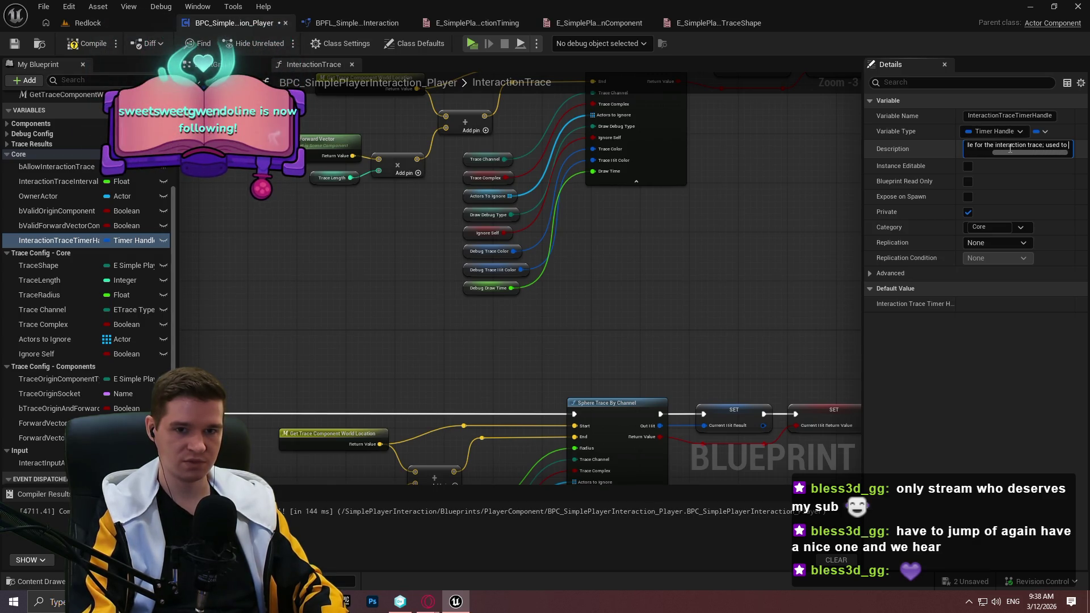
type(" the interaction")
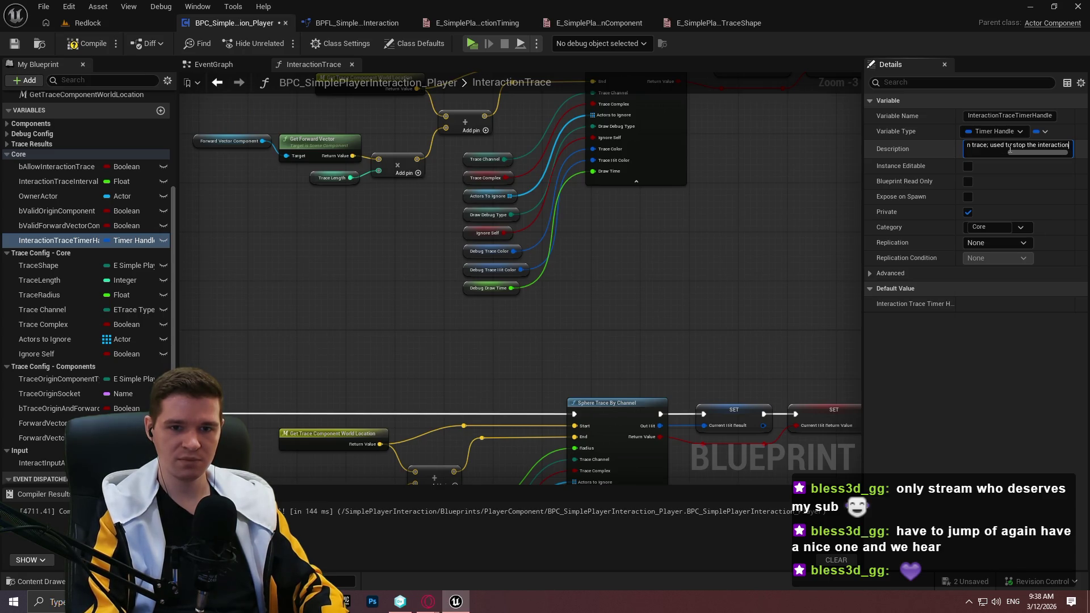
key("Return")
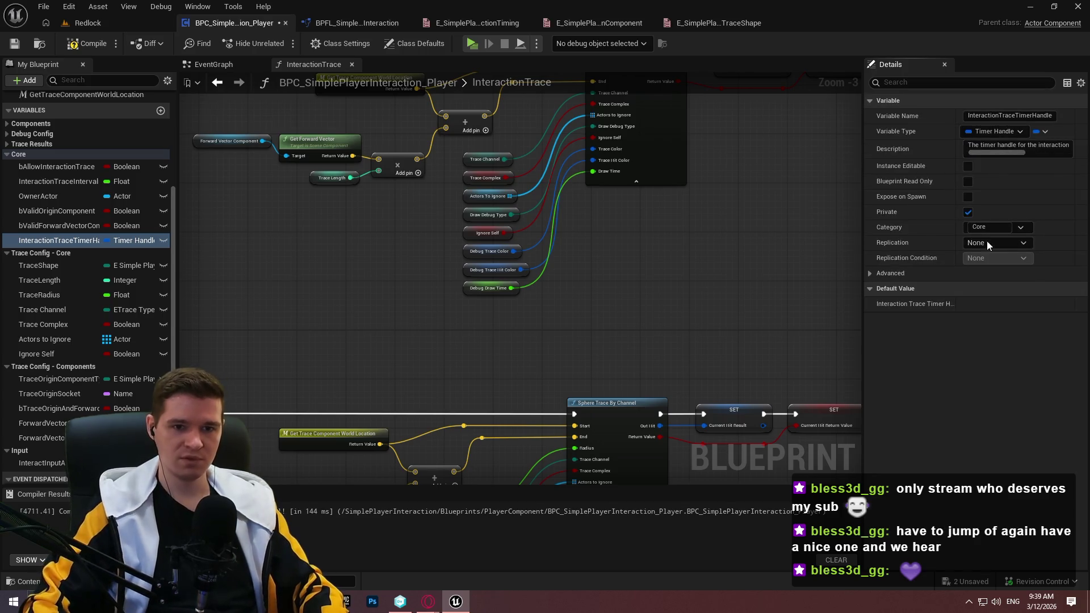
left_click(14, 43)
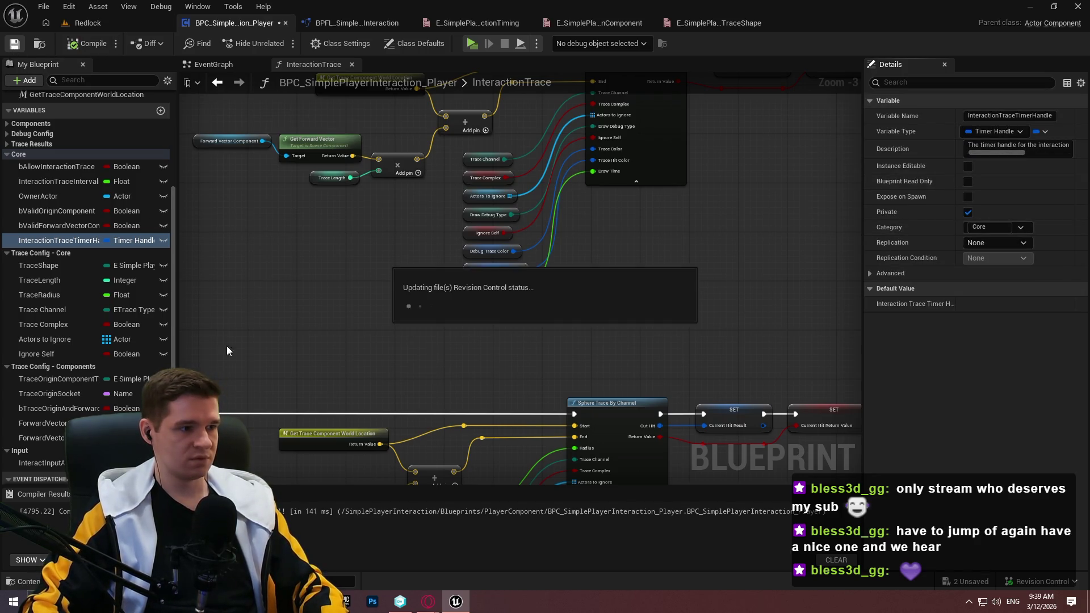
left_click(6, 154)
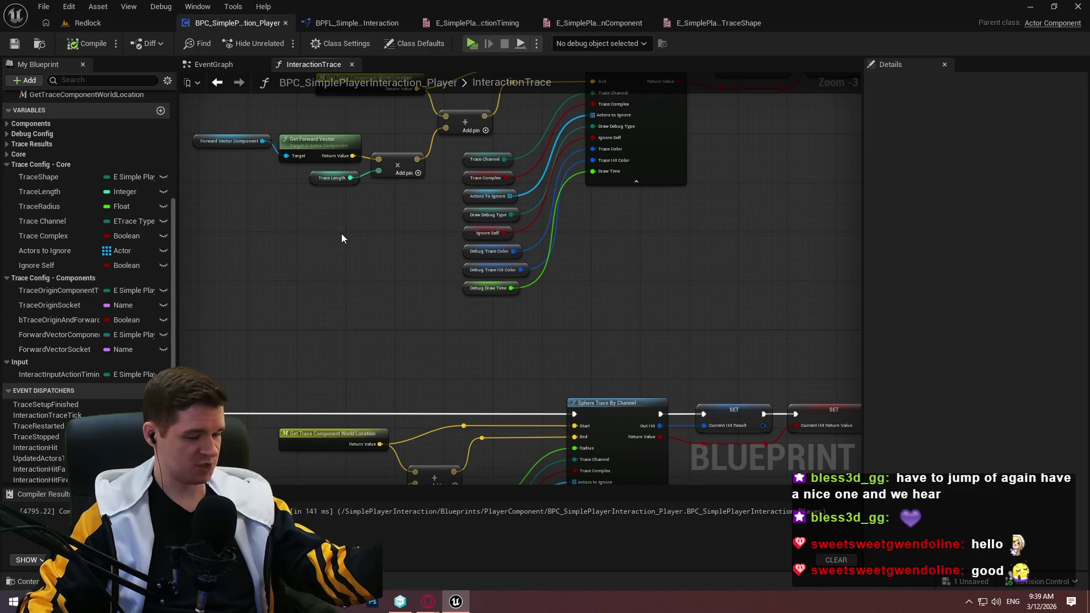
left_click(35, 176)
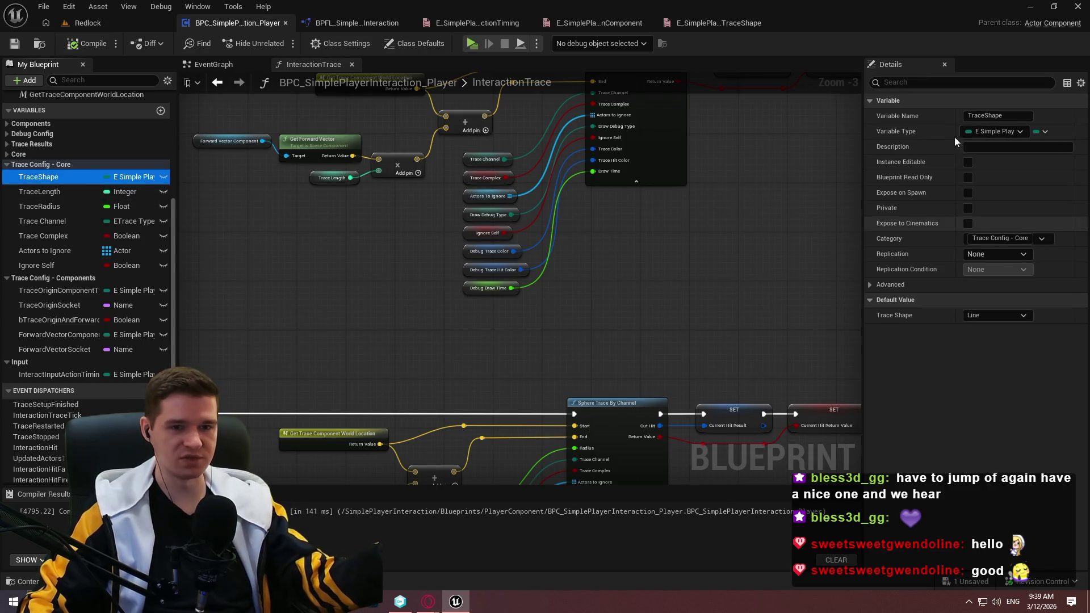
Rename Trace Channel and Trace Complex to TraceChannel and TraceComplex
left_click(53, 220)
left_click(991, 115)
type("TraceChannel")
key("Return")
left_click(47, 235)
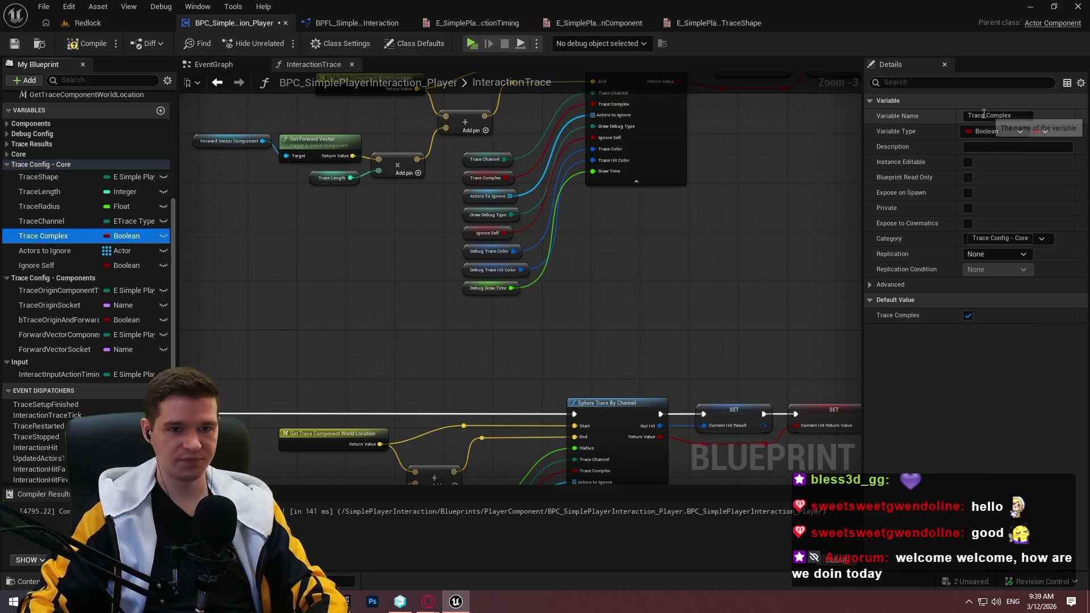
left_click(988, 115)
key("BackSpace")
key("Return")
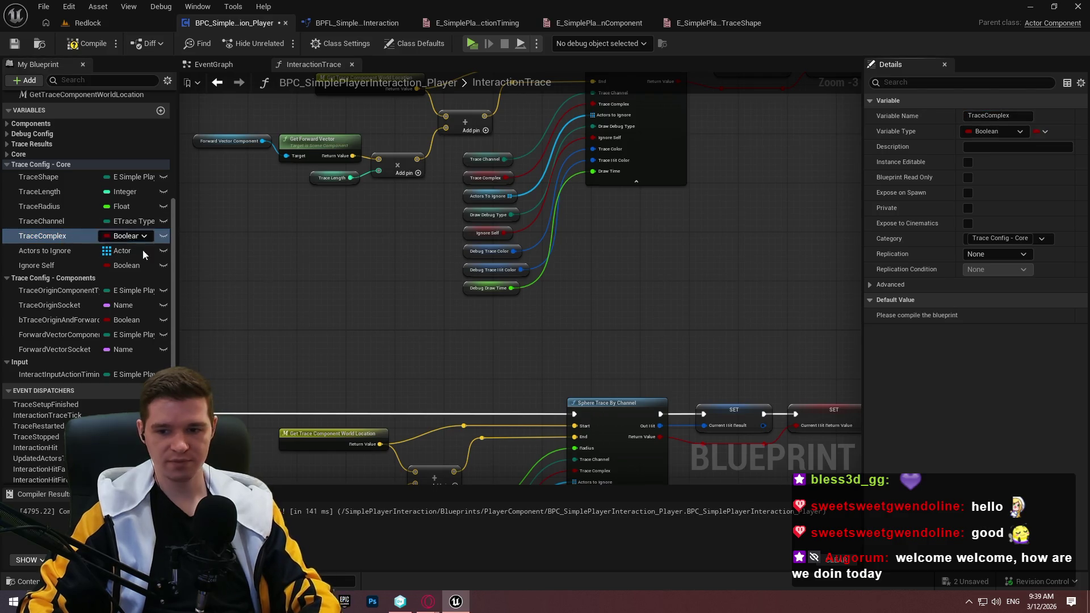
Rename Actors to Ignore to ActorsToIgnore
left_click(48, 250)
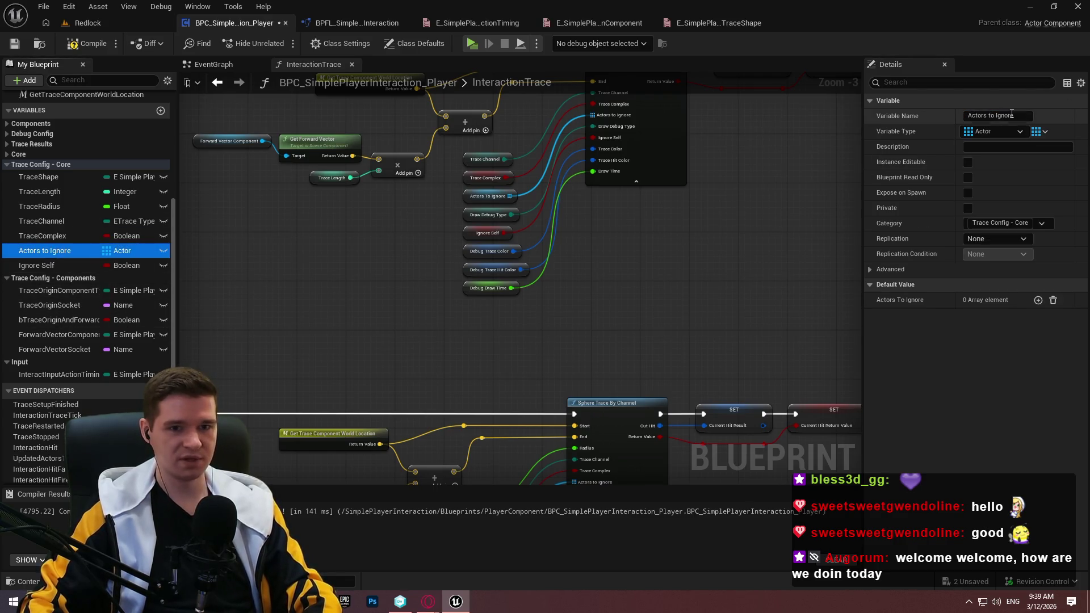
left_click(990, 116)
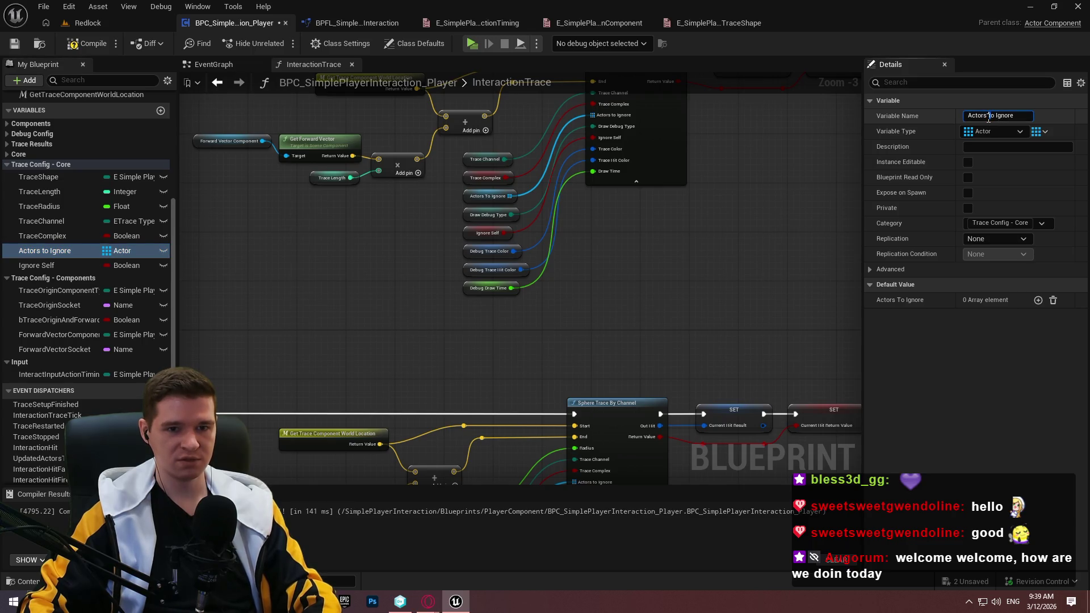
type("T")
key("Return")
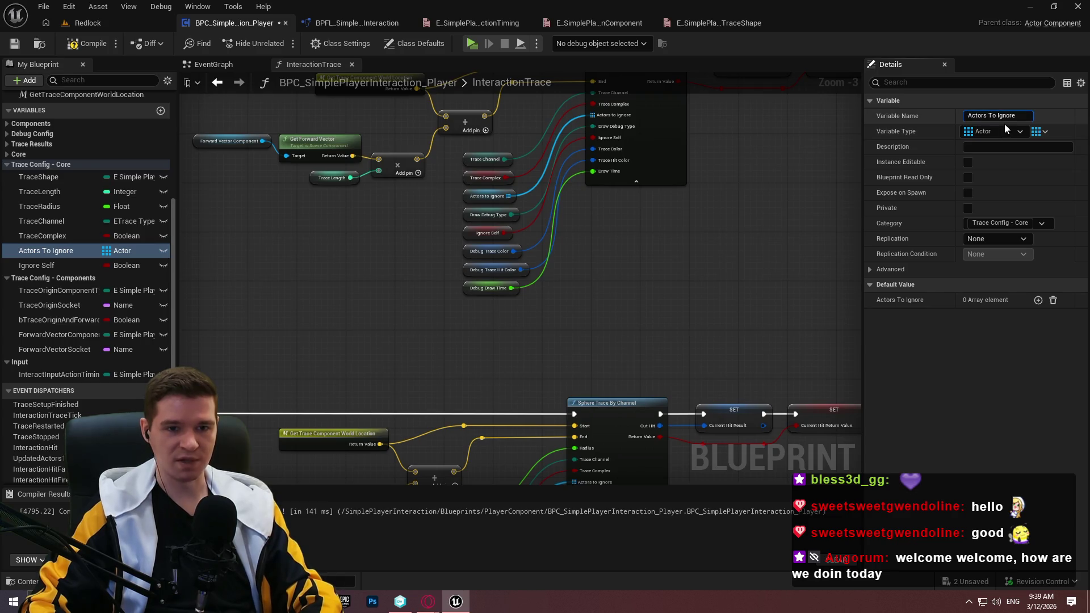
key("Return")
left_click(991, 117)
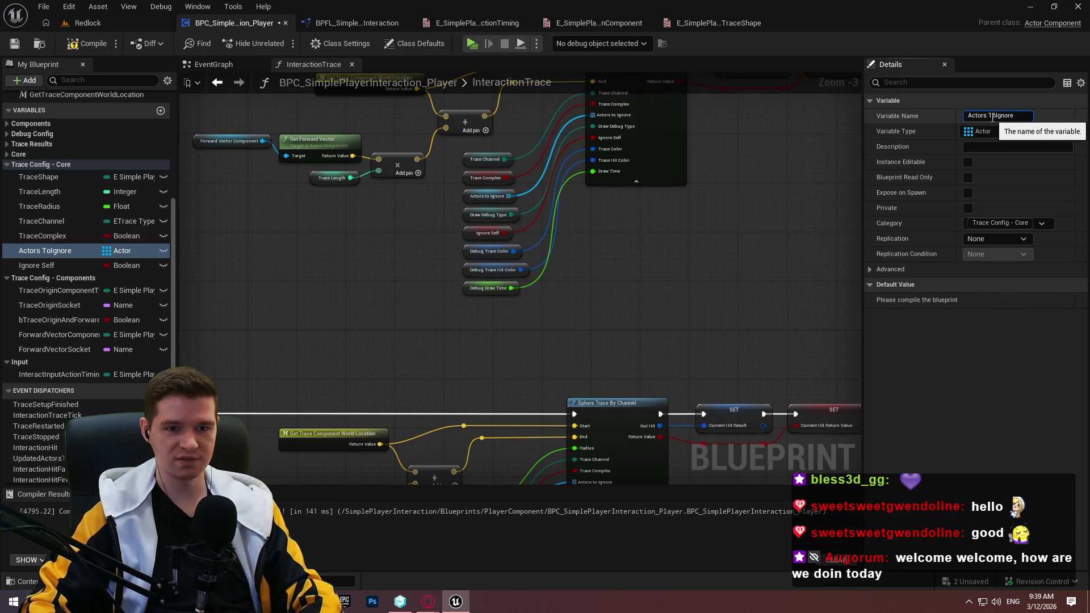
key("Return")
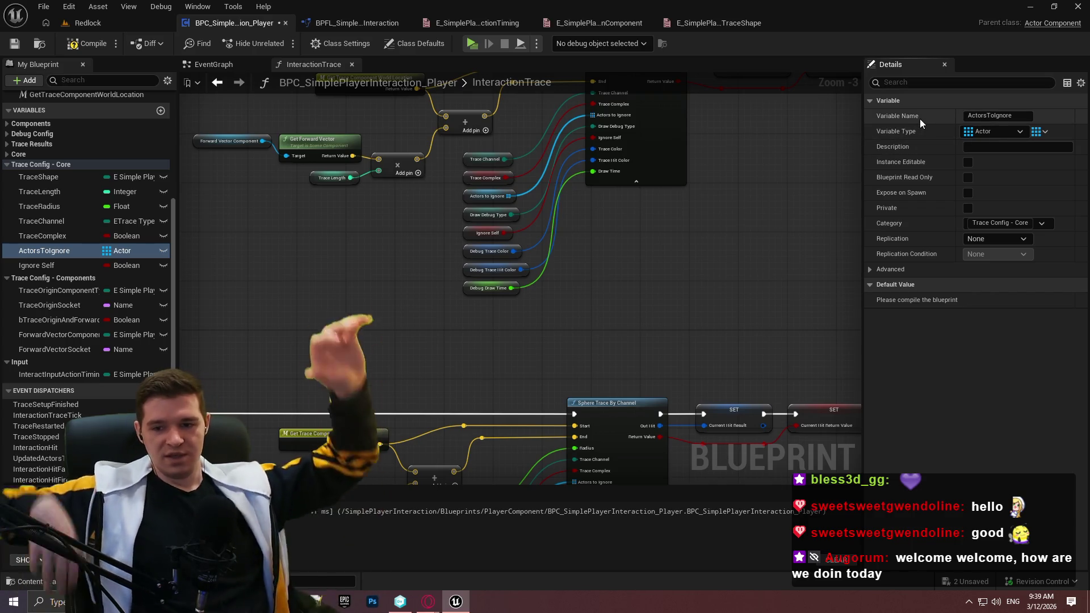
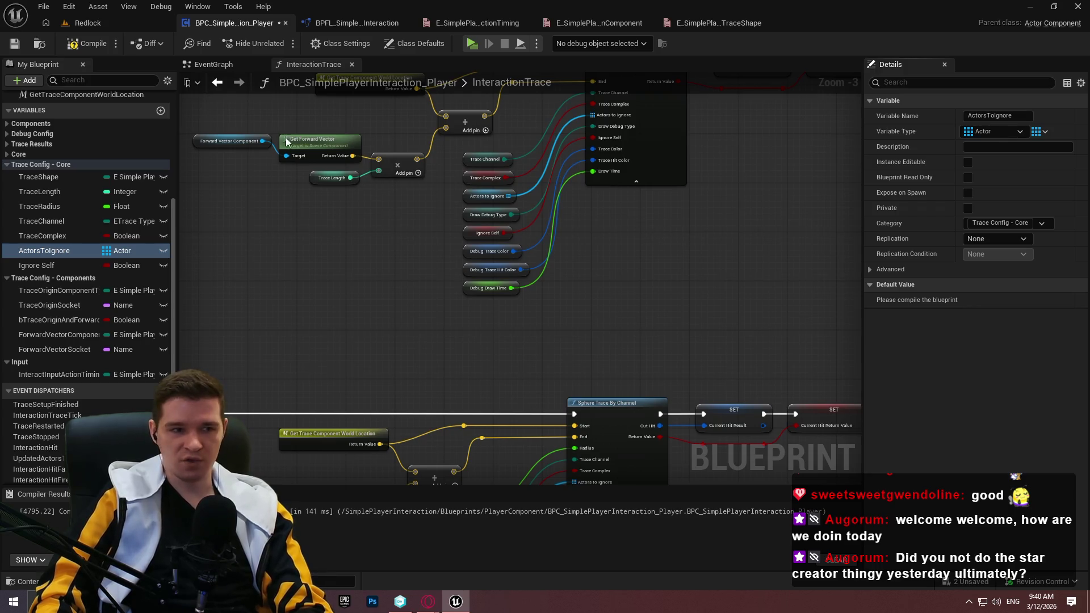
Return to the Redlock level and show its viewport full-screen with the editor panels hidden
left_click(105, 22)
left_click(80, 43)
left_click(104, 22)
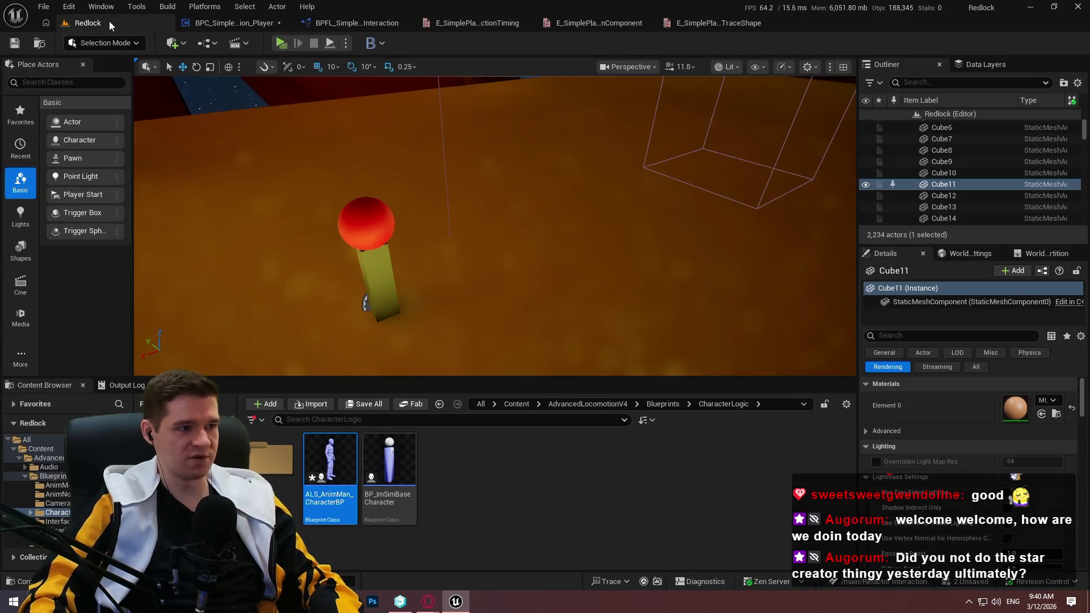
left_click(232, 22)
left_click(125, 23)
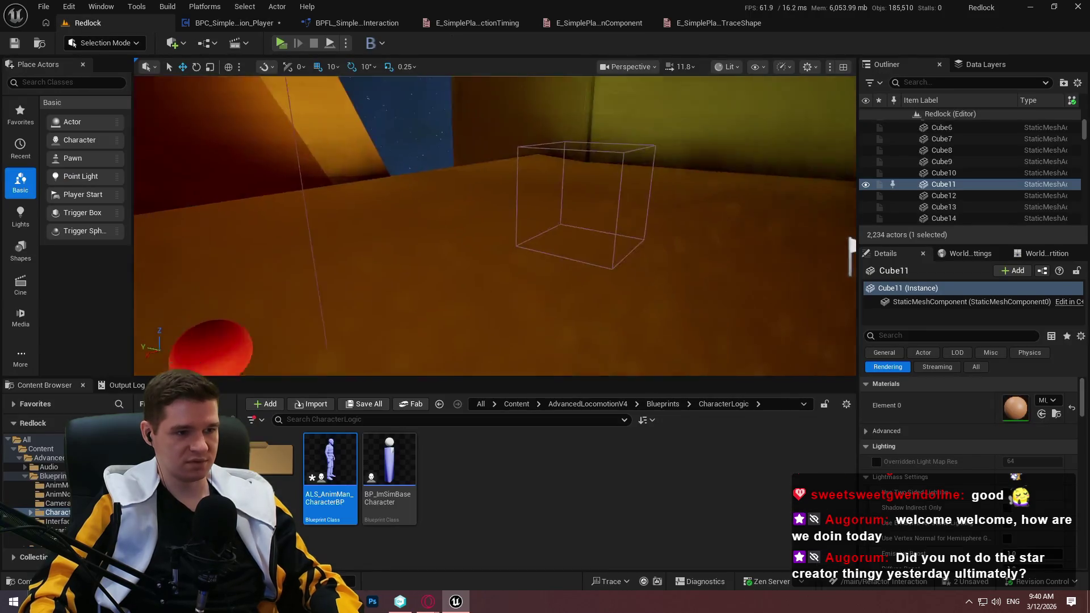
key("F11")
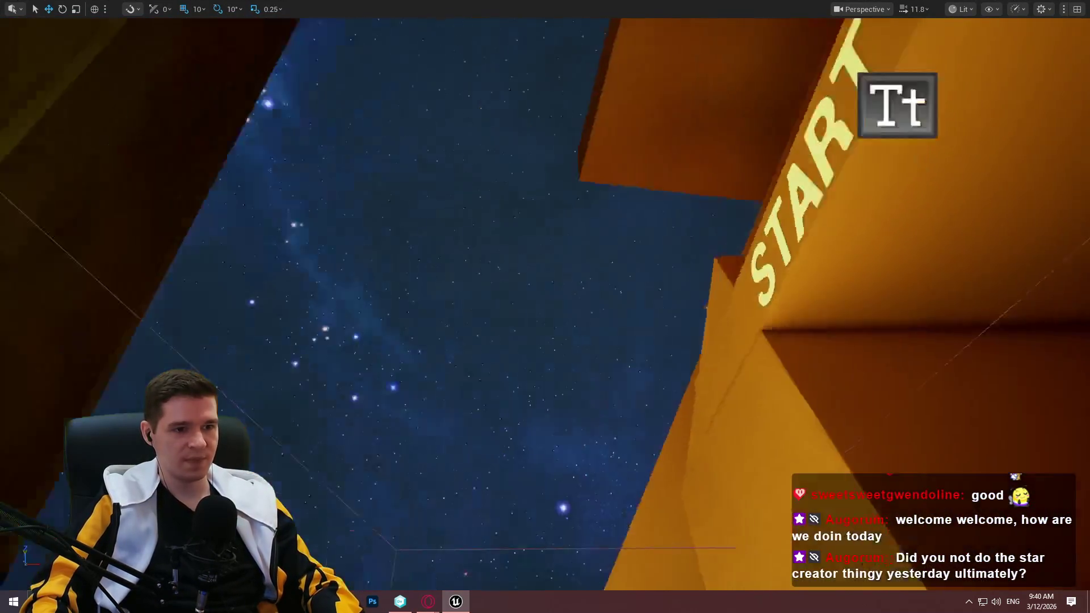
Turn and tilt the camera to frame the sun and its light shafts
left_click_drag(545, 307, 648, 251)
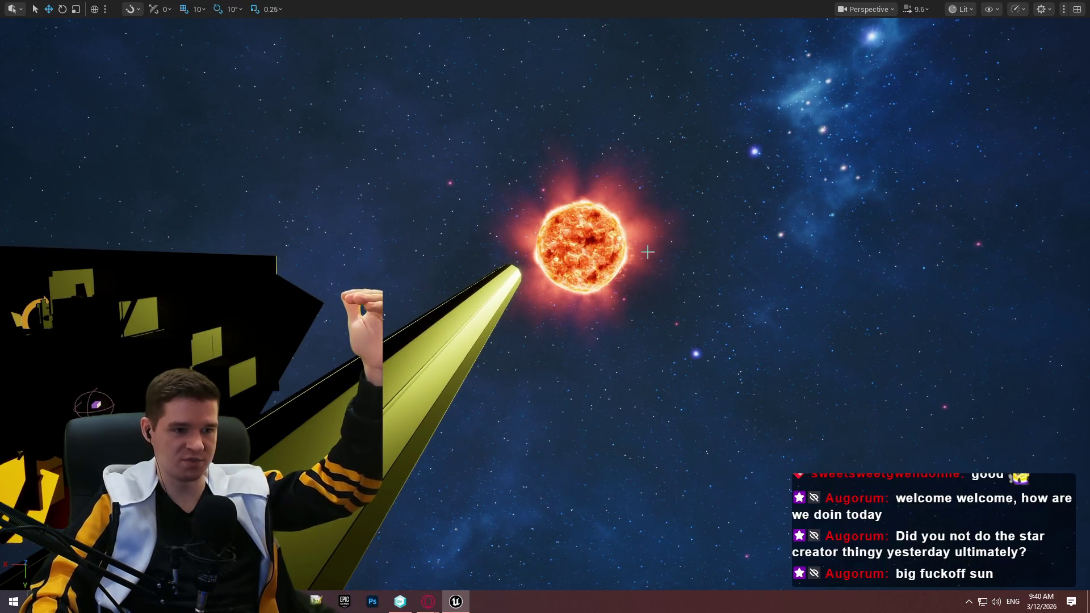
left_click_drag(545, 307, 636, 240)
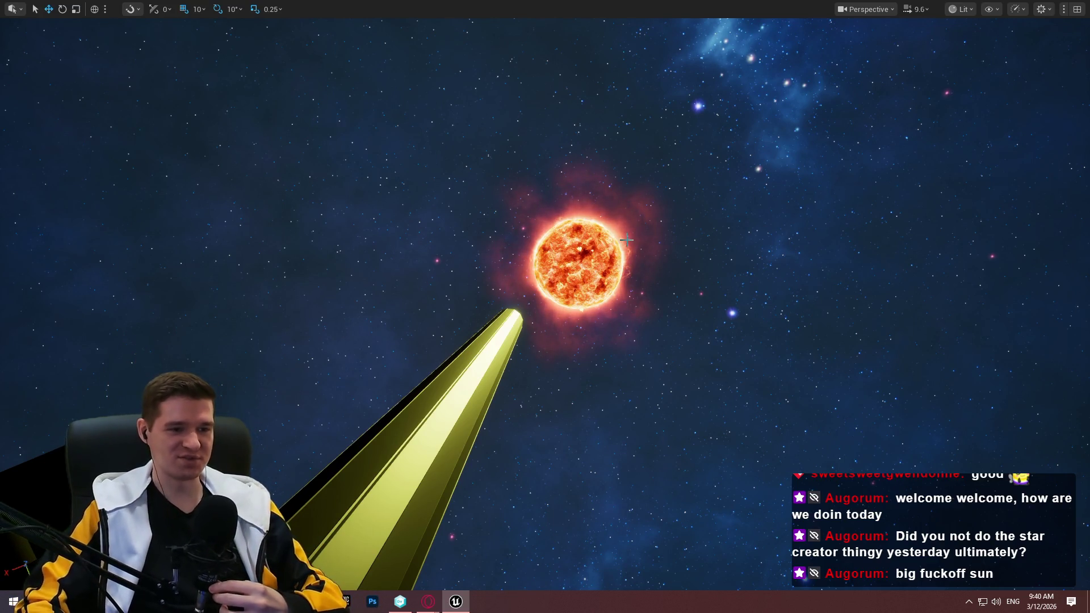
left_click_drag(637, 205, 641, 206)
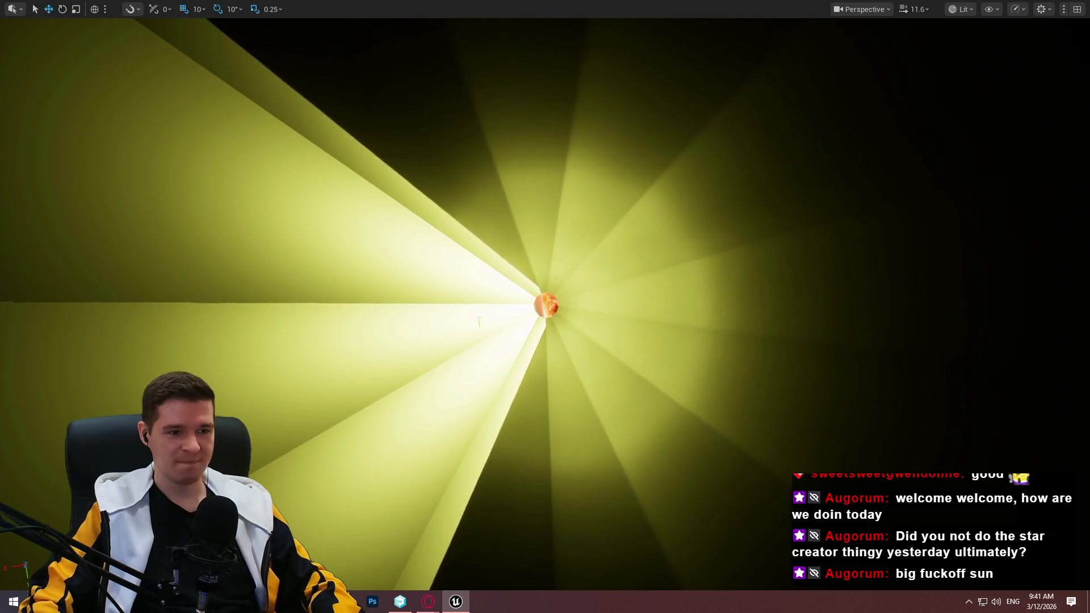
Fly the camera past the sun into the starfield and in under the yellow station
scroll(491, 318, "up", 3)
scroll(545, 306, "up", 1)
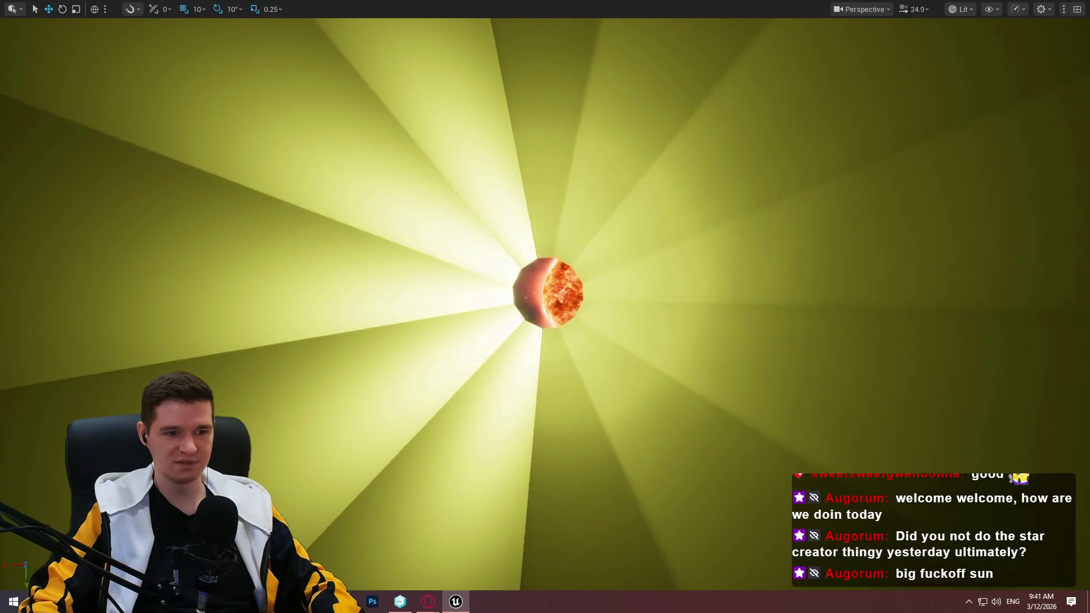
key("w")
key("w")
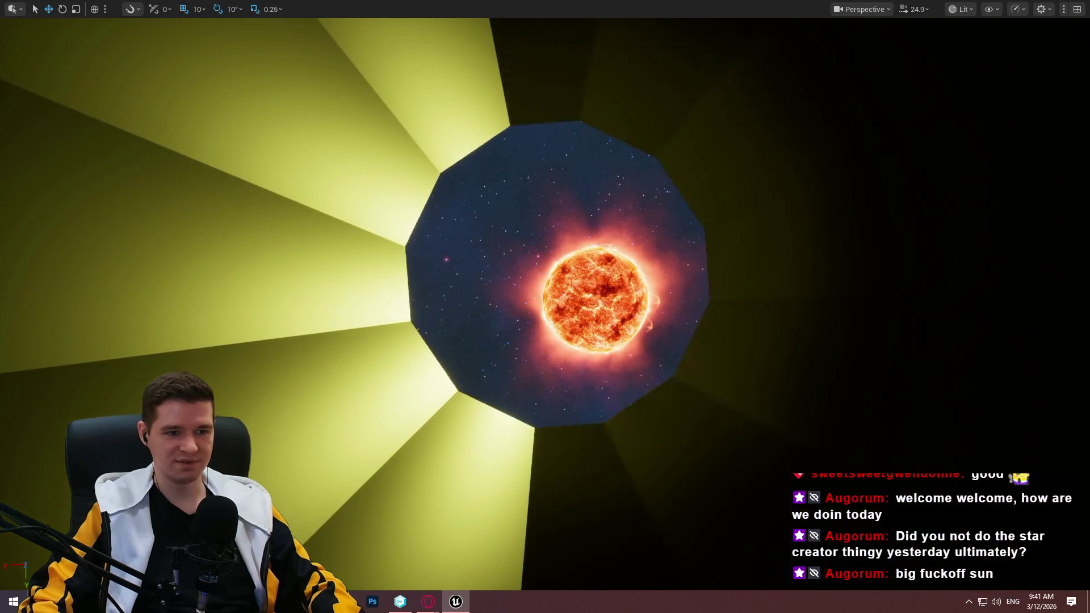
key("w")
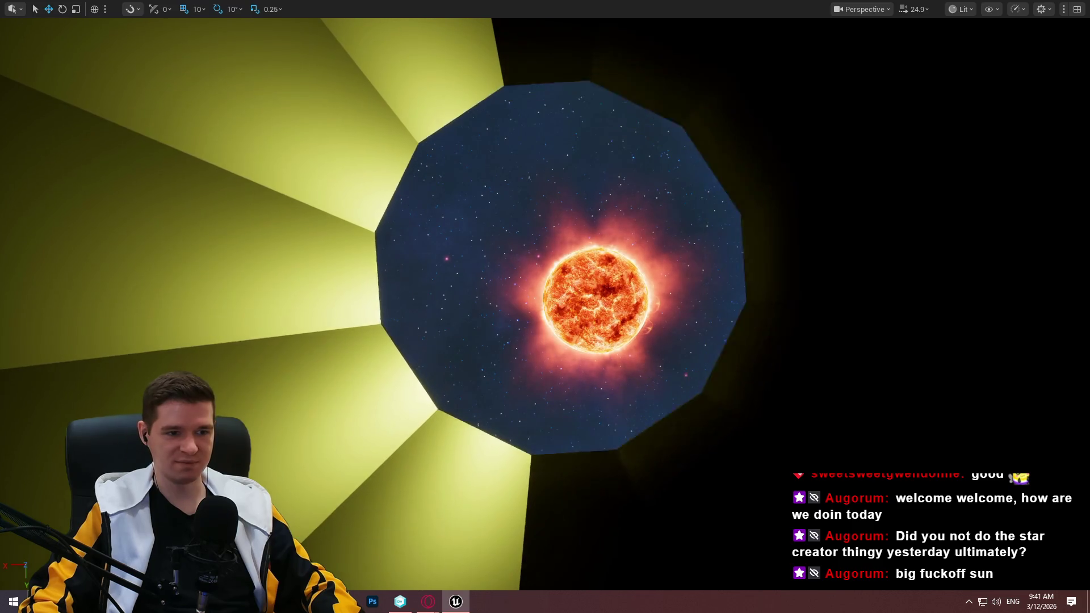
key("w")
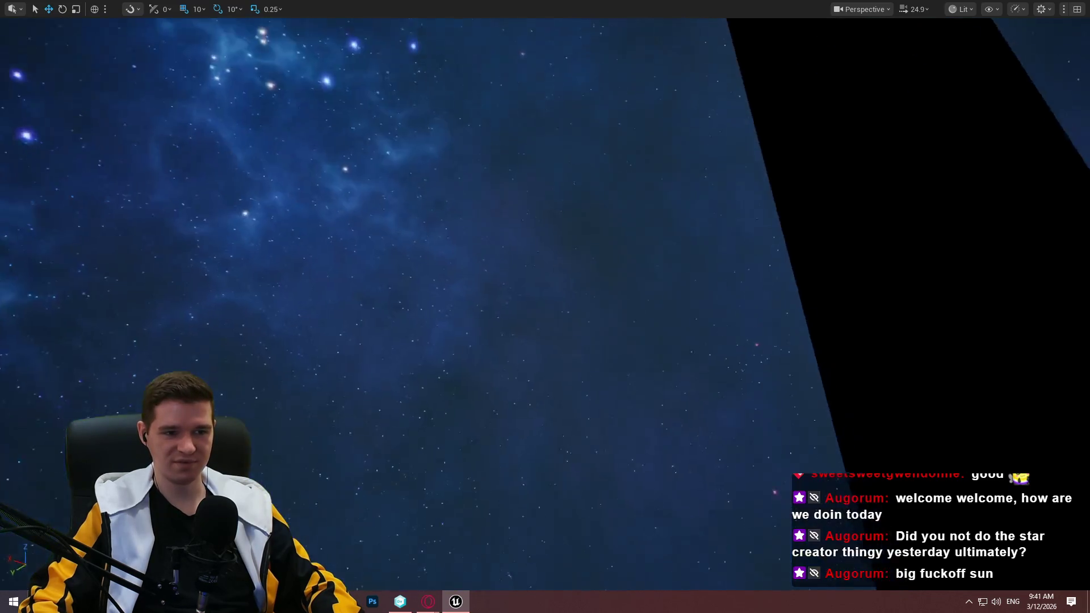
scroll(545, 307, "up", 2)
key("w")
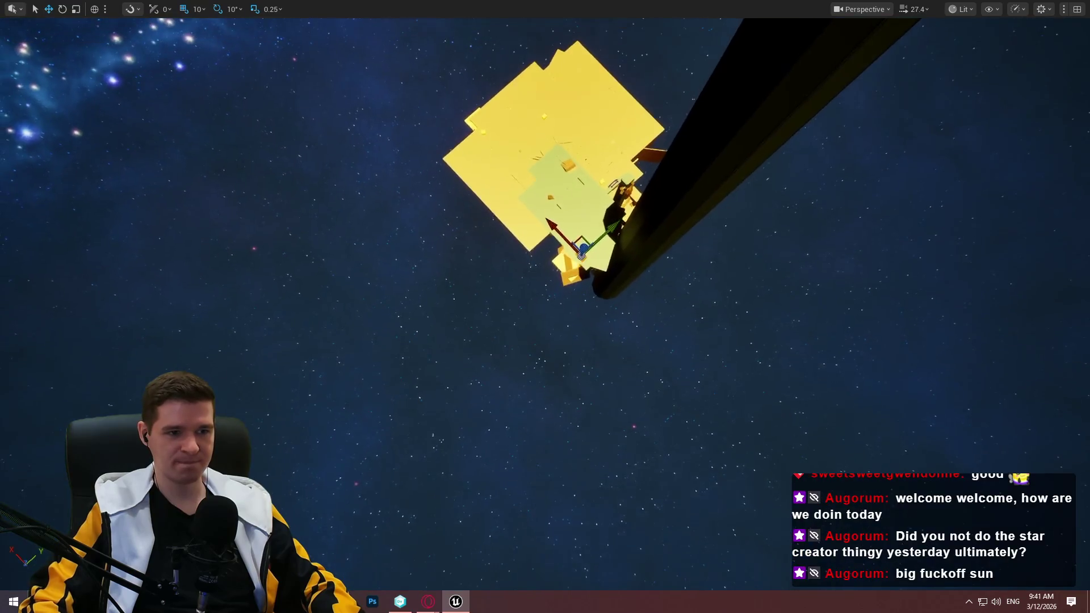
key("w")
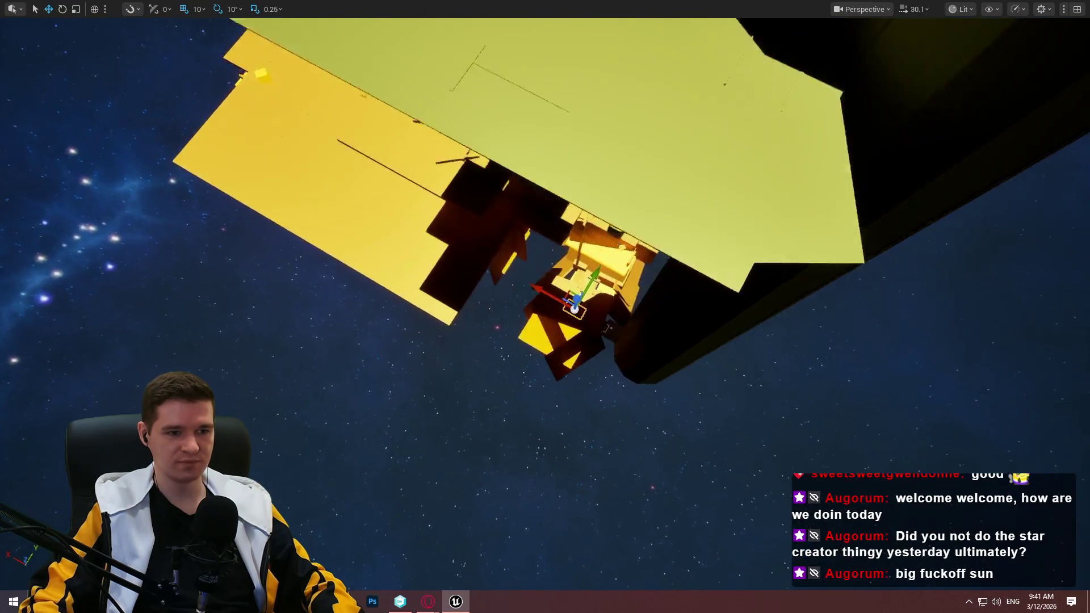
scroll(545, 306, "down", 2)
key("w")
scroll(545, 307, "down", 2)
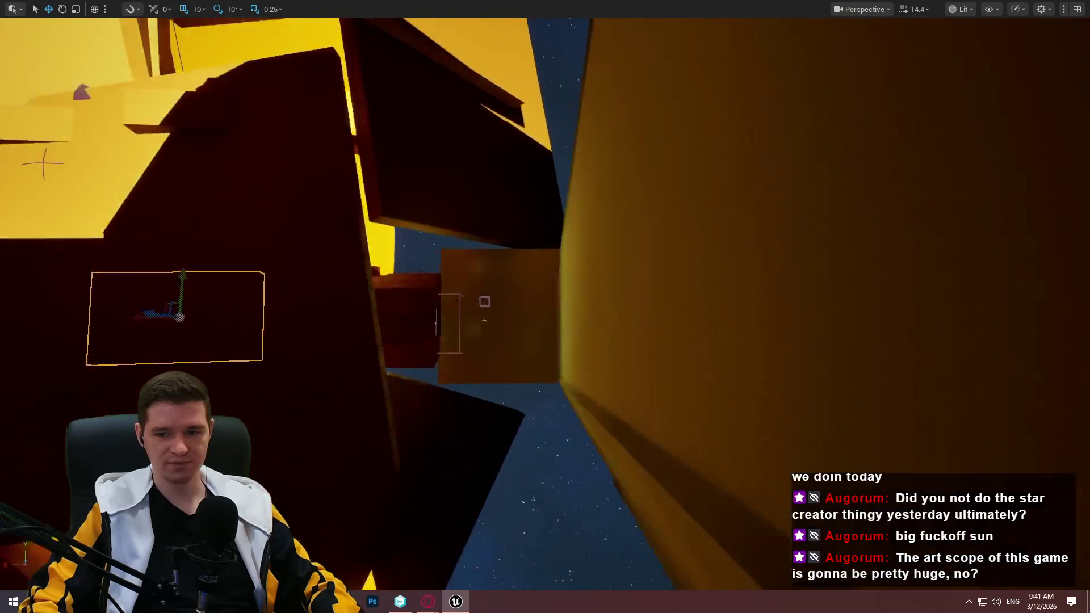
key("w")
scroll(545, 307, "down", 1)
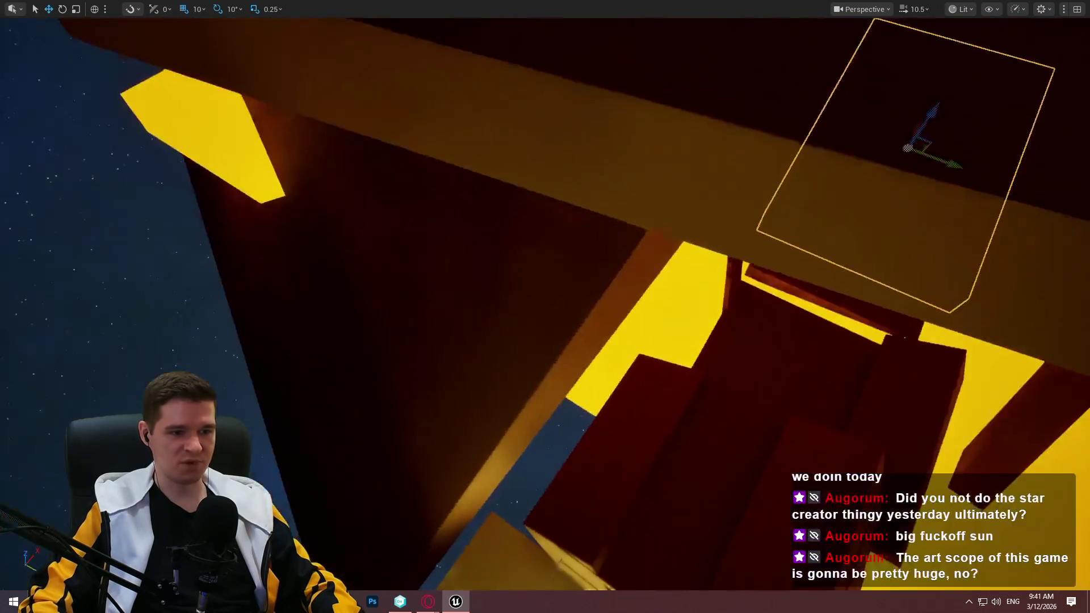
Pull back to overview the tall tower and the large yellow platform
key("s")
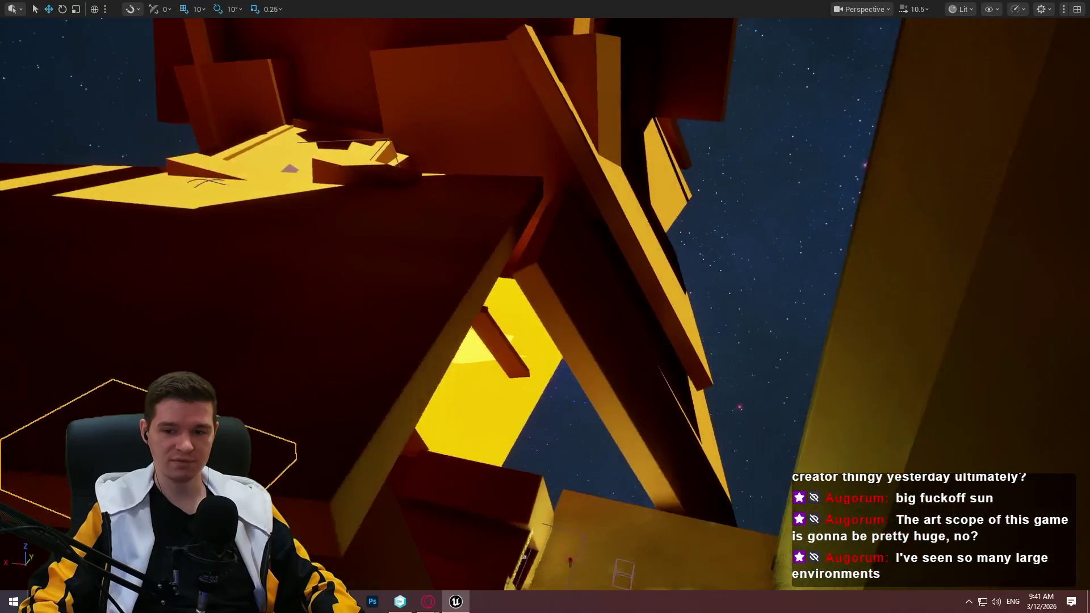
key("s")
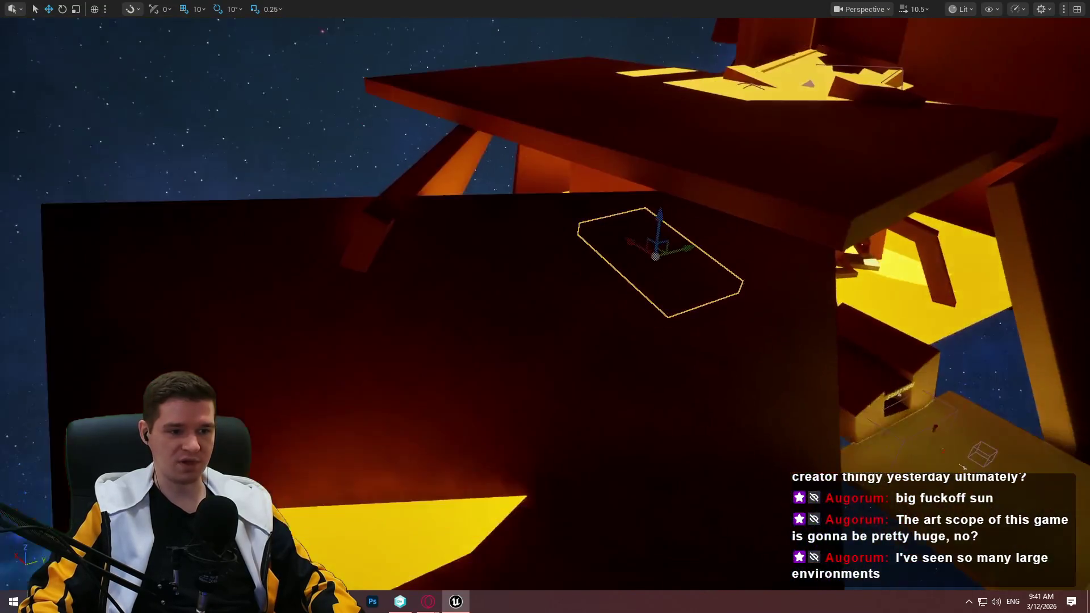
key("s")
scroll(545, 307, "up", 2)
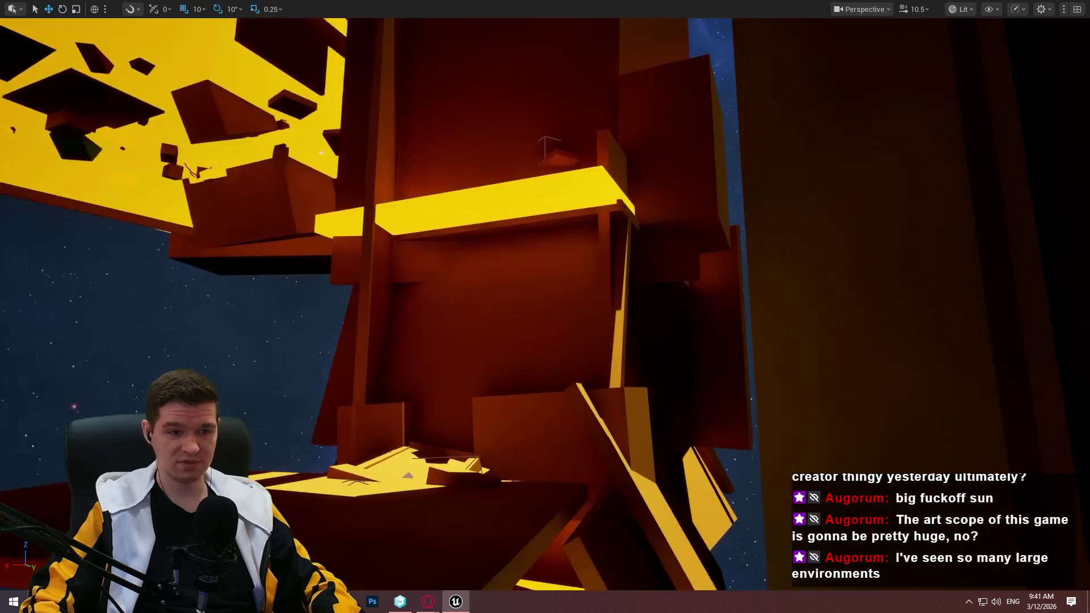
key("s")
scroll(545, 307, "up", 2)
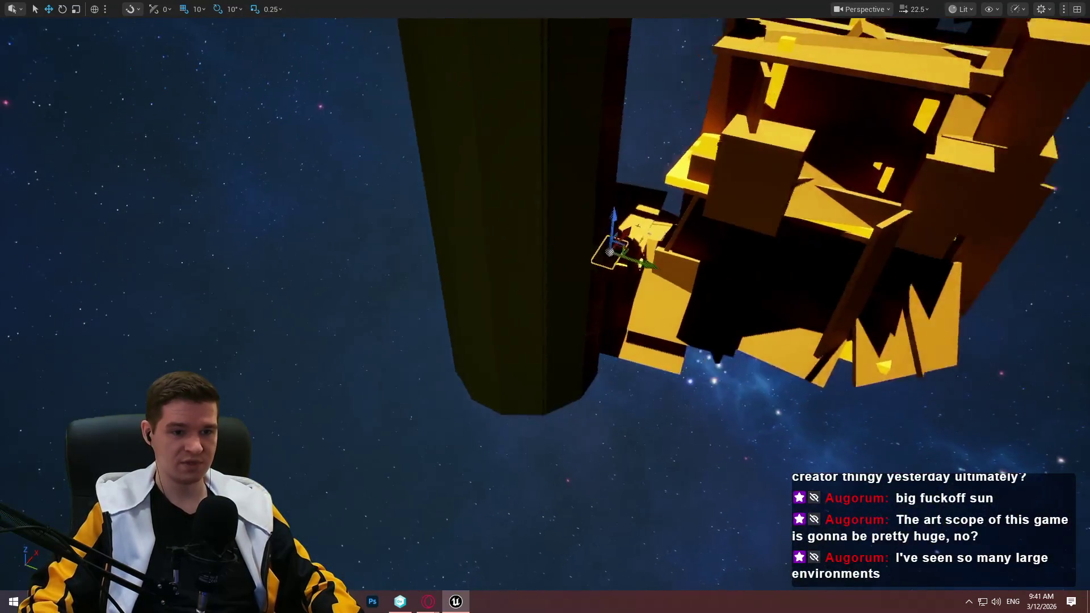
key("s")
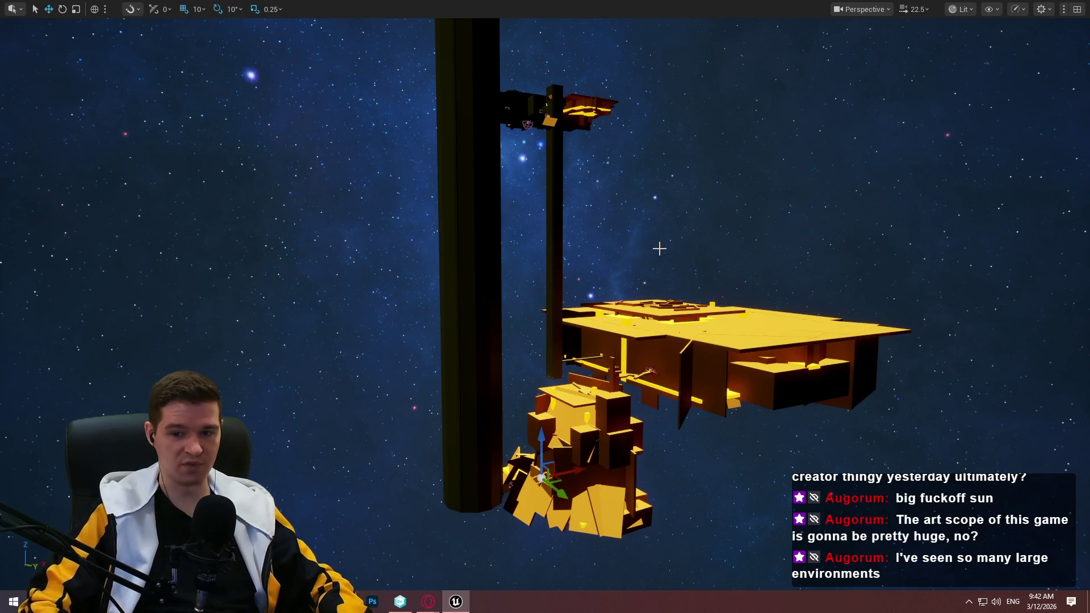
Fly to the START HERE sign, frame it against the sky, and restore the editor layout
key("w")
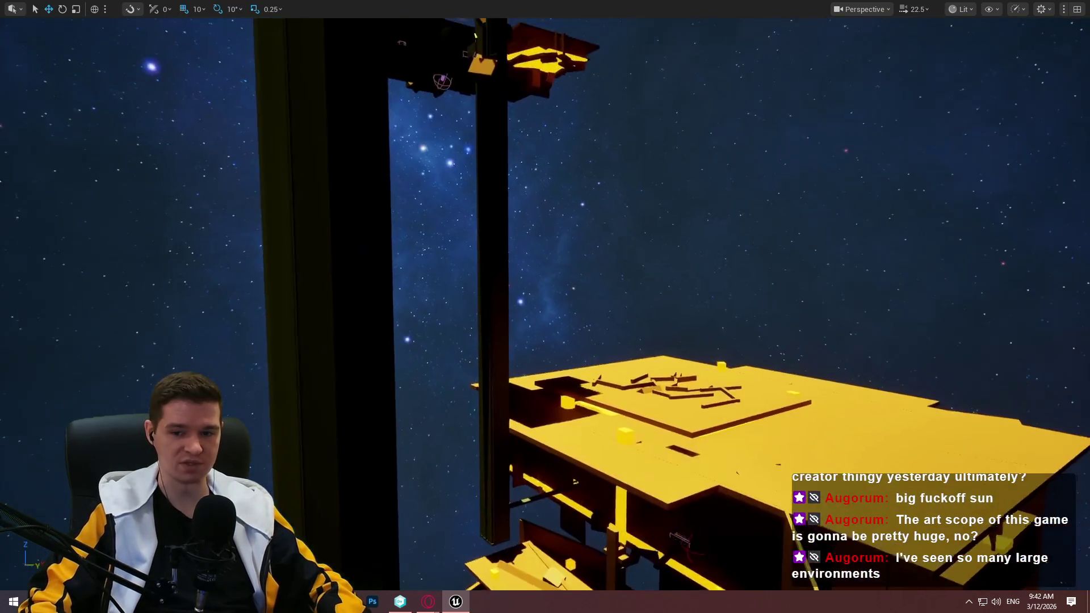
key("q")
key("w")
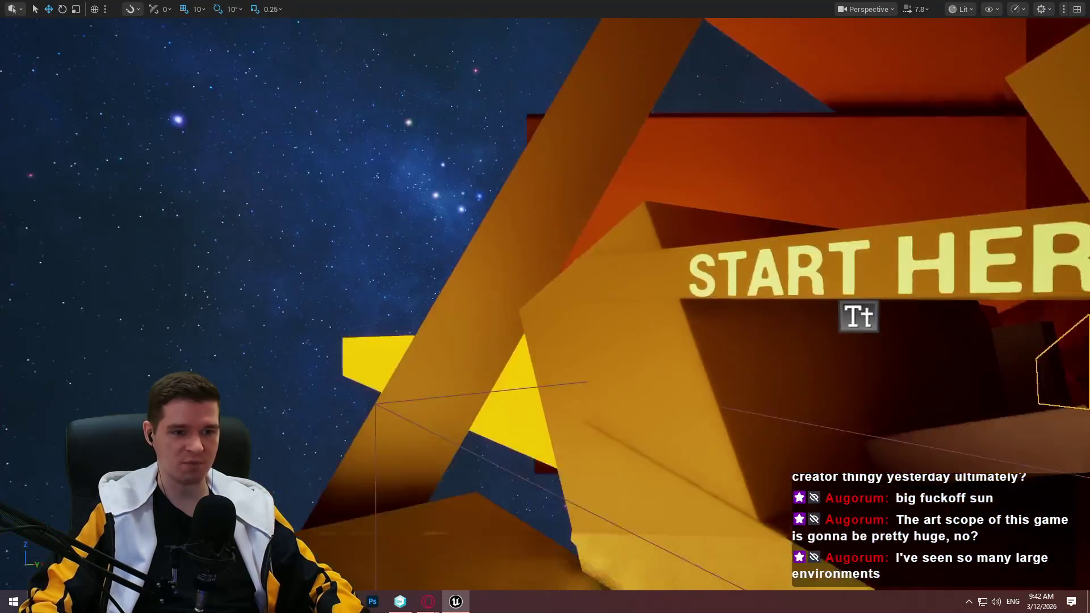
key("s")
scroll(545, 306, "down", 1)
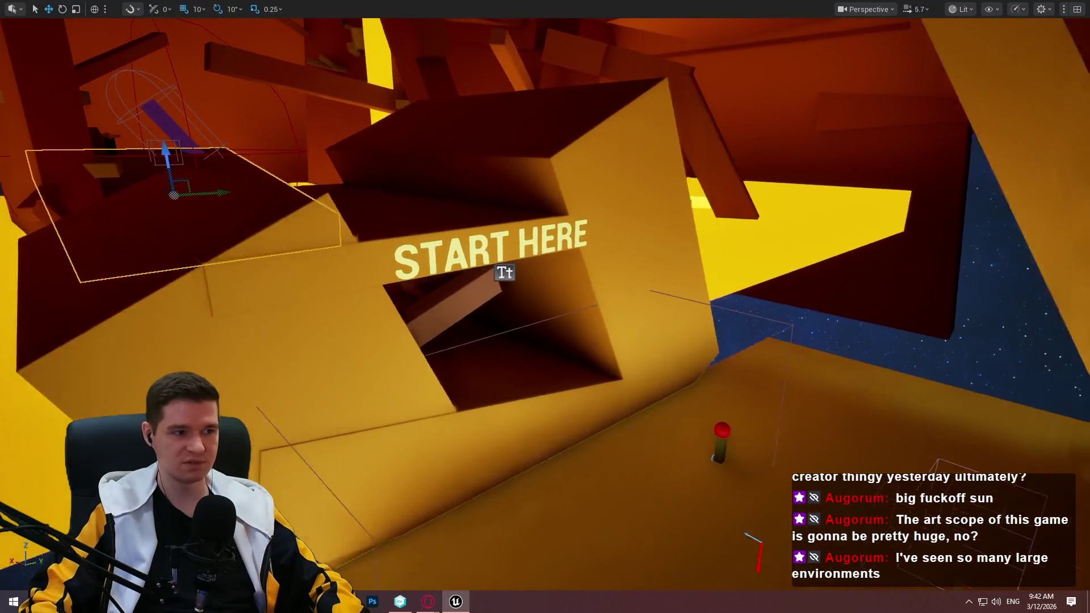
scroll(545, 306, "down", 2)
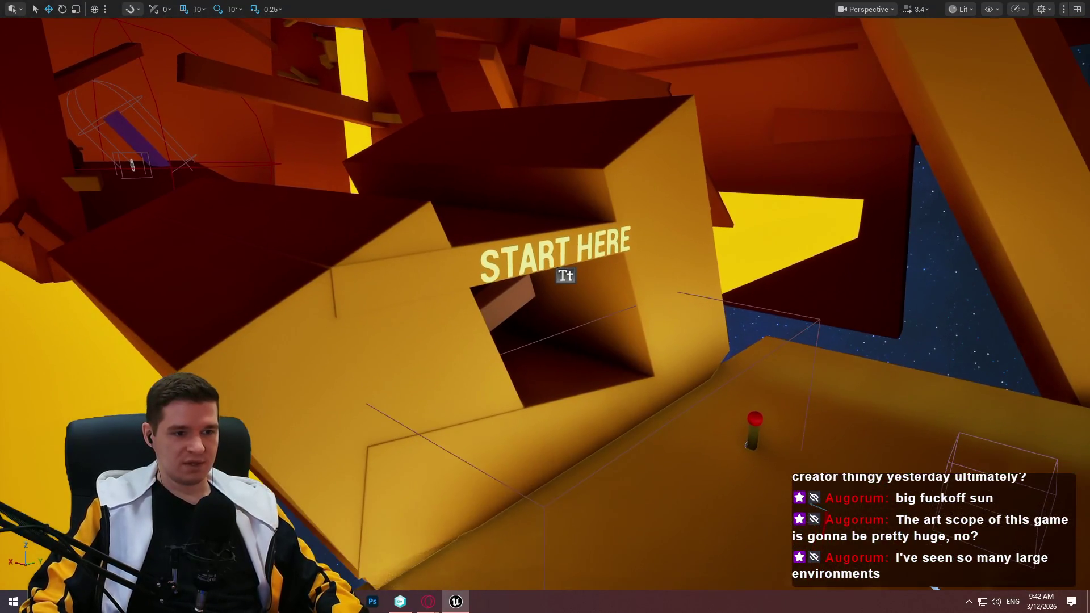
key("a")
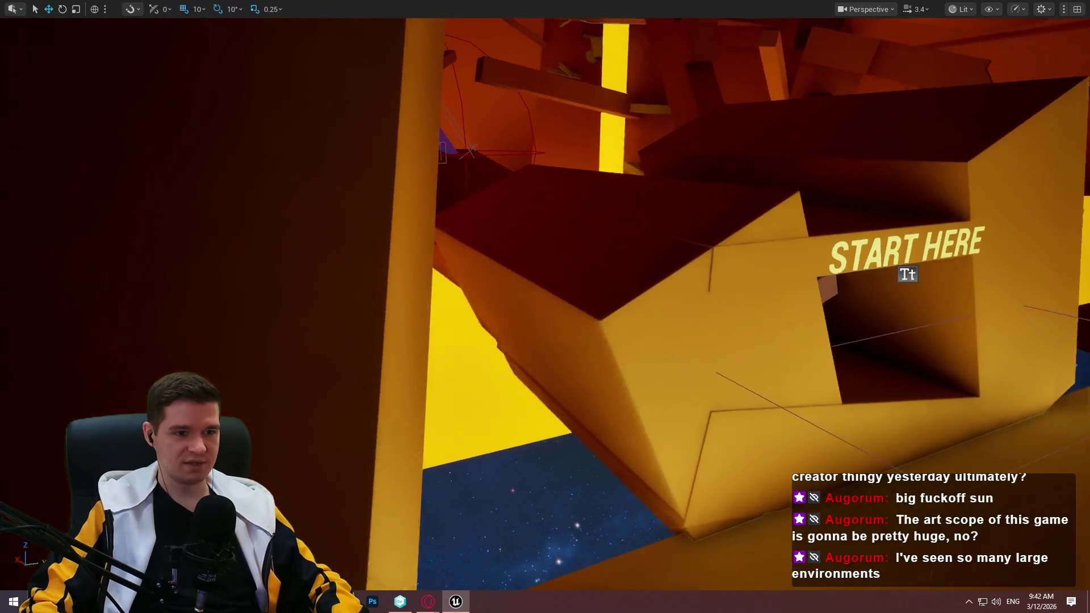
mouse_move(545, 307)
left_mouse_down()
mouse_move(511, 318)
mouse_move(488, 250)
mouse_move(542, 310)
mouse_move(499, 381)
mouse_move(632, 250)
left_mouse_up()
key("F11")
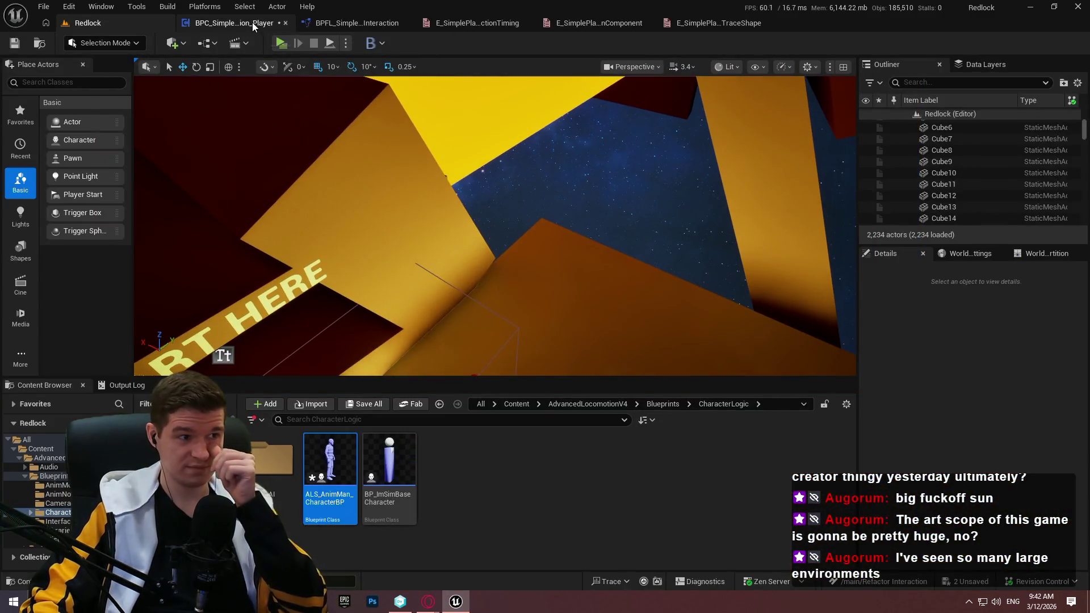
Switch back to the BPC_SimplePlayerInteraction_Player blueprint
left_click(250, 22)
scroll(403, 237, "up", 2)
scroll(403, 237, "down", 2)
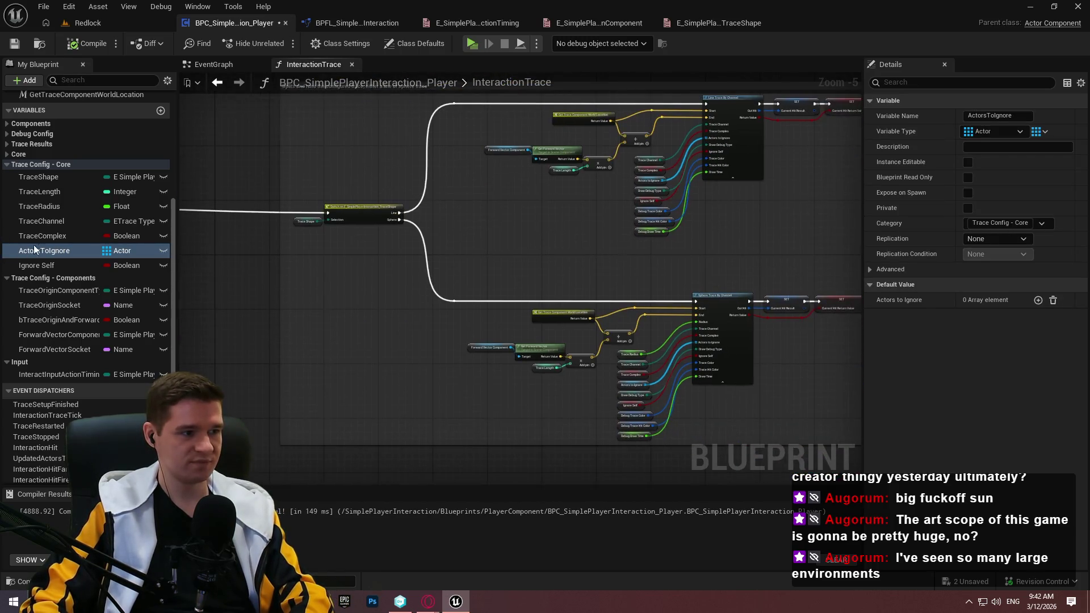
Rename the Ignore Self variable to IgnoreSelf, then select TraceShape's Description field
left_click(65, 265)
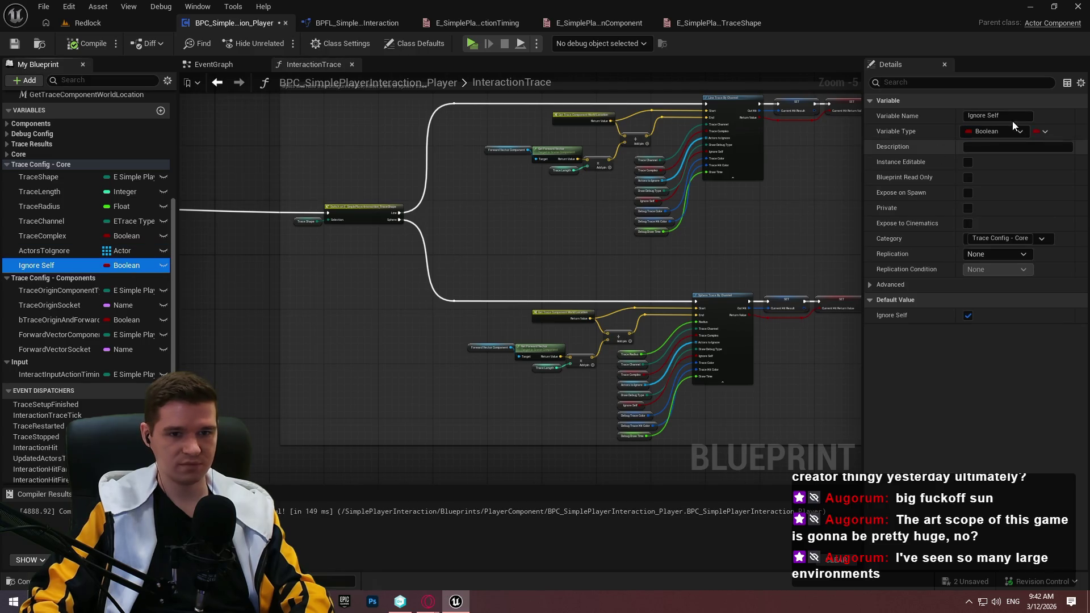
left_click(987, 116)
key("BackSpace")
key("Return")
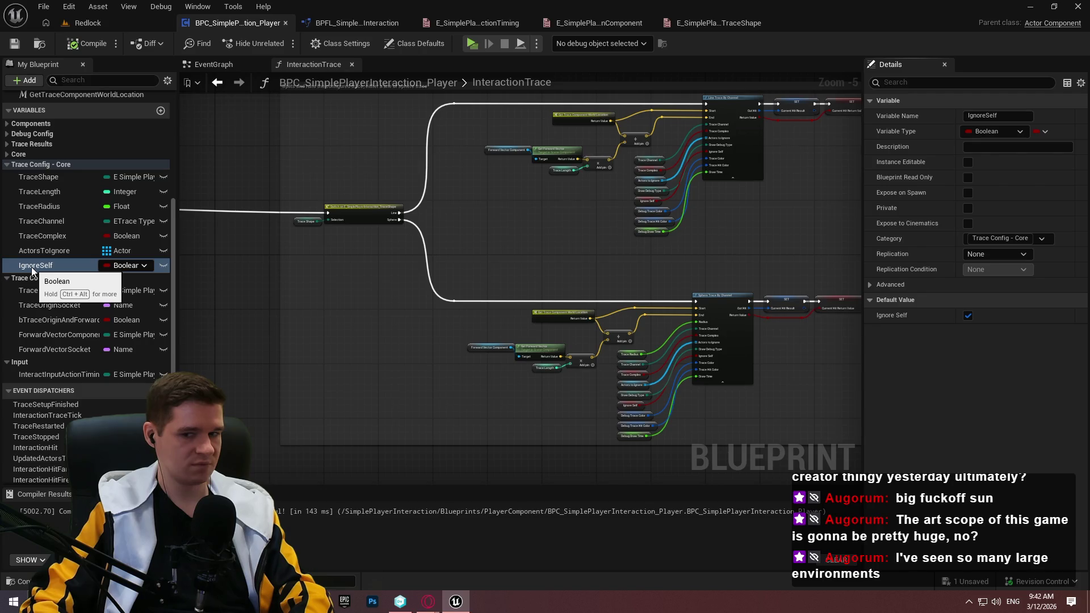
left_click(38, 177)
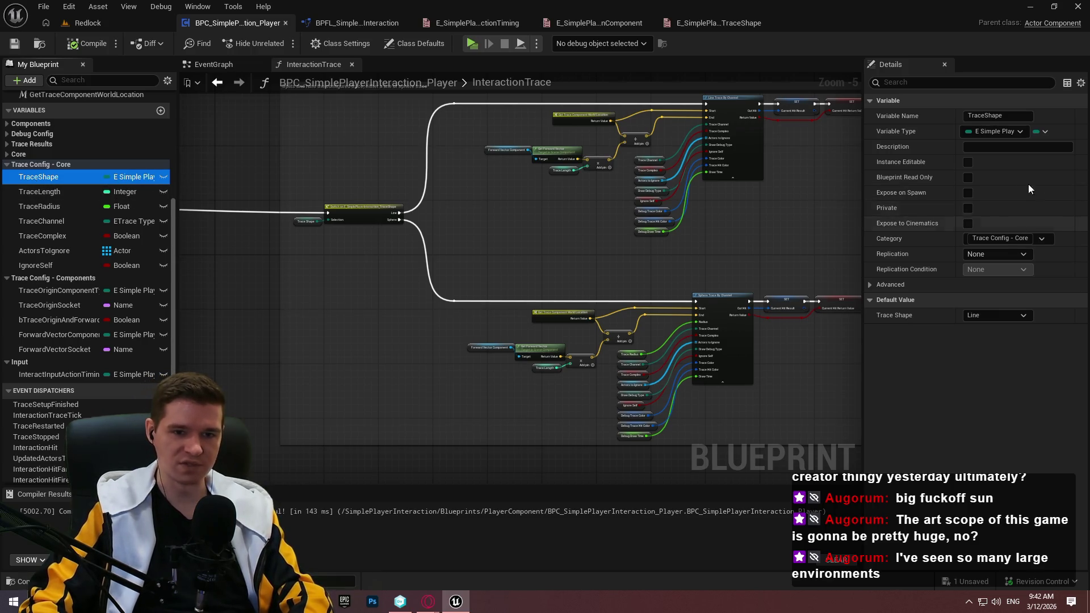
left_click(999, 146)
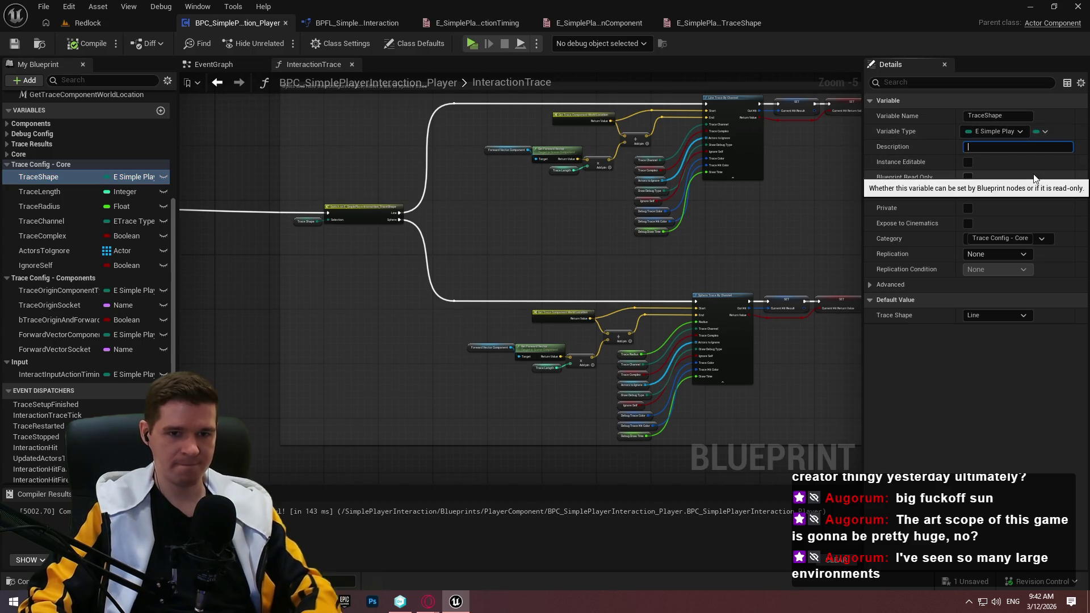
Give TraceShape a description about the shape the action trace should take
type("The shape")
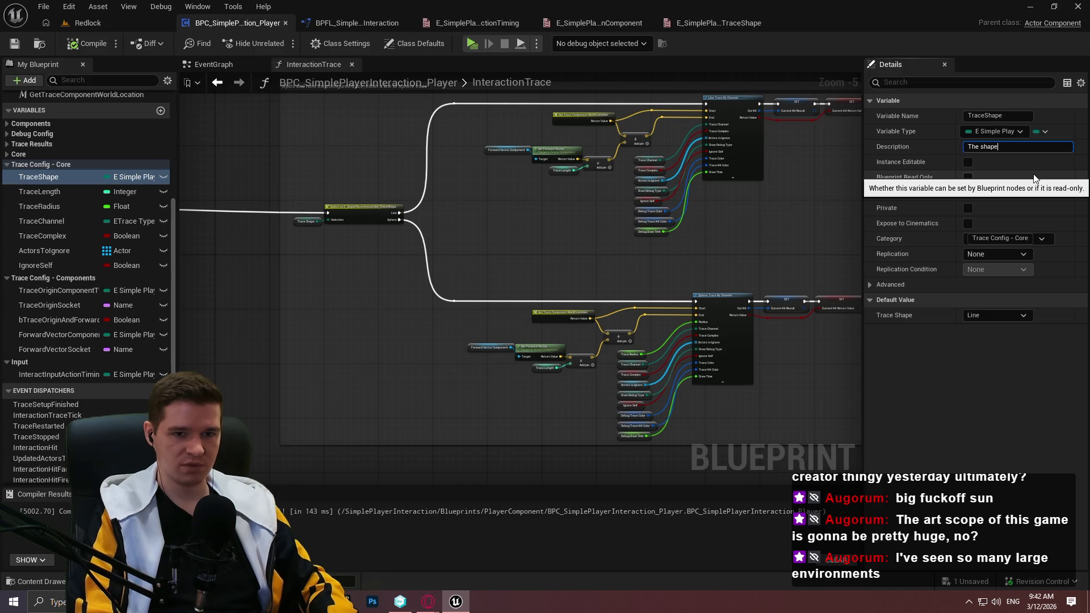
type("acti")
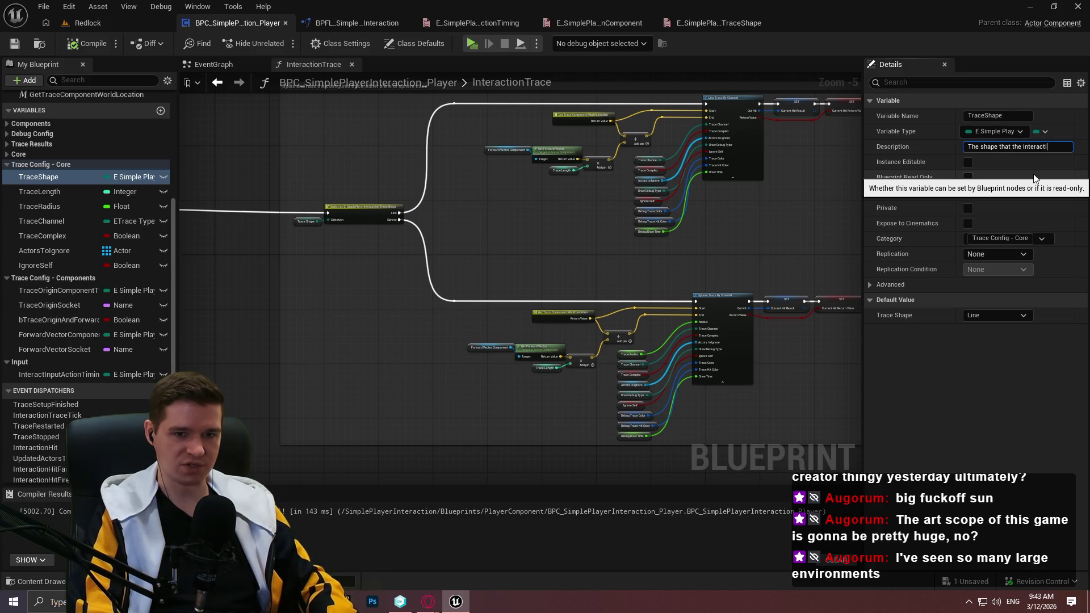
type("on trace should take")
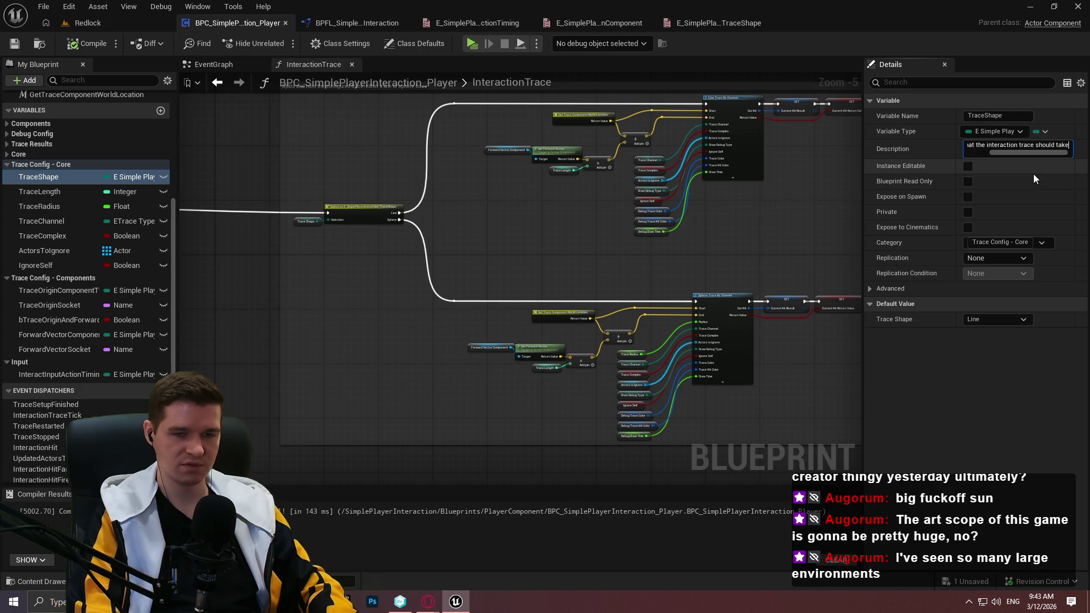
left_click(120, 196)
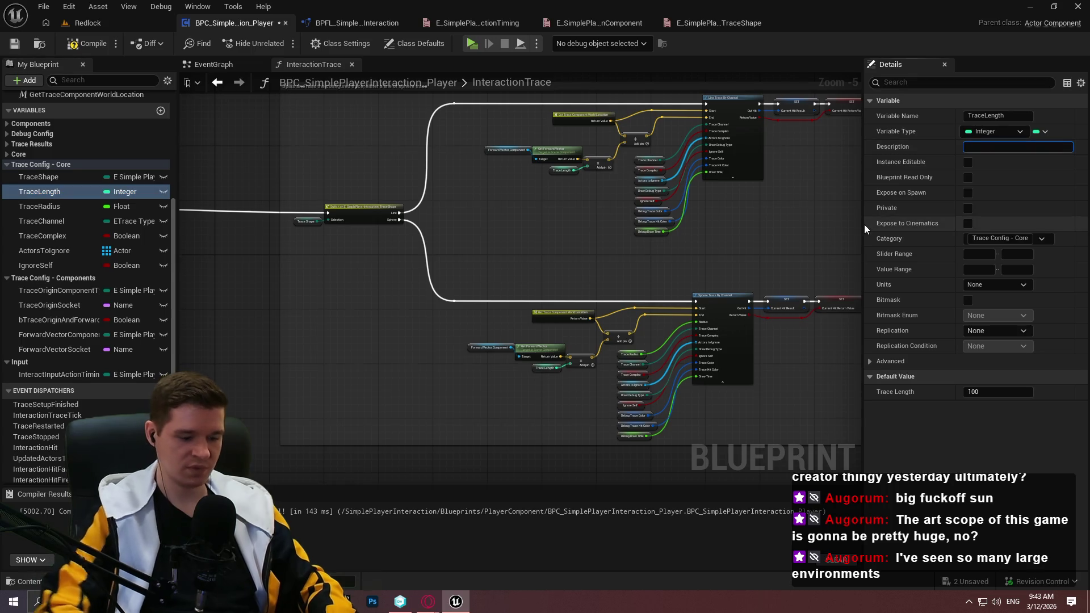
Describe TraceLength as 'The length of the trace to multiply by the forward vector'
type("The length of the trace to multipl")
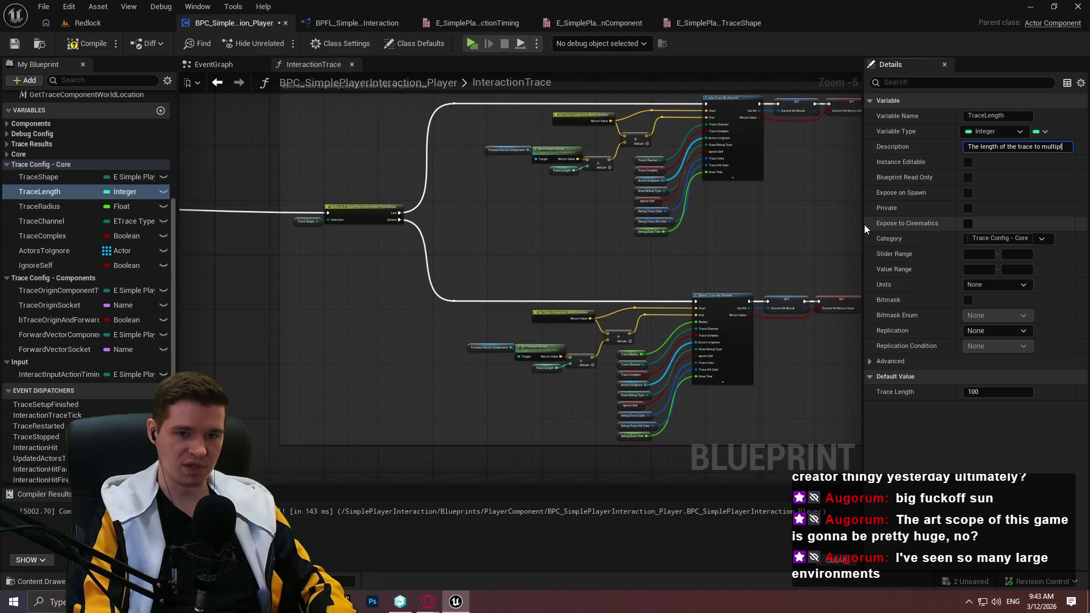
type("y by the")
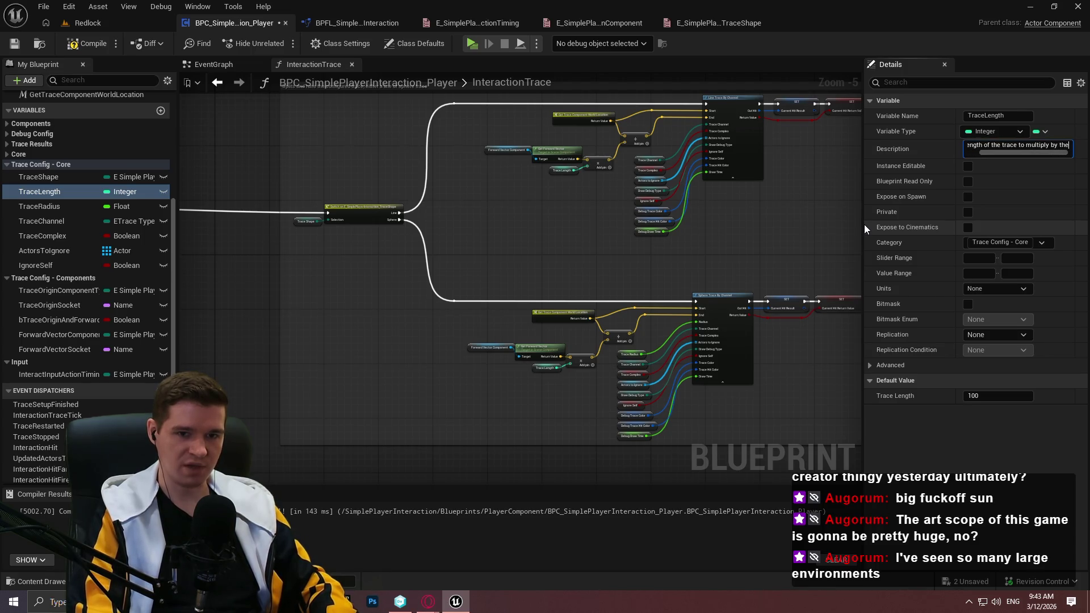
type(" forward vector")
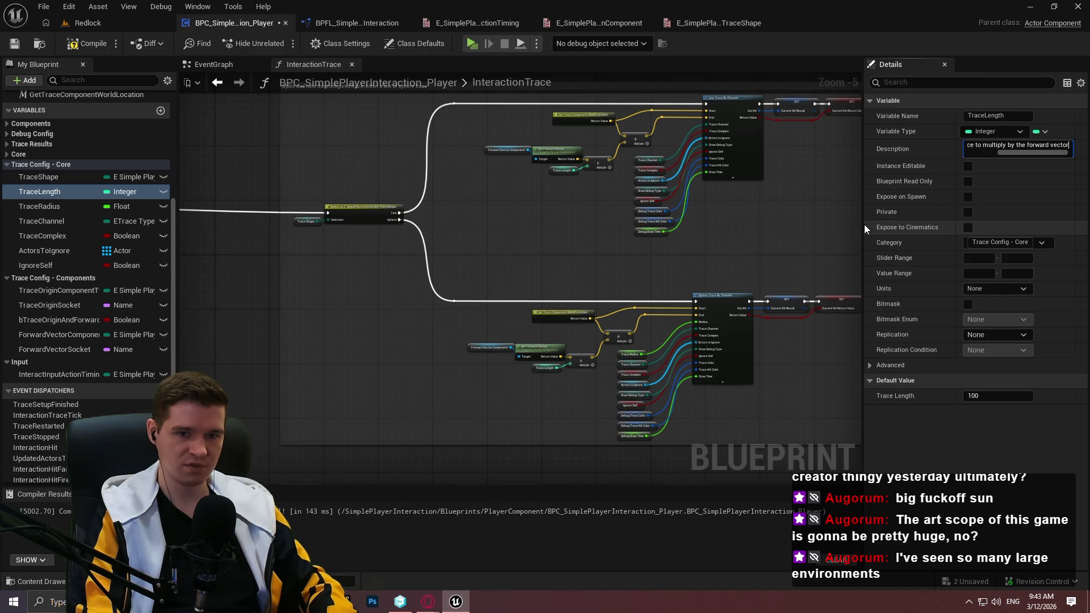
key("Return")
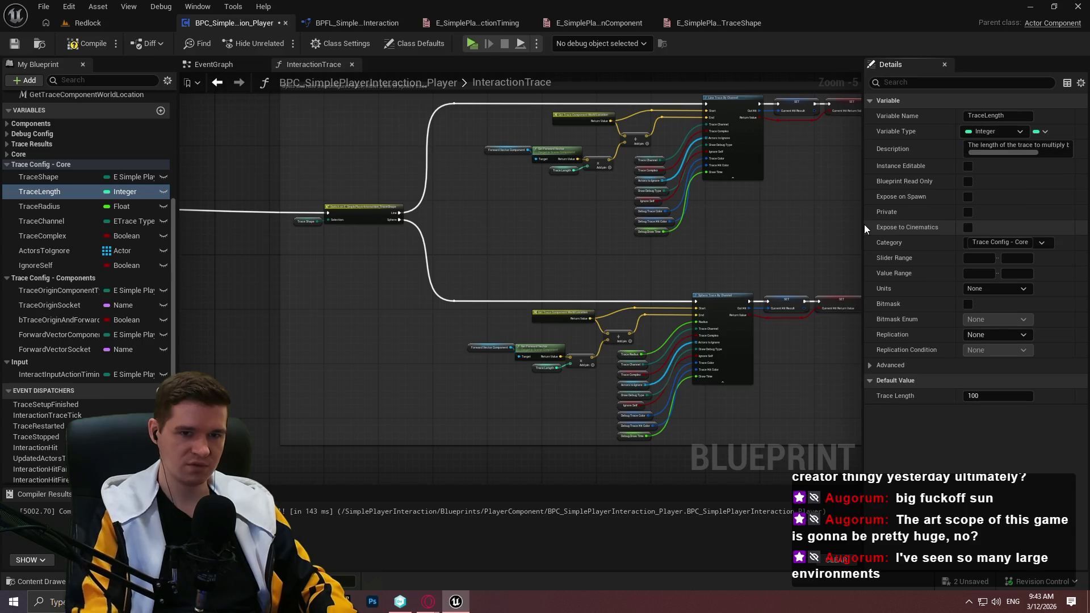
left_click(40, 207)
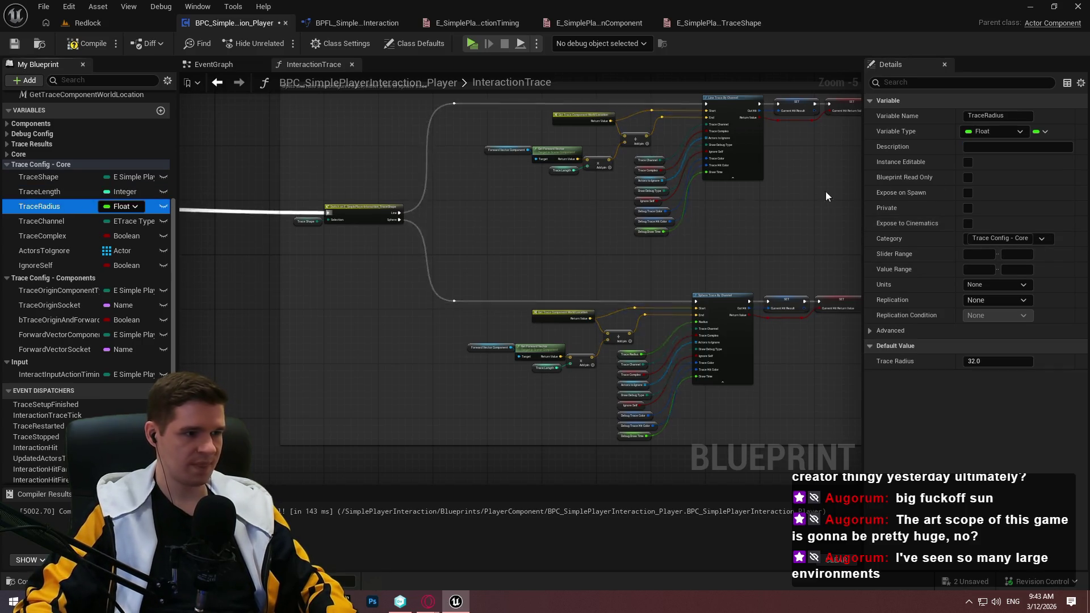
Describe TraceRadius as the trace radius, 'ONLY RELEVANT if the Trace Shape is a Sphere.'
left_click(988, 148)
type("The radi")
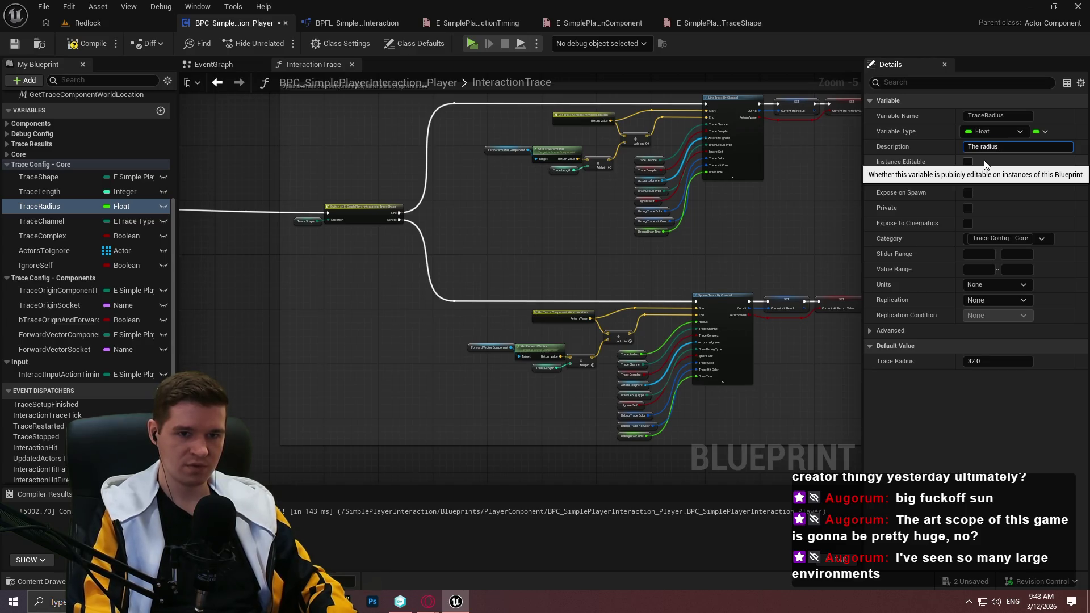
type("us of the shap")
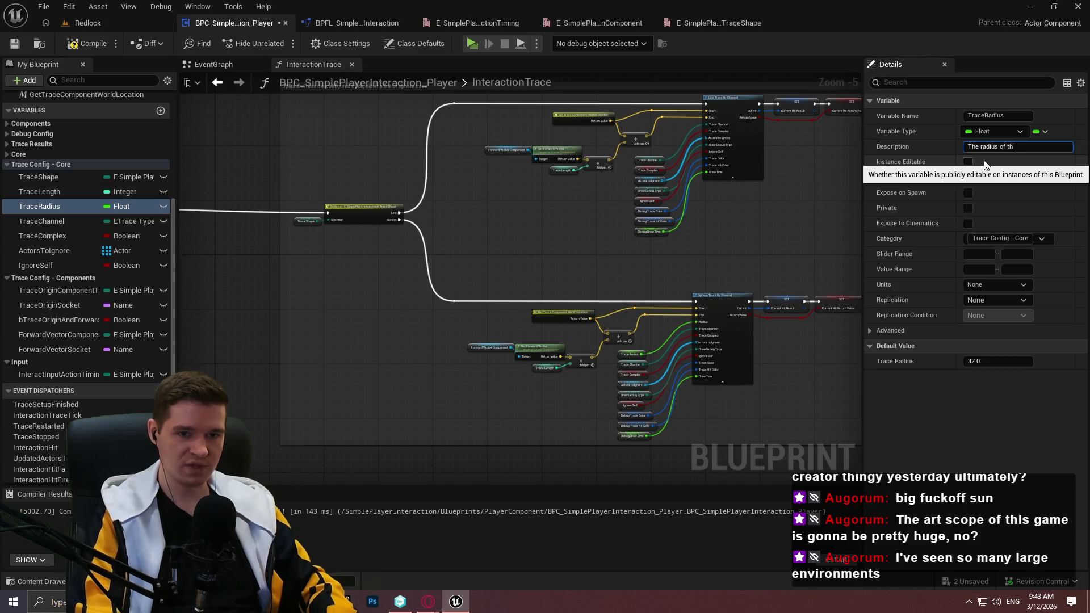
type("e")
key("BackSpace")
key("BackSpace")
key("BackSpace")
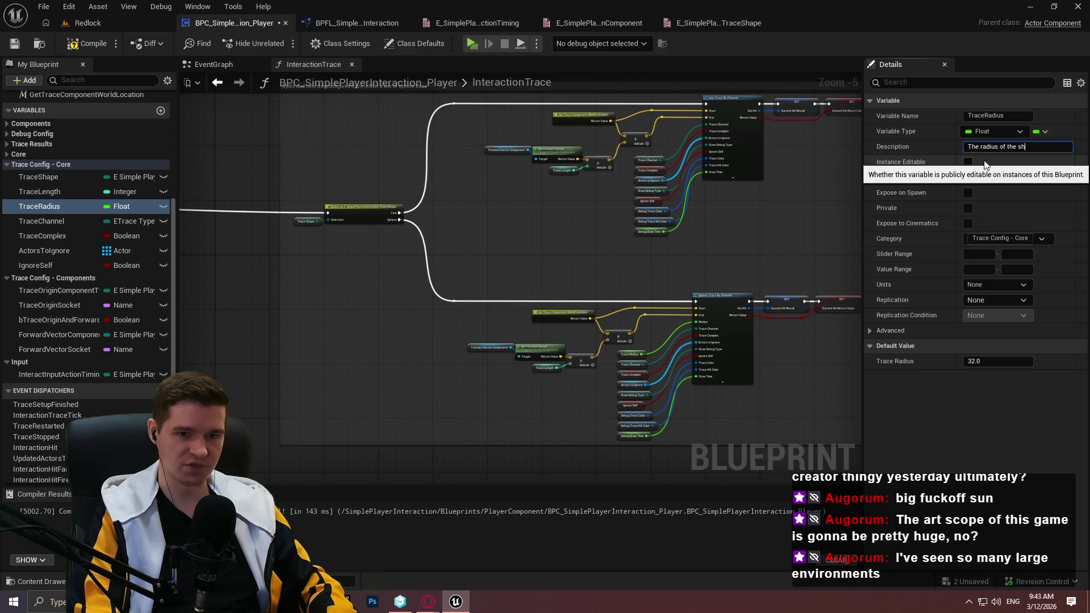
type("trace; ONLY WO")
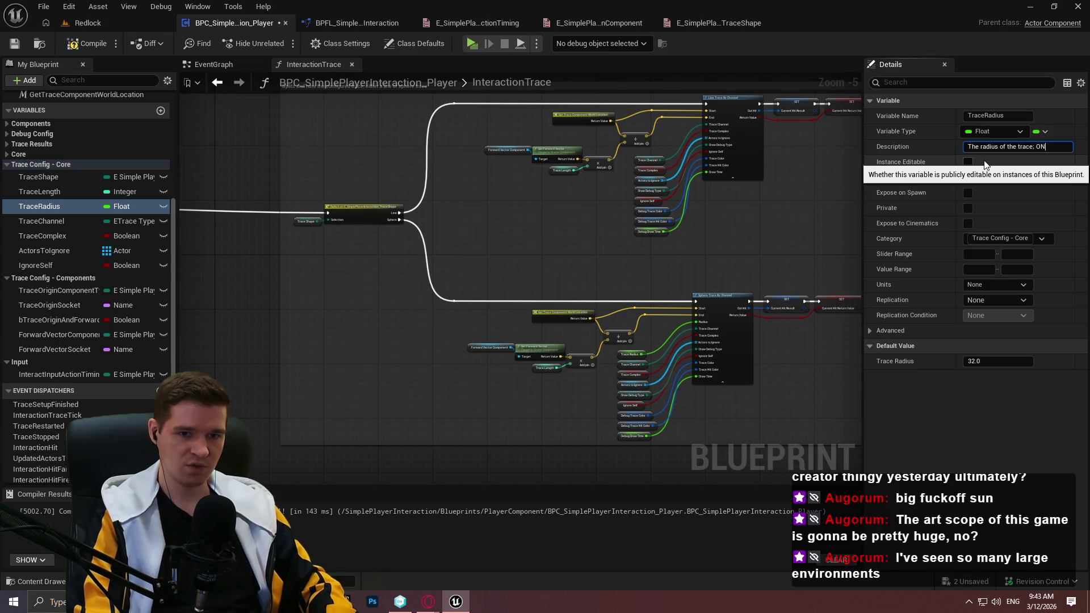
key("BackSpace")
key("BackSpace")
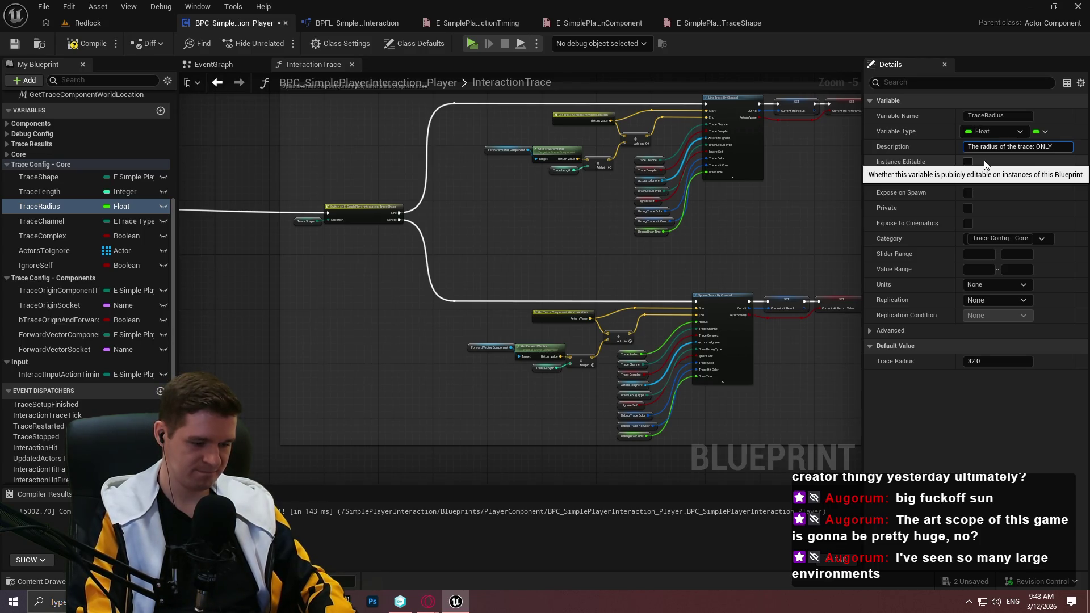
type("RELEVANT if the trac")
key("BackSpace")
key("BackSpace")
key("BackSpace")
type("Trace Shape is a Sphere.")
key("Return")
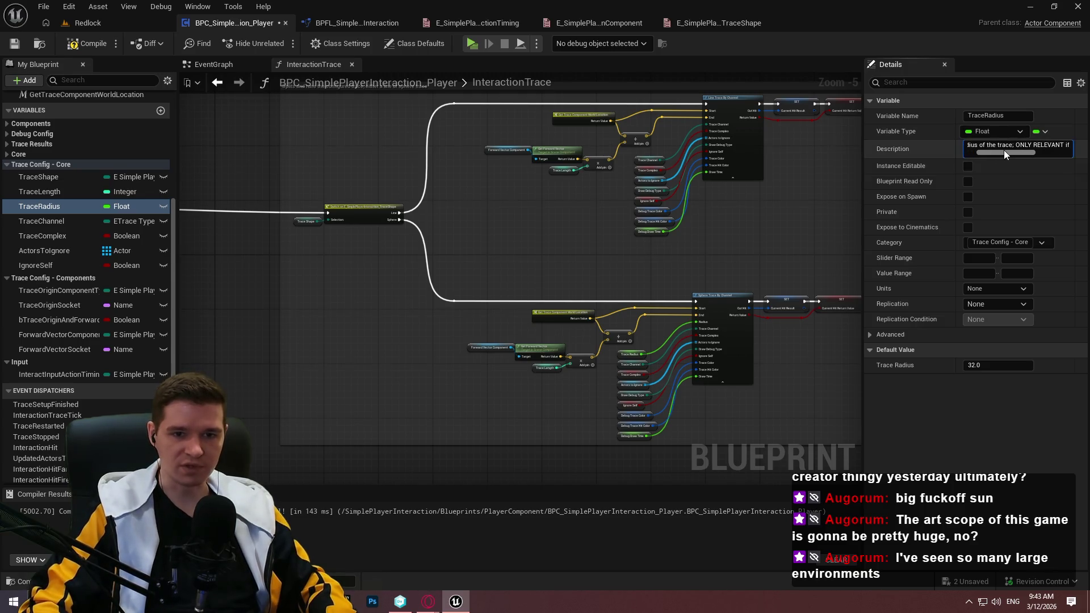
left_click(1003, 150)
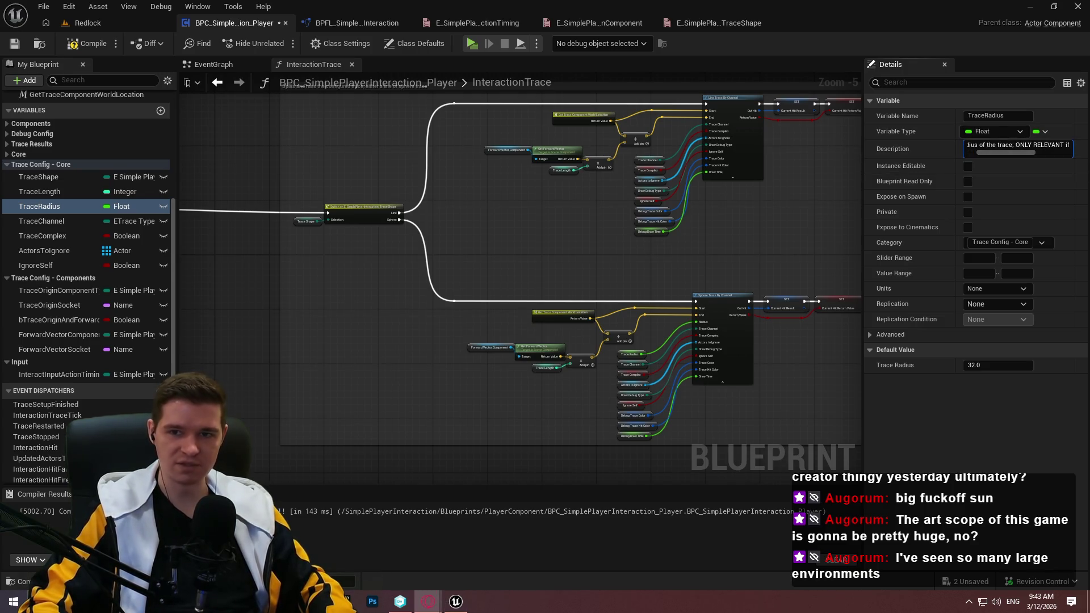
Describe TraceChannel as the interaction trace's channel, noting most cases should stick with Visibility
left_click(38, 221)
left_click(1011, 146)
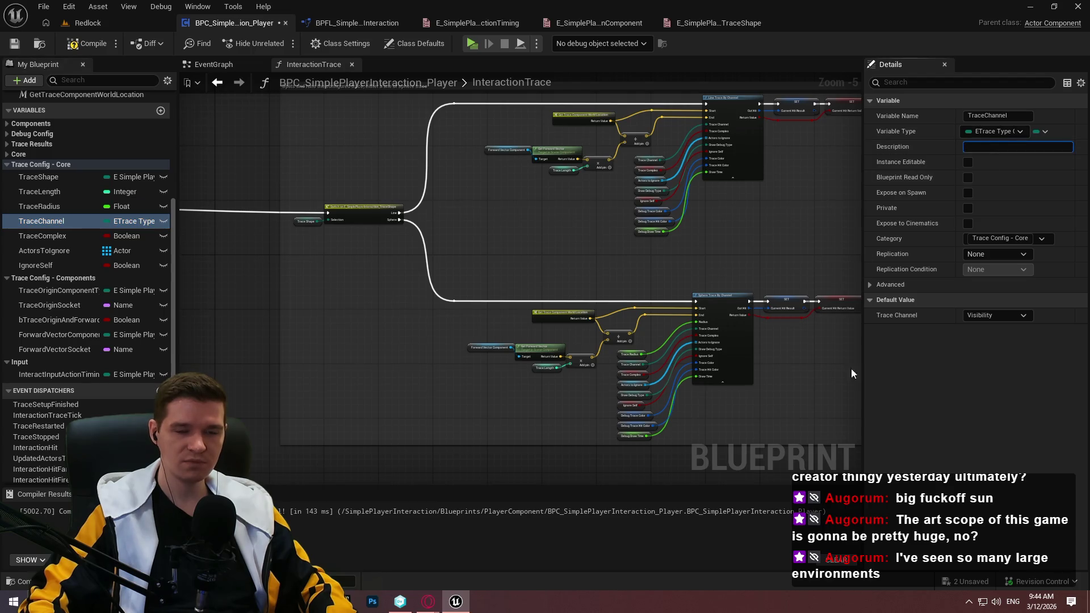
type("The trace channel to use")
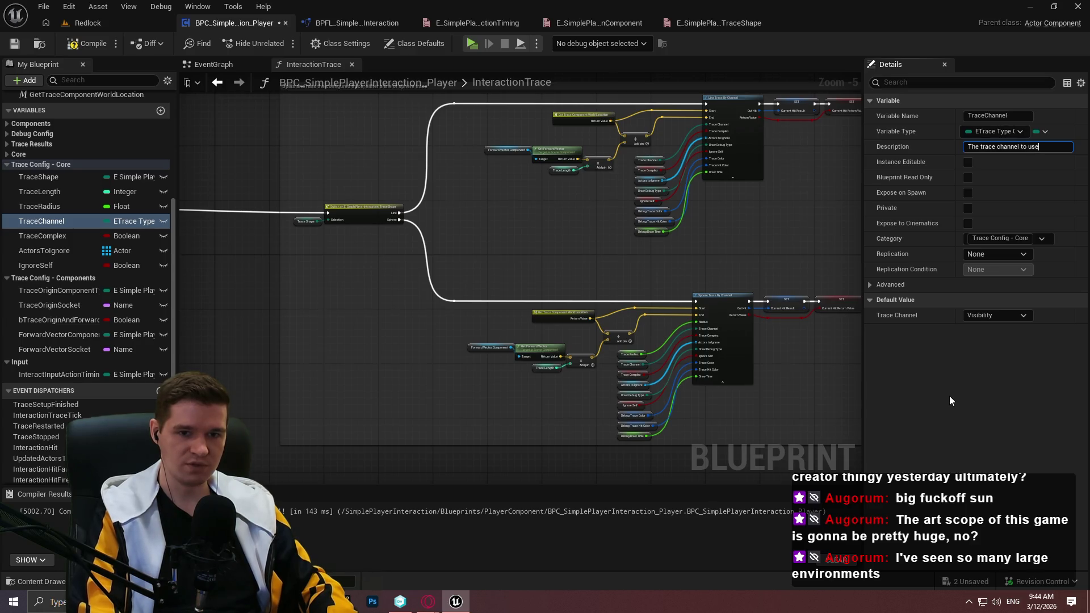
type("the interacti")
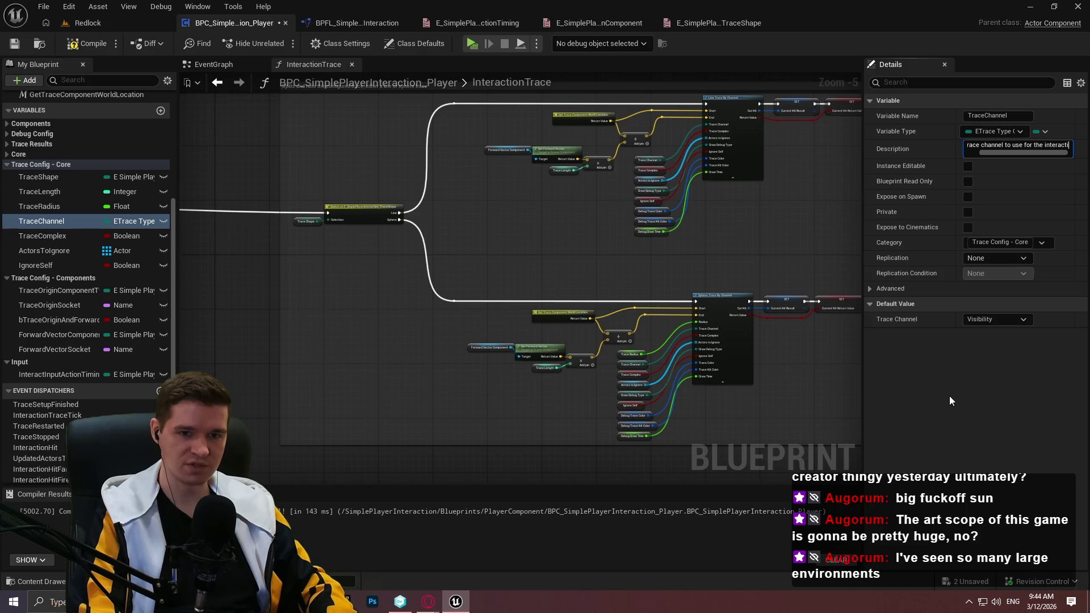
type("on trace; i")
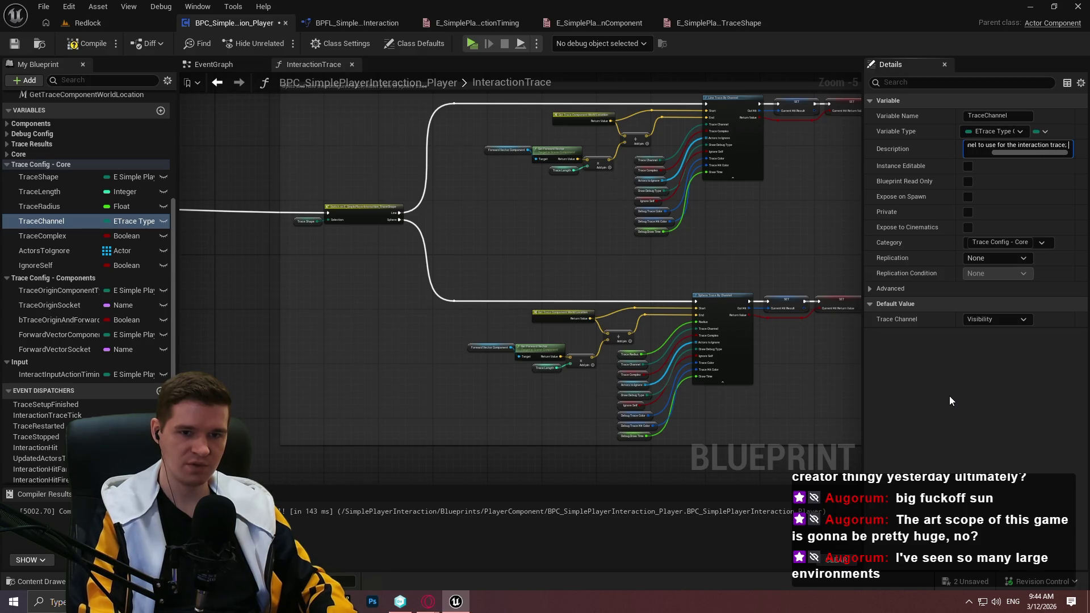
type("n most cases y")
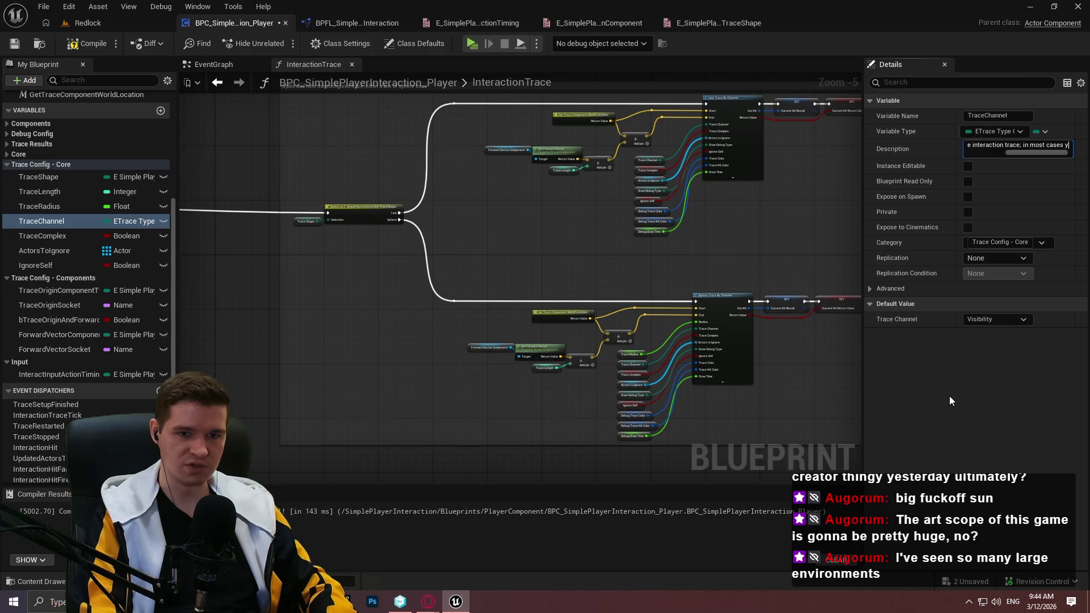
type("ou'll want to ")
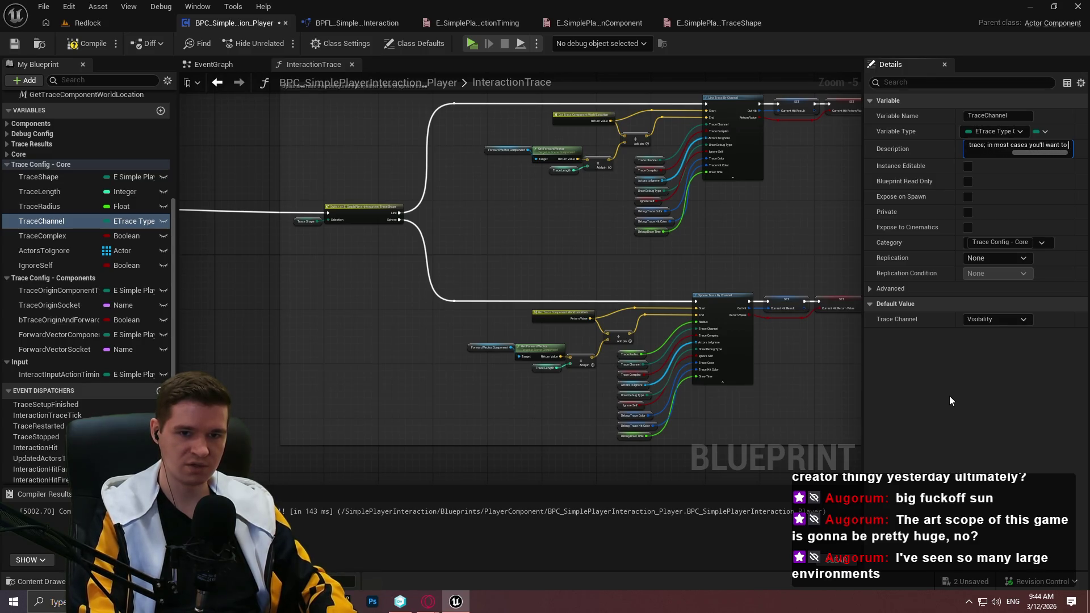
type("stick with ")
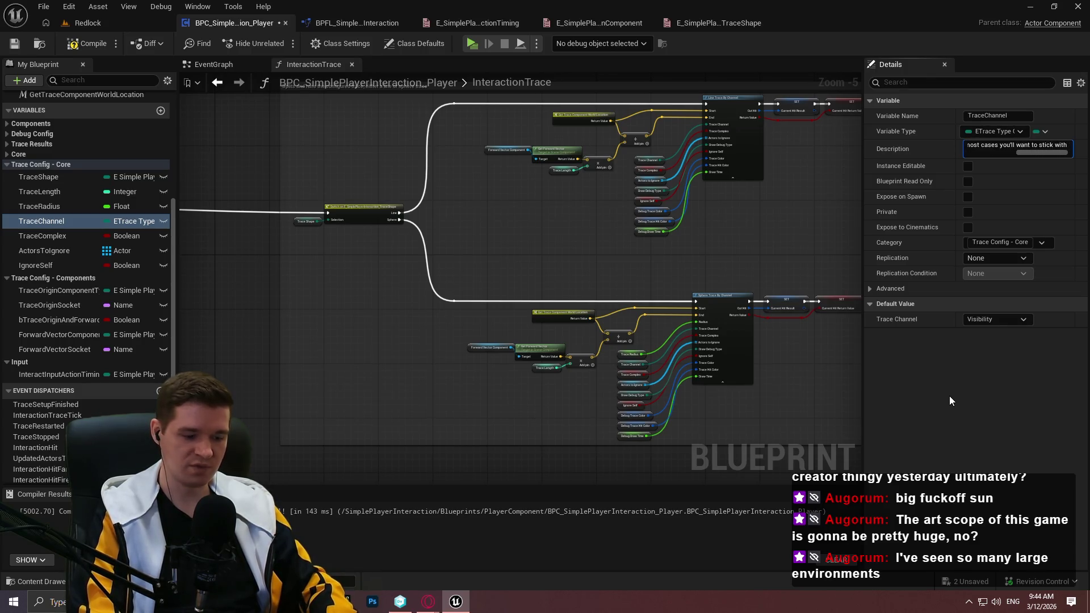
type("Visibi")
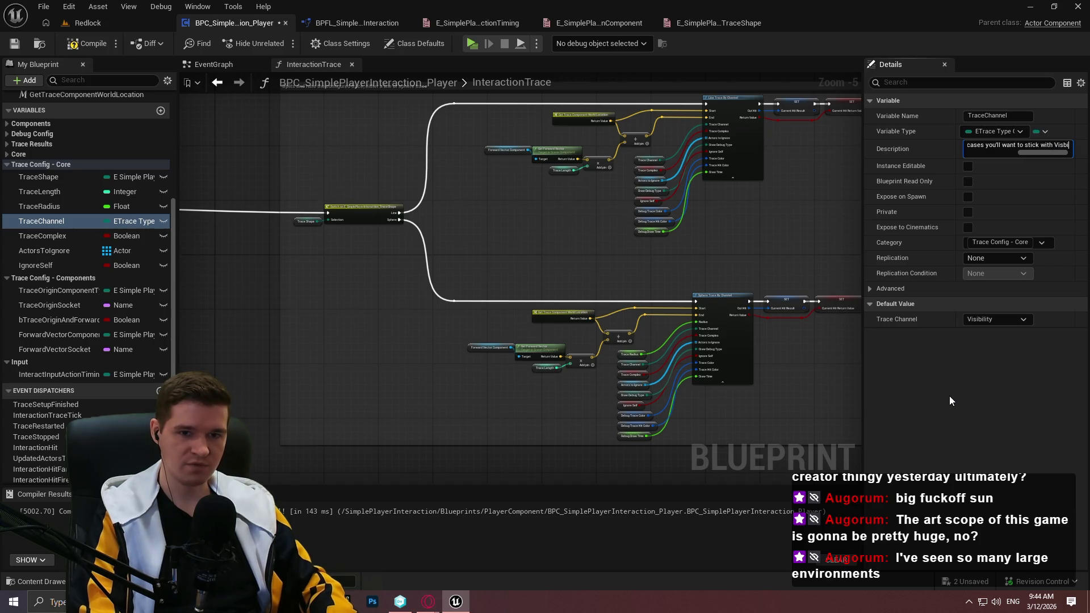
type("lity.")
key("Return")
left_click(45, 234)
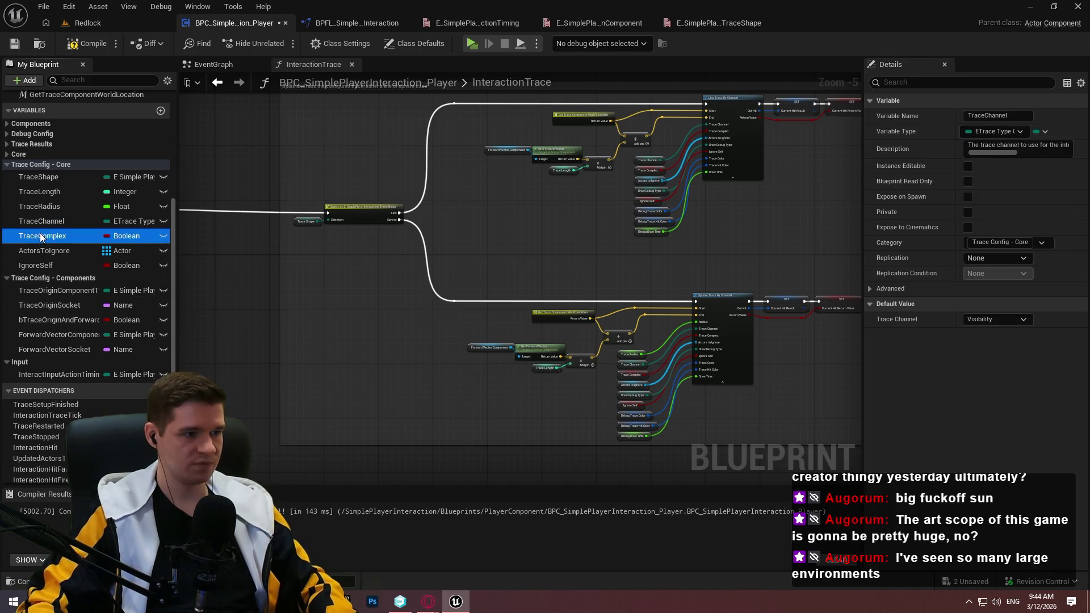
Describe TraceComplex as whether to trace on complex collision or just simple
left_click(971, 147)
type("Whe")
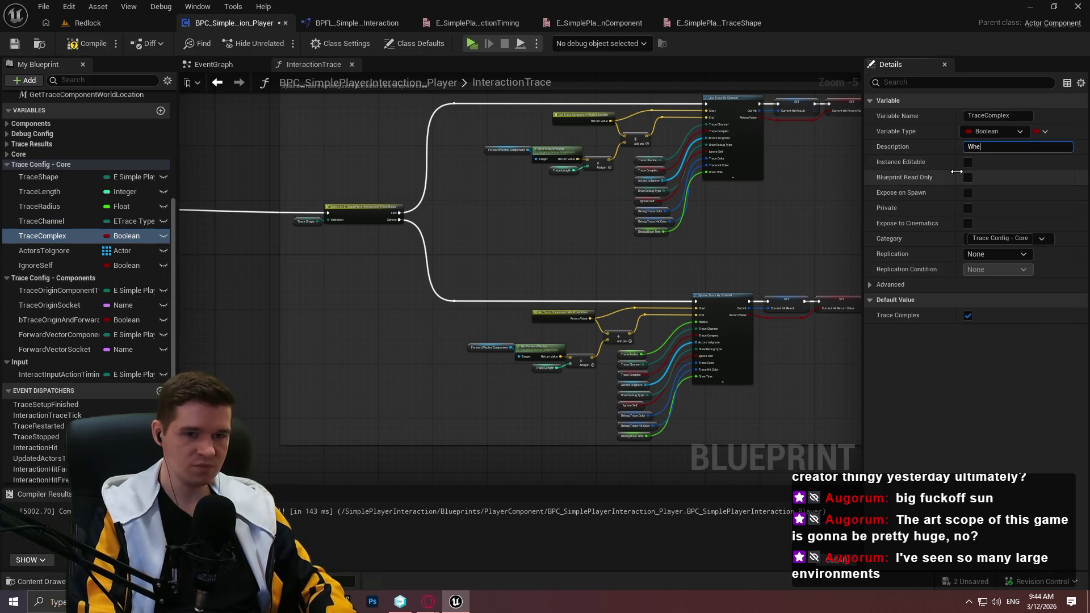
type("ther or n")
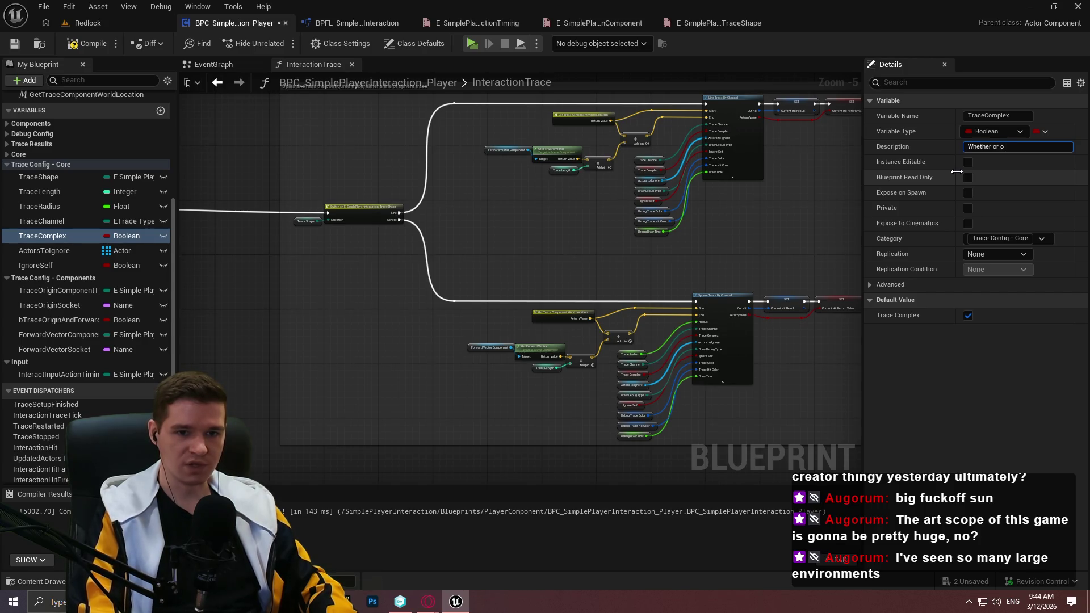
type("ot race ")
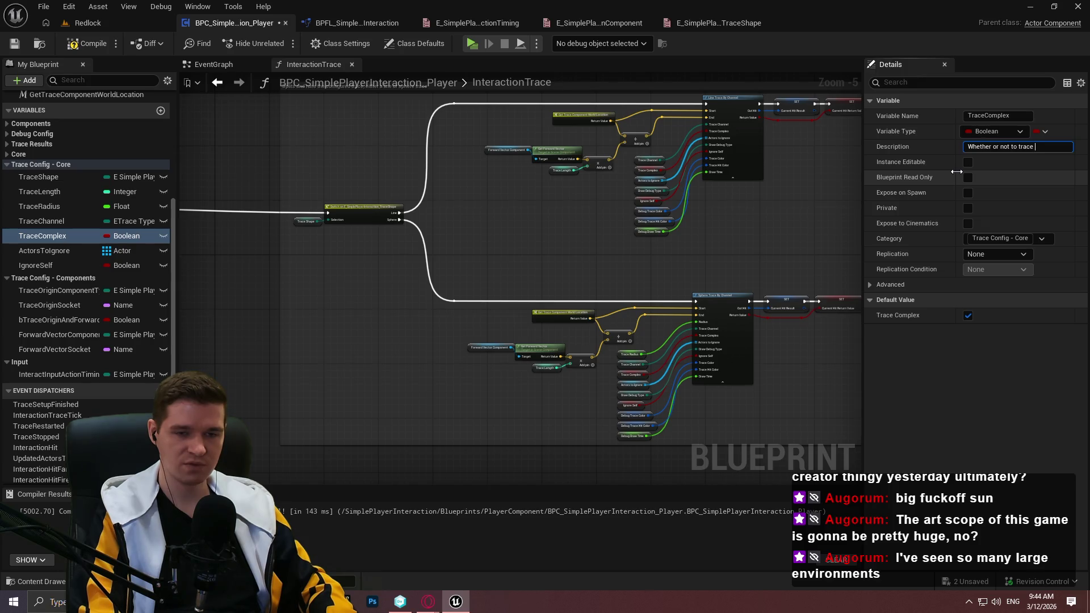
type("based on compl")
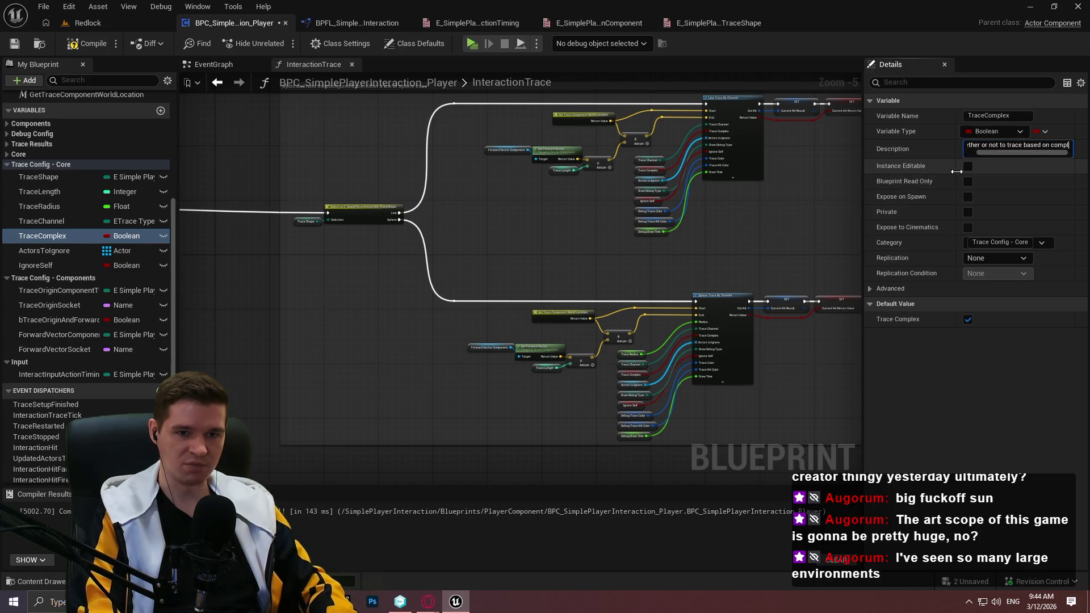
type("ex collision")
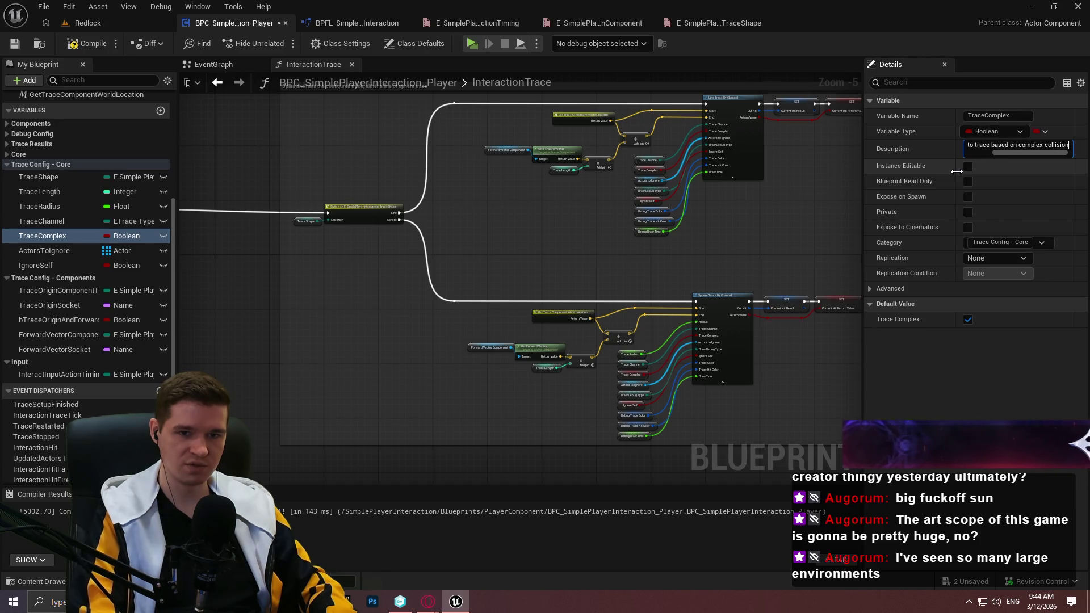
type(" or just simple")
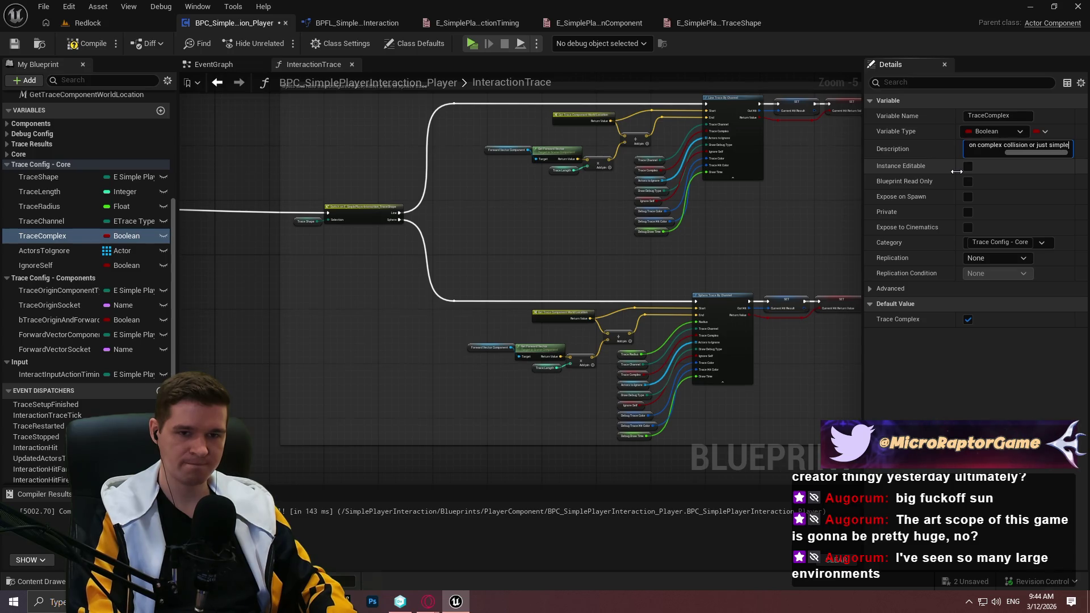
key("Return")
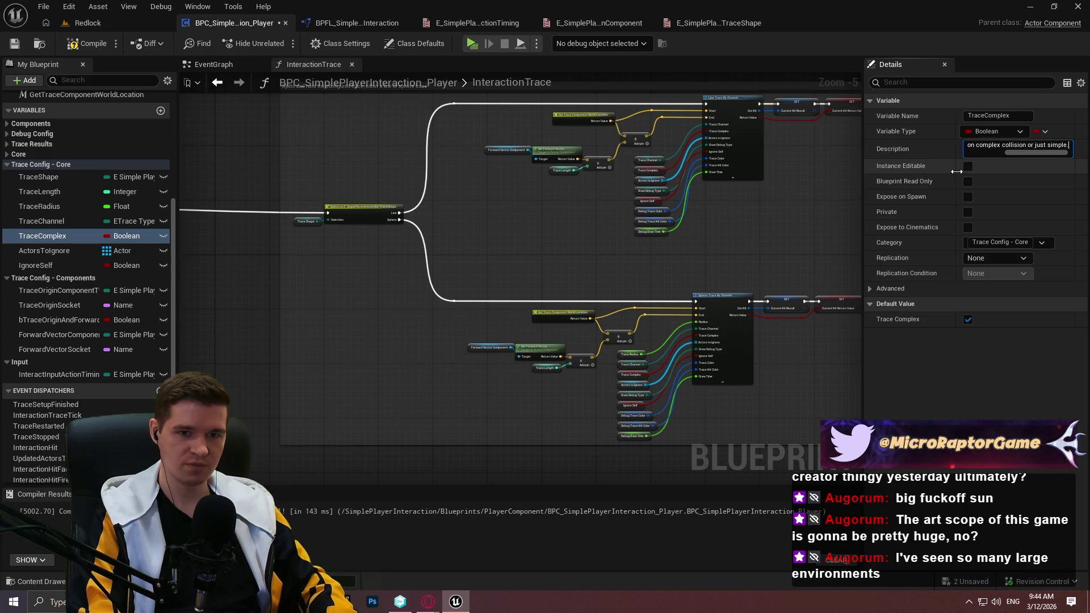
left_click(53, 255)
Describe ActorsToIgnore as actors the trace ignores, updatable at runtime via "UpdateActorsToIgnore"
left_click(988, 147)
type("Array of actor ob")
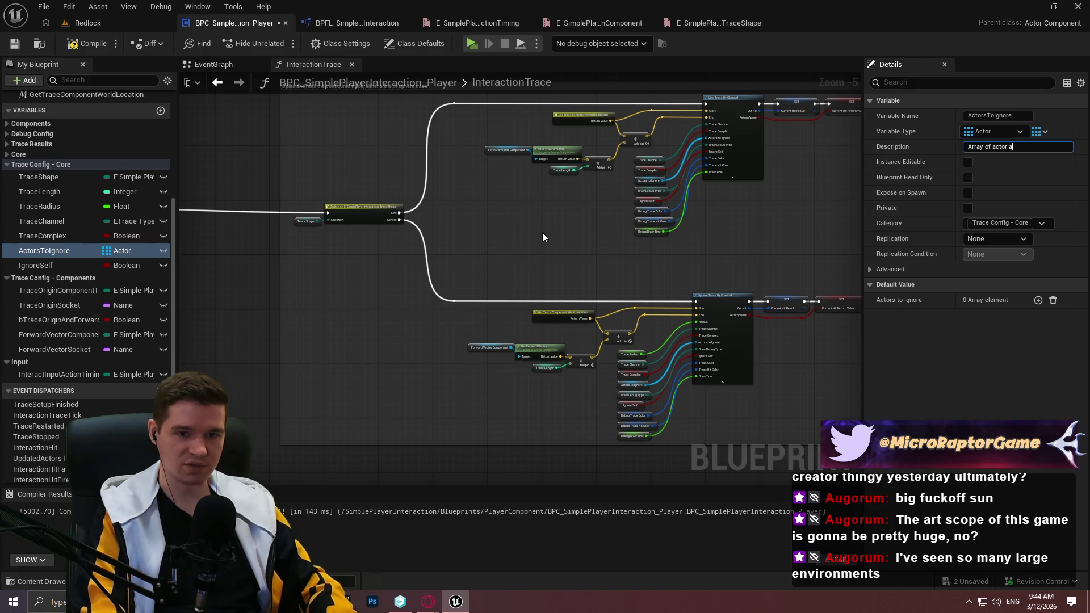
type("jects to")
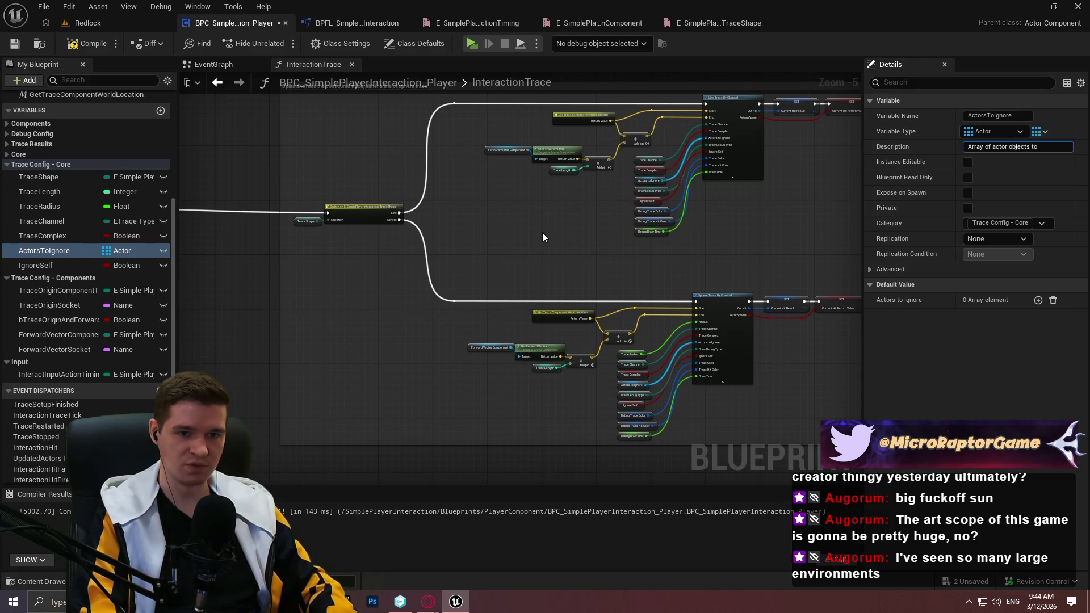
key("BackSpace")
key("BackSpace")
type("r the trace to i")
type("gnore")
type("; can be up")
type("dated at runt")
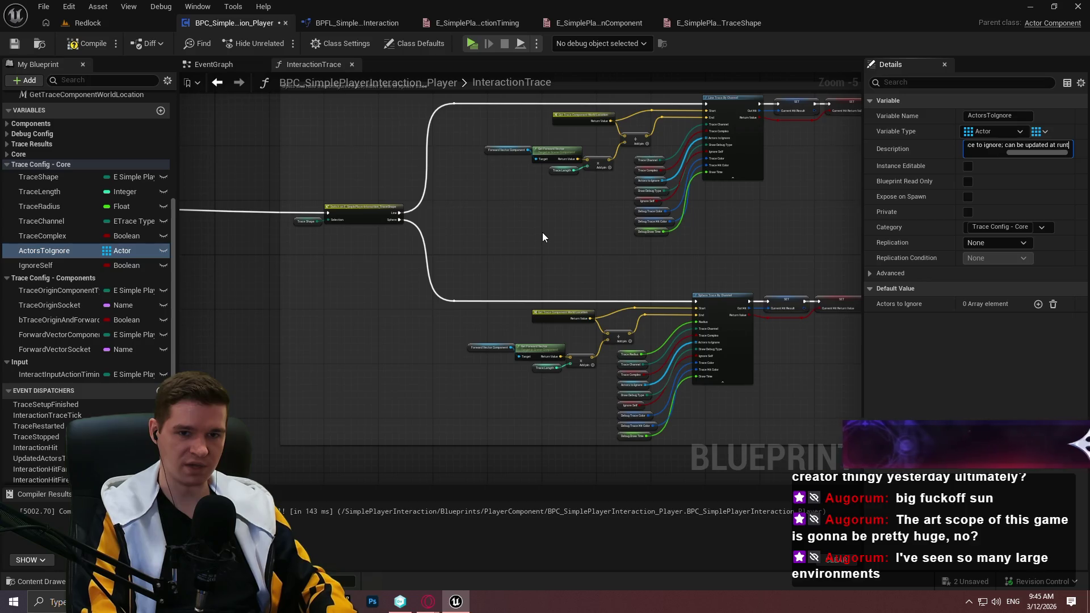
type("ime with the")
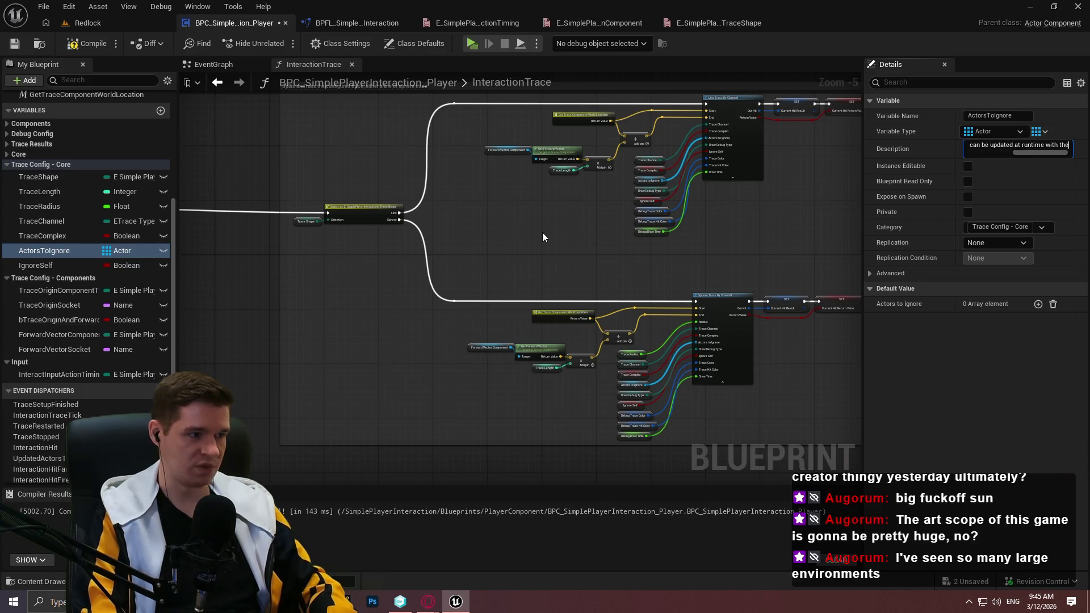
scroll(22, 295, "up", 2)
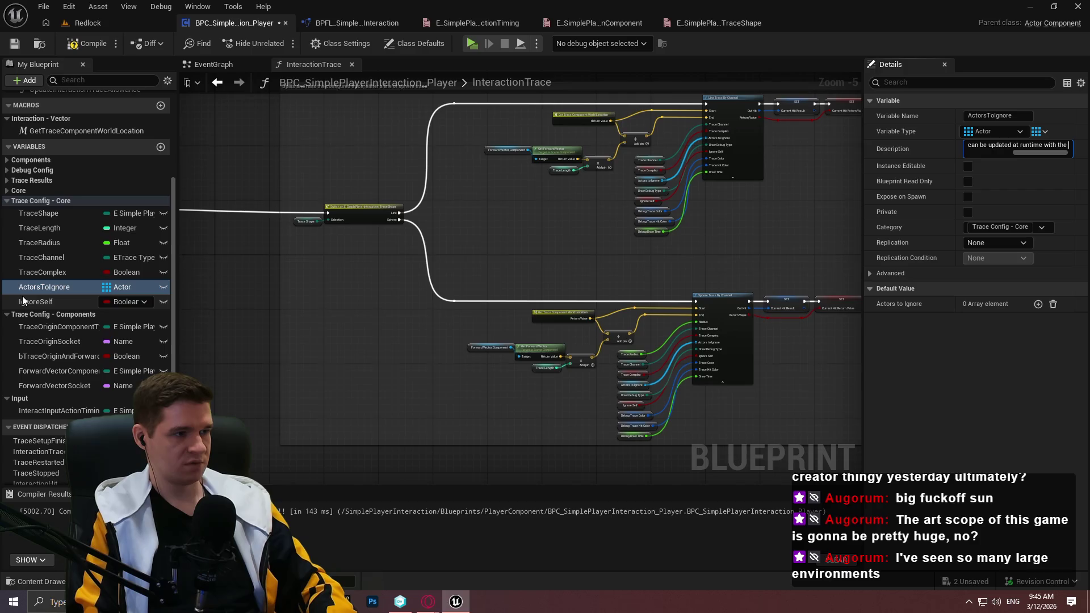
scroll(31, 289, "up", 2)
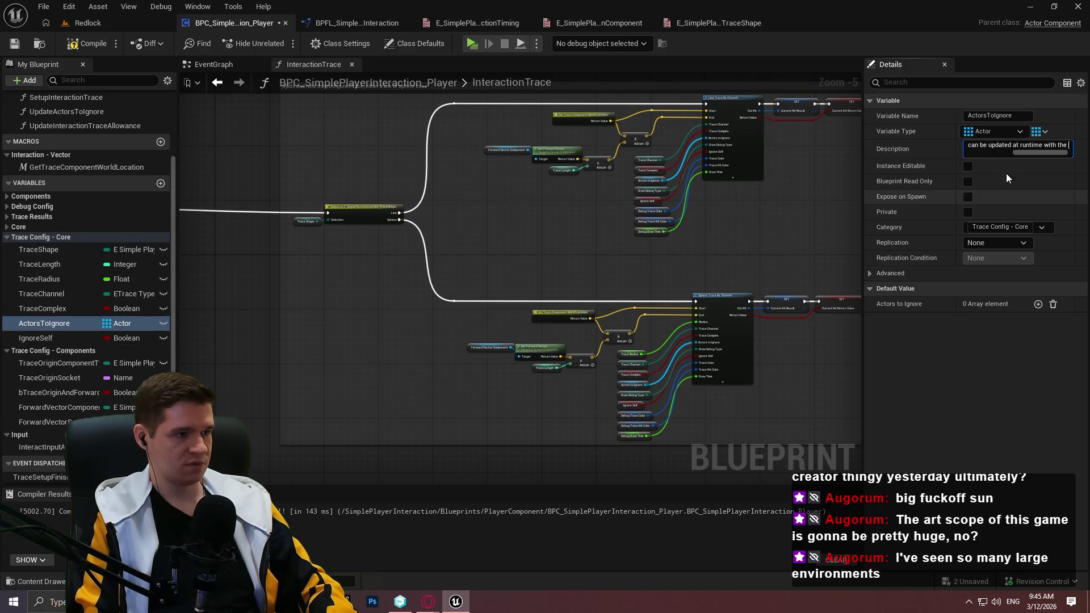
type("\"")
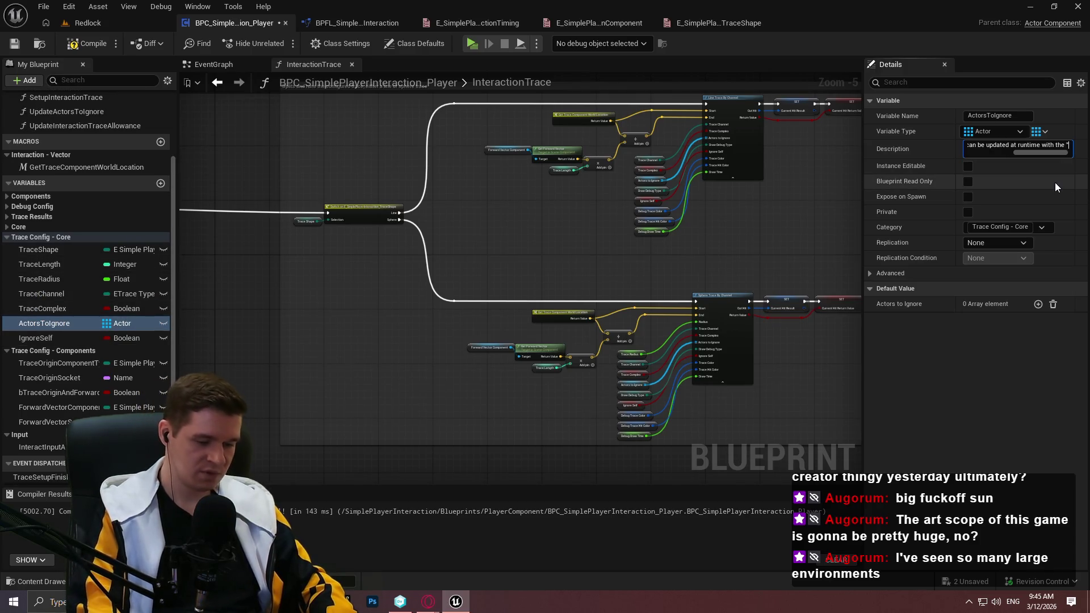
type("UpdateActorsToIgnore\" function.")
key("Return")
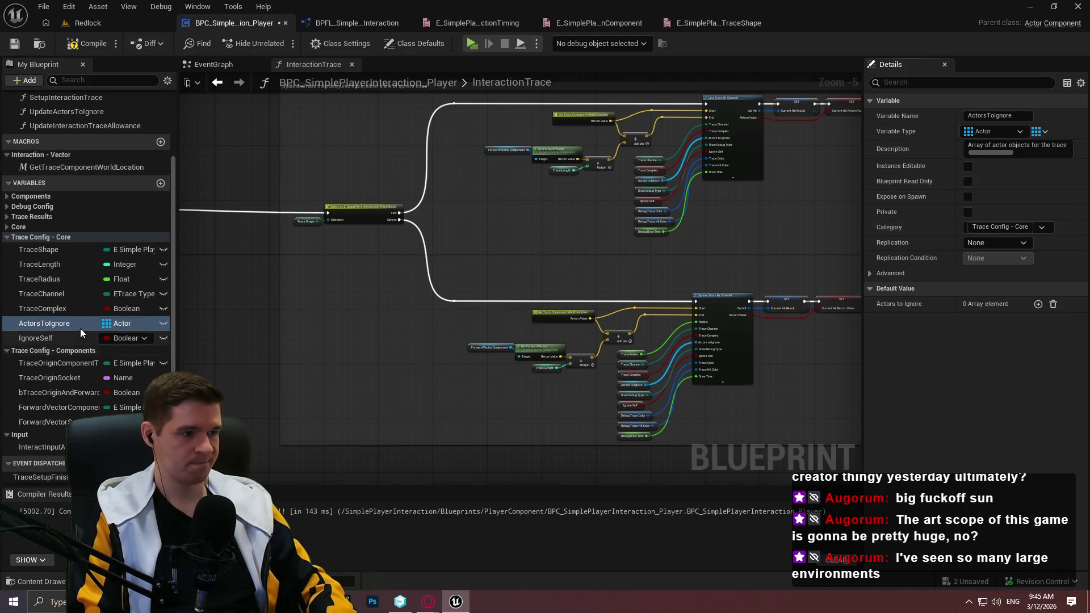
left_click(59, 338)
left_click(985, 148)
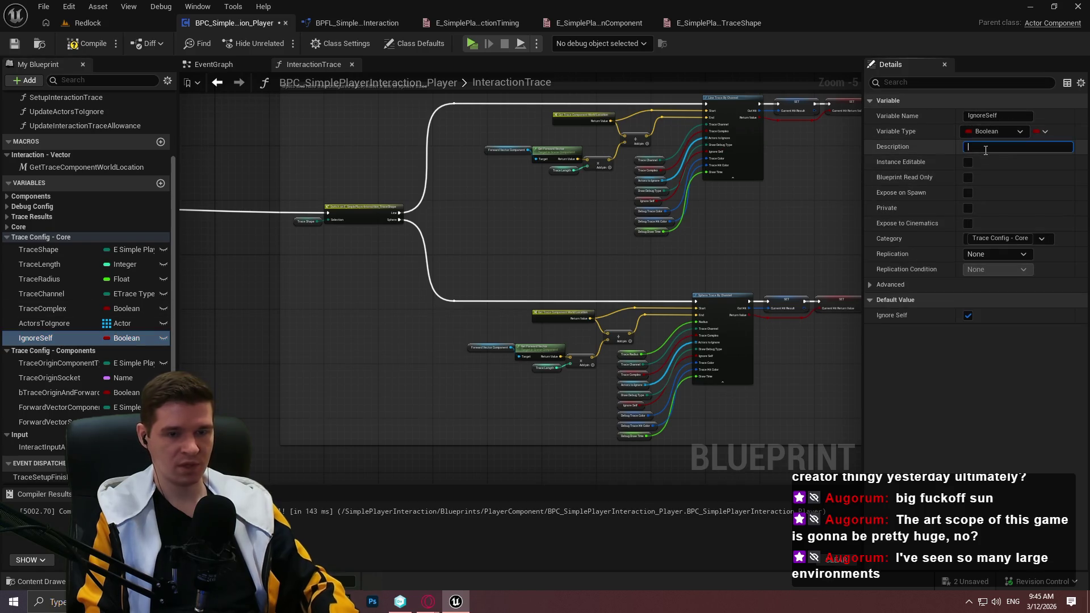